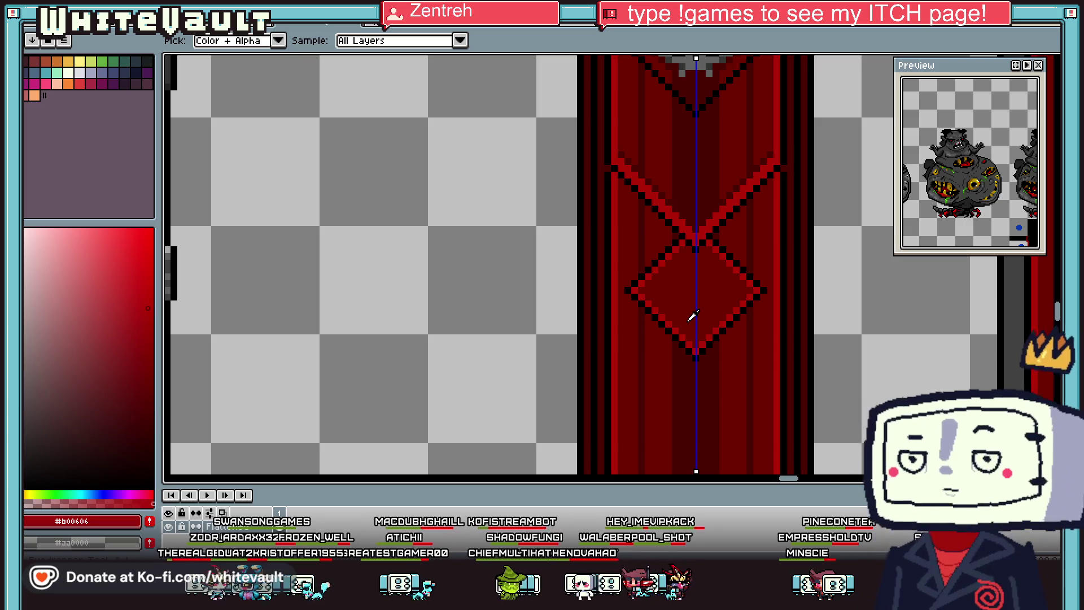
# Sample black from the diamond's outline, then dark and darker reds from the banner
pyautogui.scroll(-2, 726, 306)
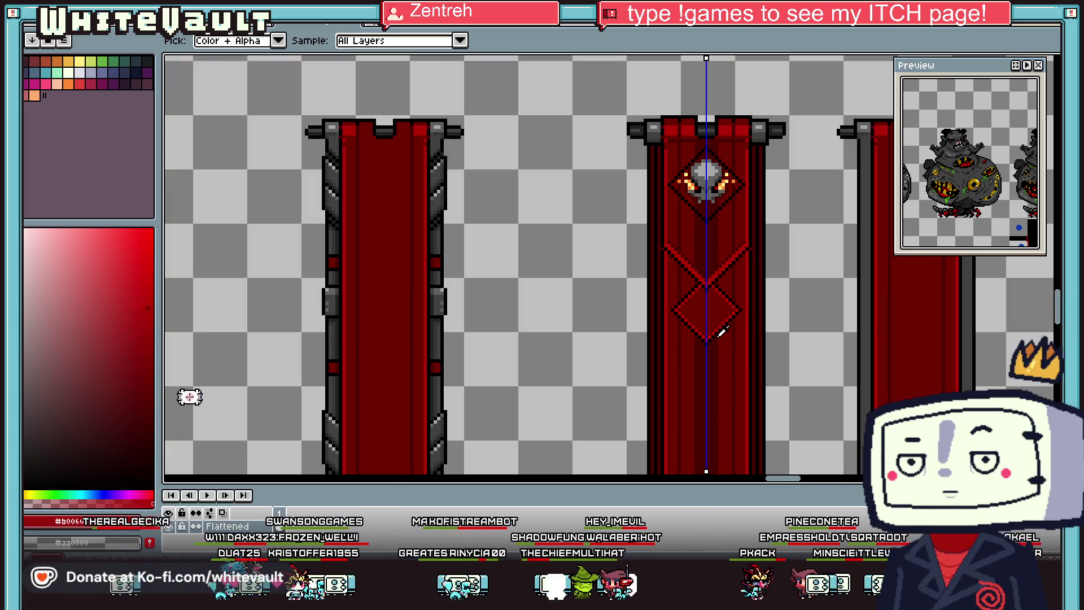
pyautogui.scroll(1, 721, 333)
pyautogui.scroll(1, 689, 317)
pyautogui.keyDown('alt'); pyautogui.click(677, 317); pyautogui.keyUp('alt')
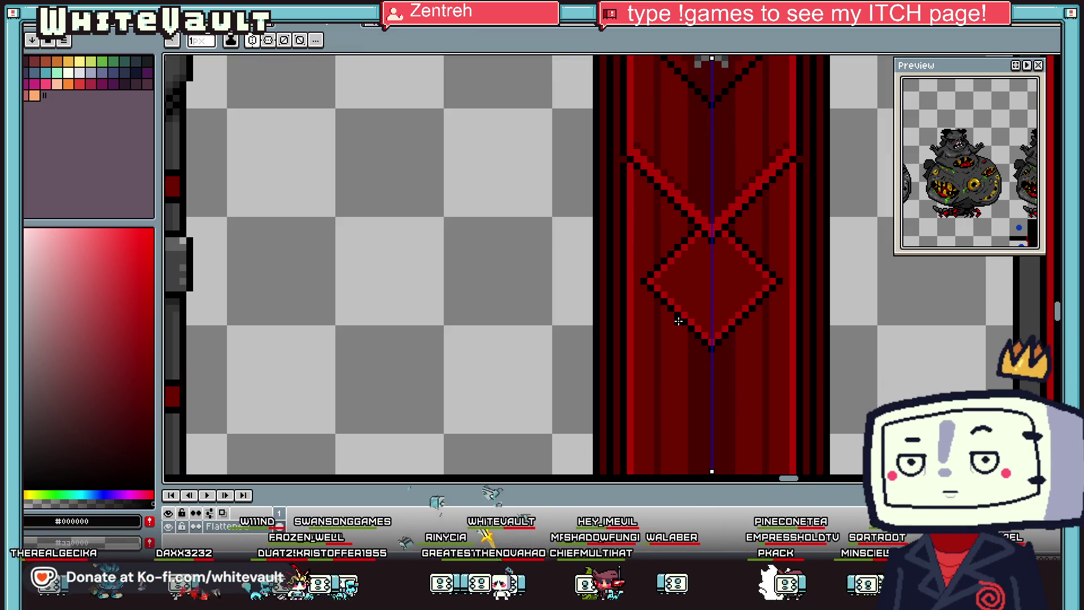
pyautogui.scroll(-5, 678, 321)
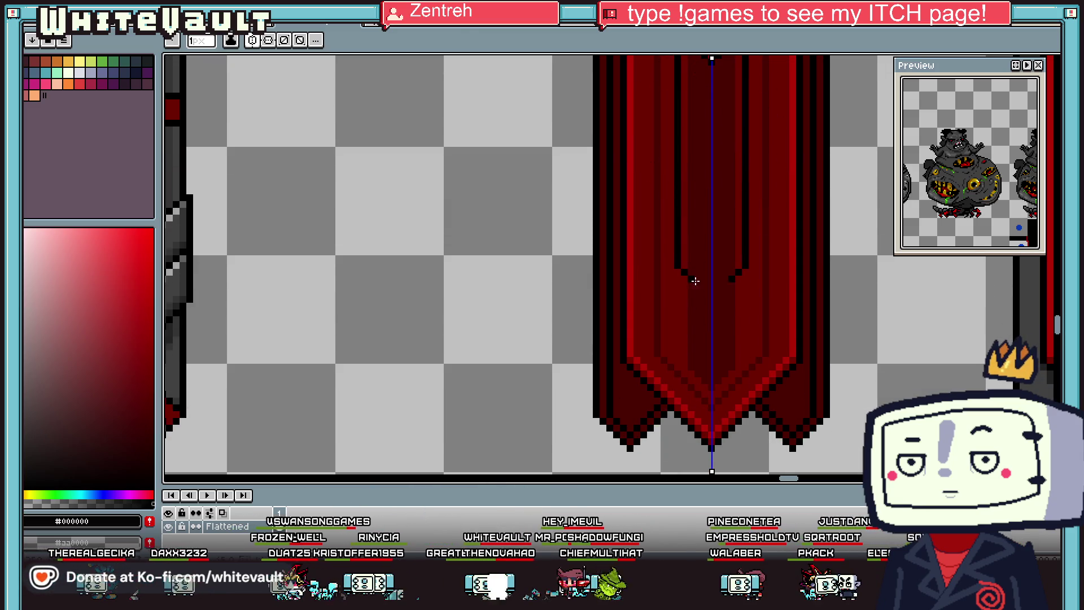
pyautogui.scroll(-1, 719, 293)
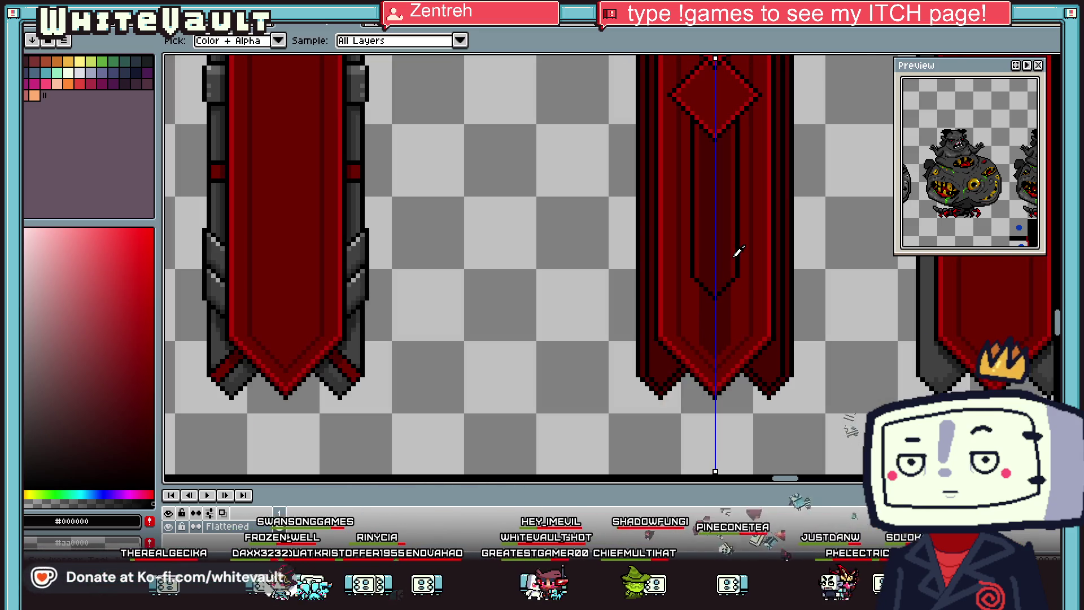
pyautogui.keyDown('alt'); pyautogui.click(739, 251); pyautogui.keyUp('alt')
pyautogui.scroll(-1, 734, 248)
pyautogui.scroll(3, 755, 196)
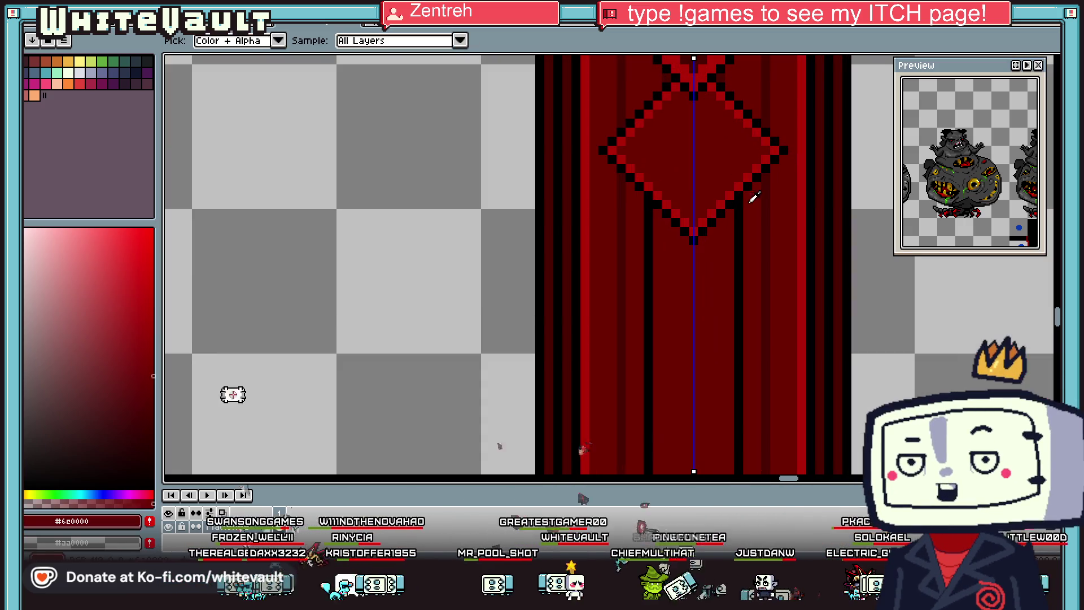
pyautogui.keyDown('alt'); pyautogui.click(751, 200); pyautogui.keyUp('alt')
pyautogui.scroll(1, 735, 205)
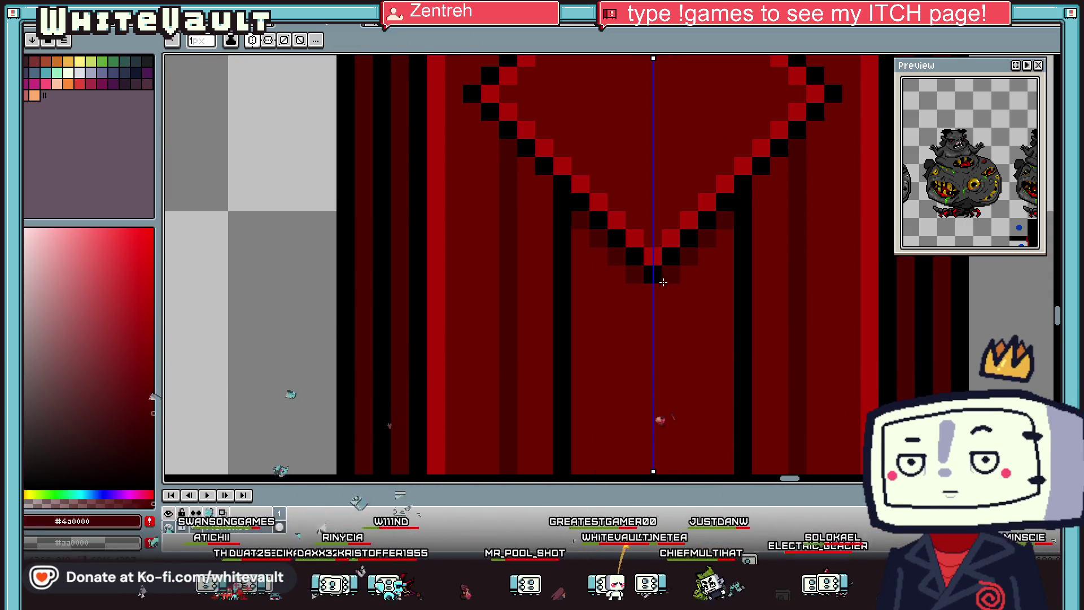
# Shade under the diamond's tip and along its lower-left edge in mirrored dark red
pyautogui.click(655, 292)
pyautogui.click(545, 184)
pyautogui.click(526, 166)
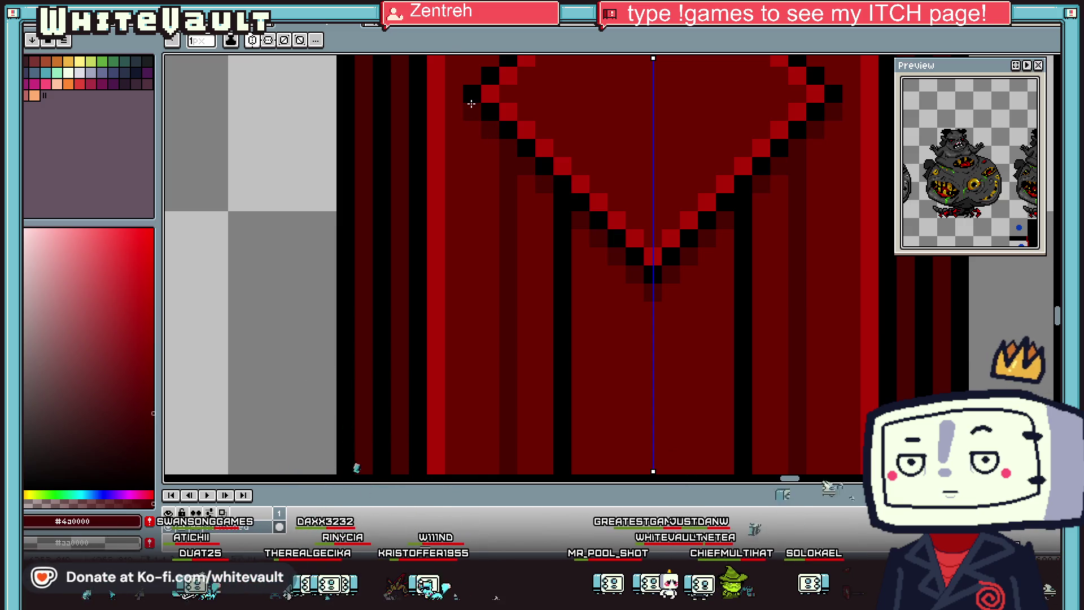
pyautogui.scroll(-2, 565, 192)
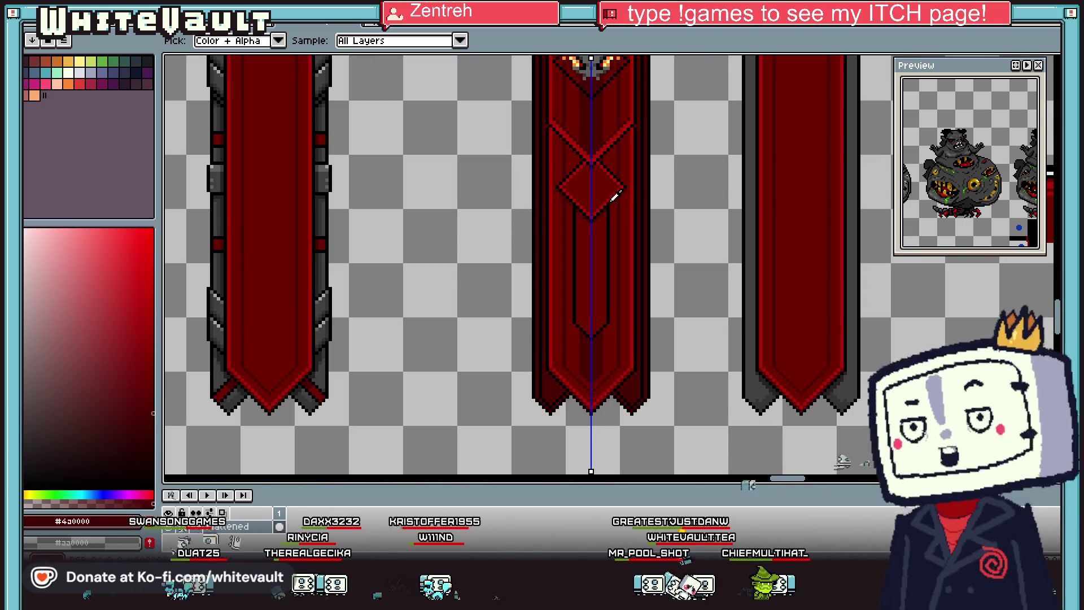
# Fill the strip below the diamond with the banner's bright red
pyautogui.keyDown('alt'); pyautogui.click(636, 351); pyautogui.keyUp('alt')
pyautogui.click(593, 271)
pyautogui.scroll(1, 614, 179)
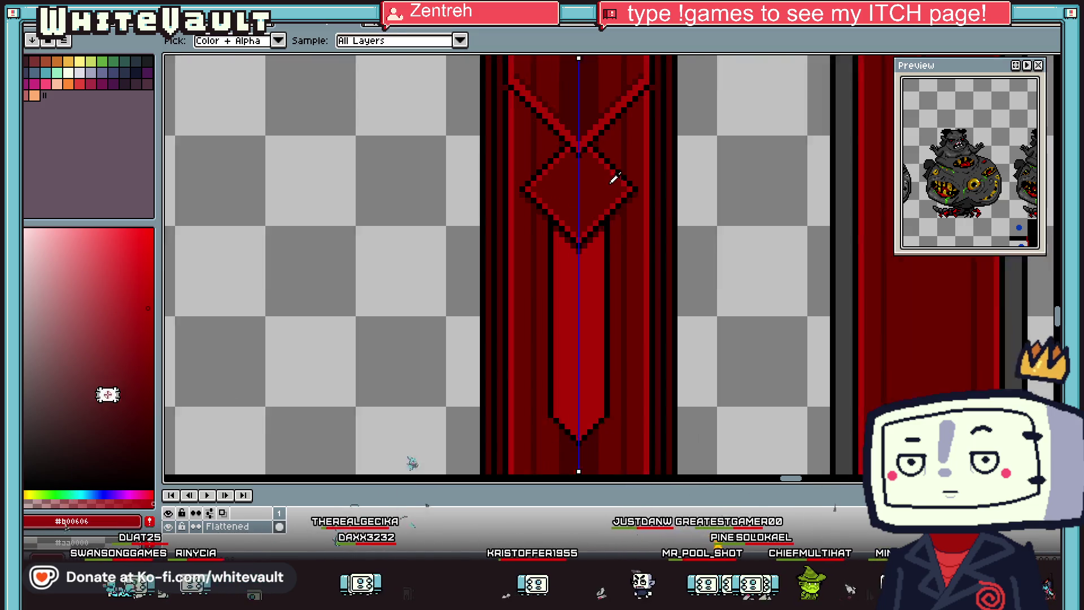
pyautogui.scroll(1, 607, 240)
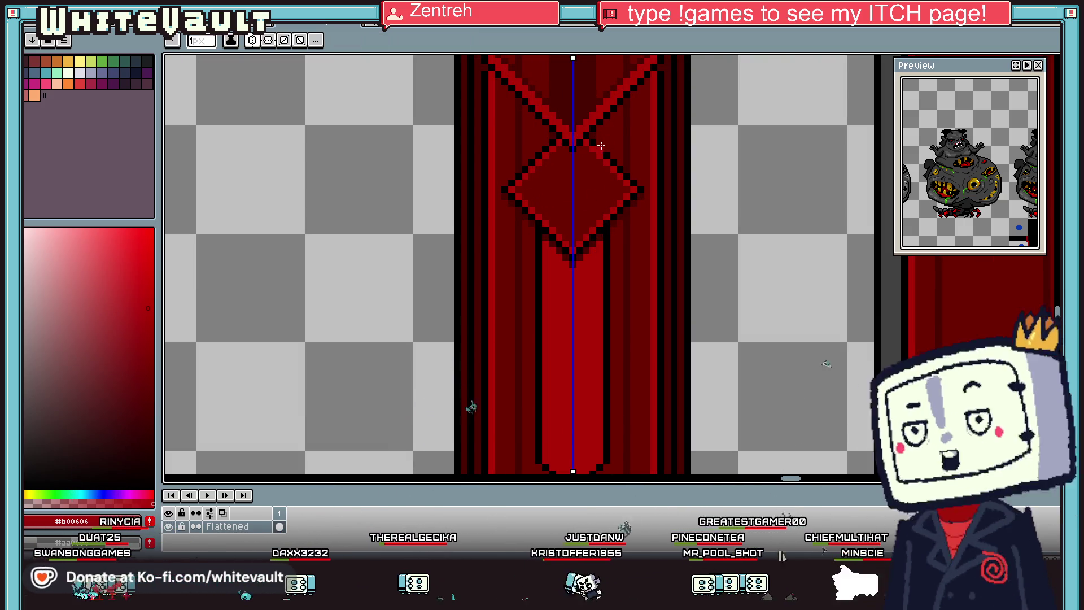
pyautogui.scroll(1, 599, 146)
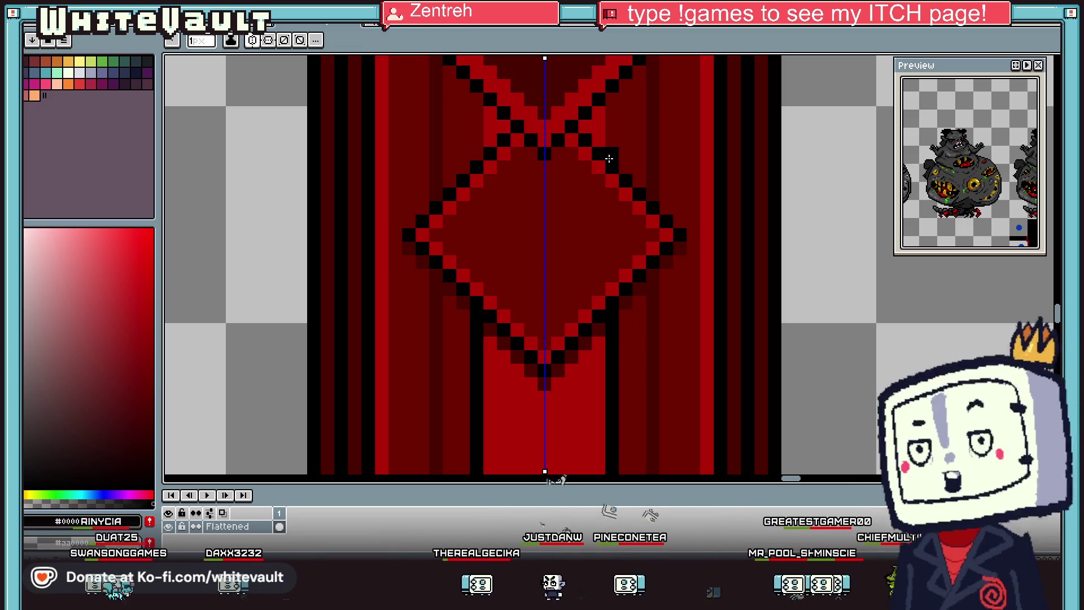
pyautogui.scroll(-2, 612, 139)
pyautogui.scroll(-3, 611, 139)
pyautogui.scroll(3, 599, 130)
# Sample a dark red, then the deepest red, from the banner for the Pencil
pyautogui.press('alt')
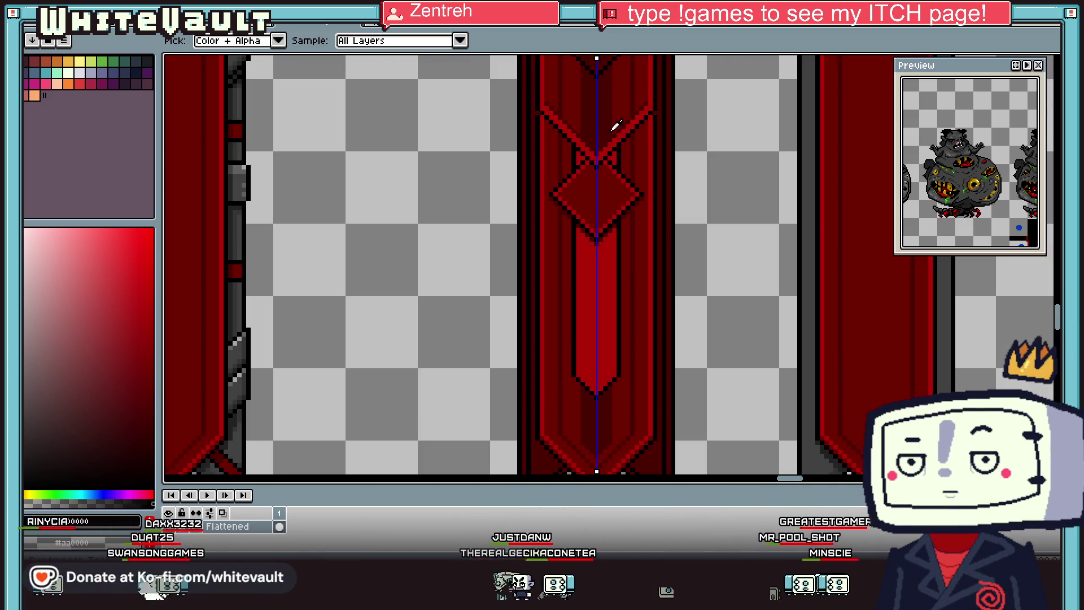
pyautogui.scroll(1, 599, 254)
pyautogui.click(634, 203)
pyautogui.press('f')
pyautogui.scroll(1, 615, 198)
pyautogui.scroll(-1, 562, 268)
pyautogui.press('b')
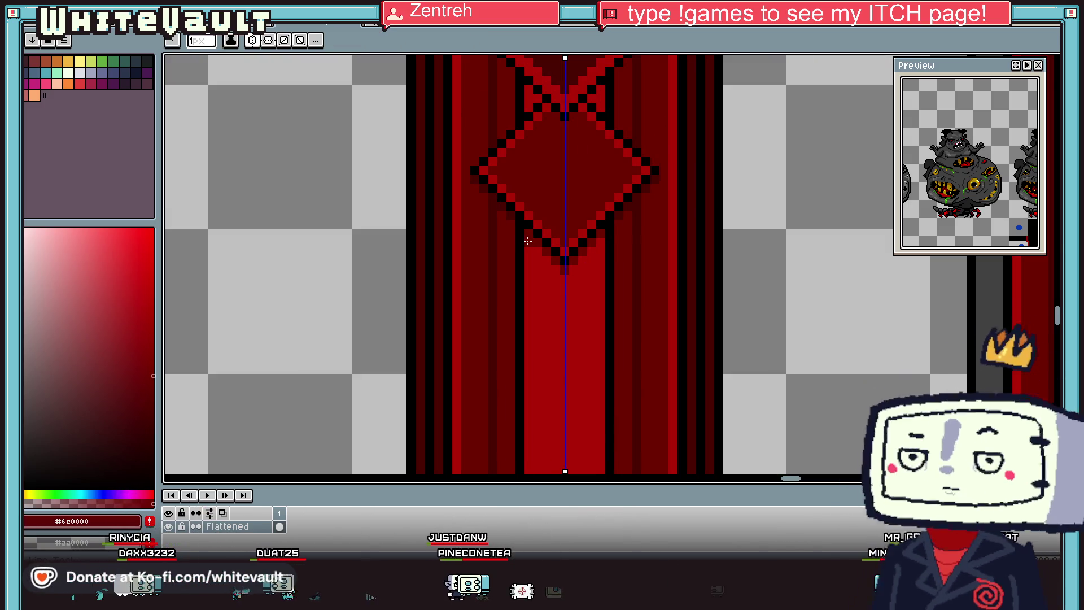
pyautogui.press('alt')
pyautogui.click(508, 227)
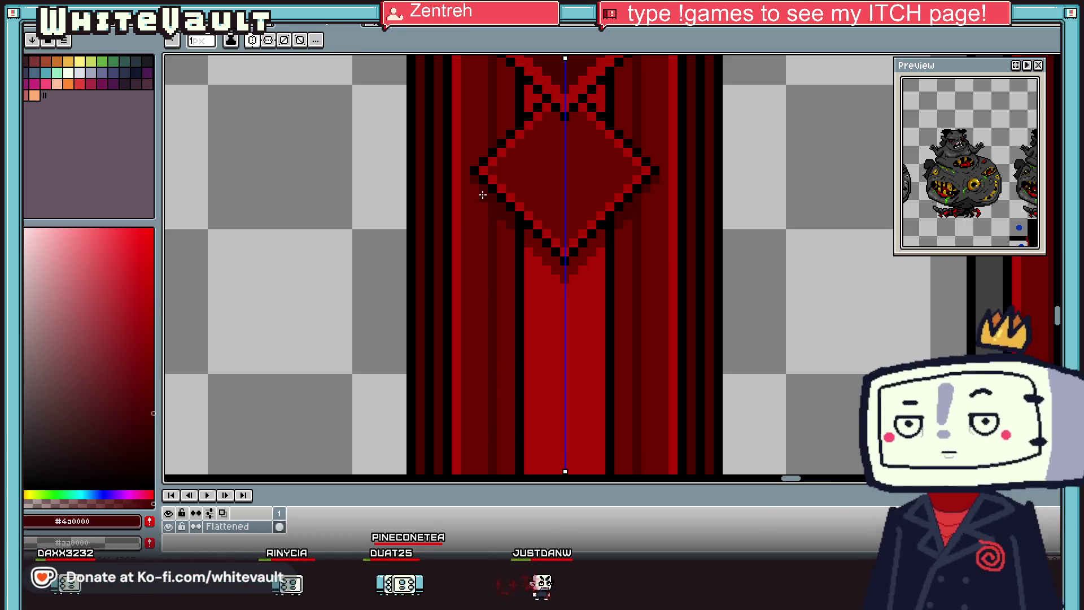
pyautogui.press('alt')
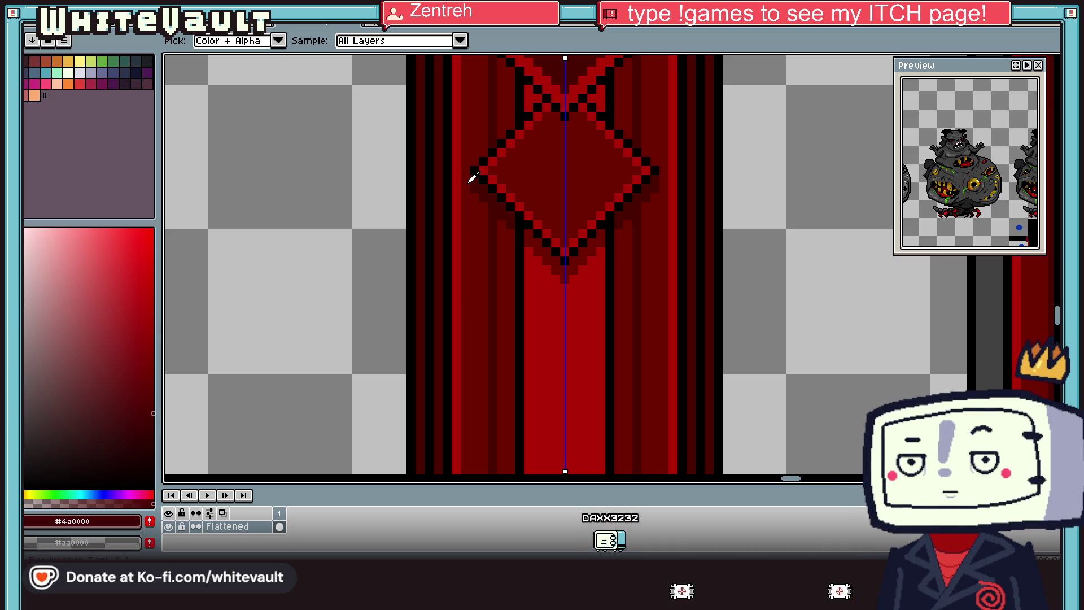
# Recolour the diamond's lower black outline with the banner's dark red
pyautogui.scroll(-4, 553, 229)
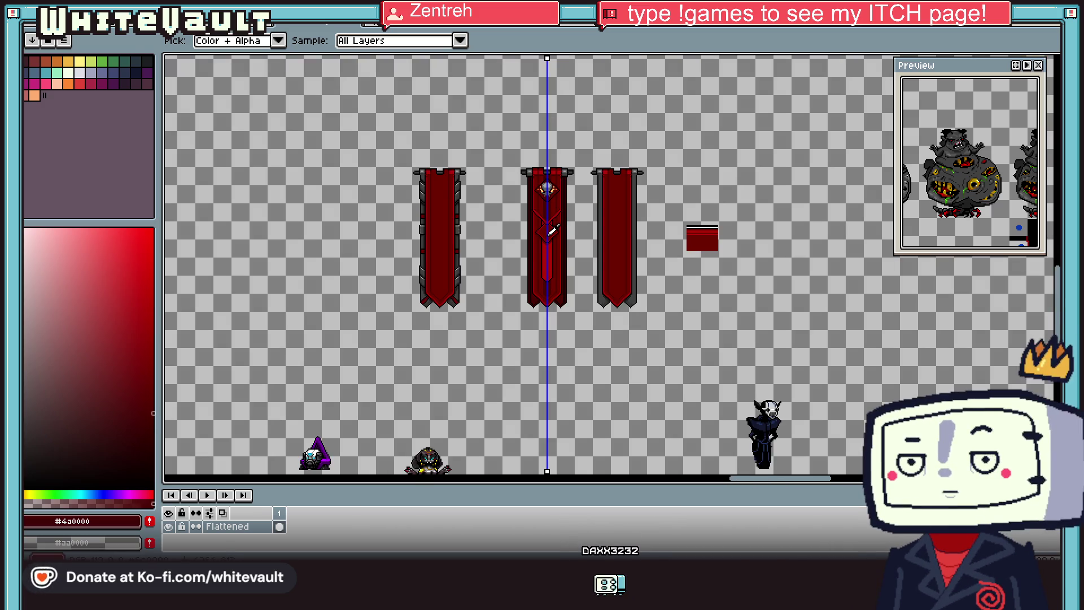
pyautogui.scroll(4, 551, 215)
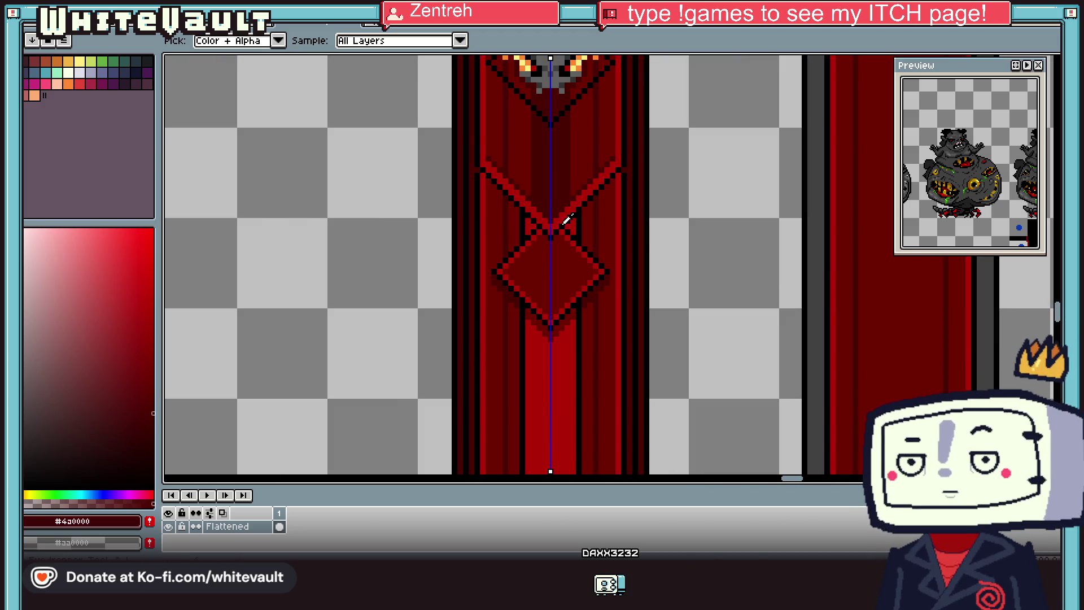
pyautogui.scroll(3, 566, 220)
pyautogui.keyDown('alt'); pyautogui.click(585, 213); pyautogui.keyUp('alt')
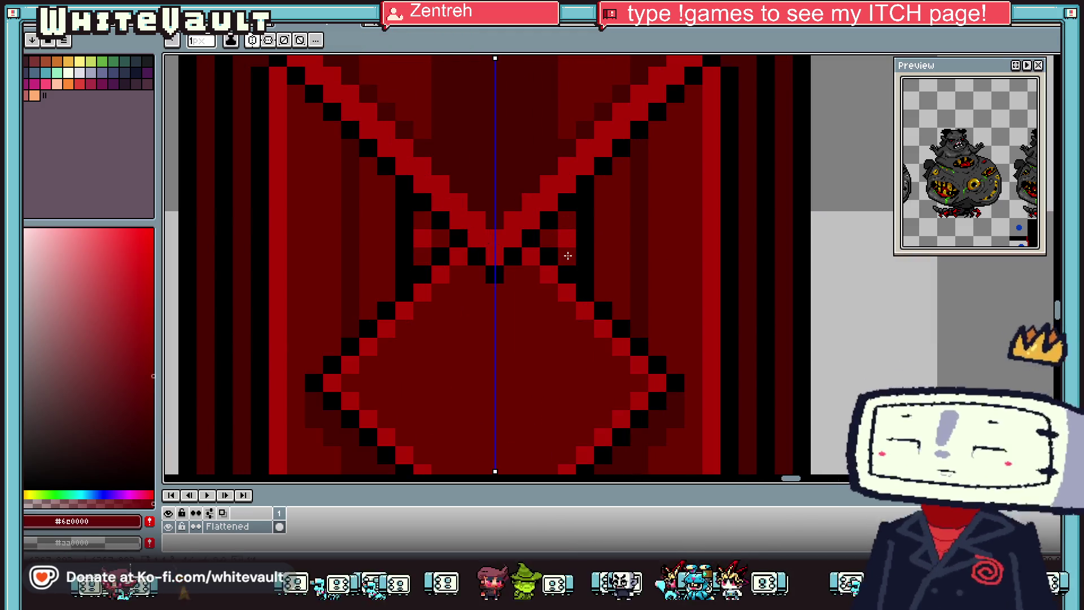
pyautogui.scroll(-2, 565, 232)
pyautogui.scroll(2, 513, 325)
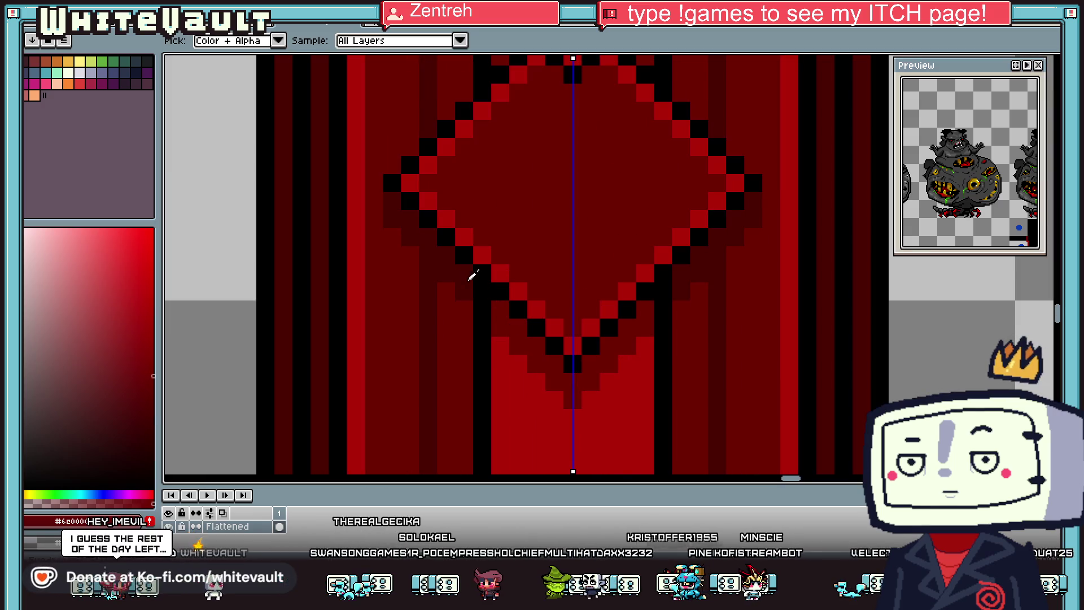
pyautogui.moveTo(497, 310)
pyautogui.mouseDown()
pyautogui.moveTo(532, 322)
pyautogui.moveTo(574, 369)
pyautogui.mouseUp()
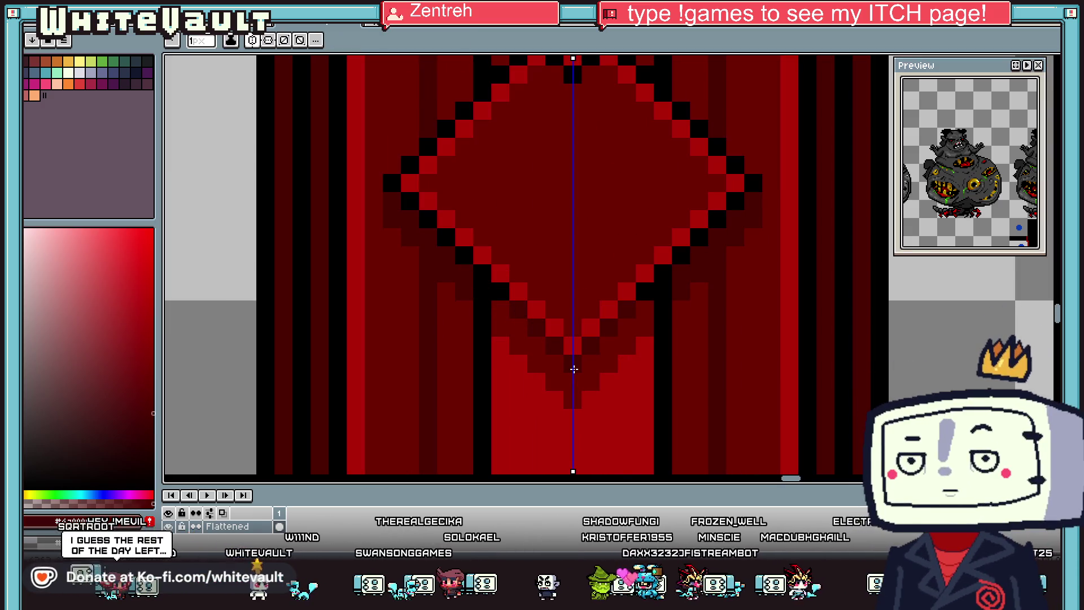
# Draw mirrored dark stitch columns running down beneath the diamond
pyautogui.press('alt')
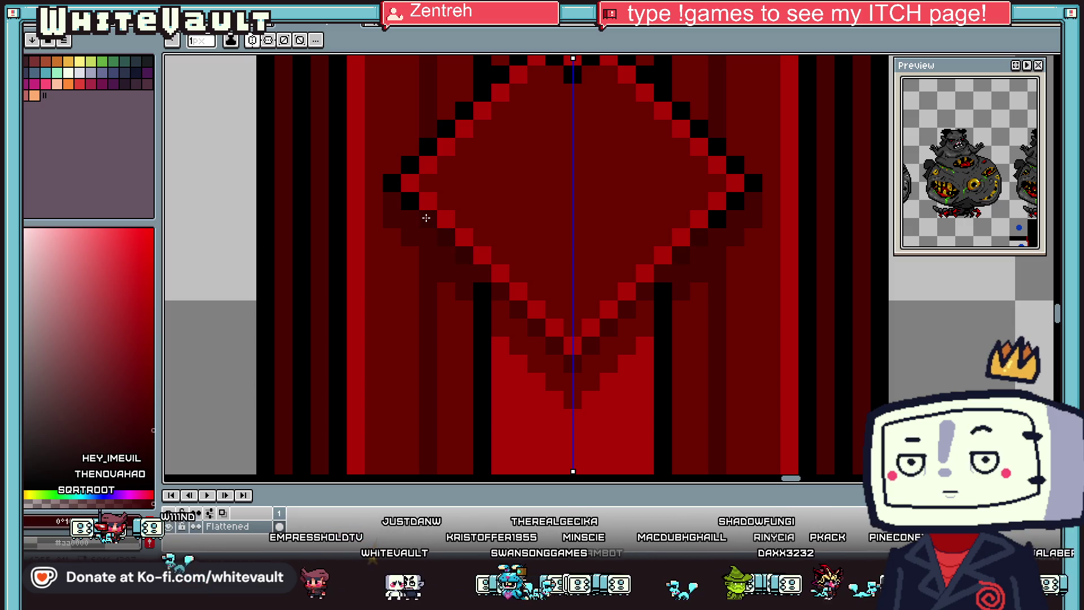
pyautogui.scroll(-3, 394, 183)
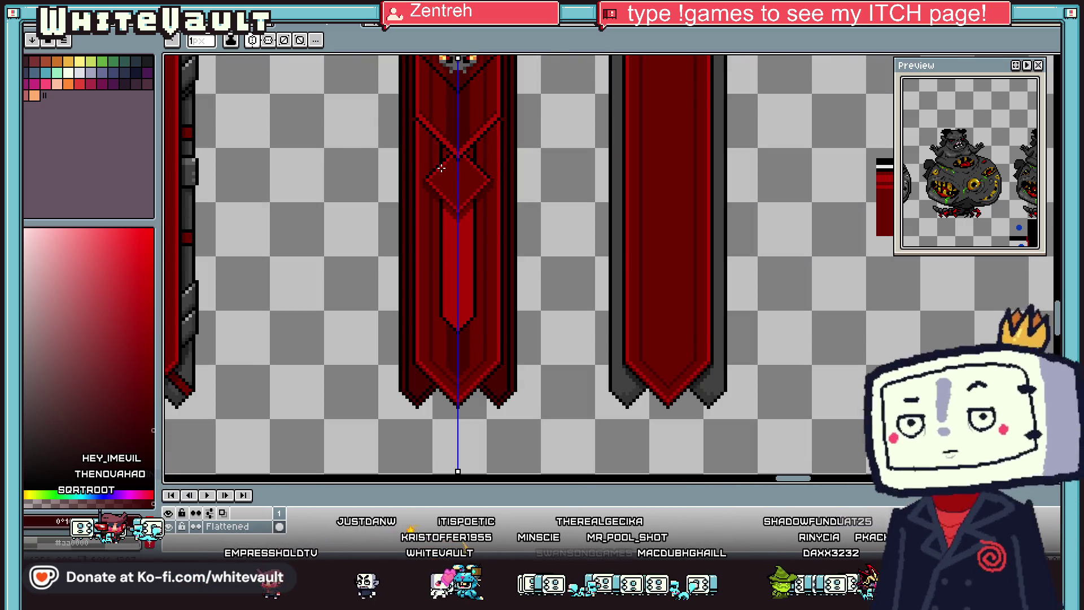
pyautogui.scroll(4, 441, 168)
pyautogui.moveTo(411, 170); pyautogui.dragTo(406, 208)
pyautogui.scroll(-4, 408, 192)
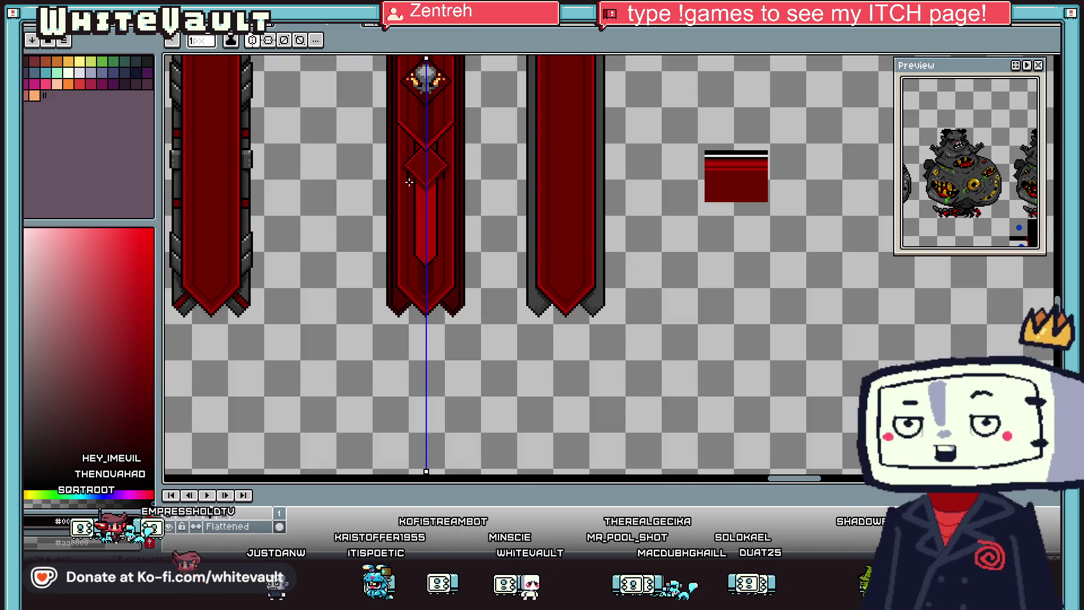
# Sample dark red and paint dark pixels below the diamond's V point
pyautogui.press('i')
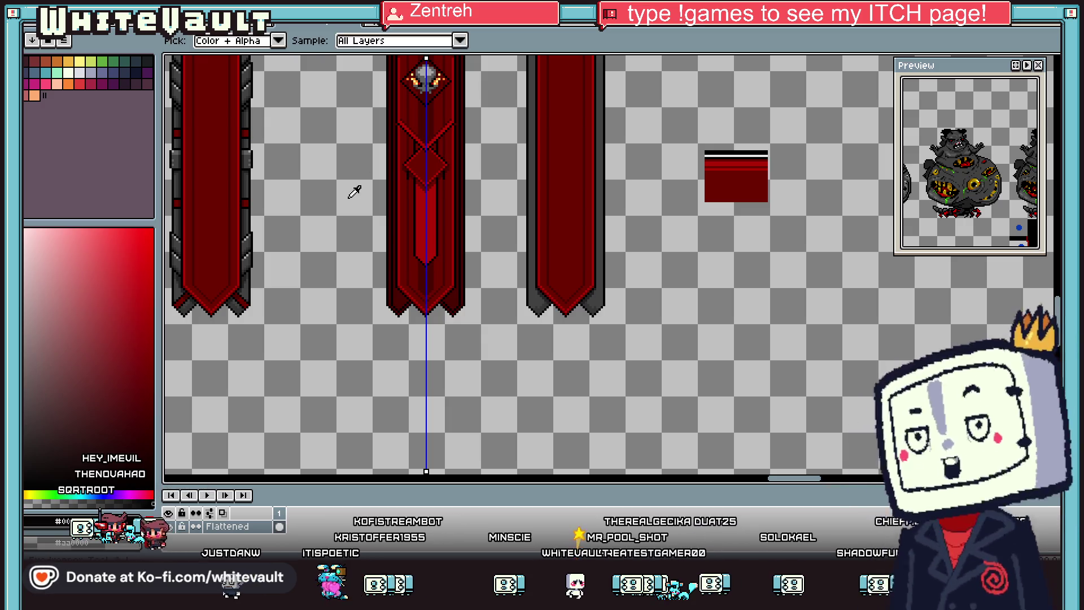
pyautogui.scroll(5, 411, 170)
pyautogui.click(411, 187)
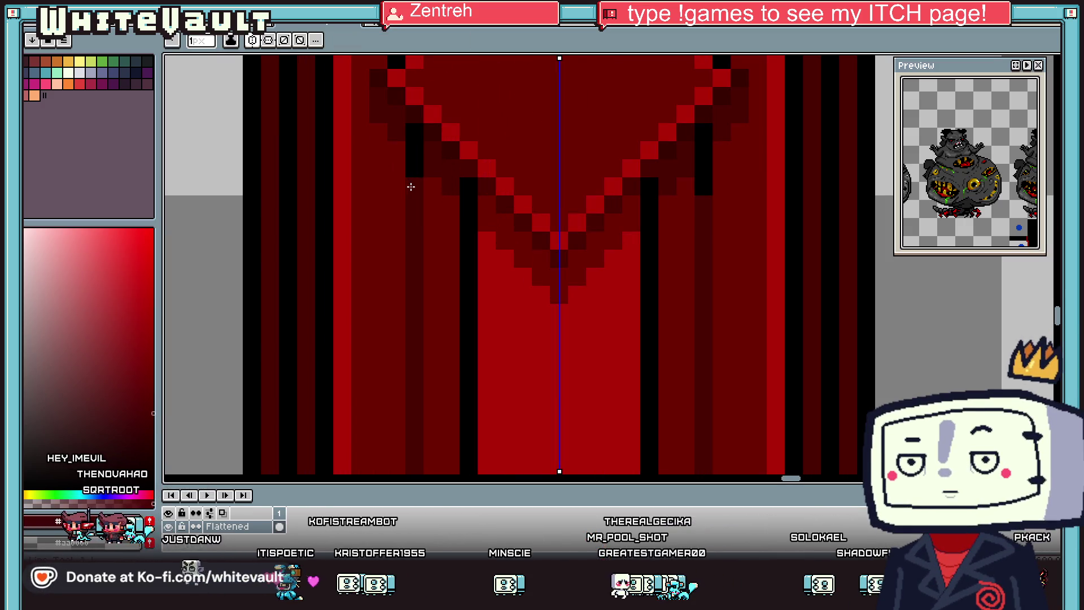
pyautogui.click(413, 226)
pyautogui.scroll(-3, 410, 243)
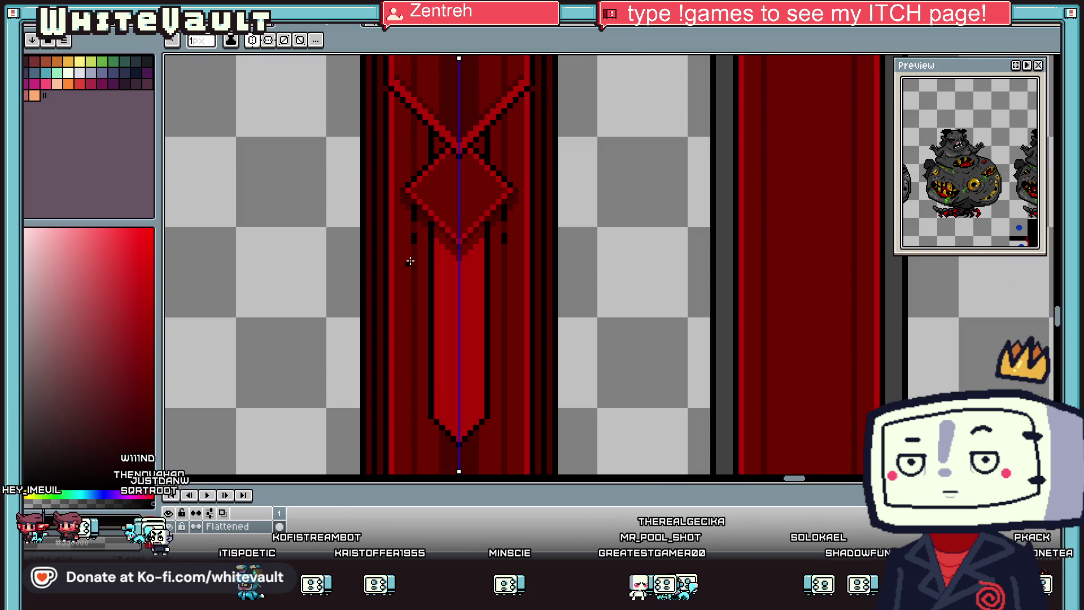
pyautogui.scroll(-3, 414, 264)
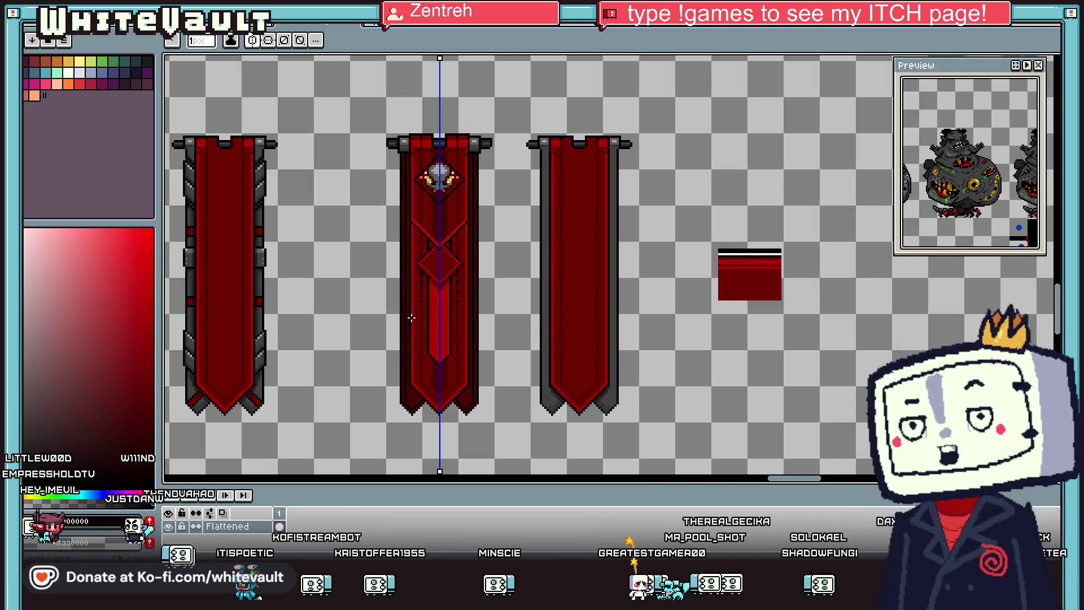
pyautogui.scroll(3, 438, 319)
pyautogui.scroll(-2, 458, 283)
pyautogui.scroll(4, 446, 223)
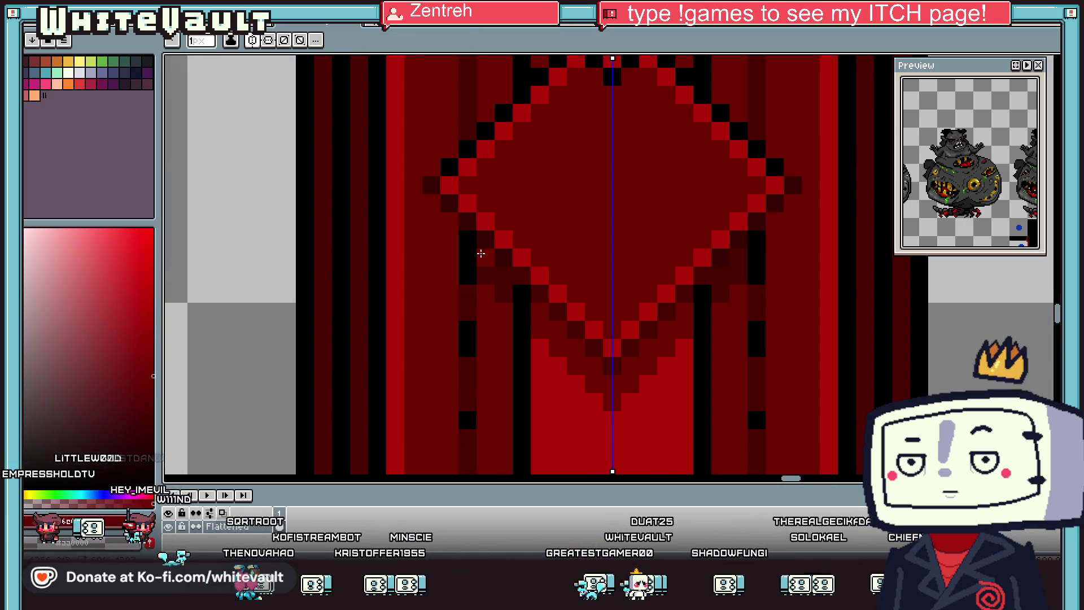
# Sample black from the middle banner as the drawing colour
pyautogui.scroll(-4, 527, 295)
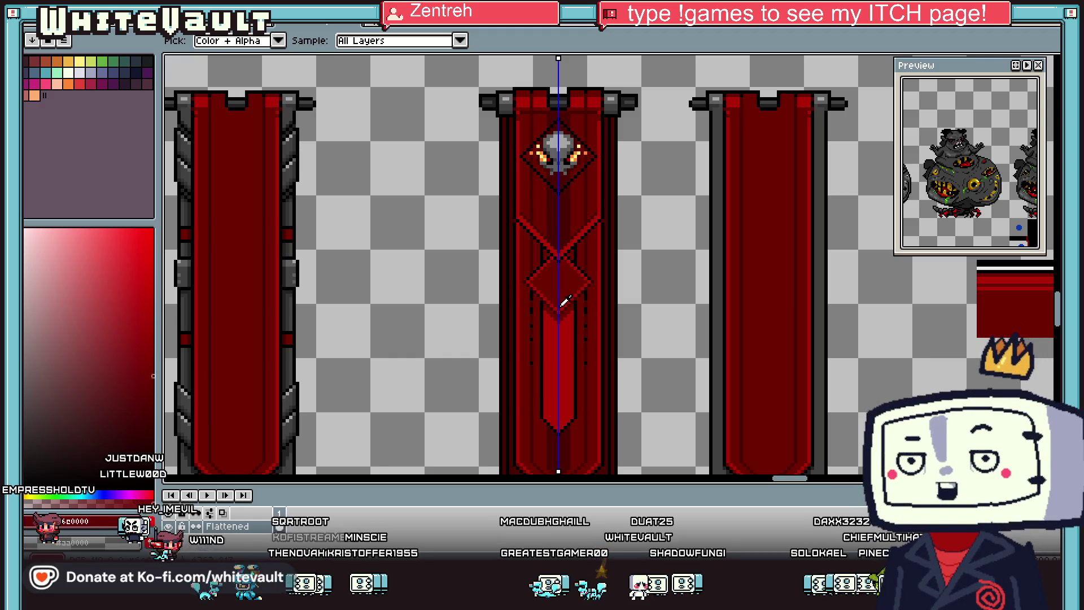
pyautogui.scroll(2, 540, 303)
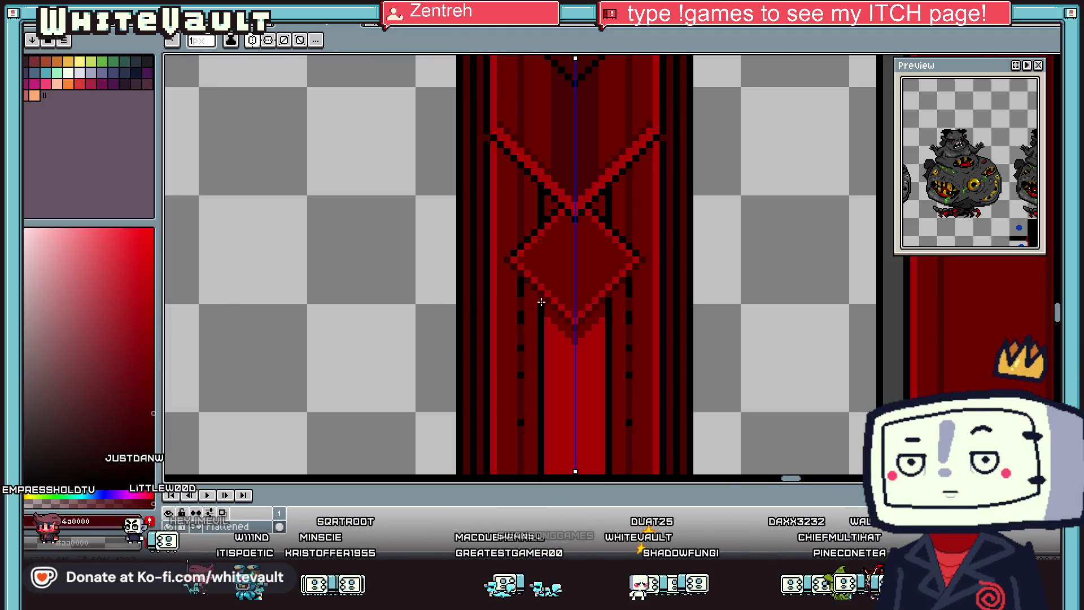
pyautogui.scroll(-1, 541, 302)
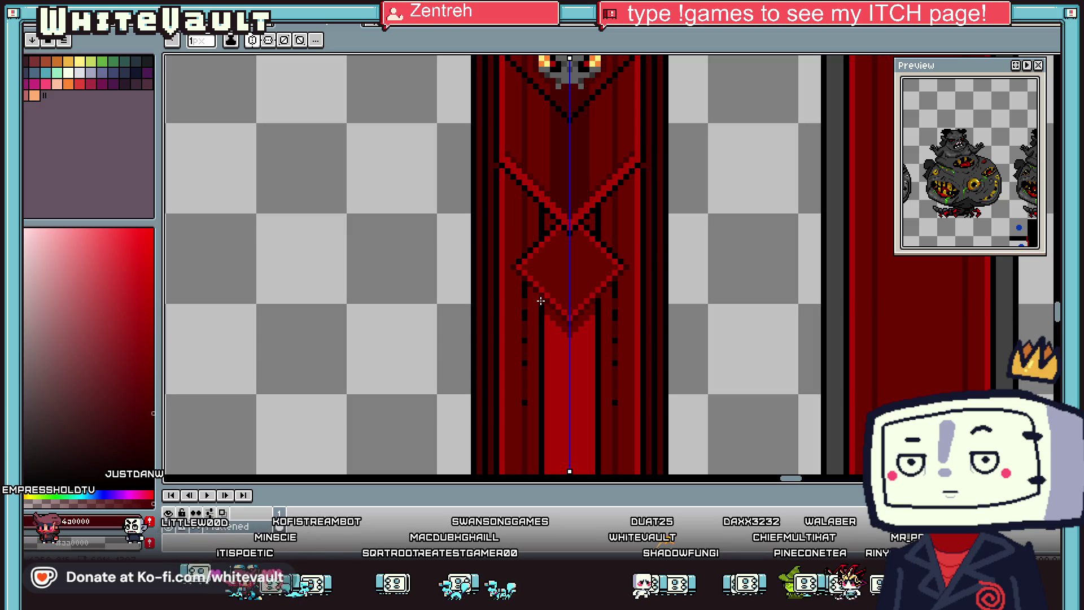
pyautogui.scroll(-3, 541, 301)
pyautogui.scroll(2, 557, 354)
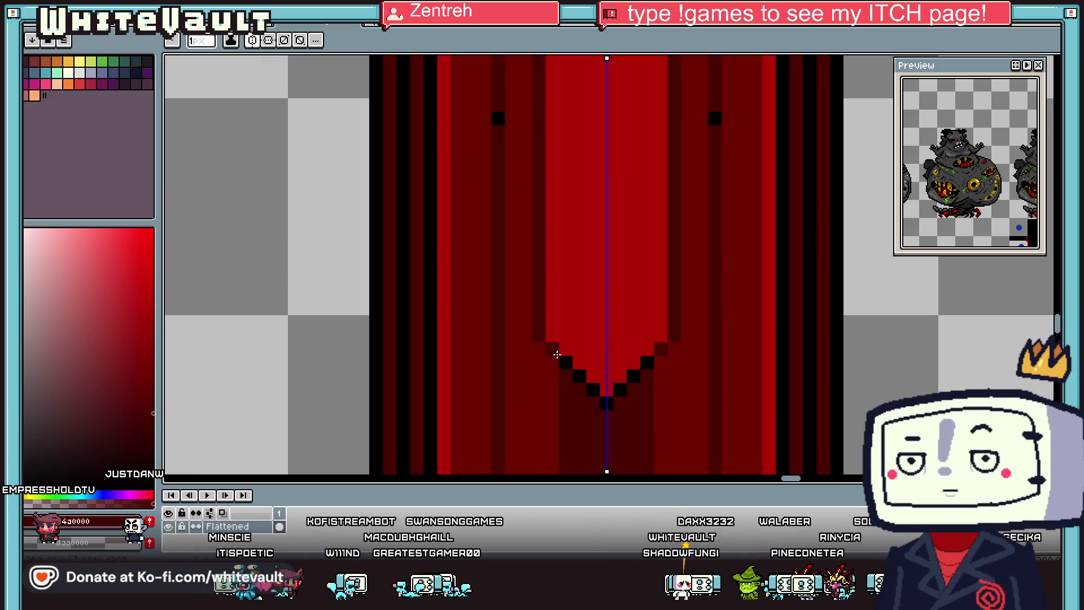
pyautogui.scroll(-2, 614, 373)
pyautogui.scroll(-2, 678, 367)
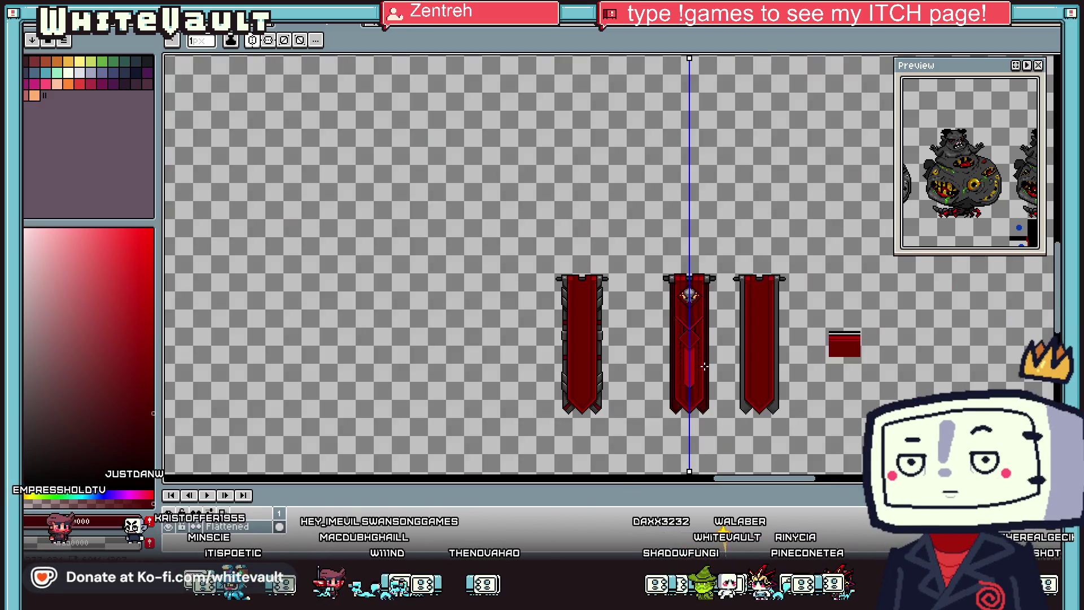
pyautogui.scroll(2, 704, 367)
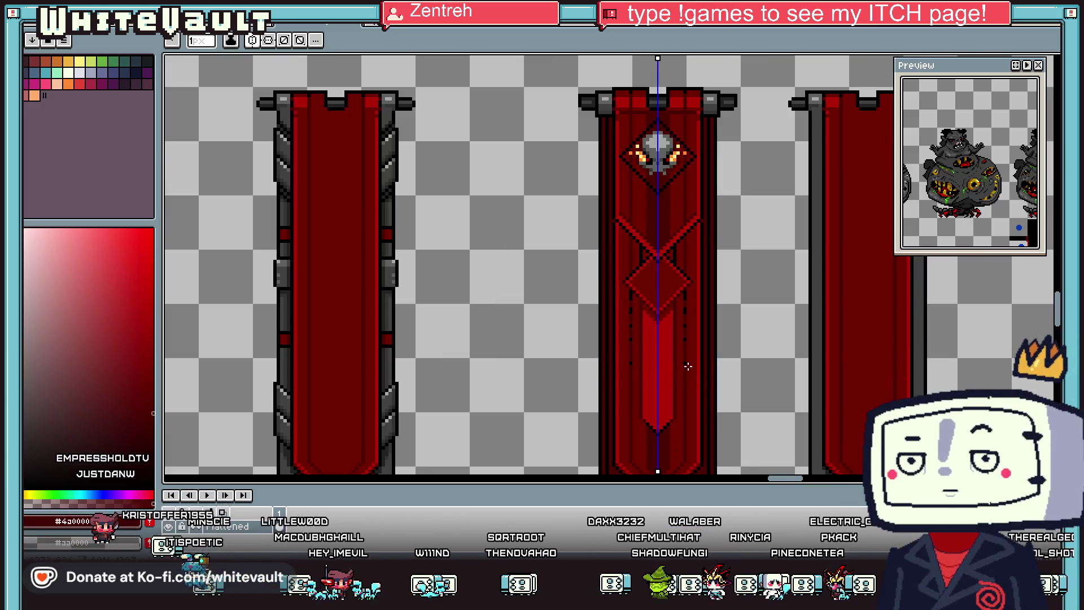
pyautogui.press('alt')
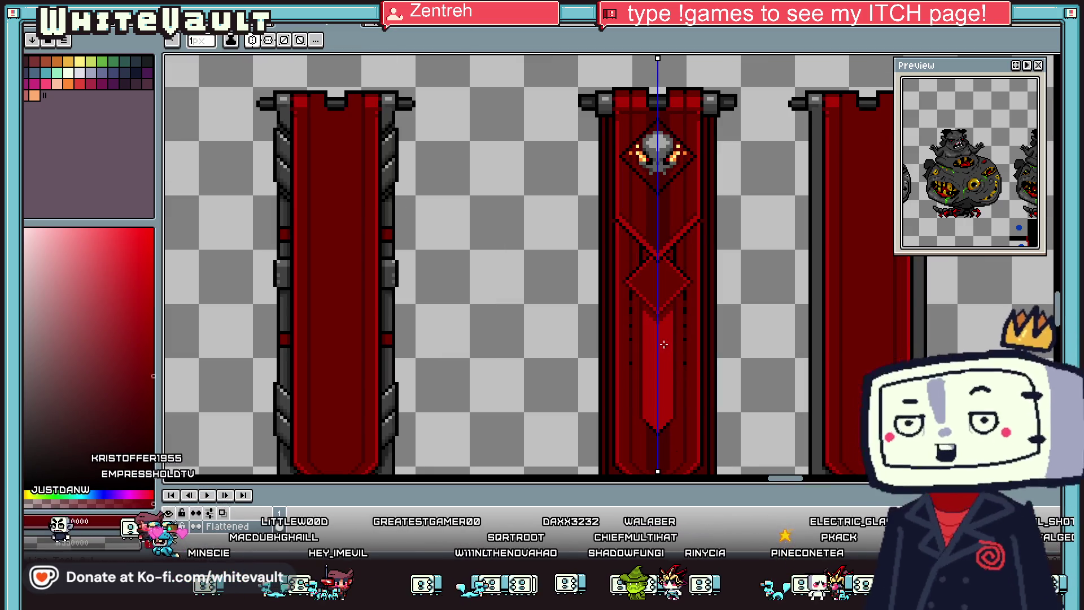
pyautogui.scroll(1, 678, 319)
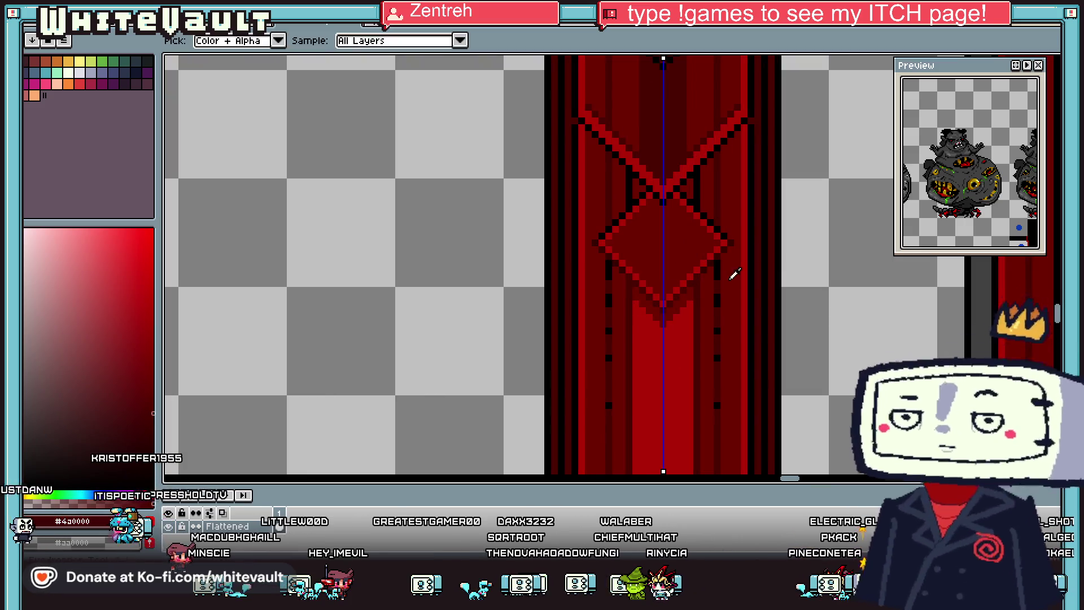
pyautogui.keyDown('alt'); pyautogui.click(716, 271); pyautogui.keyUp('alt')
# Switch to the dark UI mockup document
pyautogui.scroll(-2, 658, 333)
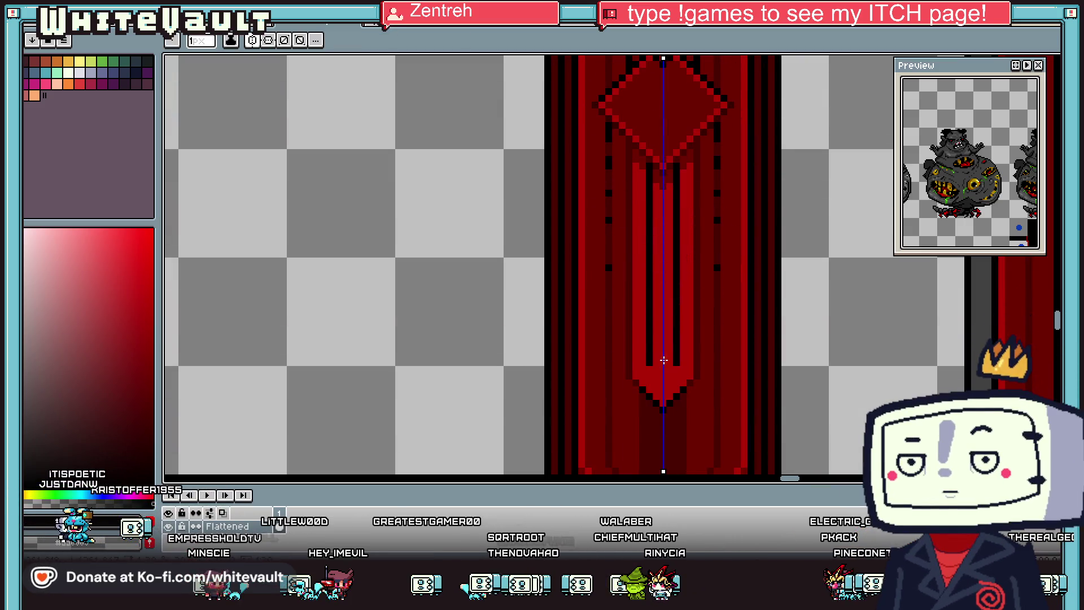
pyautogui.scroll(1, 659, 371)
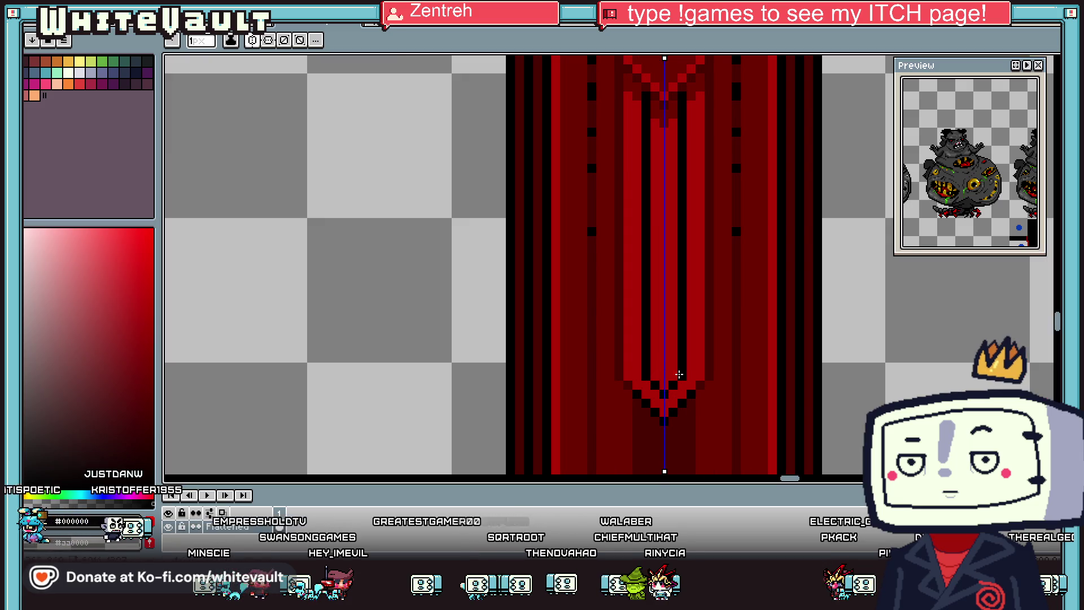
pyautogui.scroll(-5, 700, 339)
pyautogui.scroll(-2, 691, 240)
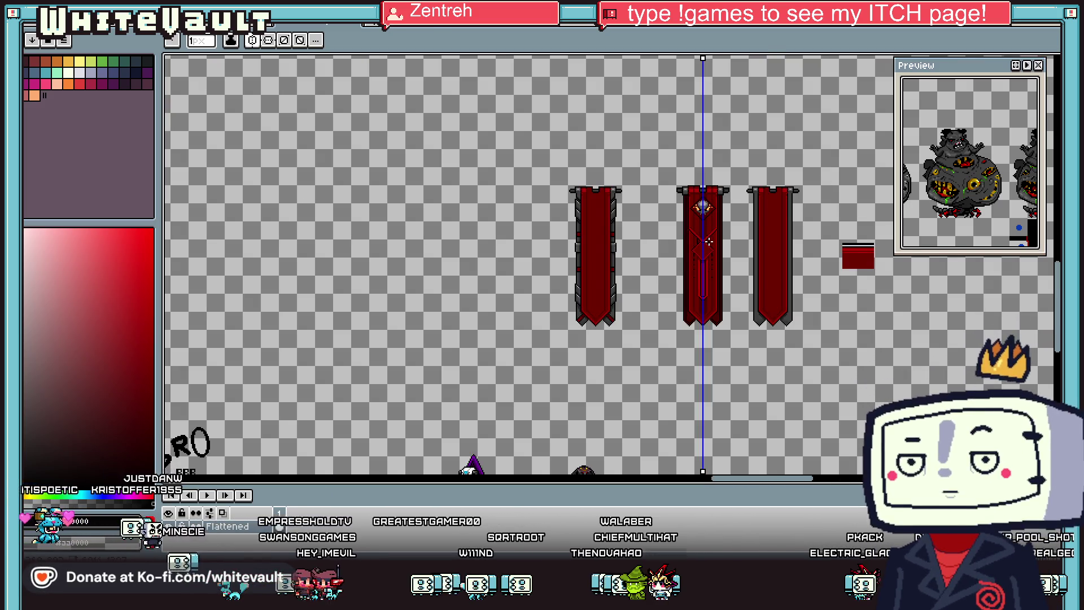
pyautogui.scroll(5, 706, 243)
pyautogui.scroll(-2, 698, 241)
pyautogui.press('alt')
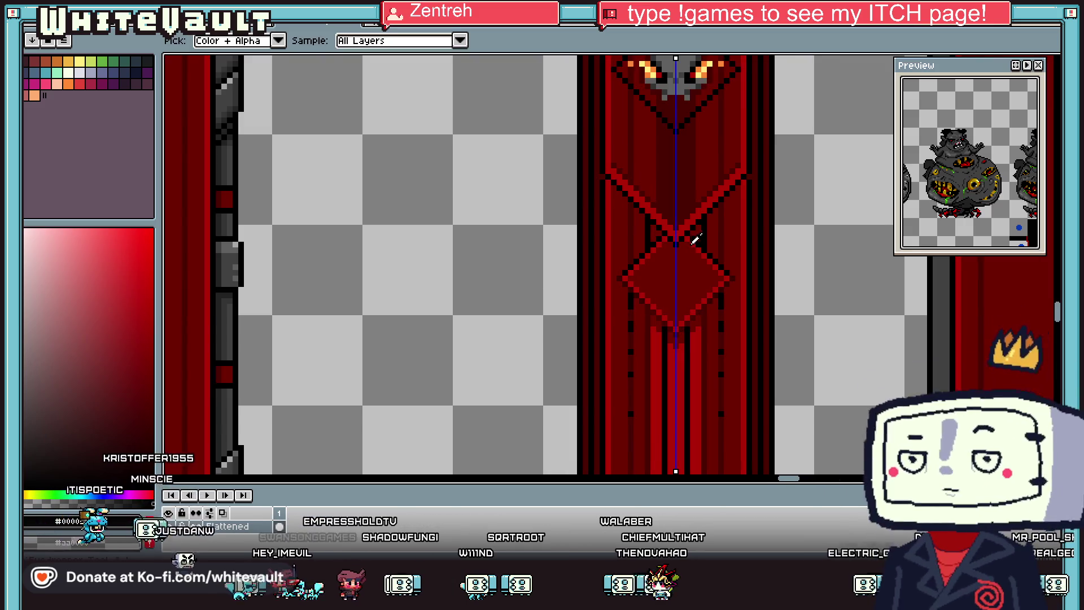
pyautogui.scroll(-2, 696, 240)
pyautogui.scroll(-2, 694, 242)
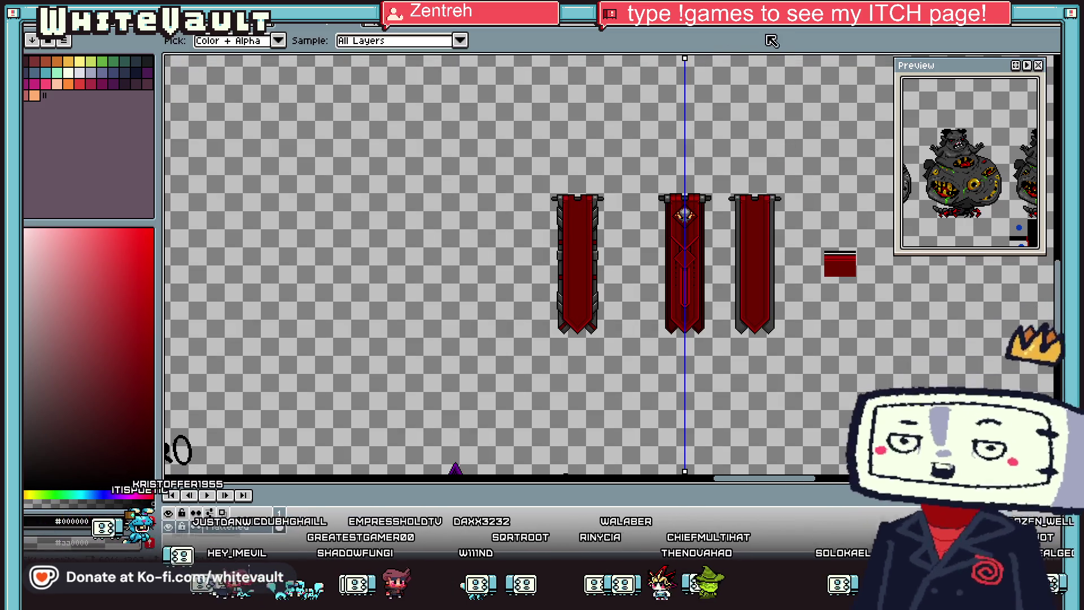
pyautogui.hotkey('ctrl', 'Tab')
pyautogui.hotkey('ctrl', 'Tab')
pyautogui.hotkey('ctrl', 'Tab')
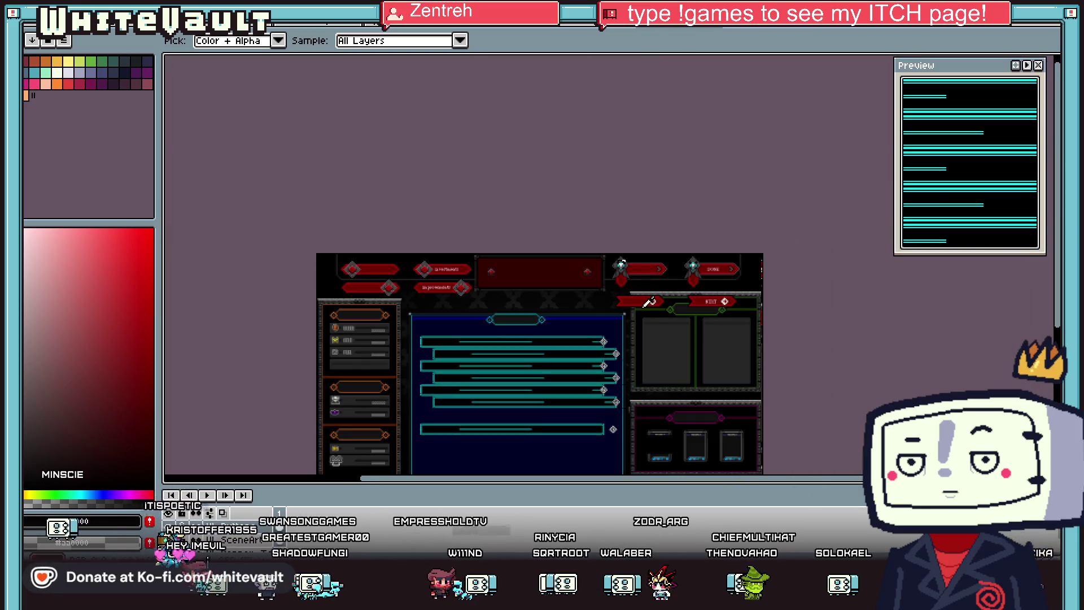
# Zoom into the UI mockup and select the rectangular marquee tool
pyautogui.scroll(2, 700, 292)
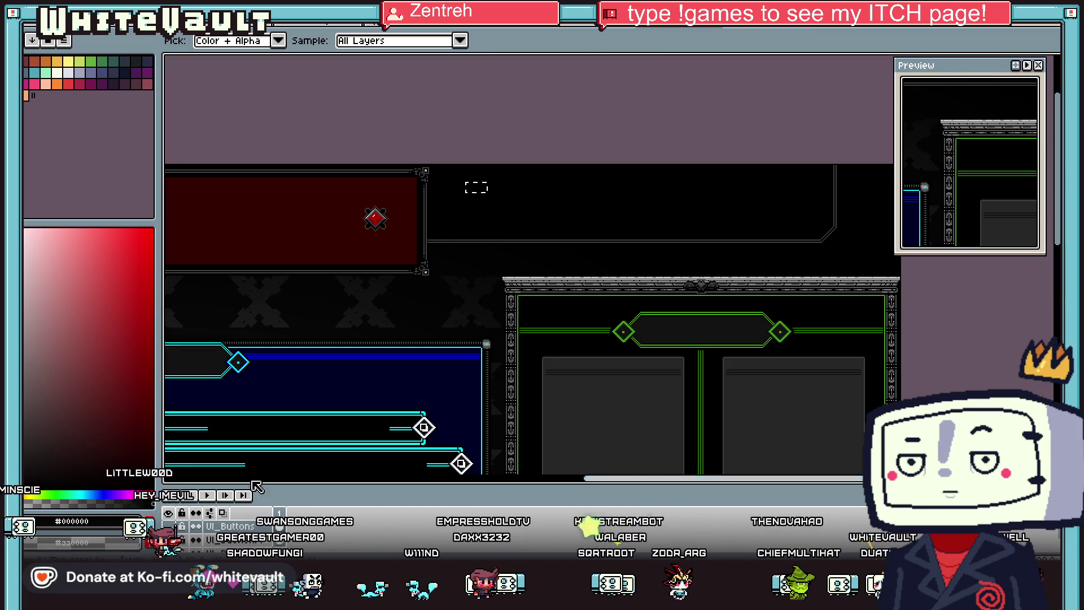
pyautogui.scroll(2, 703, 288)
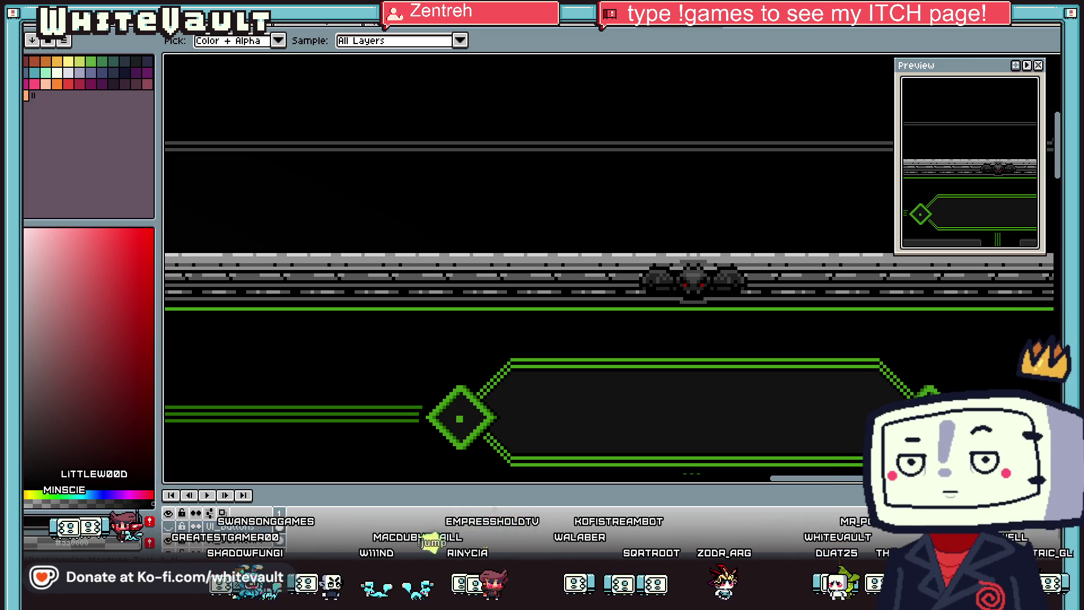
pyautogui.press('m')
pyautogui.scroll(1, 706, 282)
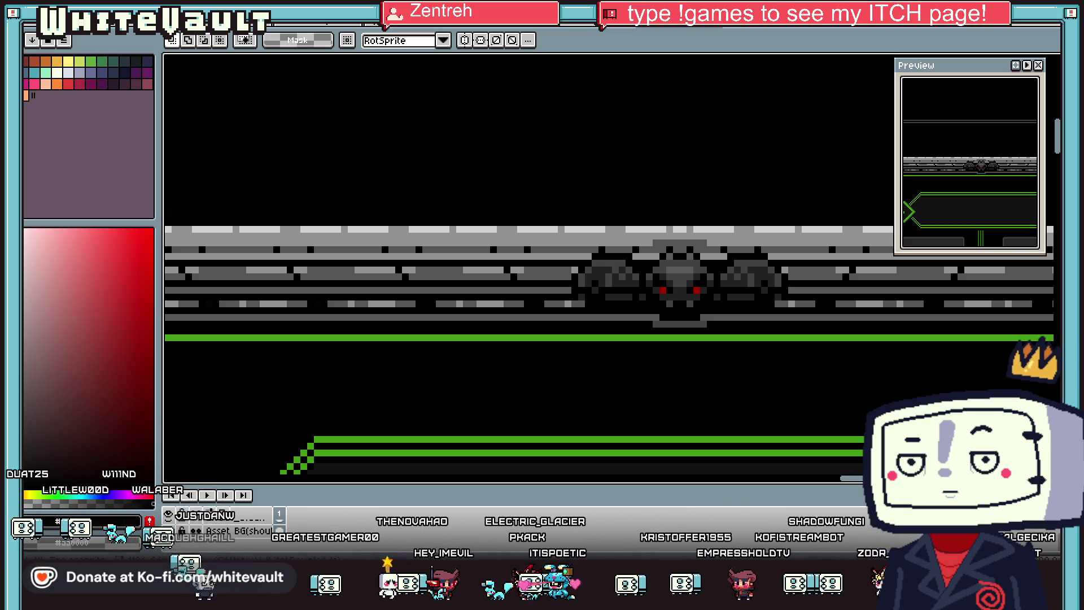
# Start a New Sprite, cancel it, and bring up the File menu again
pyautogui.click(33, 40)
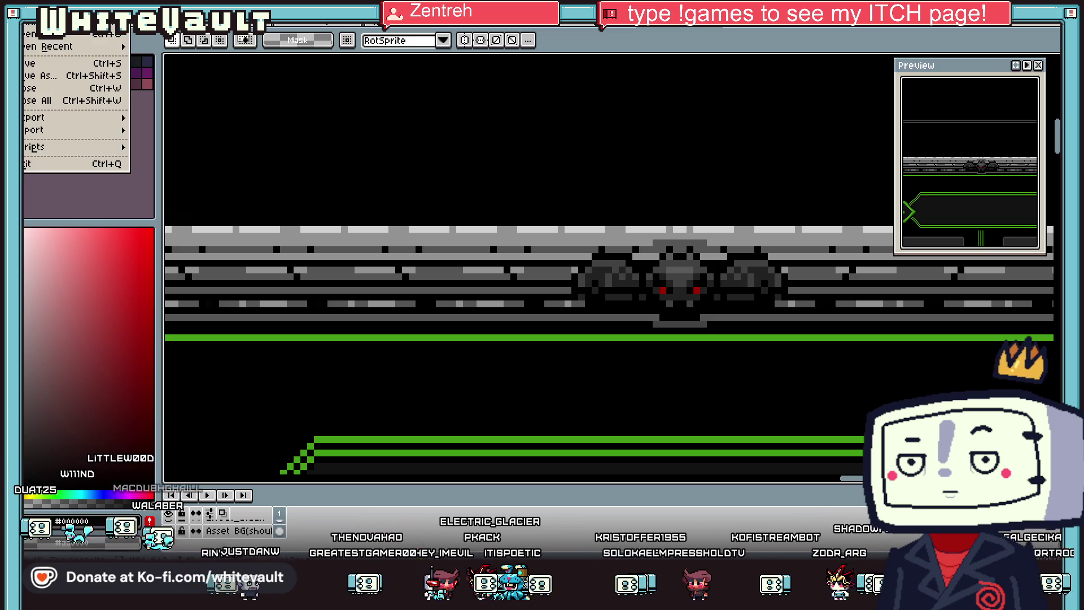
pyautogui.click(115, 91)
pyautogui.click(582, 388)
pyautogui.scroll(-5, 592, 427)
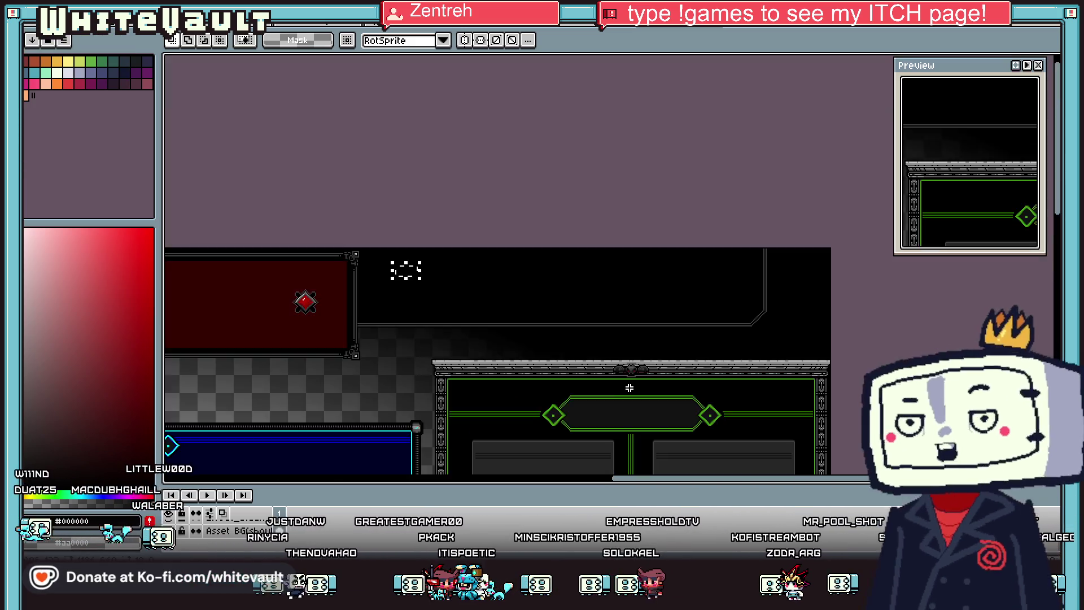
pyautogui.scroll(1, 591, 428)
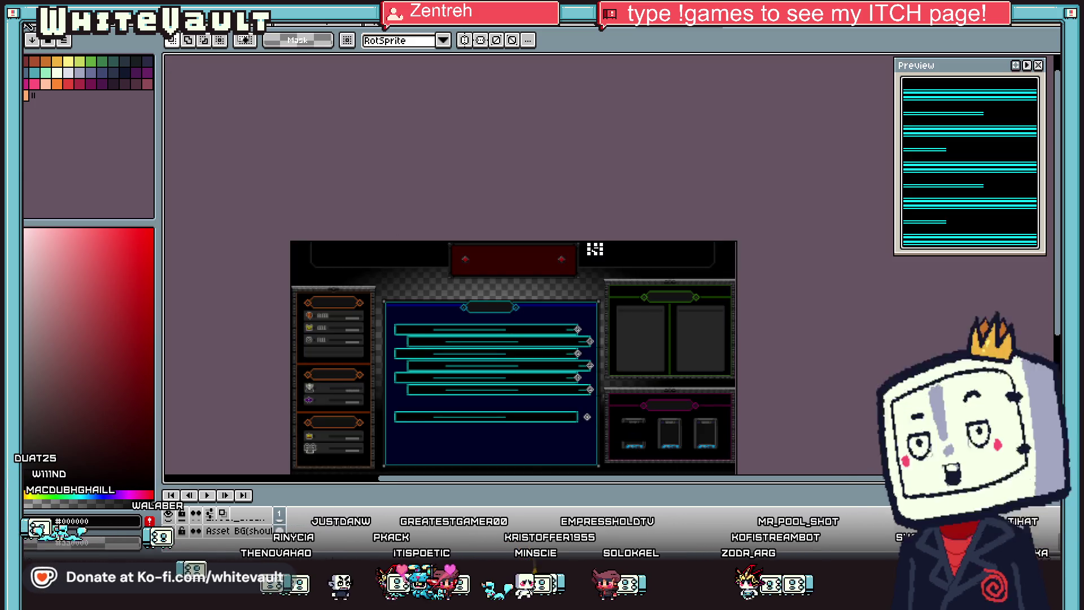
pyautogui.click(31, 38)
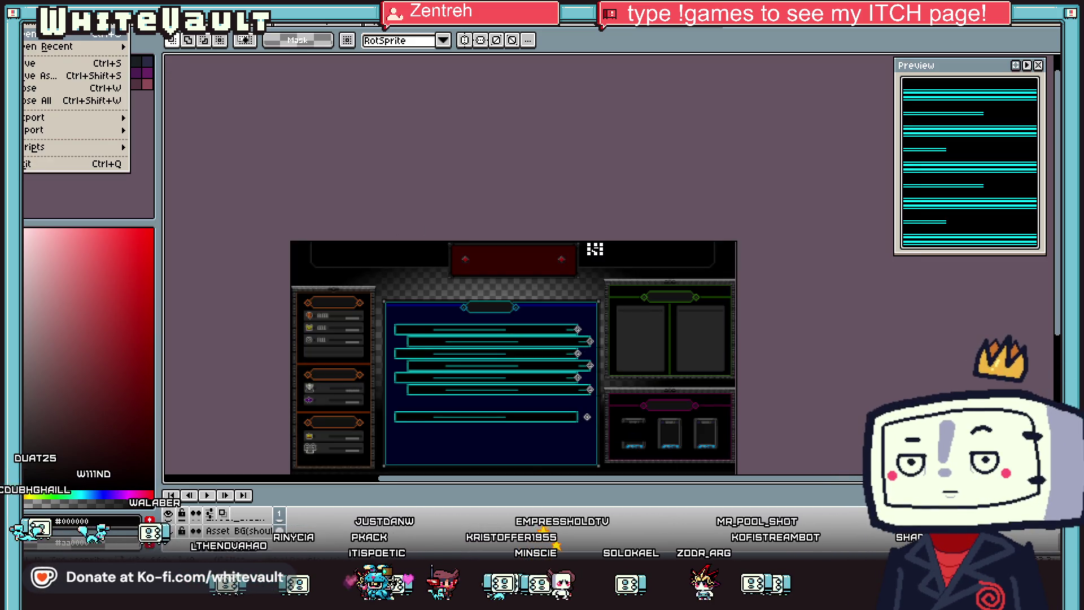
# Create a 1367×769 sprite and paste the copied UI mockup into it
pyautogui.click(31, 38)
pyautogui.click(31, 37)
pyautogui.click(29, 28)
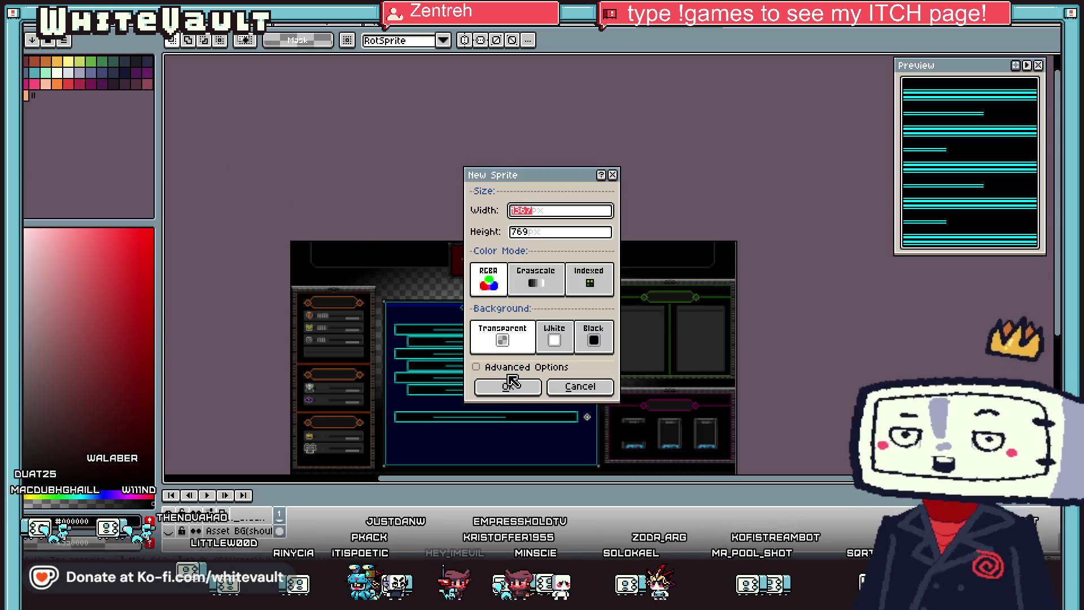
pyautogui.click(506, 398)
pyautogui.hotkey('ctrl', 'v')
pyautogui.scroll(-5, 647, 326)
pyautogui.scroll(1, 856, 333)
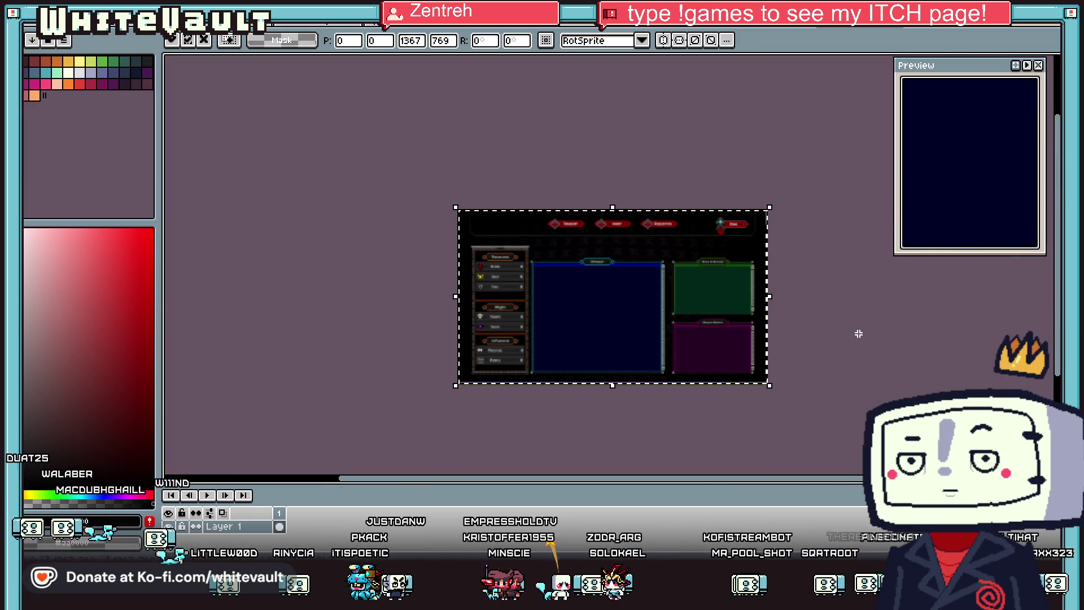
pyautogui.click(859, 333)
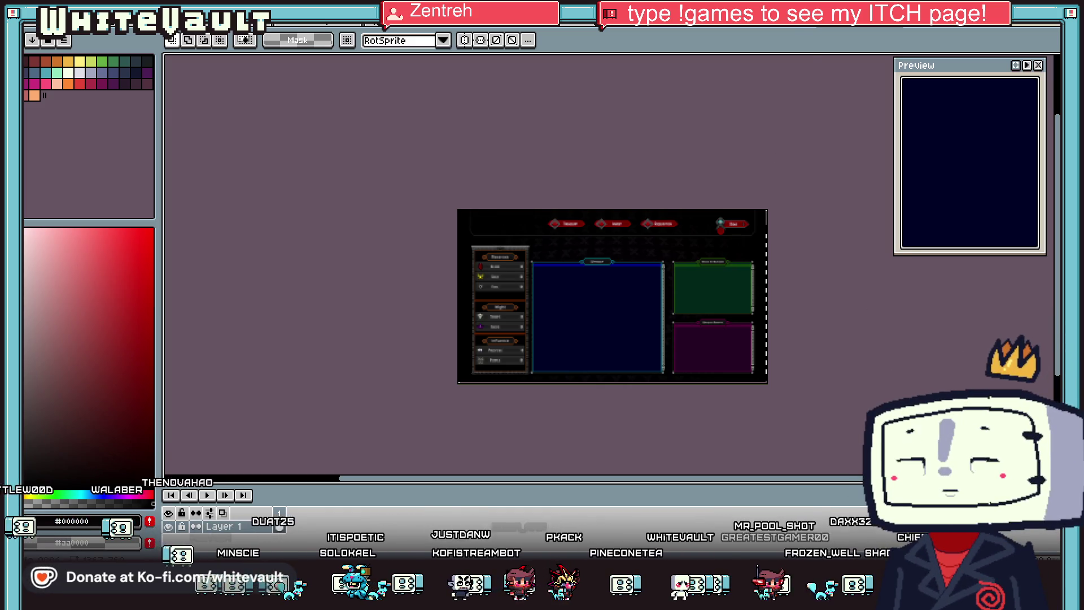
# Flip through the open documents and return to the banner sprite sheet
pyautogui.click(686, 31)
pyautogui.click(662, 31)
pyautogui.click(608, 28)
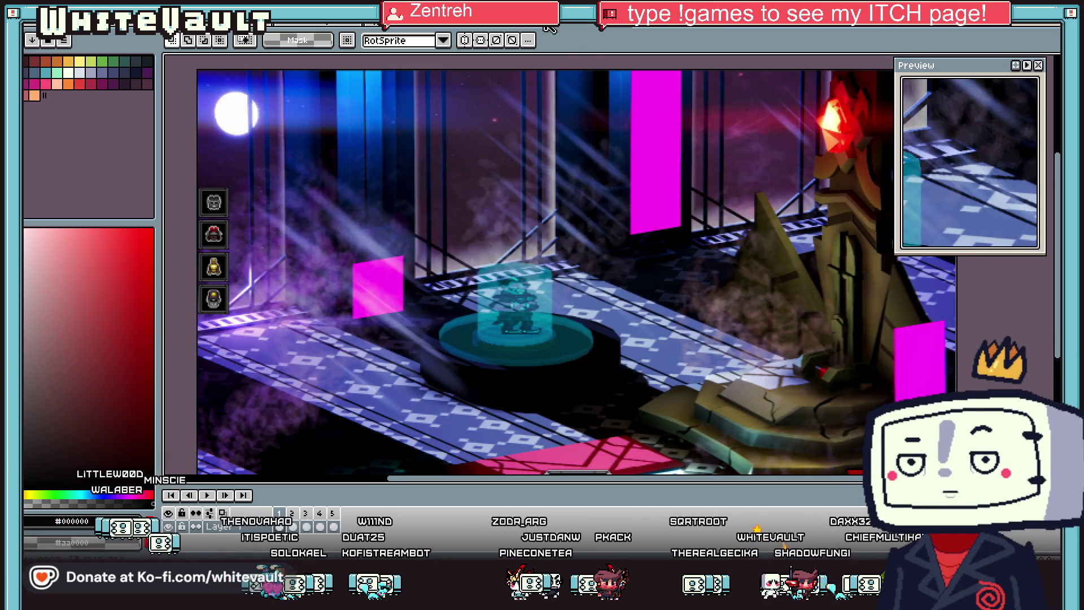
pyautogui.click(546, 26)
pyautogui.click(390, 27)
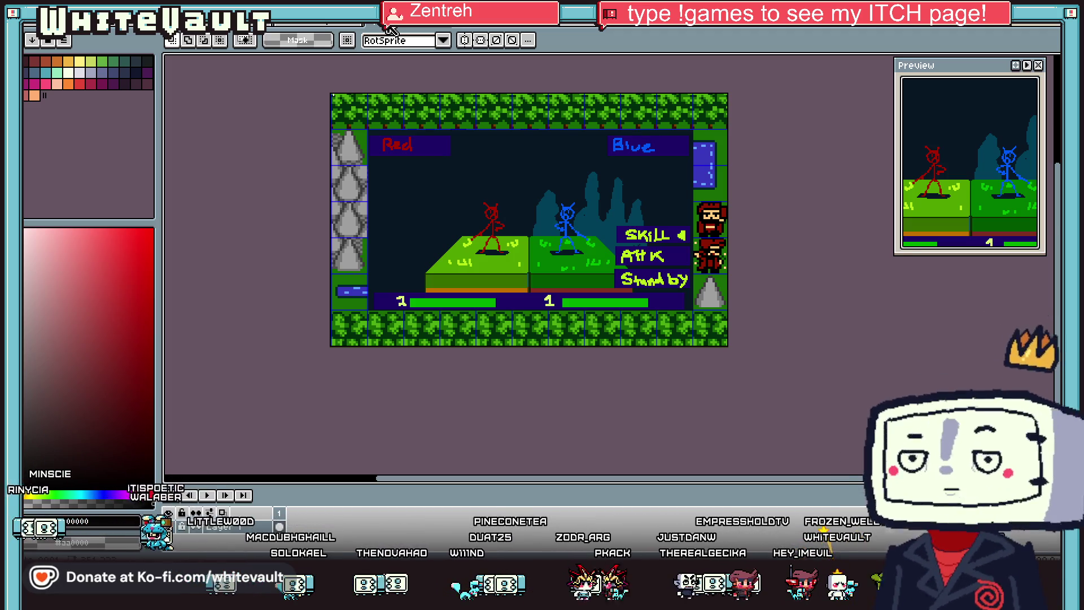
pyautogui.click(461, 28)
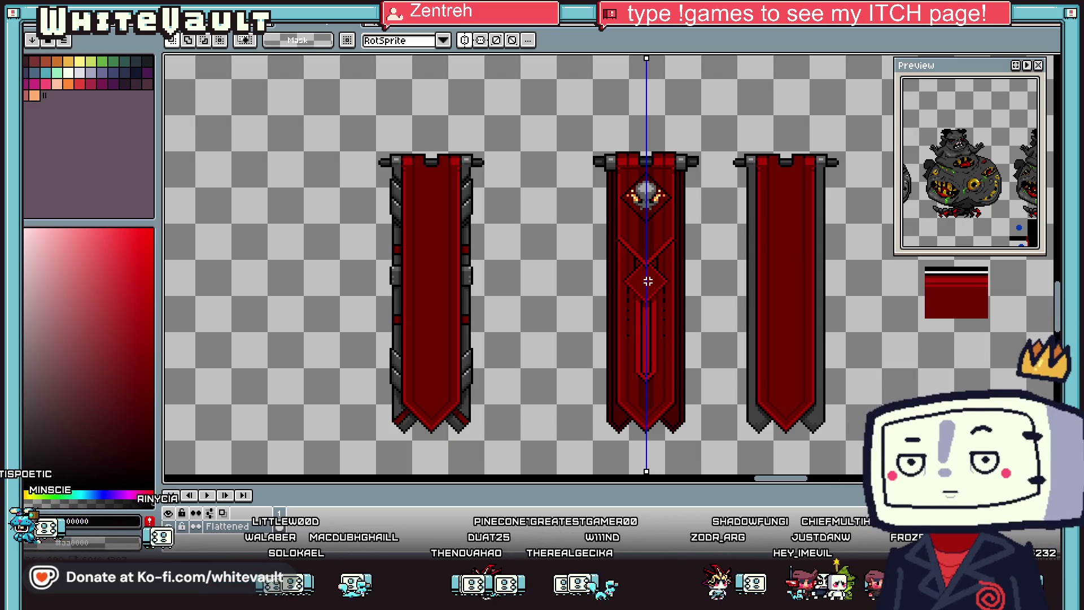
# Sample the banner's red, then a darker red, as the drawing colour
pyautogui.keyDown('alt'); pyautogui.click(648, 281); pyautogui.keyUp('alt')
pyautogui.scroll(3, 652, 283)
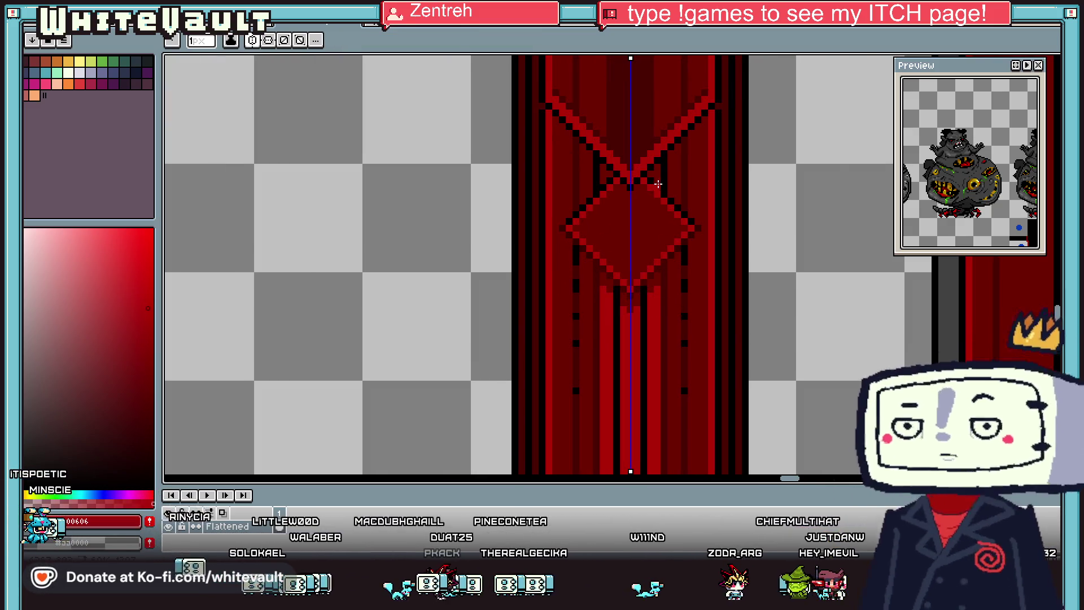
pyautogui.scroll(1, 658, 184)
pyautogui.press('alt')
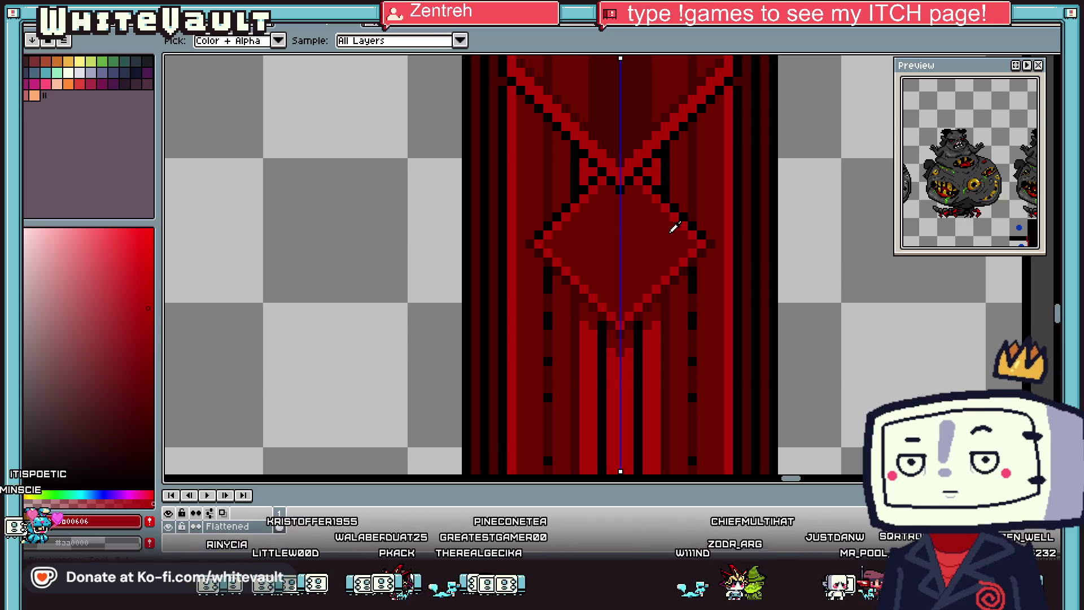
pyautogui.keyDown('alt'); pyautogui.click(697, 293); pyautogui.keyUp('alt')
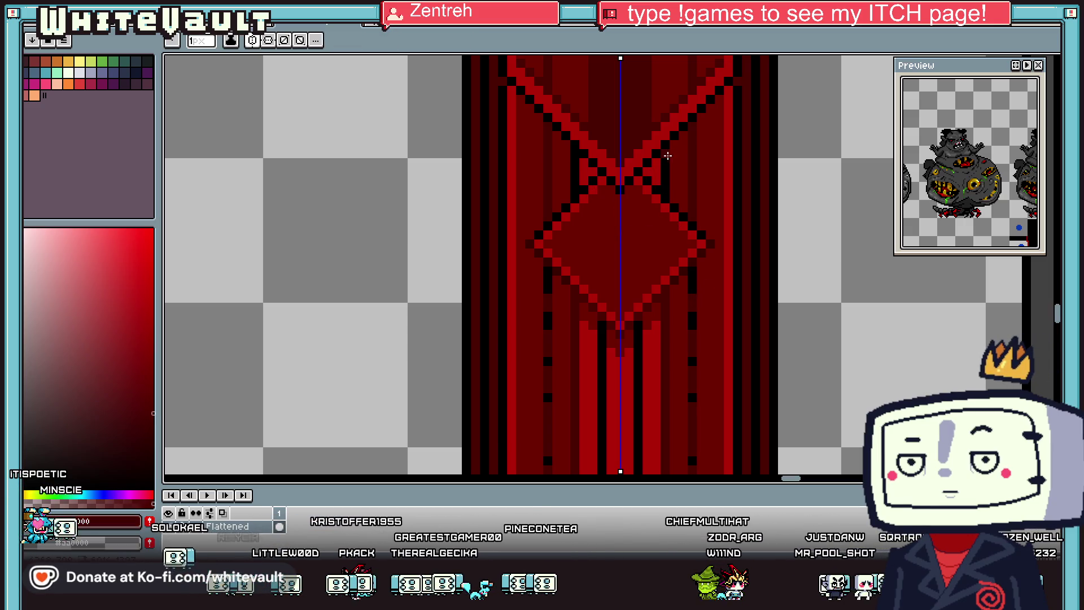
pyautogui.scroll(-5, 665, 187)
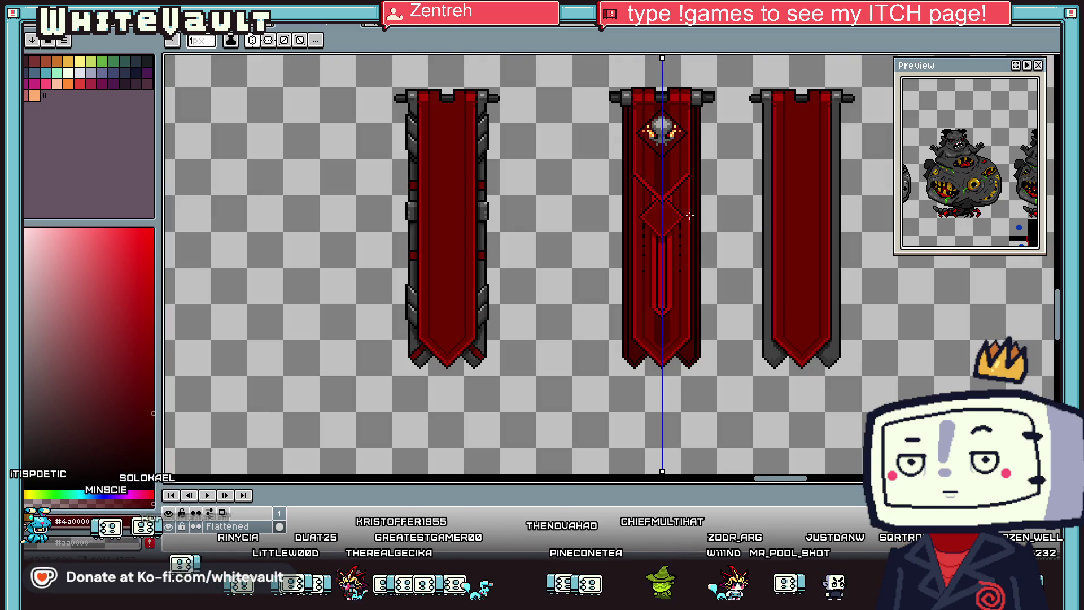
pyautogui.press('alt')
pyautogui.scroll(3, 685, 197)
# Pencil mirrored dark pixels and a dark V shape onto the middle banner
pyautogui.press('g')
pyautogui.scroll(-5, 700, 218)
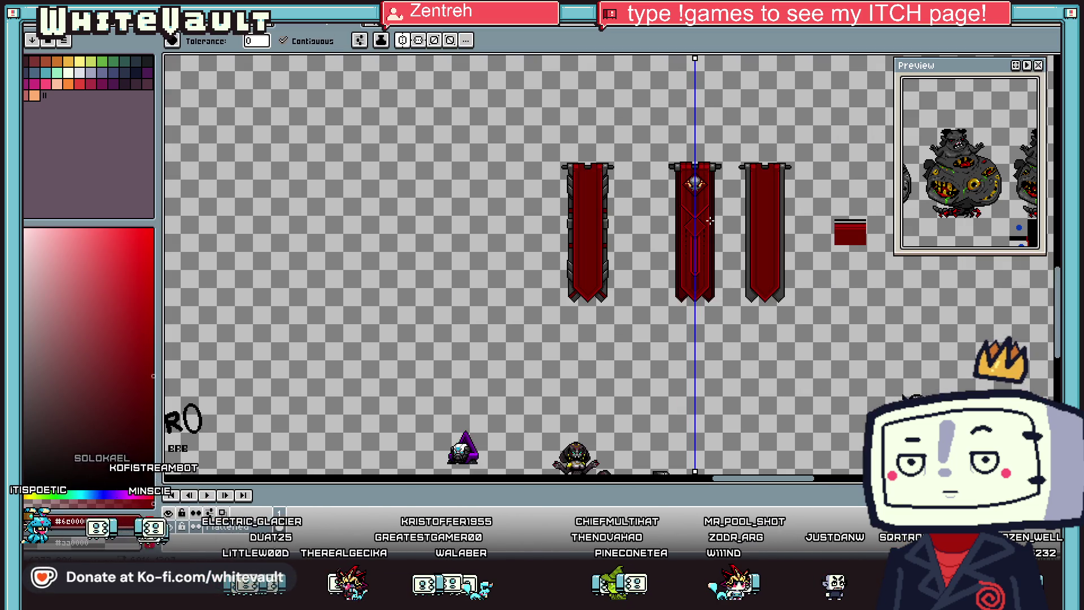
pyautogui.scroll(5, 700, 220)
pyautogui.press('b')
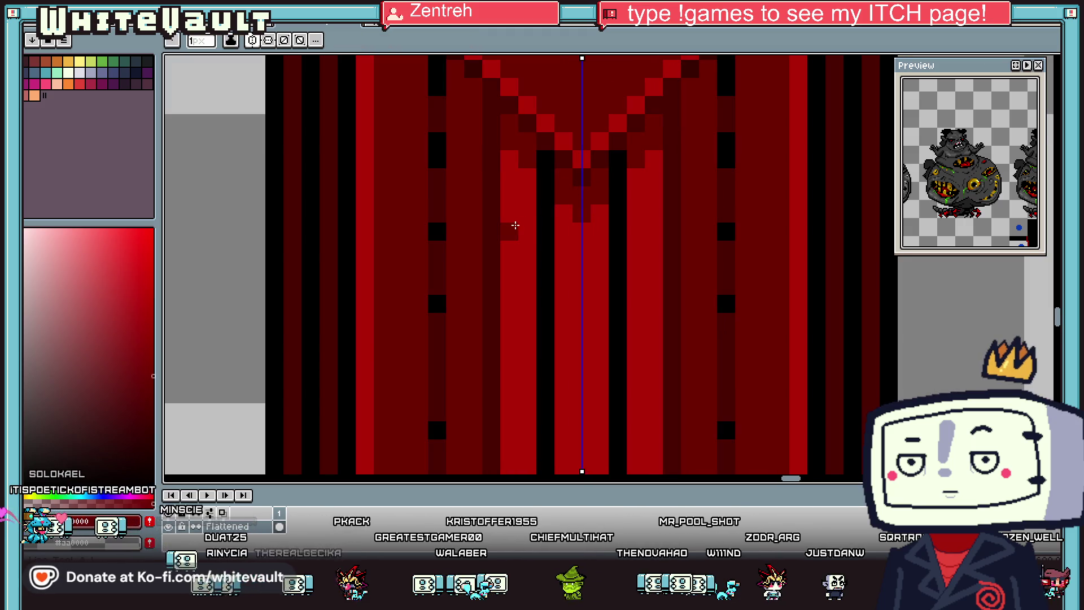
pyautogui.click(515, 225)
pyautogui.click(525, 249)
pyautogui.click(564, 285)
pyautogui.click(581, 305)
pyautogui.press('g')
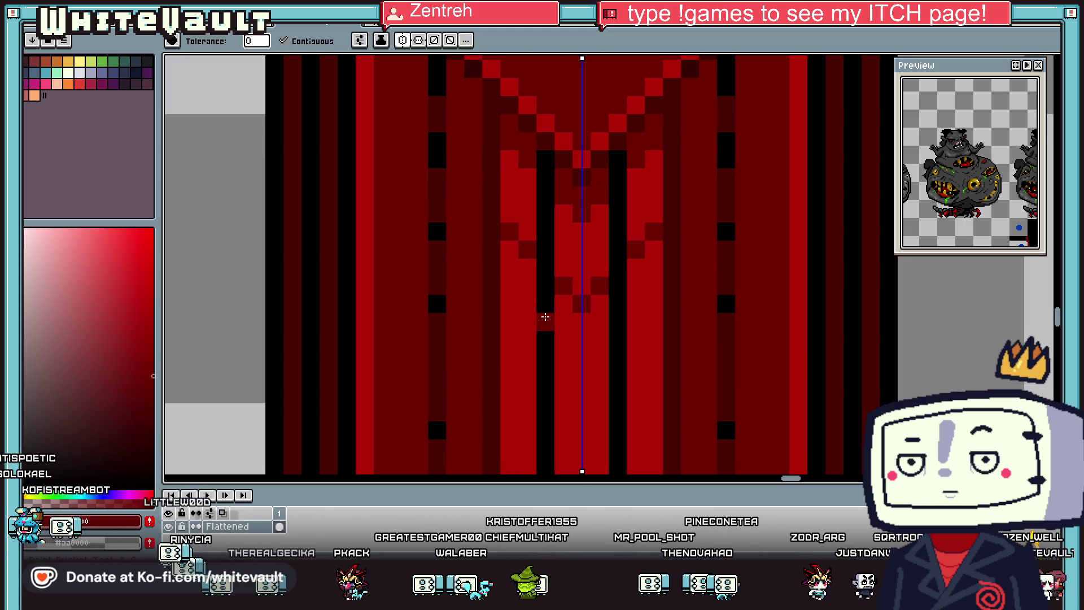
pyautogui.scroll(-4, 546, 316)
pyautogui.press('b')
pyautogui.scroll(3, 521, 315)
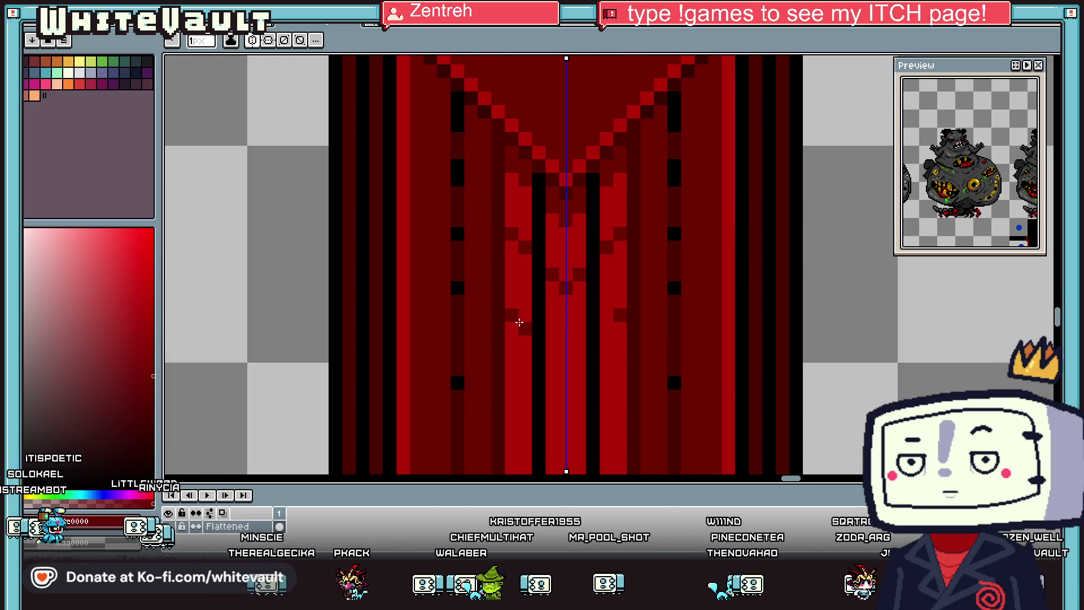
# Darken two red columns of the middle banner with mirrored Paint Bucket fills
pyautogui.press('g')
pyautogui.click(554, 294)
pyautogui.click(520, 282)
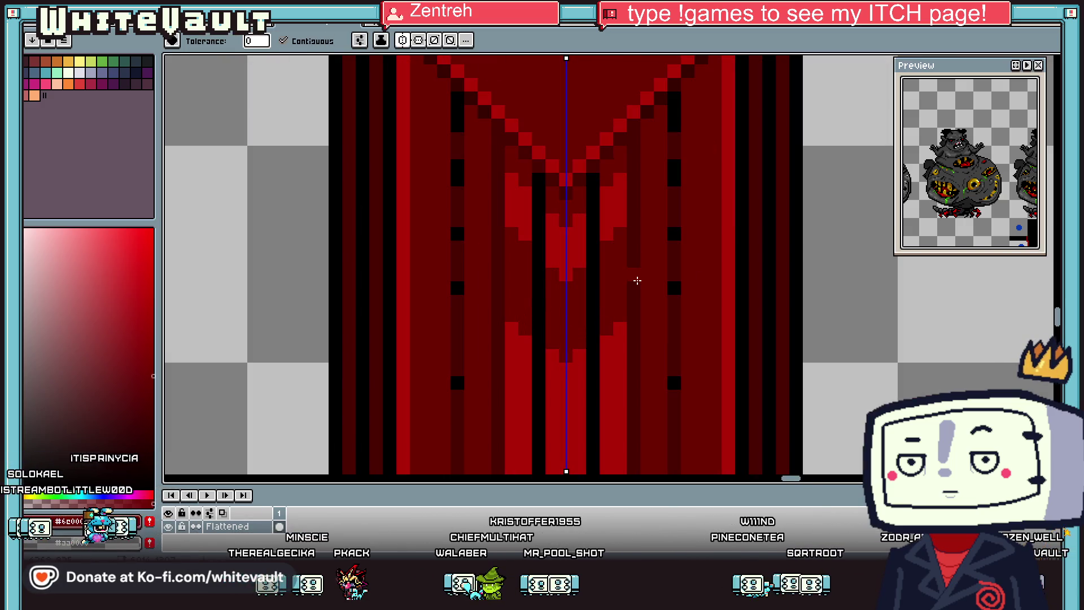
pyautogui.scroll(-3, 634, 279)
pyautogui.scroll(5, 651, 294)
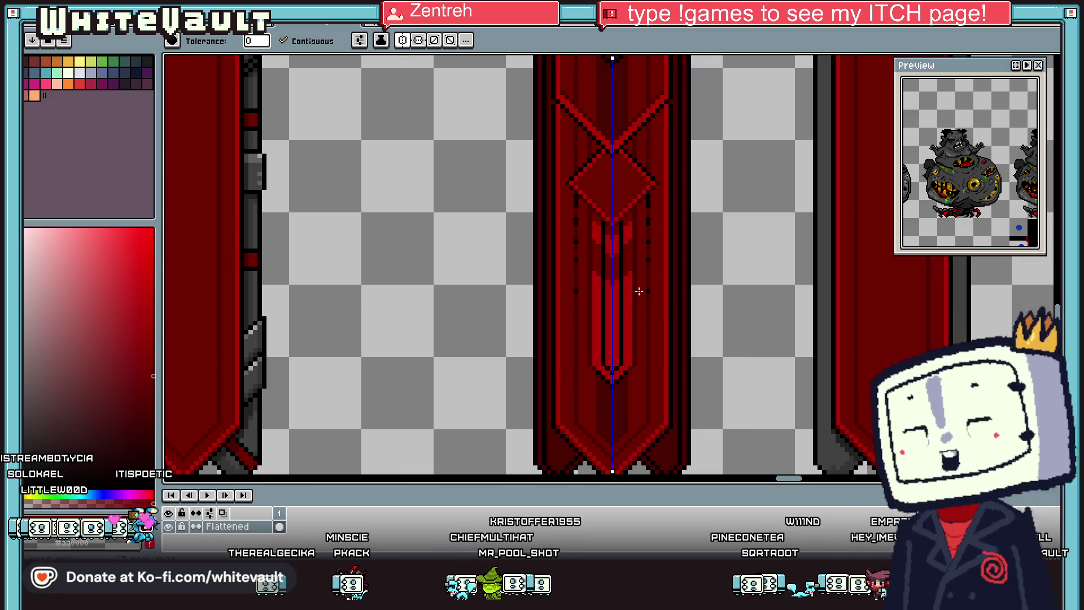
pyautogui.press('i')
pyautogui.press('b')
pyautogui.scroll(2, 599, 294)
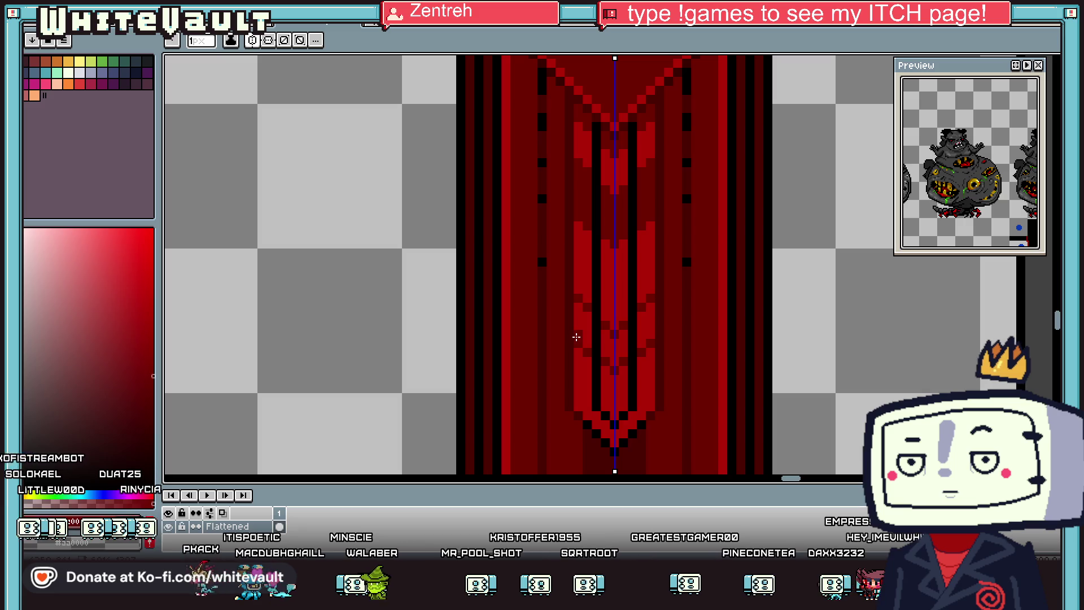
# Fill the stripe pixels near the banner's tail with the darker red
pyautogui.press('g')
pyautogui.click(653, 331)
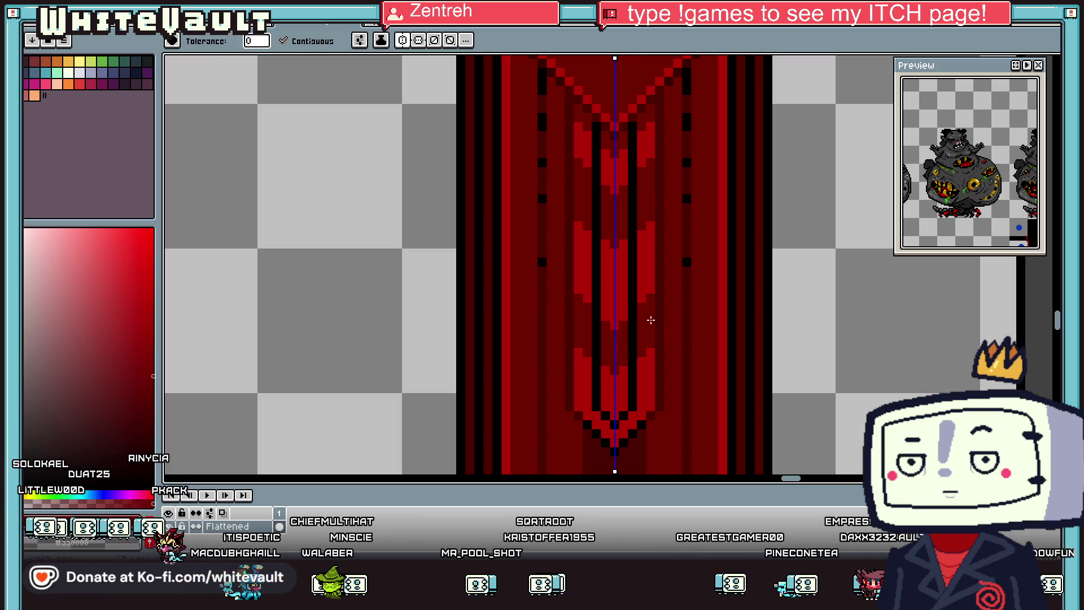
pyautogui.scroll(-2, 655, 321)
pyautogui.scroll(-2, 657, 318)
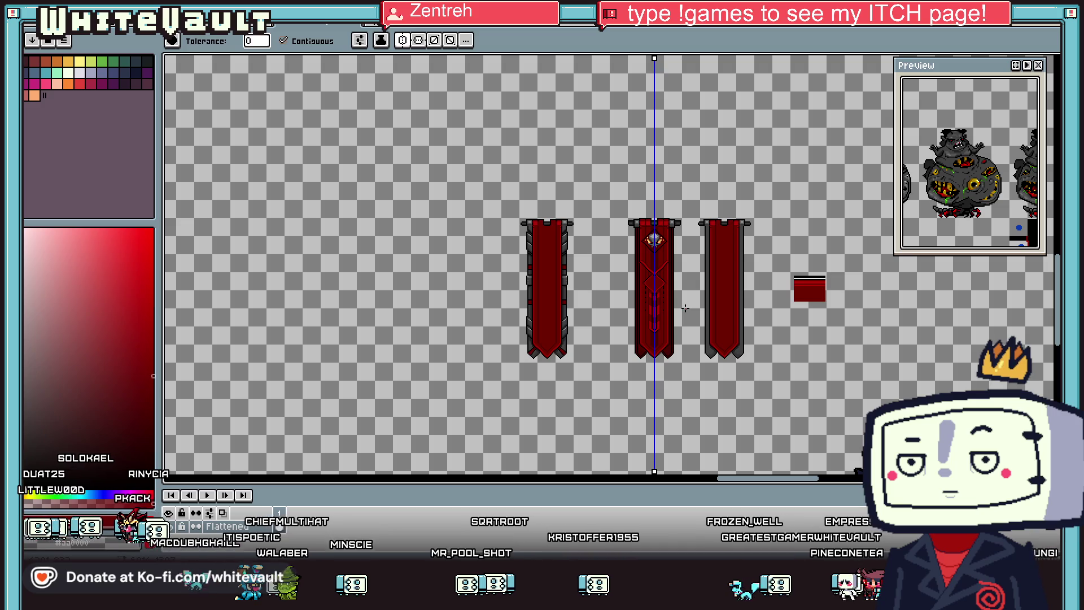
pyautogui.scroll(2, 677, 286)
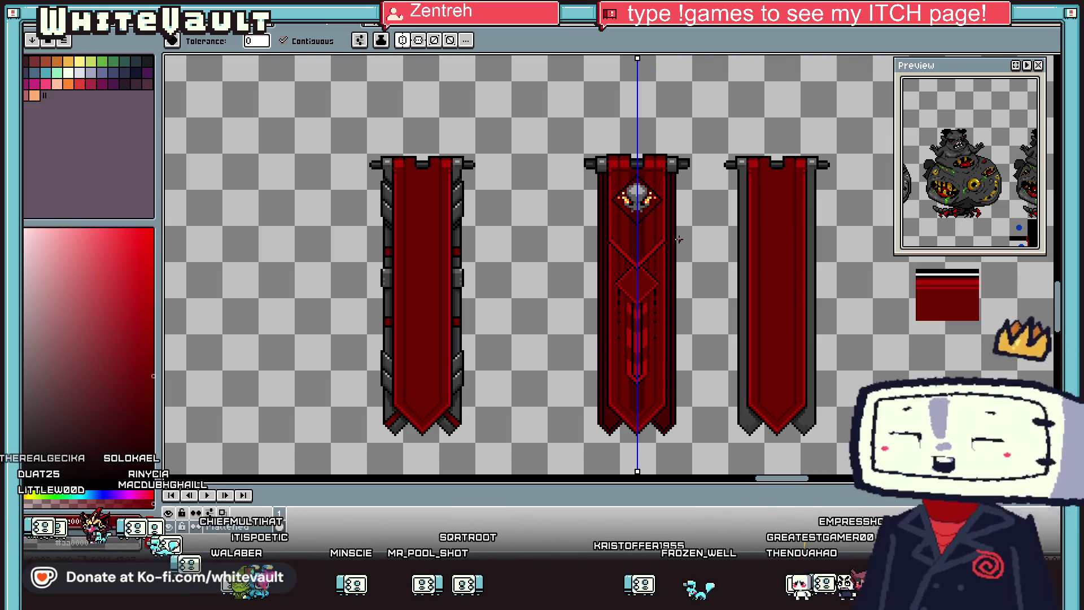
pyautogui.press('i')
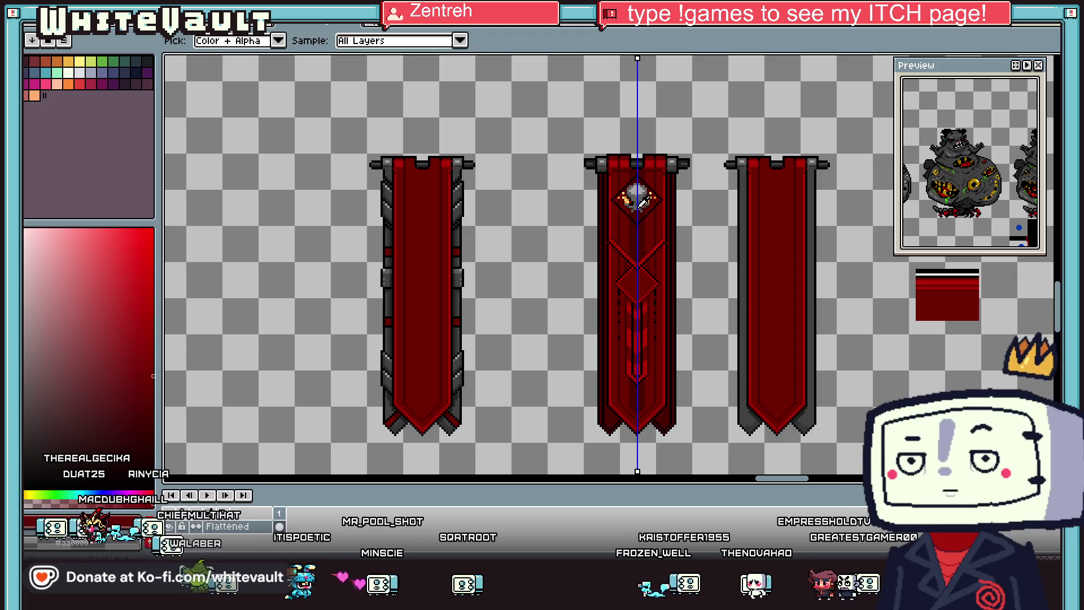
pyautogui.scroll(3, 639, 236)
pyautogui.press('b')
pyautogui.scroll(2, 639, 373)
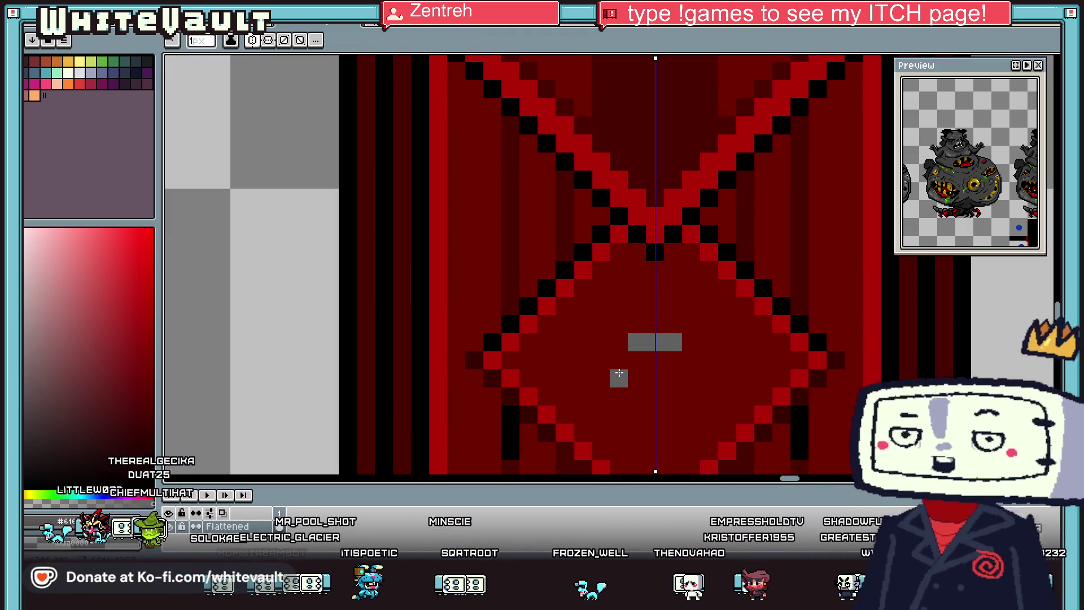
# Draw a mirrored grey skull with eye holes and sideways horns inside the lower diamond
pyautogui.scroll(2, 626, 373)
pyautogui.moveTo(620, 360)
pyautogui.mouseDown()
pyautogui.moveTo(620, 415)
pyautogui.moveTo(637, 414)
pyautogui.mouseUp()
pyautogui.moveTo(637, 361)
pyautogui.mouseDown()
pyautogui.moveTo(655, 395)
pyautogui.moveTo(641, 401)
pyautogui.mouseUp()
pyautogui.moveTo(602, 342)
pyautogui.mouseDown()
pyautogui.moveTo(560, 341)
pyautogui.moveTo(546, 378)
pyautogui.moveTo(583, 361)
pyautogui.moveTo(594, 380)
pyautogui.mouseUp()
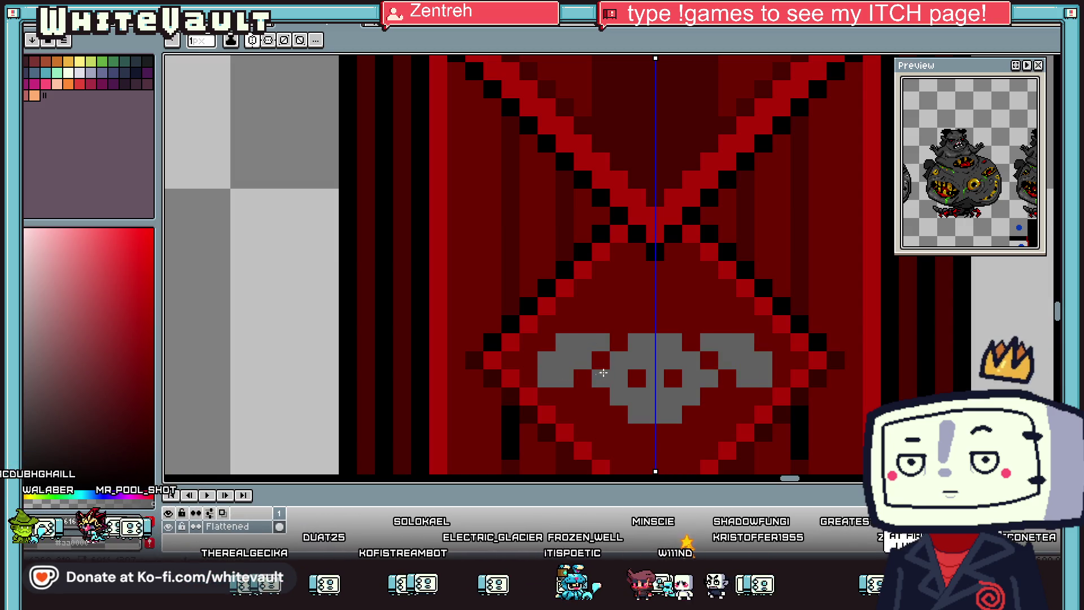
# Paint the skull's eyes black and its bottom centre pixel dark red
pyautogui.press('i')
pyautogui.scroll(-2, 598, 372)
pyautogui.scroll(1, 627, 367)
pyautogui.click(750, 375)
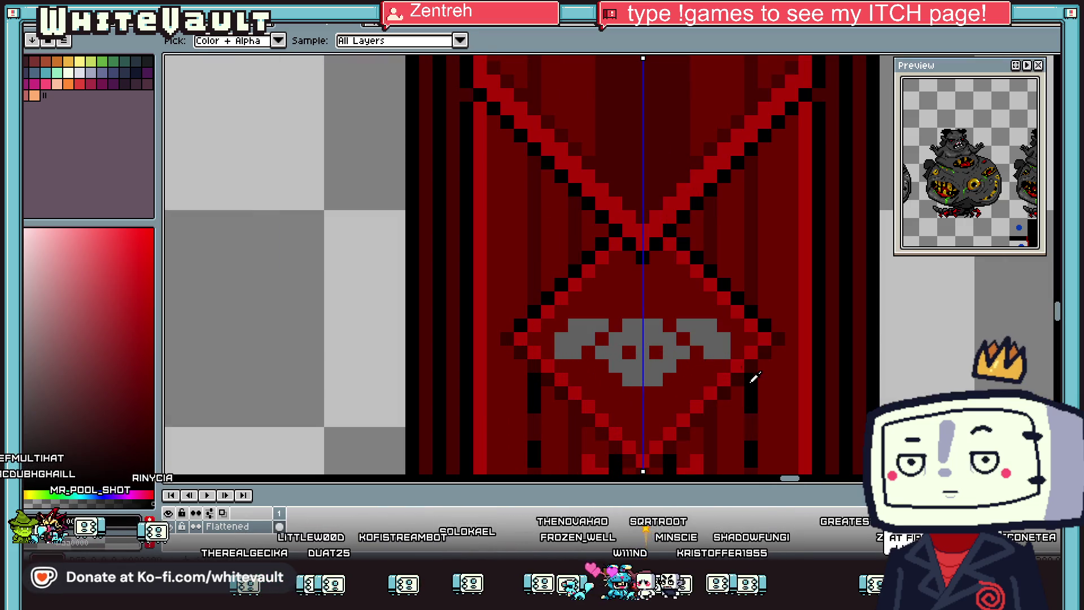
pyautogui.press('b')
pyautogui.moveTo(625, 350)
pyautogui.mouseDown()
pyautogui.moveTo(613, 339)
pyautogui.moveTo(625, 337)
pyautogui.mouseUp()
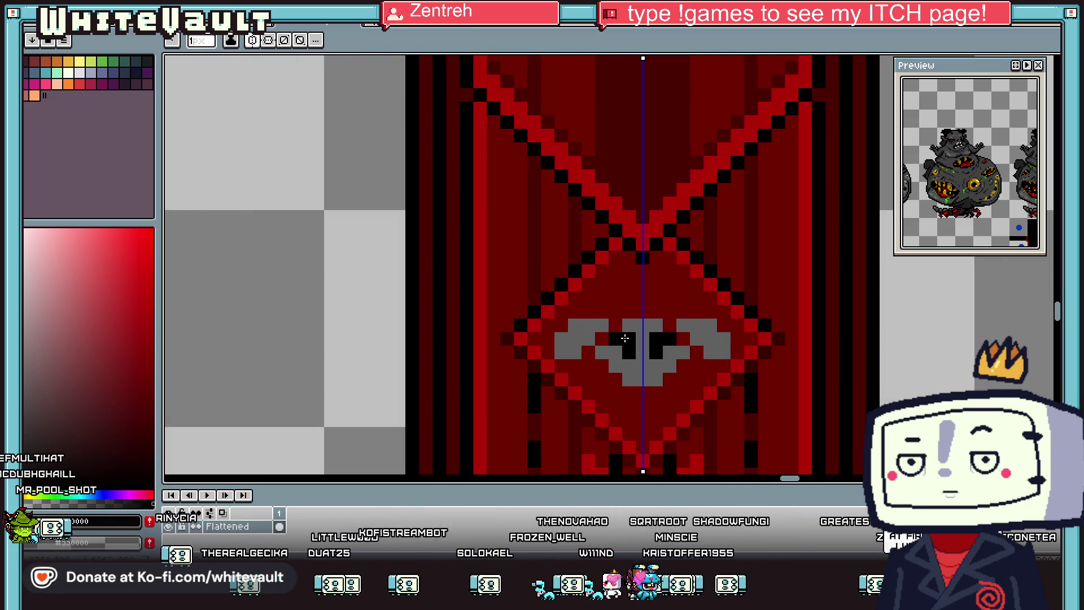
pyautogui.click(640, 381)
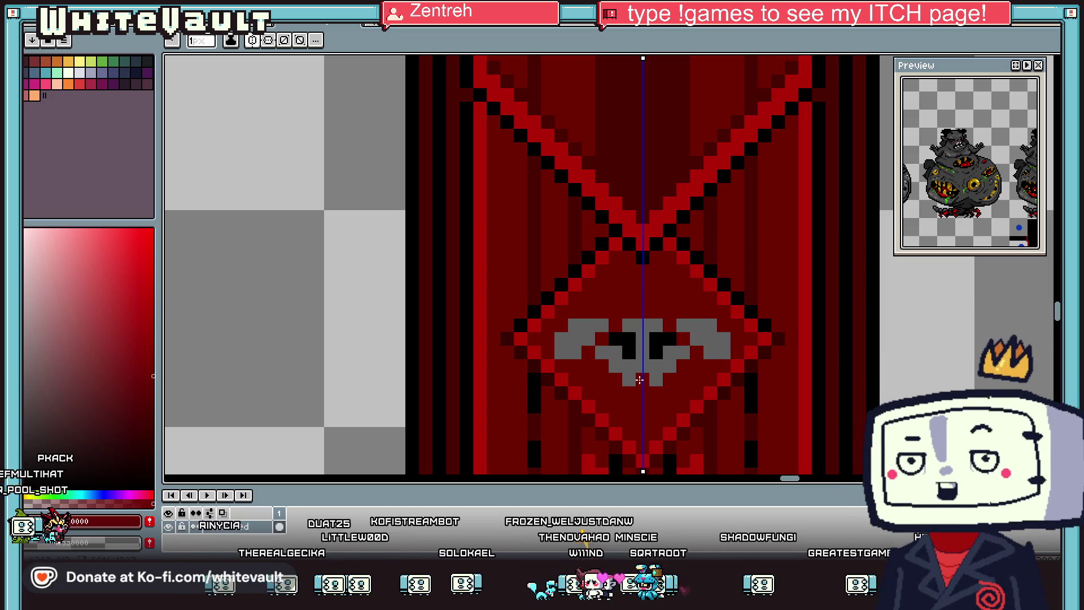
# Undo the skull drawing and paint over the black eye marks in the diamond's dark red
pyautogui.press('i')
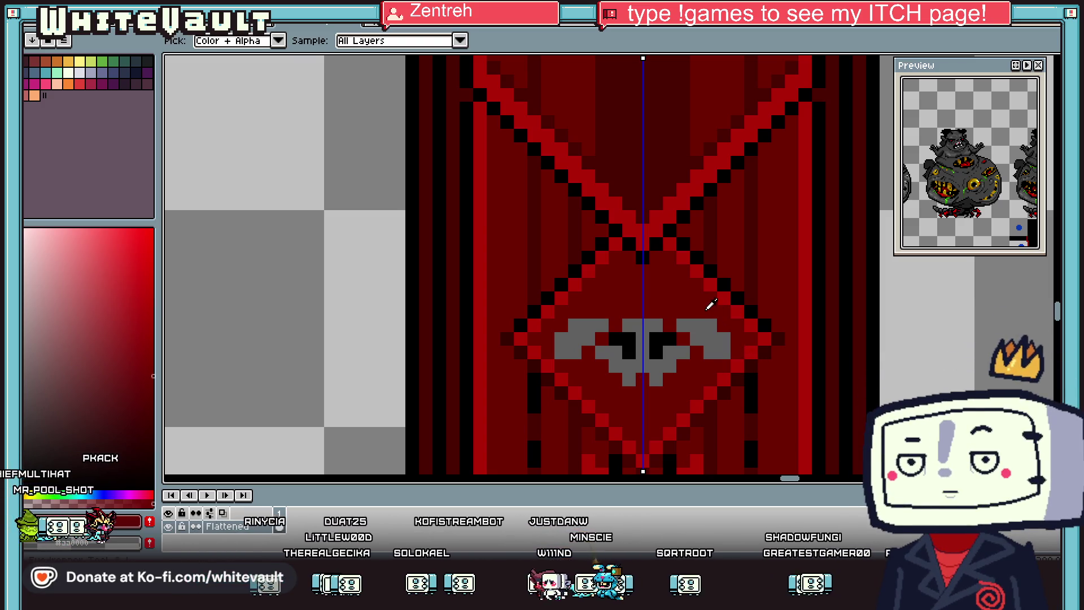
pyautogui.hotkey('ctrl', 'z')
pyautogui.hotkey('ctrl', 'z')
pyautogui.press('b')
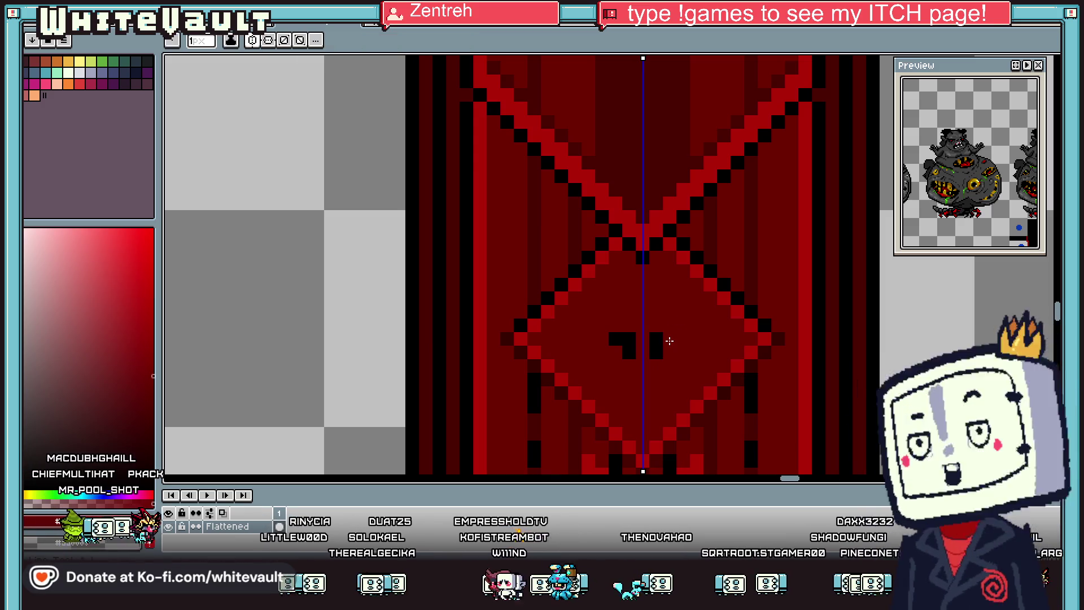
pyautogui.hotkey('ctrl', 'z')
pyautogui.keyDown('alt'); pyautogui.click(669, 362); pyautogui.keyUp('alt')
pyautogui.moveTo(655, 370)
pyautogui.mouseDown()
pyautogui.moveTo(656, 333)
pyautogui.moveTo(628, 370)
pyautogui.mouseUp()
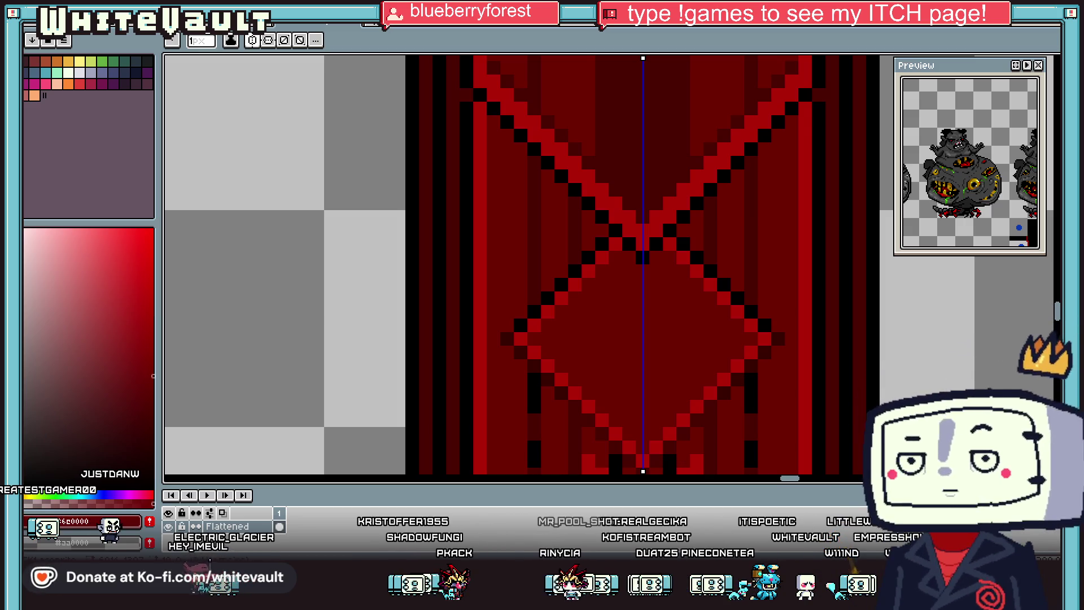
# Zoom out to see the whole middle banner with its plain dark red lower diamond
pyautogui.press('-')
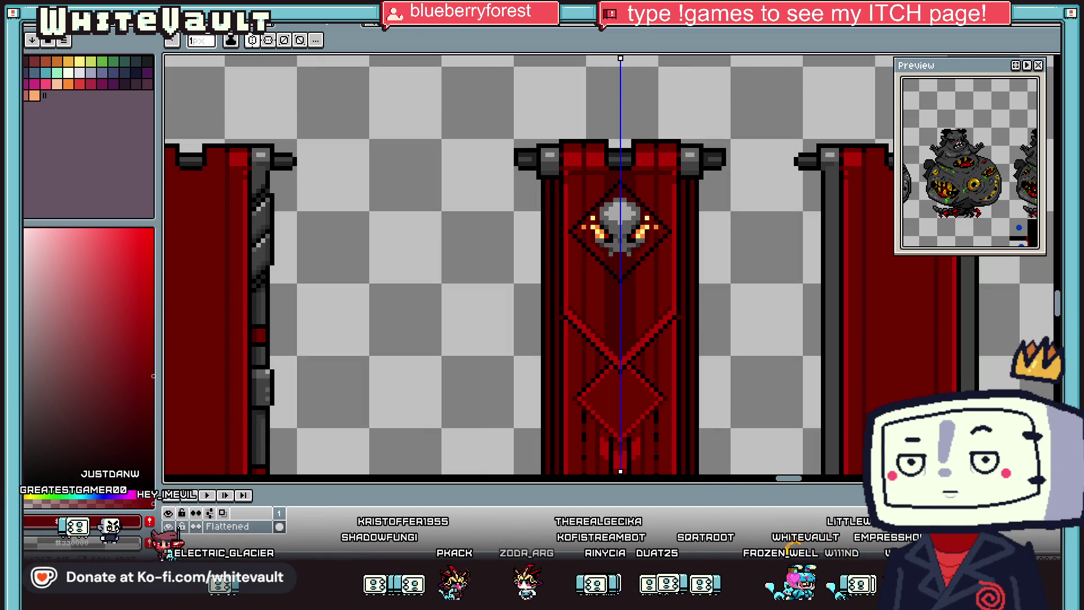
pyautogui.scroll(2, 601, 440)
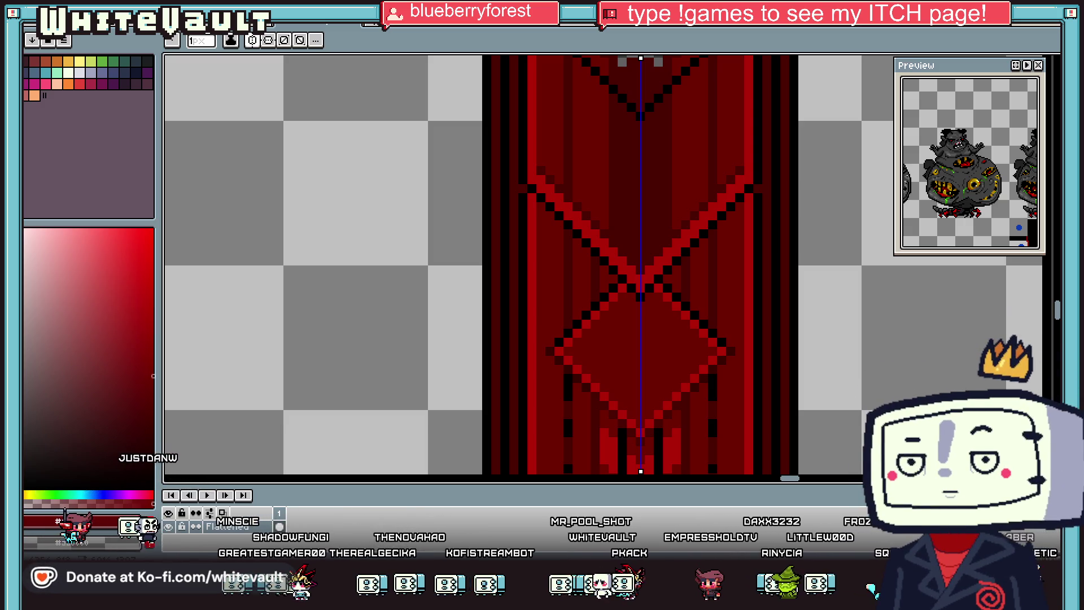
pyautogui.scroll(-3, 693, 318)
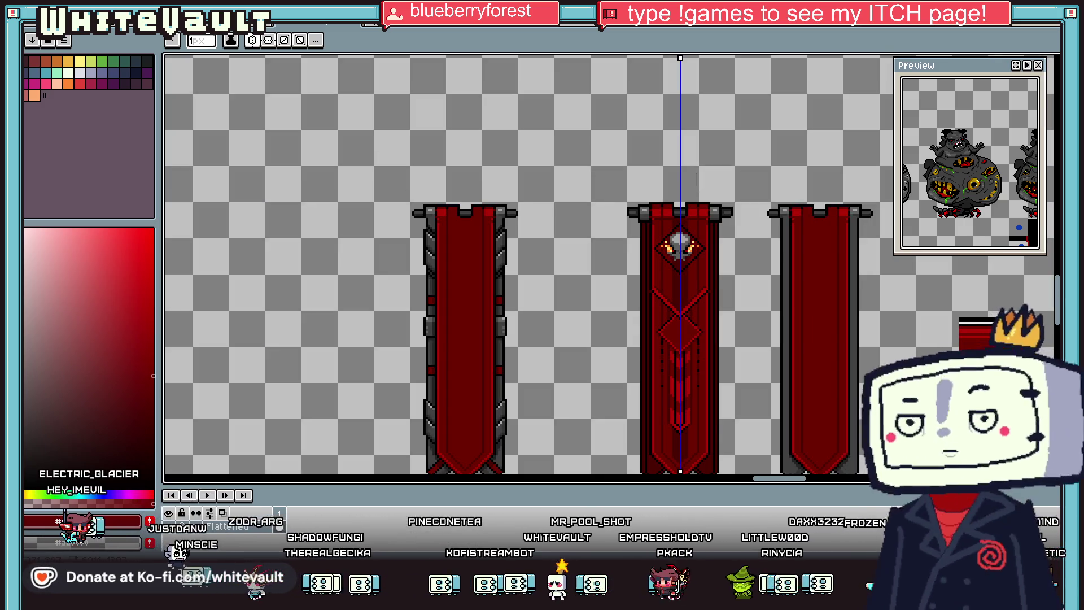
pyautogui.scroll(2, 690, 350)
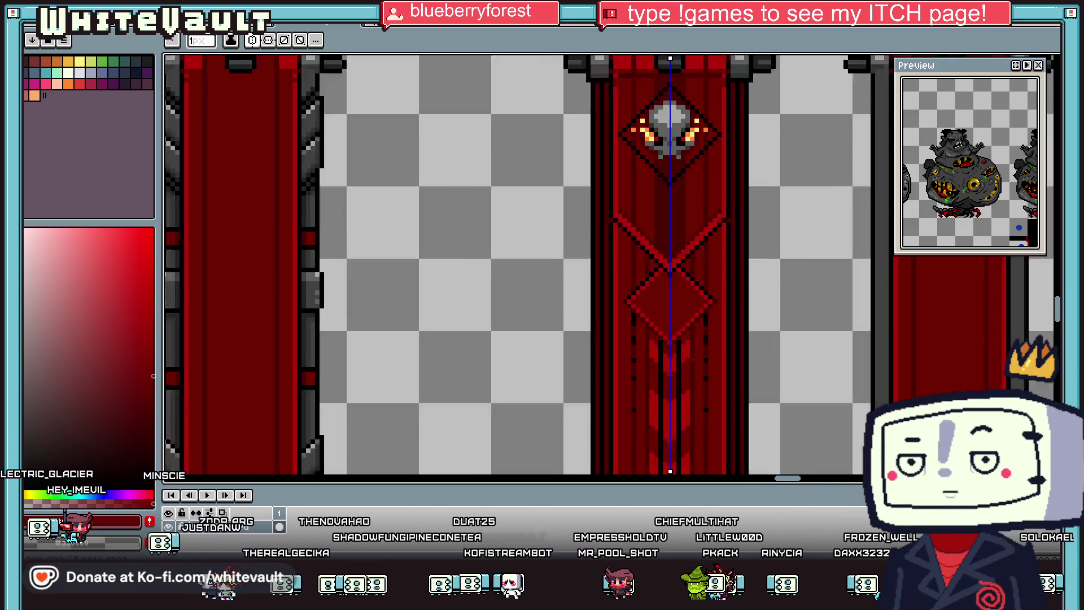
pyautogui.press('i')
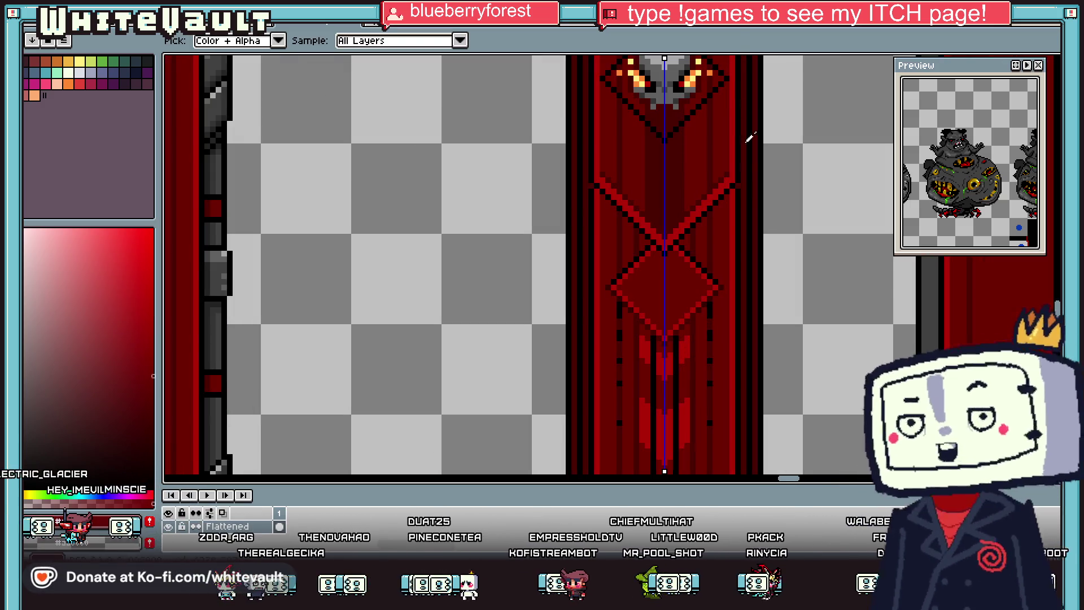
pyautogui.press('g')
pyautogui.press('i')
pyautogui.scroll(-2, 665, 372)
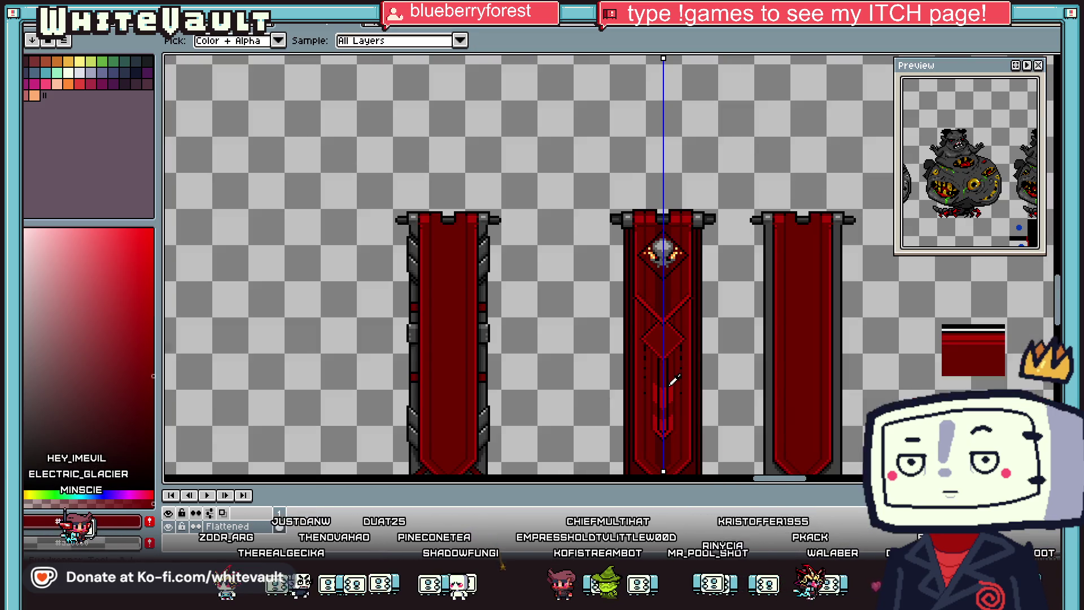
# Bucket-fill a small patch and the bright red tail highlight on the middle banner darker
pyautogui.scroll(2, 668, 419)
pyautogui.press('g')
pyautogui.click(650, 423)
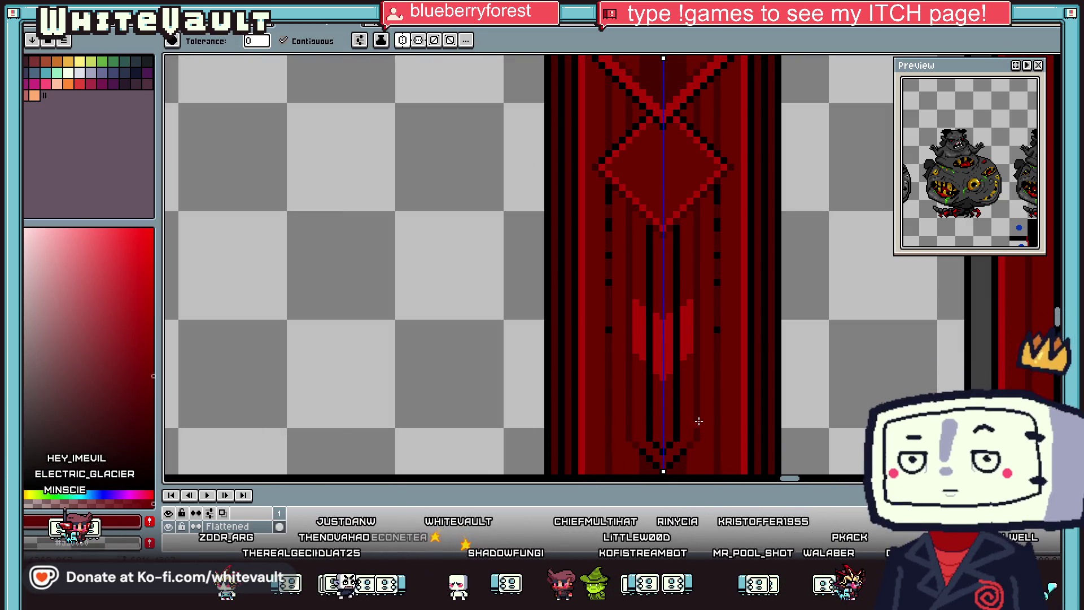
pyautogui.press('i')
pyautogui.scroll(-1, 687, 357)
pyautogui.scroll(-1, 687, 357)
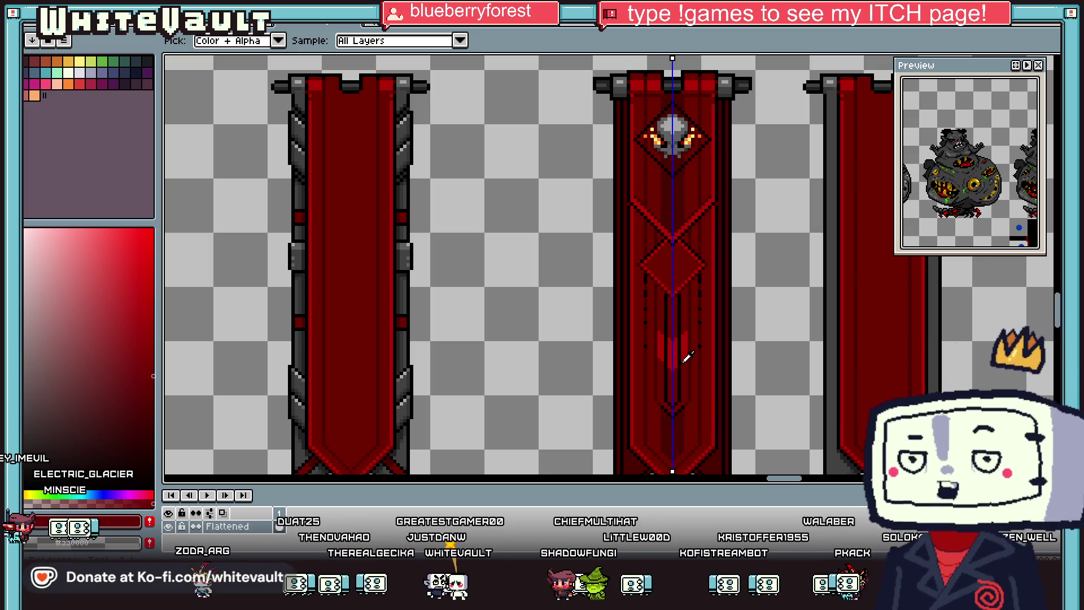
pyautogui.scroll(-3, 688, 357)
pyautogui.scroll(4, 681, 277)
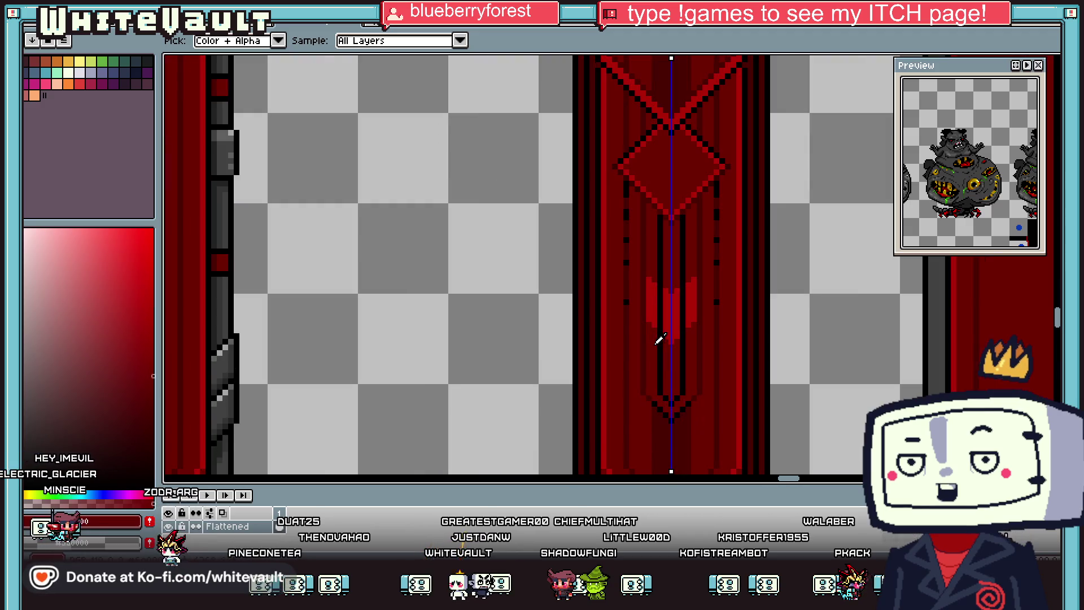
pyautogui.press('g')
pyautogui.click(696, 302)
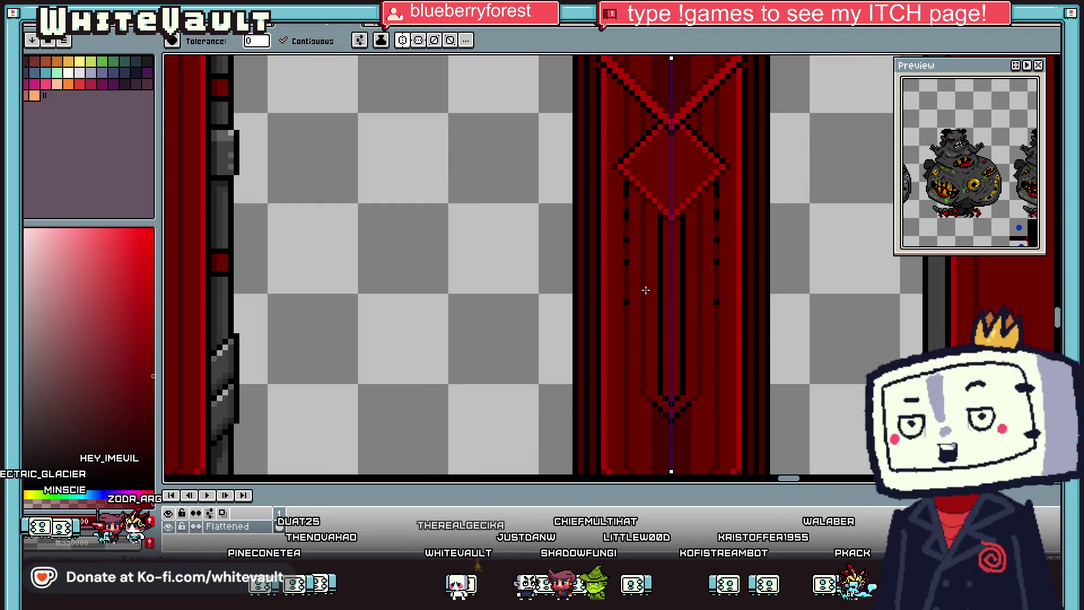
# Repaint the black stripes in the banner tail red on both sides
pyautogui.press('i')
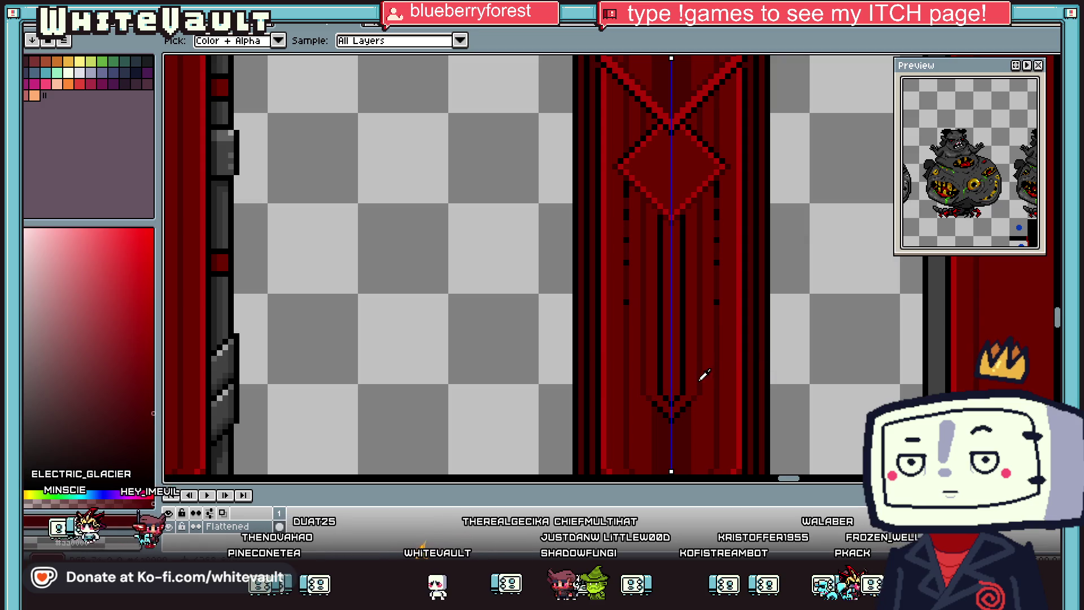
pyautogui.press('b')
pyautogui.moveTo(682, 255); pyautogui.dragTo(682, 385)
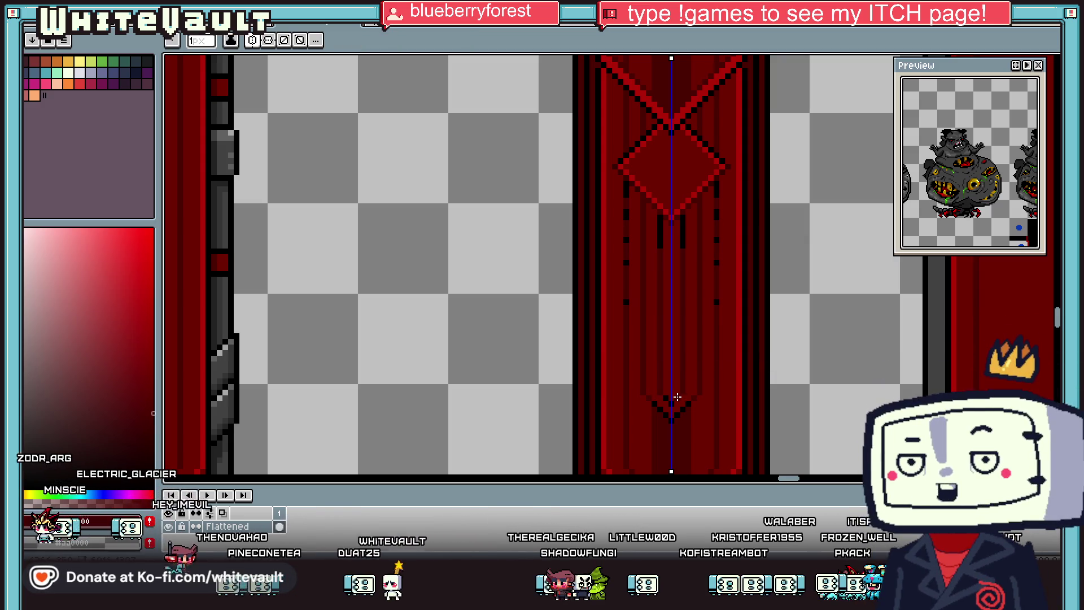
pyautogui.scroll(-4, 710, 367)
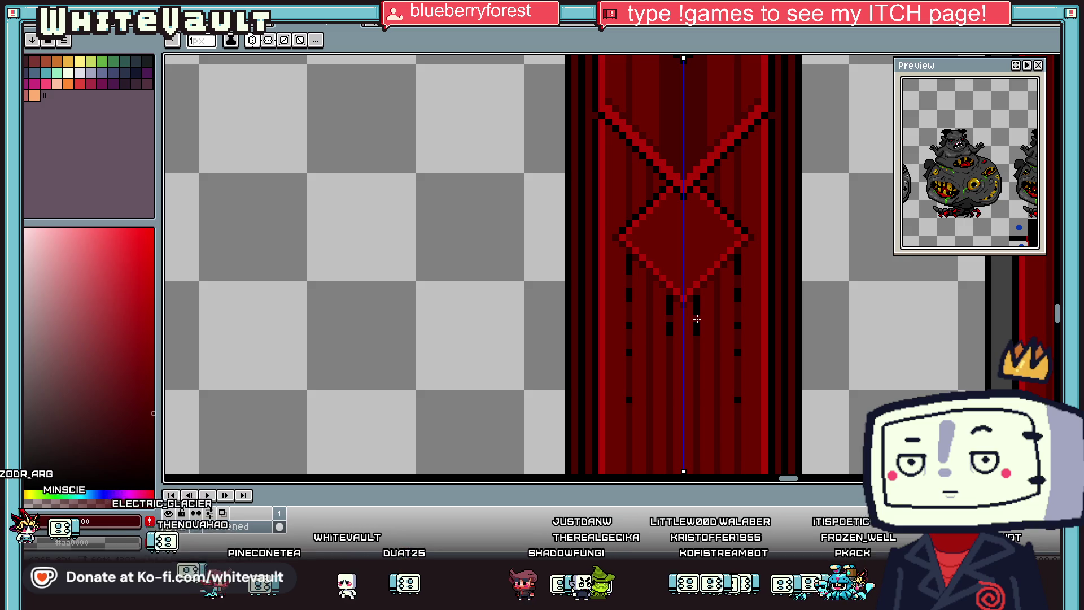
pyautogui.scroll(-4, 697, 319)
pyautogui.press('i')
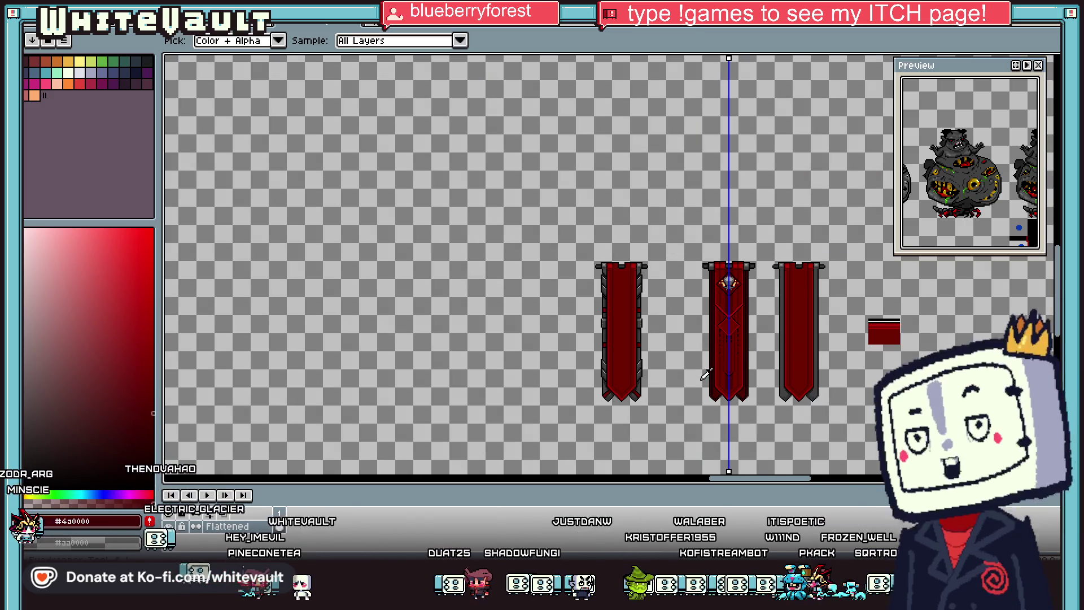
pyautogui.scroll(4, 740, 321)
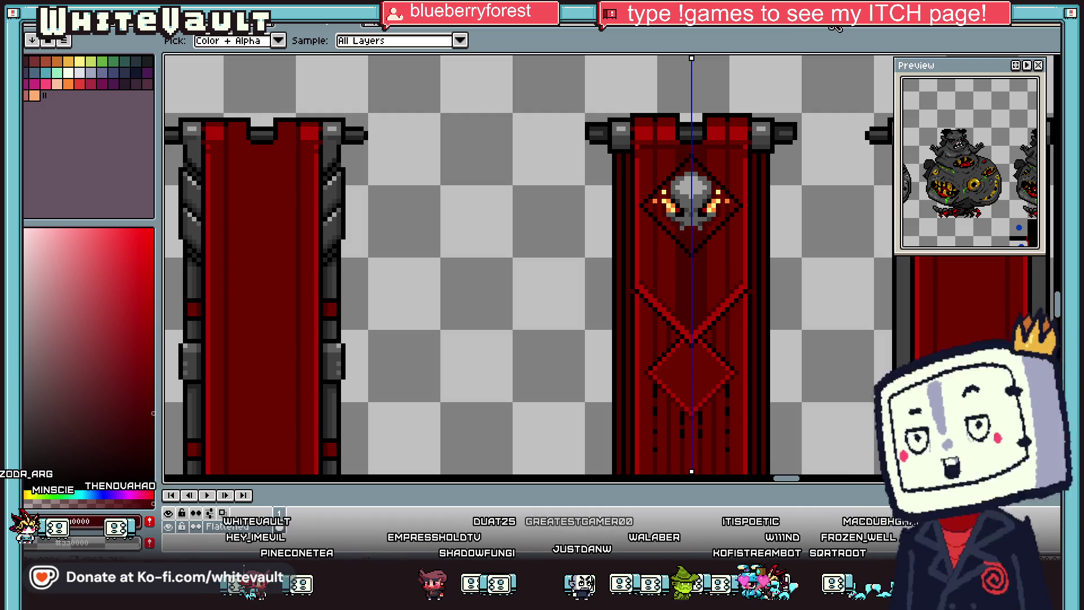
# Bring up the dark UI mockup document zoomed in on the investments button
pyautogui.click(785, 28)
pyautogui.click(600, 26)
pyautogui.click(601, 27)
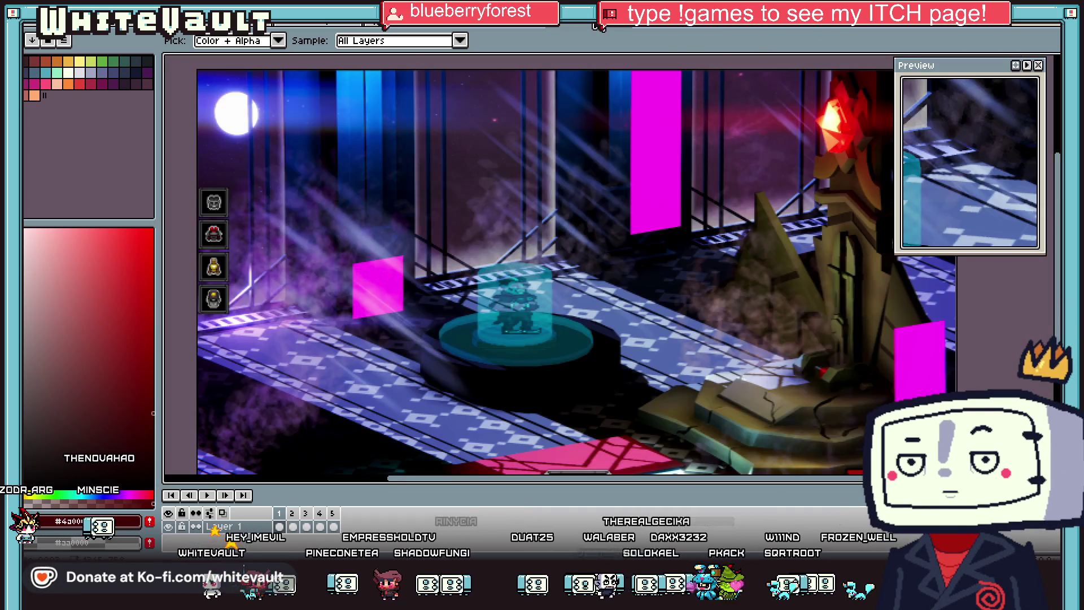
pyautogui.click(497, 31)
pyautogui.click(428, 36)
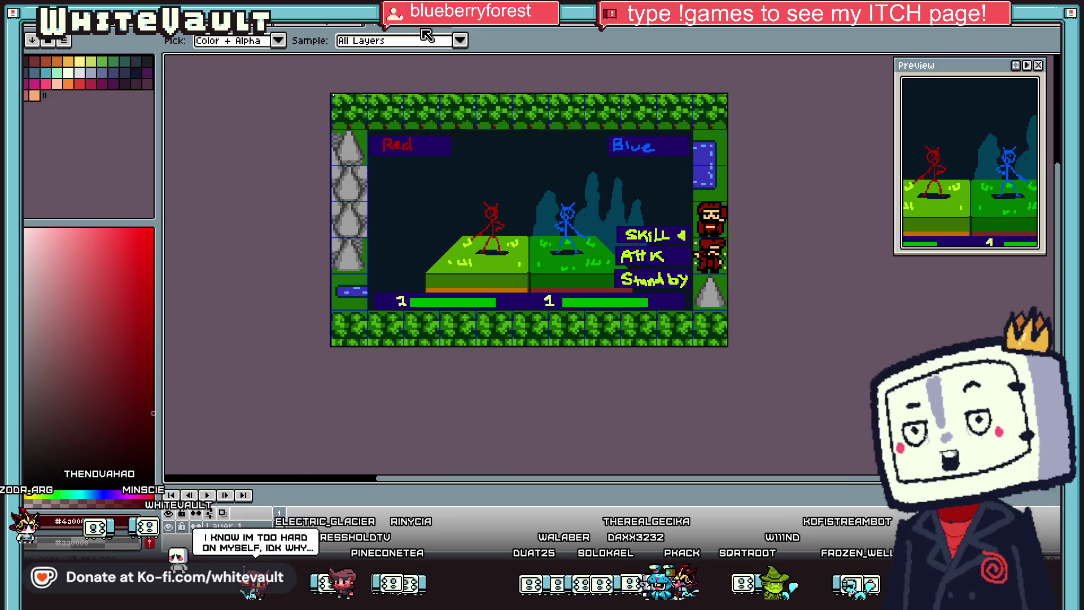
pyautogui.click(312, 28)
pyautogui.click(748, 31)
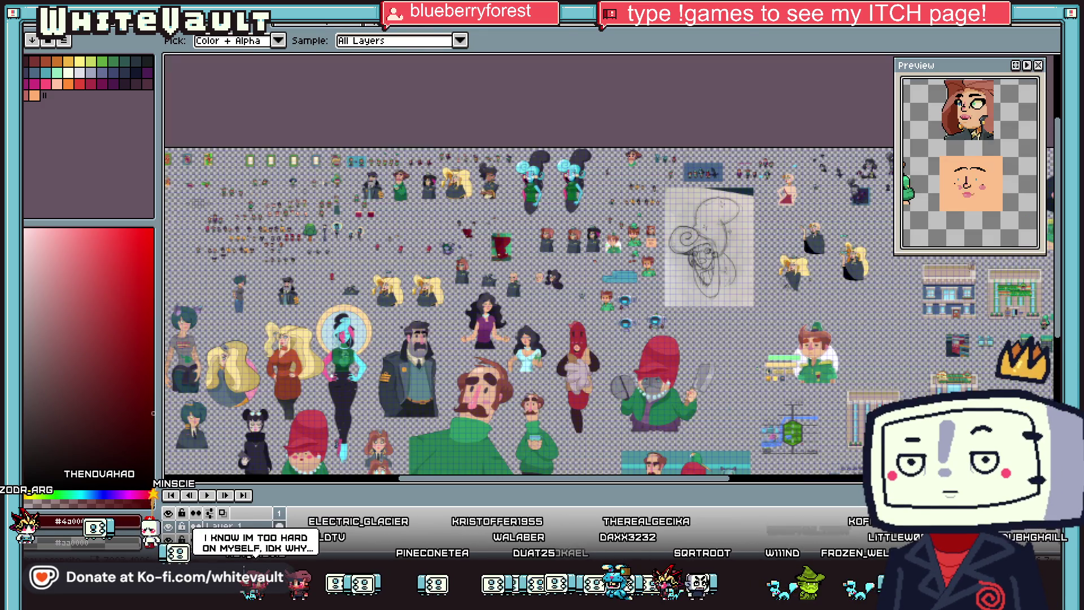
pyautogui.click(747, 32)
pyautogui.click(677, 31)
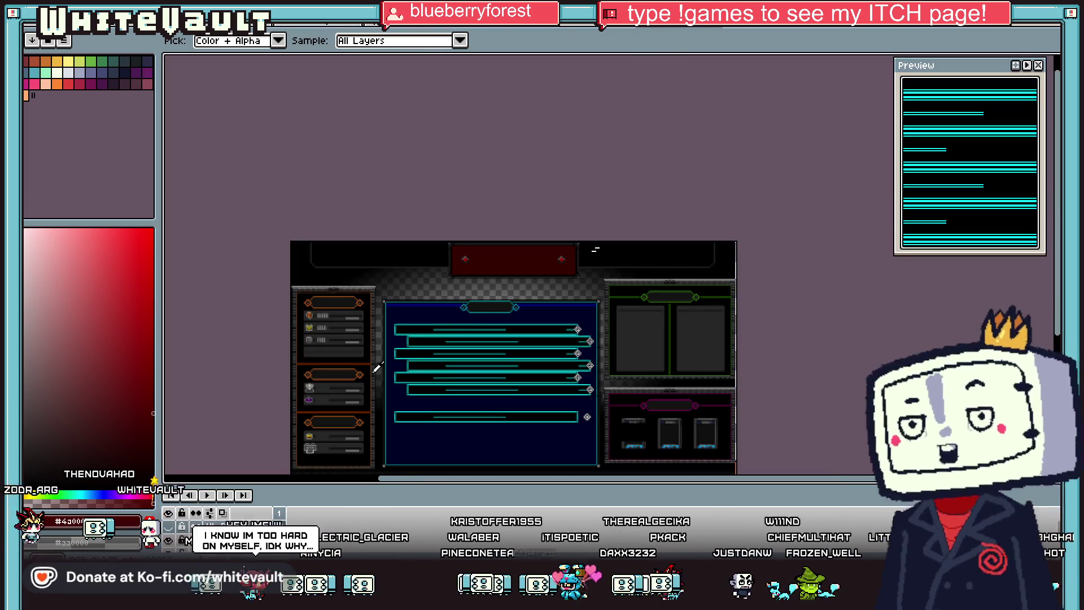
pyautogui.scroll(3, 450, 242)
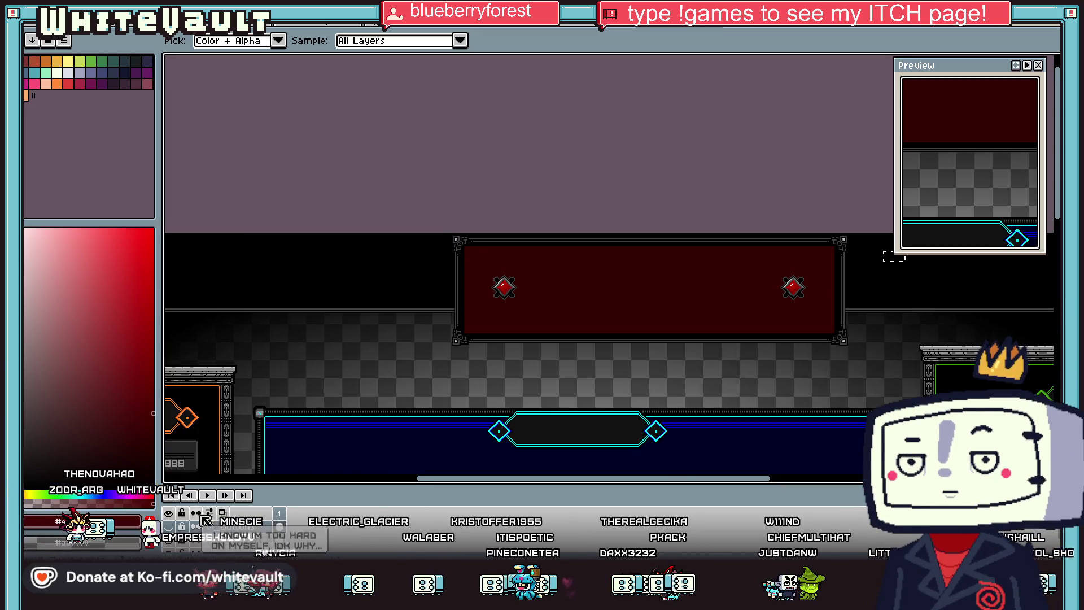
pyautogui.scroll(3, 282, 288)
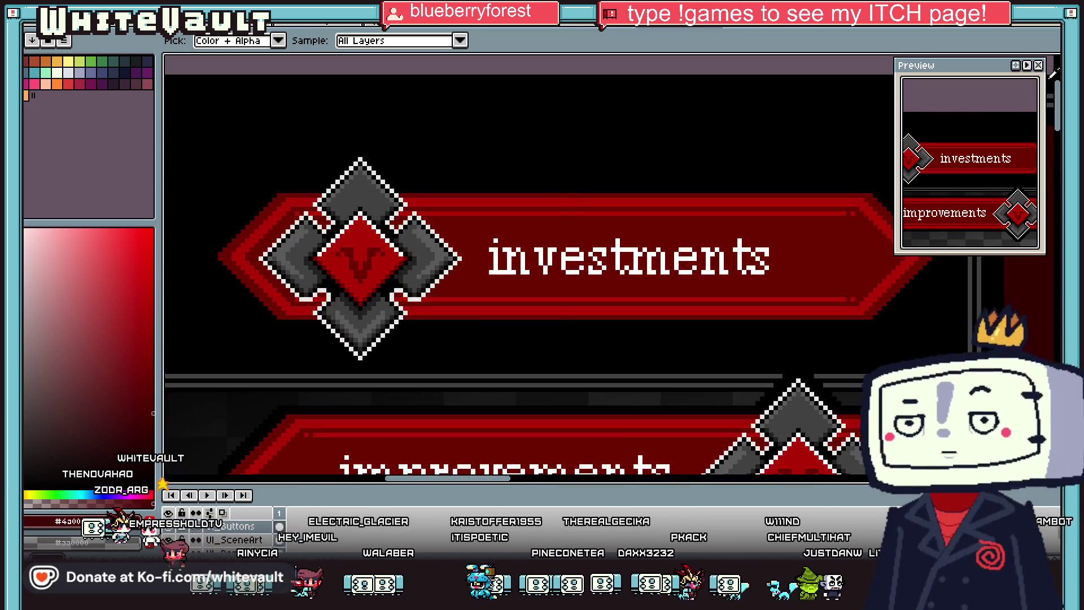
# Marquee-select the diamond emblem, adding its lower part and a tall vertical strip
pyautogui.press('m')
pyautogui.scroll(2, 317, 267)
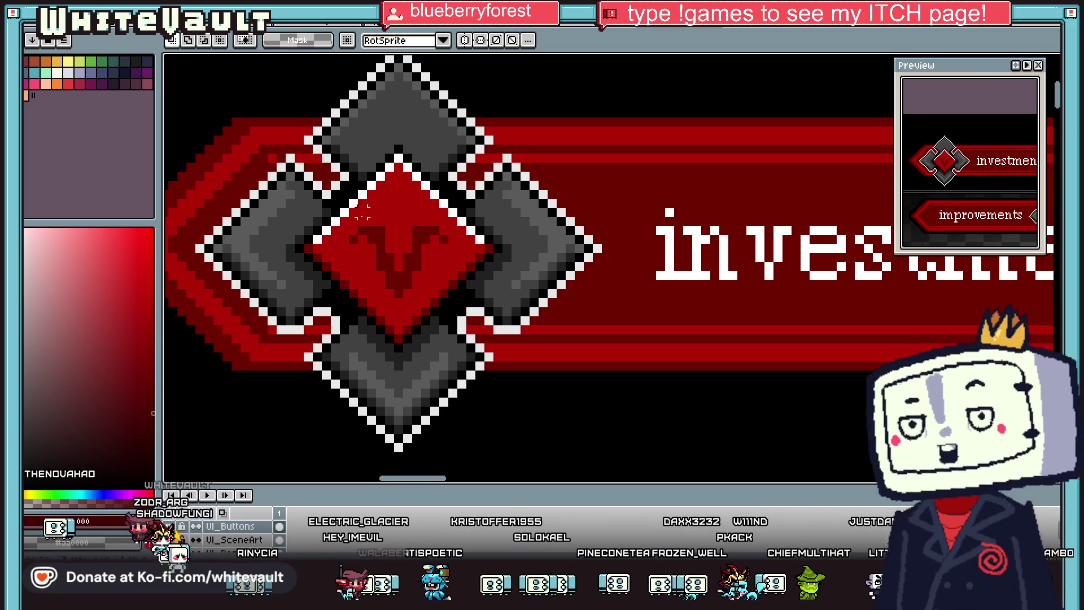
pyautogui.moveTo(398, 157); pyautogui.dragTo(405, 345)
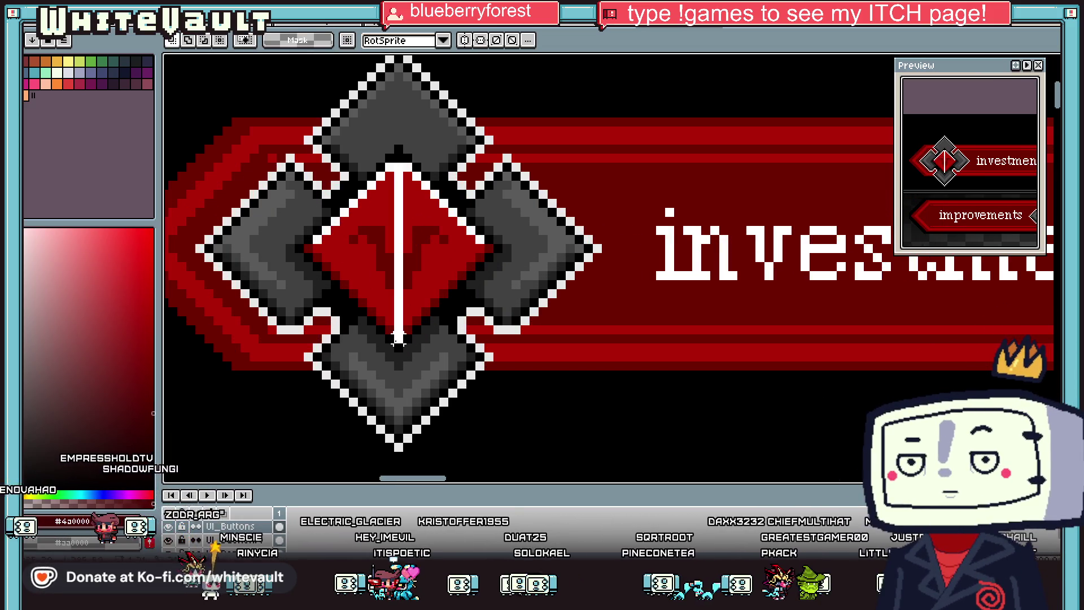
pyautogui.click(168, 527)
pyautogui.click(168, 526)
pyautogui.scroll(2, 328, 215)
pyautogui.moveTo(330, 169)
pyautogui.mouseDown()
pyautogui.moveTo(403, 282)
pyautogui.moveTo(562, 304)
pyautogui.moveTo(565, 315)
pyautogui.mouseUp()
pyautogui.moveTo(386, 266)
pyautogui.mouseDown()
pyautogui.moveTo(507, 338)
pyautogui.moveTo(512, 389)
pyautogui.mouseUp()
pyautogui.moveTo(421, 63); pyautogui.dragTo(458, 444)
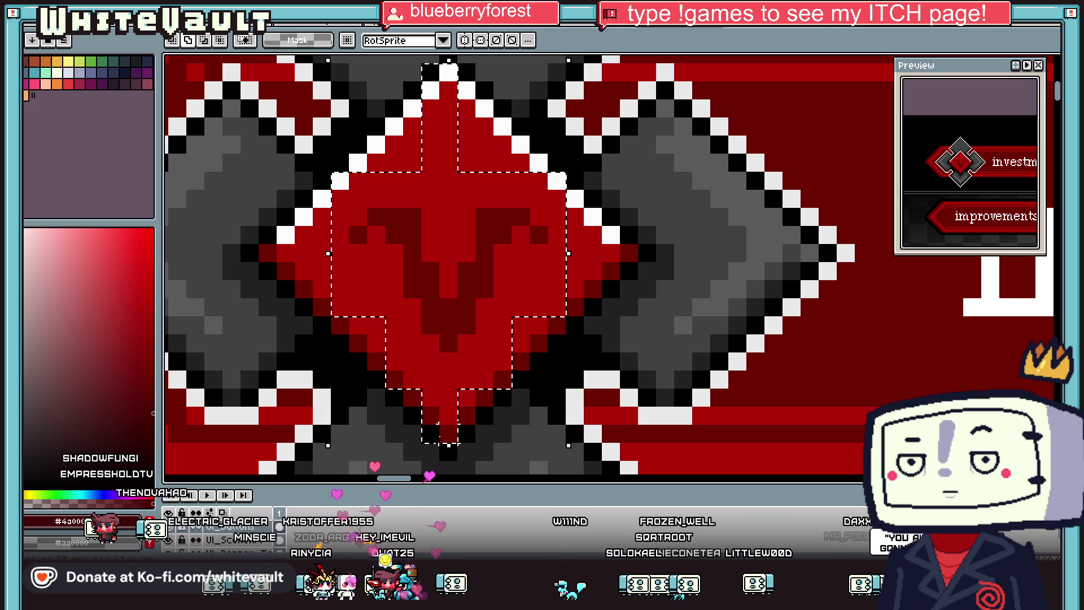
# Go back through the open documents to the red banner sprite sheet
pyautogui.click(650, 27)
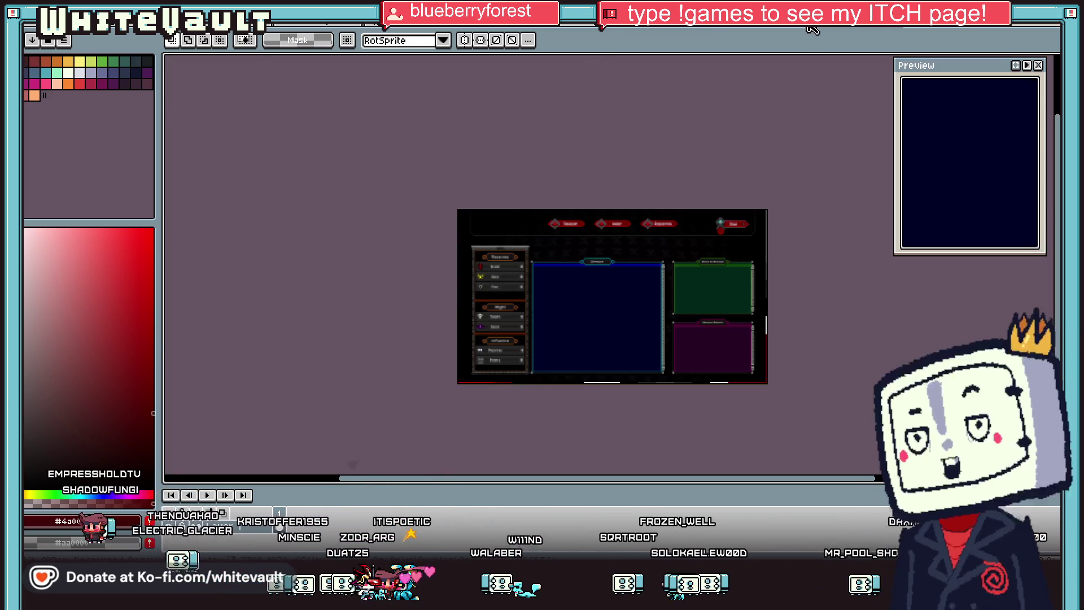
pyautogui.click(684, 27)
pyautogui.click(181, 27)
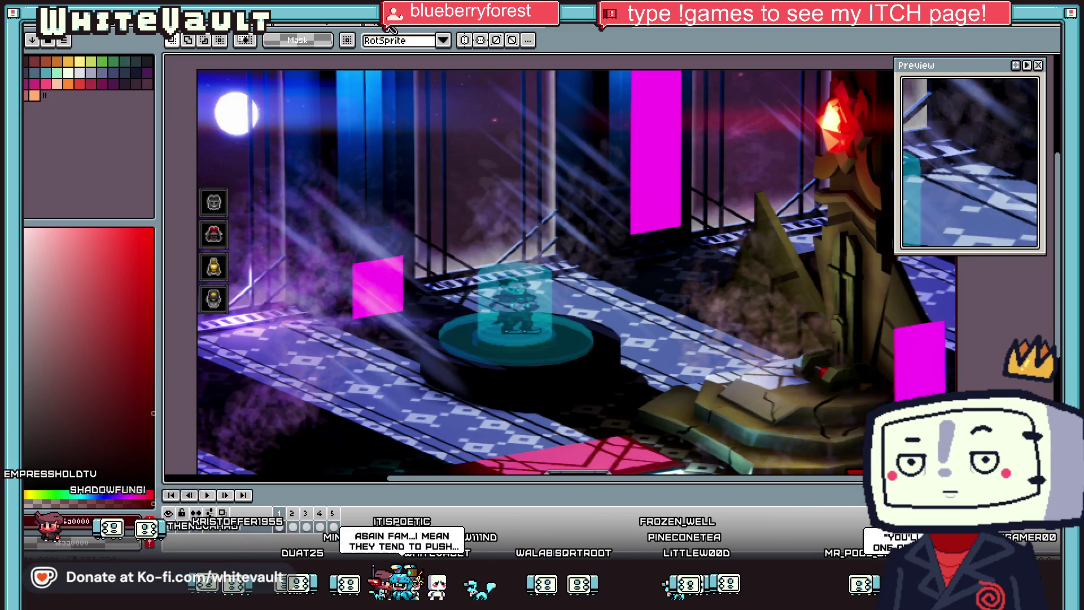
pyautogui.click(214, 27)
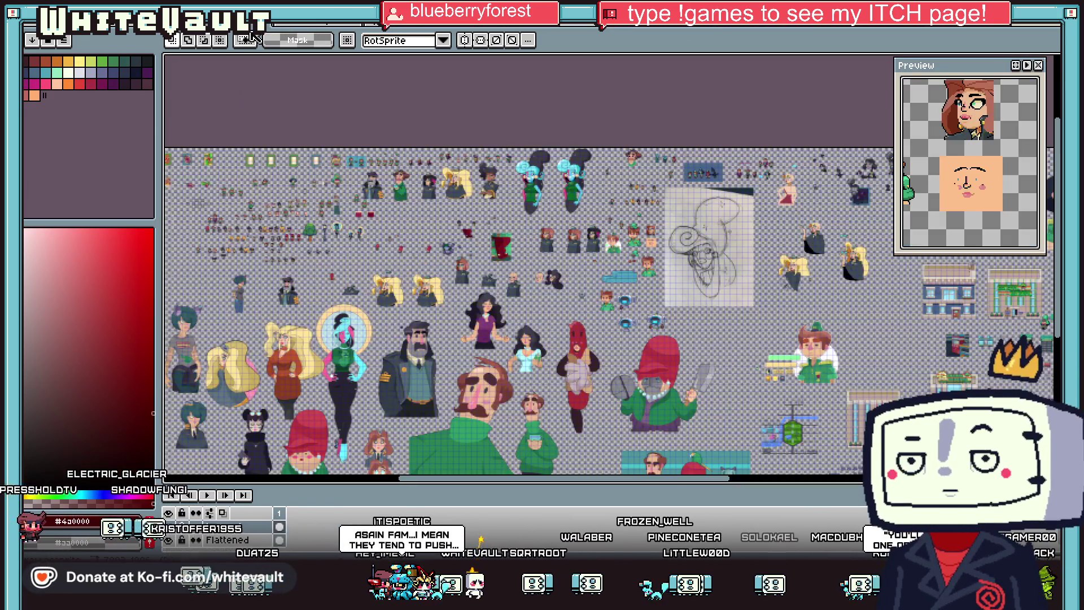
pyautogui.click(248, 27)
pyautogui.click(350, 27)
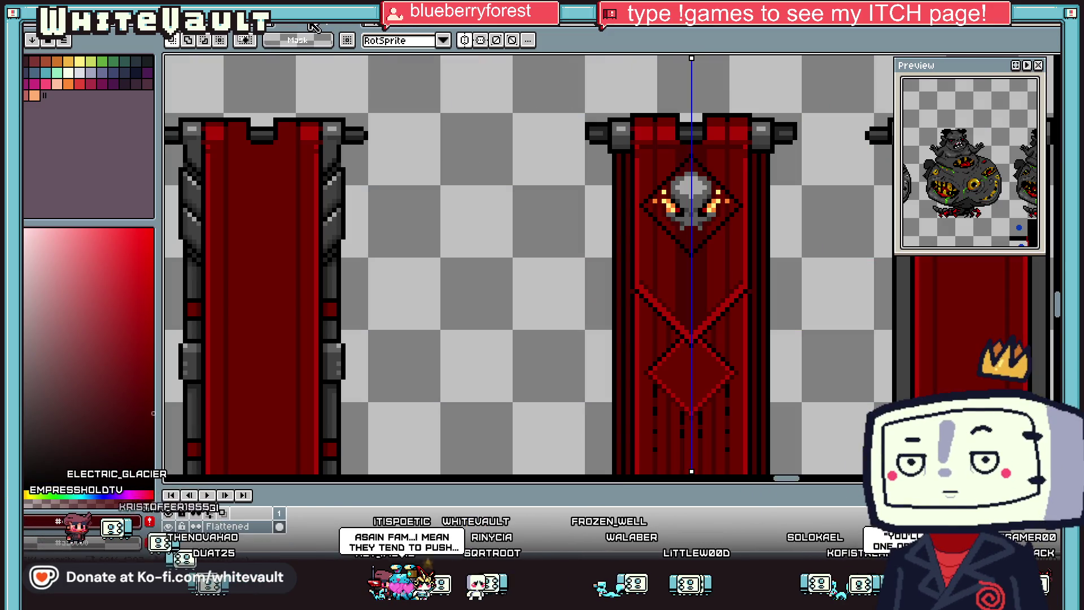
# Paste the copied emblem and drop it beside the middle banner
pyautogui.scroll(1, 736, 367)
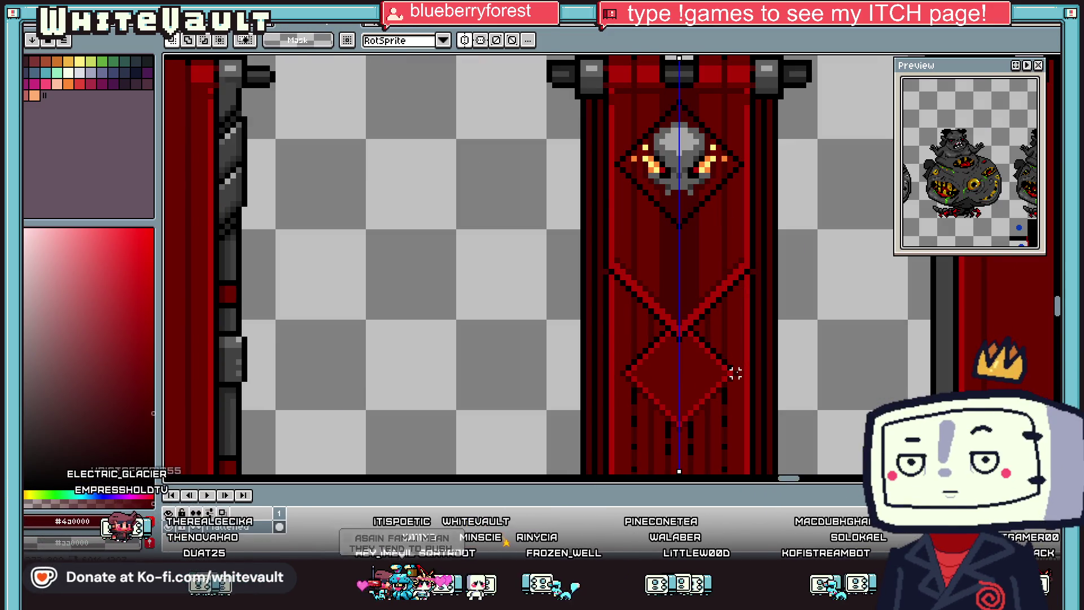
pyautogui.hotkey('ctrl', 'v')
pyautogui.moveTo(634, 273)
pyautogui.mouseDown()
pyautogui.moveTo(702, 358)
pyautogui.moveTo(881, 390)
pyautogui.mouseUp()
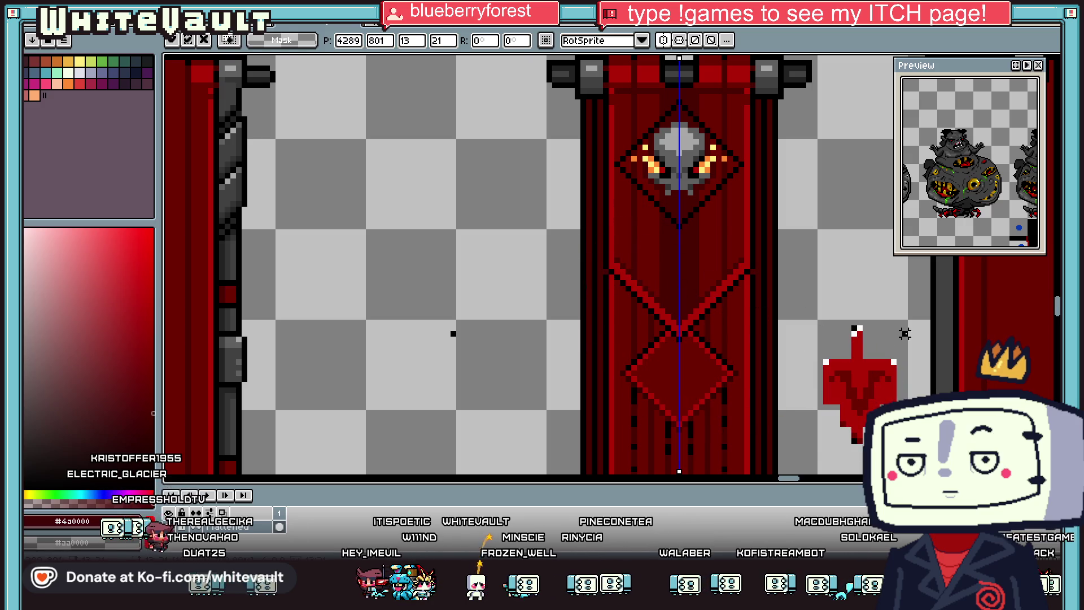
pyautogui.press('Return')
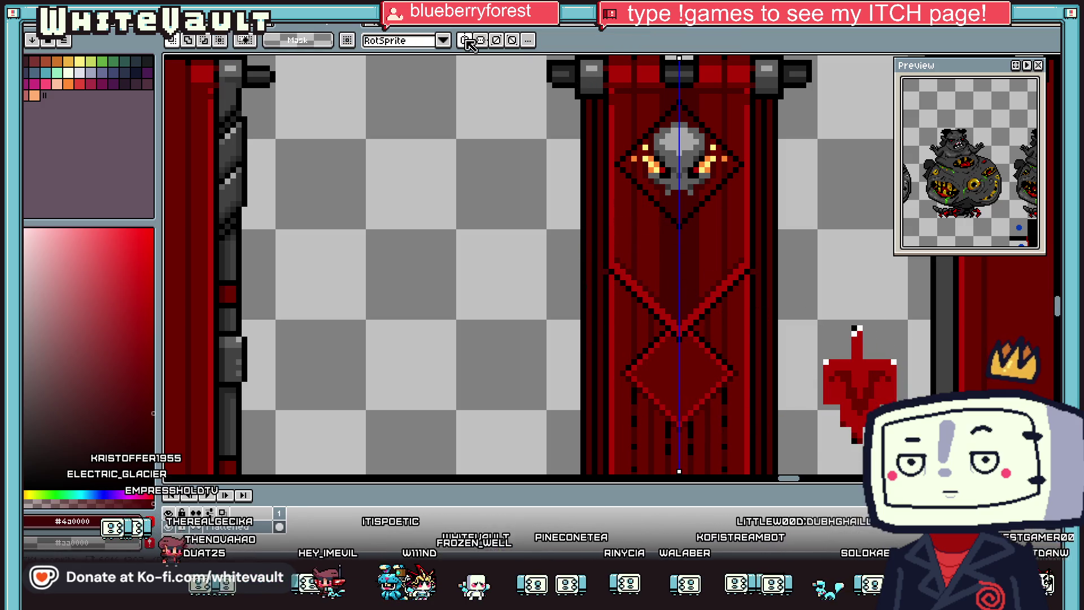
# Shrink the pasted emblem to 11x9 and place it on the lower diamond
pyautogui.moveTo(828, 366); pyautogui.dragTo(889, 395)
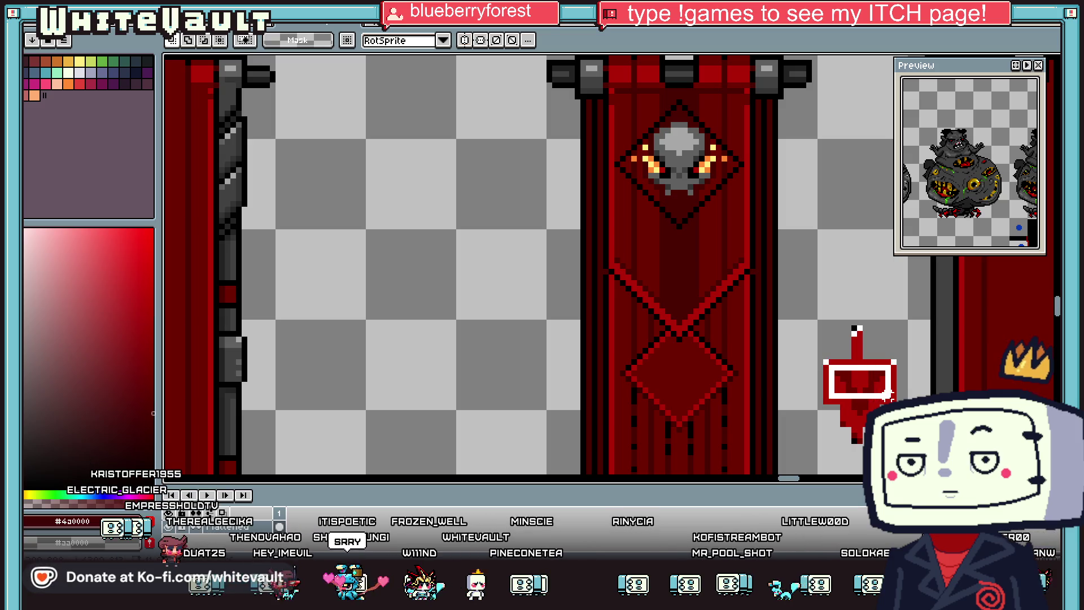
pyautogui.hotkey('ctrl', 't')
pyautogui.scroll(4, 876, 415)
pyautogui.moveTo(826, 362)
pyautogui.mouseDown()
pyautogui.moveTo(833, 374)
pyautogui.moveTo(799, 400)
pyautogui.moveTo(448, 380)
pyautogui.moveTo(441, 370)
pyautogui.mouseUp()
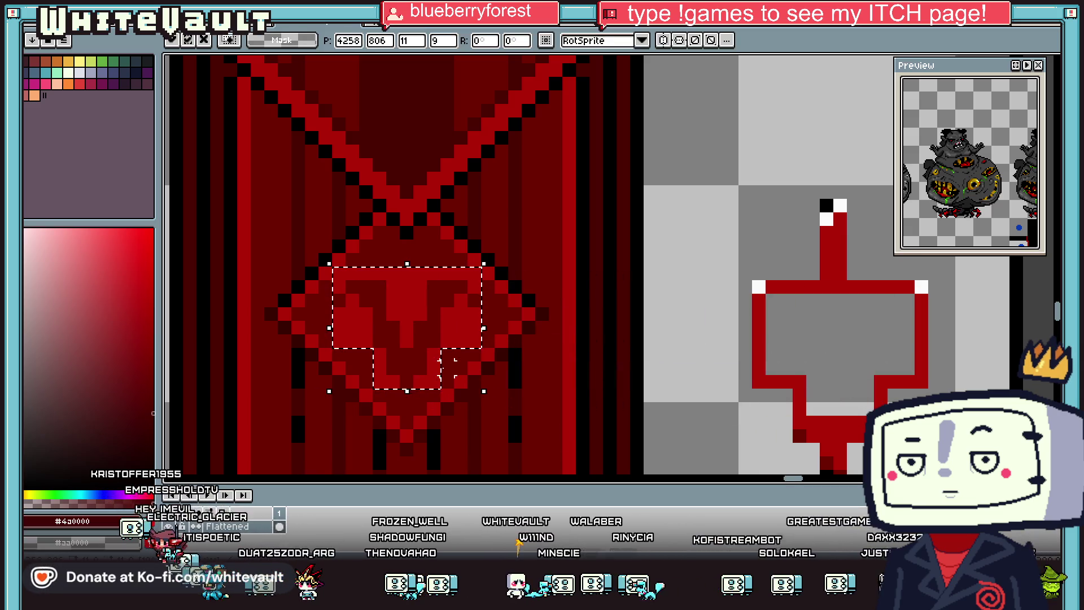
pyautogui.press('Return')
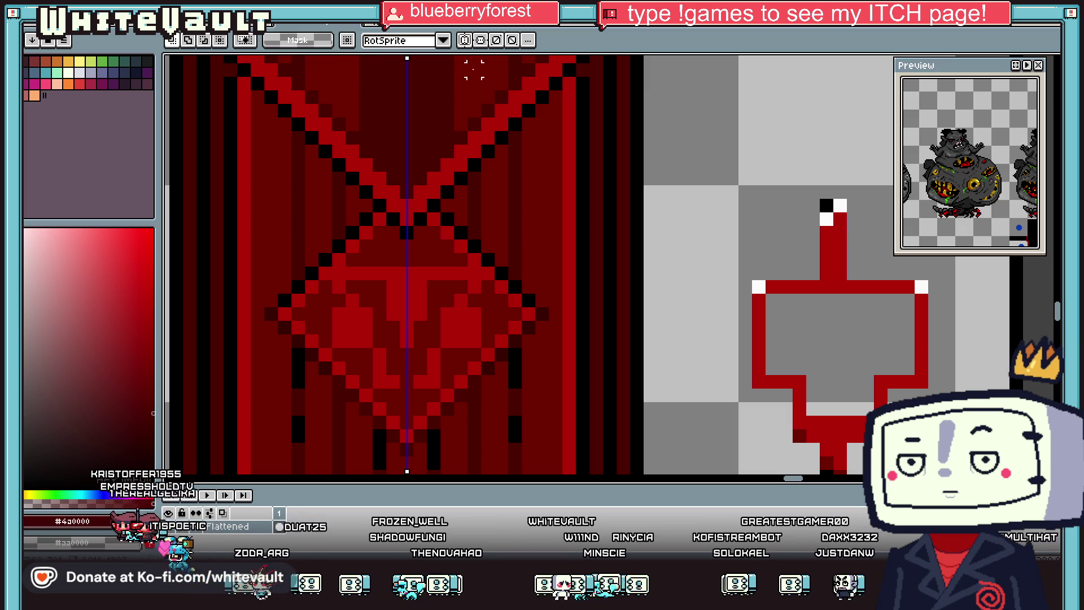
# Draw mirrored black brow lines on the emblem with the Pencil
pyautogui.press('i')
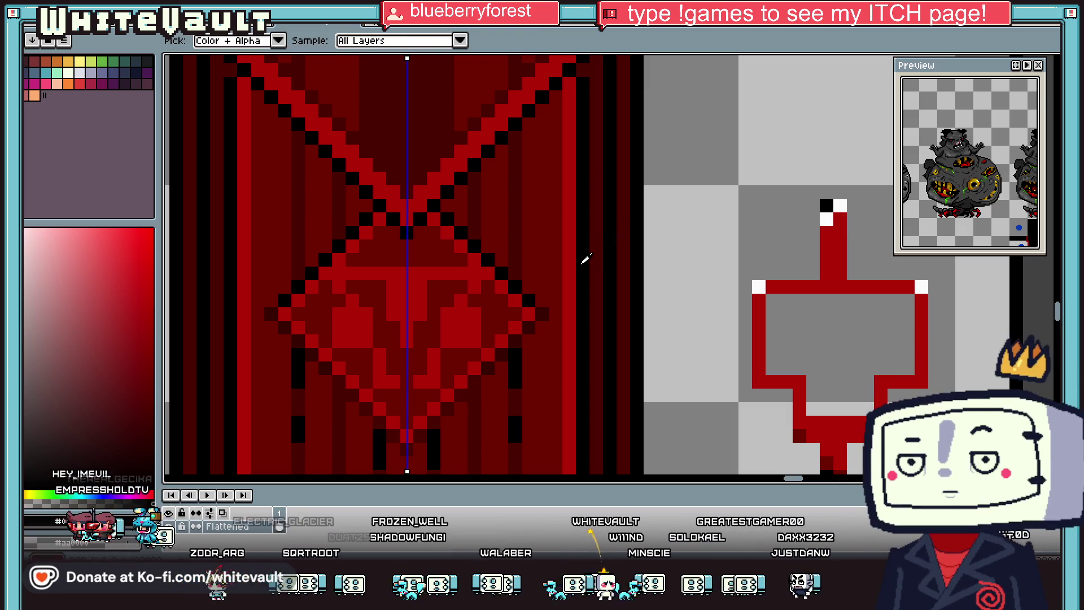
pyautogui.press('b')
pyautogui.moveTo(461, 287)
pyautogui.mouseDown()
pyautogui.moveTo(435, 300)
pyautogui.moveTo(434, 342)
pyautogui.moveTo(406, 398)
pyautogui.mouseUp()
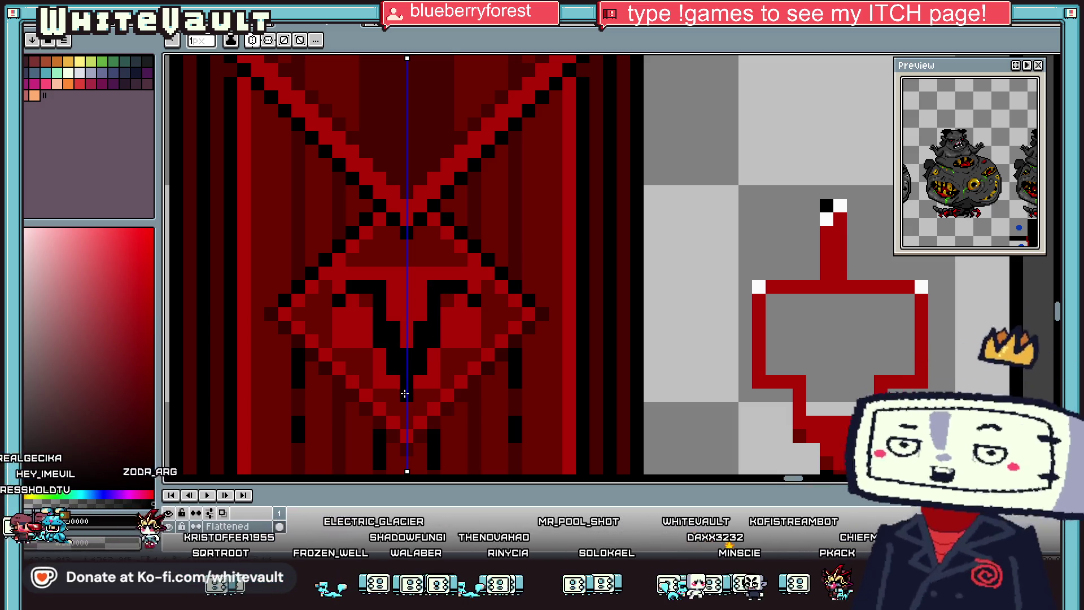
# Bucket-fill the dark red patches above and below the emblem's eyes bright red
pyautogui.press('i')
pyautogui.click(450, 300)
pyautogui.press('g')
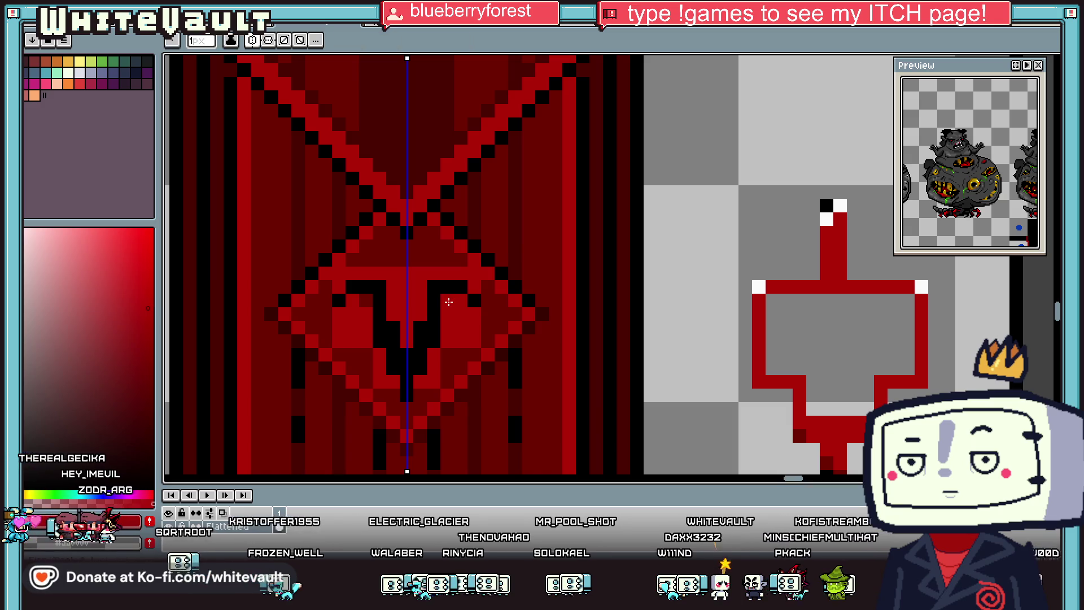
pyautogui.click(425, 261)
pyautogui.press('i')
pyautogui.click(327, 284)
pyautogui.press('g')
pyautogui.click(366, 299)
pyautogui.click(366, 368)
pyautogui.click(377, 377)
pyautogui.click(401, 401)
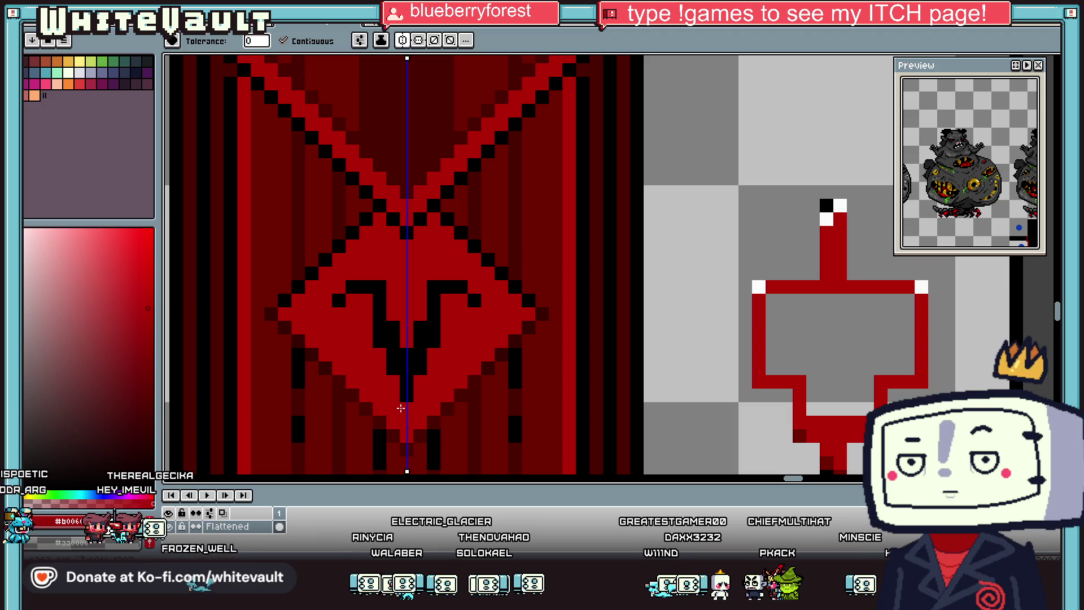
pyautogui.press('i')
pyautogui.click(423, 308)
pyautogui.press('b')
pyautogui.scroll(-3, 470, 297)
pyautogui.scroll(-1, 471, 296)
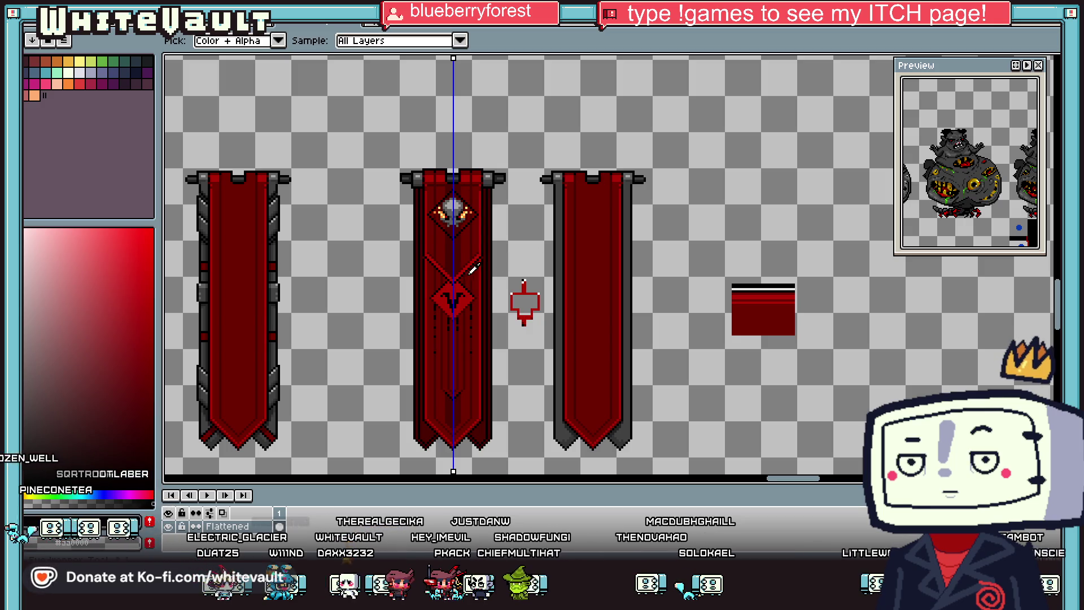
# Marquee-select the emblem's face pixels, extending the selection downward
pyautogui.scroll(2, 472, 296)
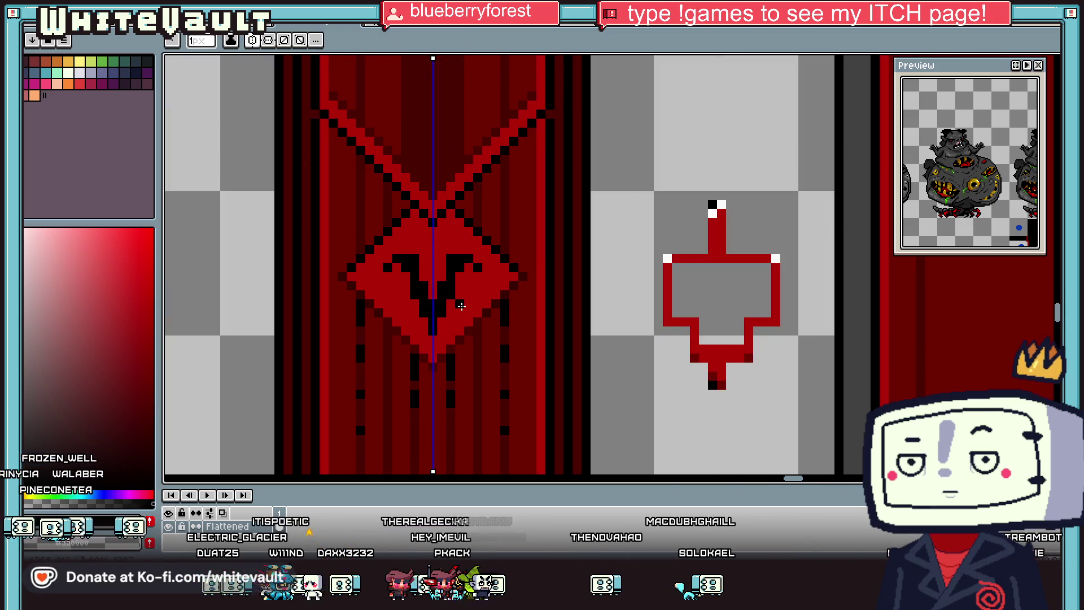
pyautogui.press('i')
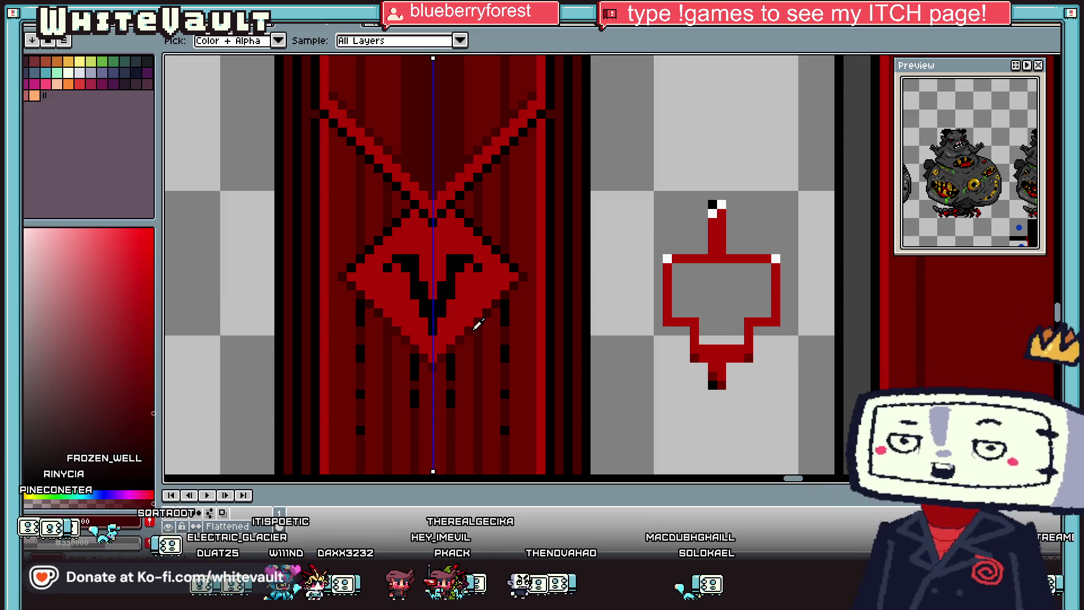
pyautogui.press('b')
pyautogui.scroll(-1, 487, 282)
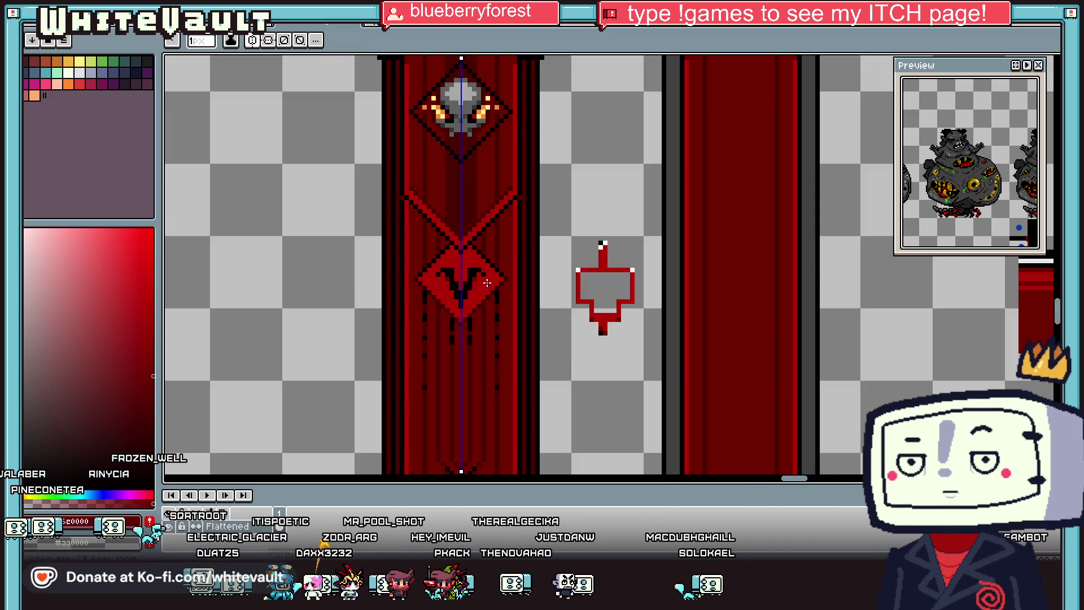
pyautogui.scroll(1, 487, 282)
pyautogui.scroll(-2, 488, 285)
pyautogui.scroll(1, 491, 290)
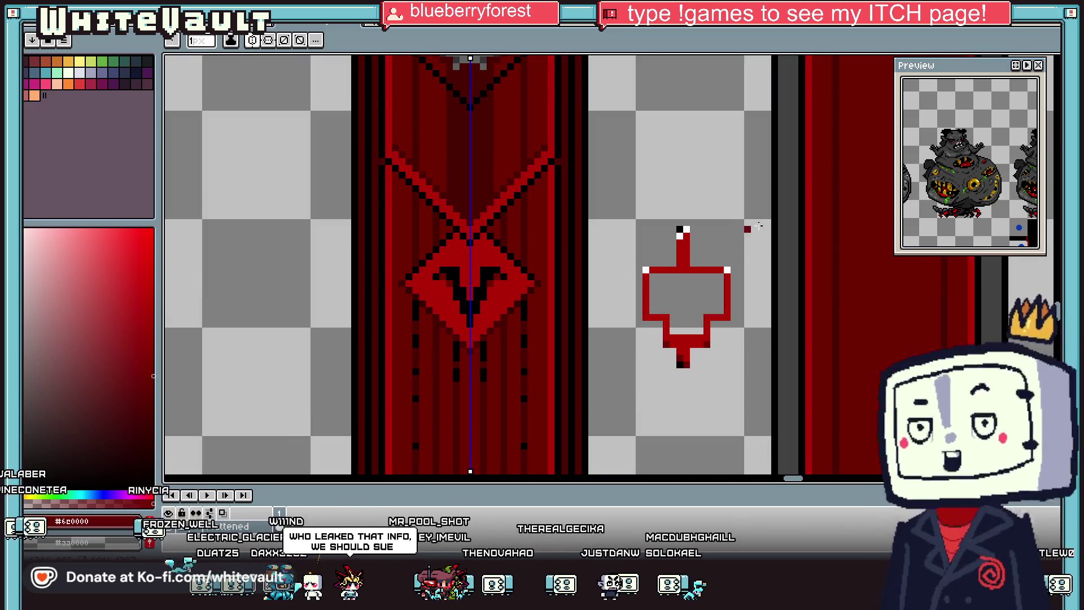
pyautogui.press('m')
pyautogui.scroll(1, 435, 284)
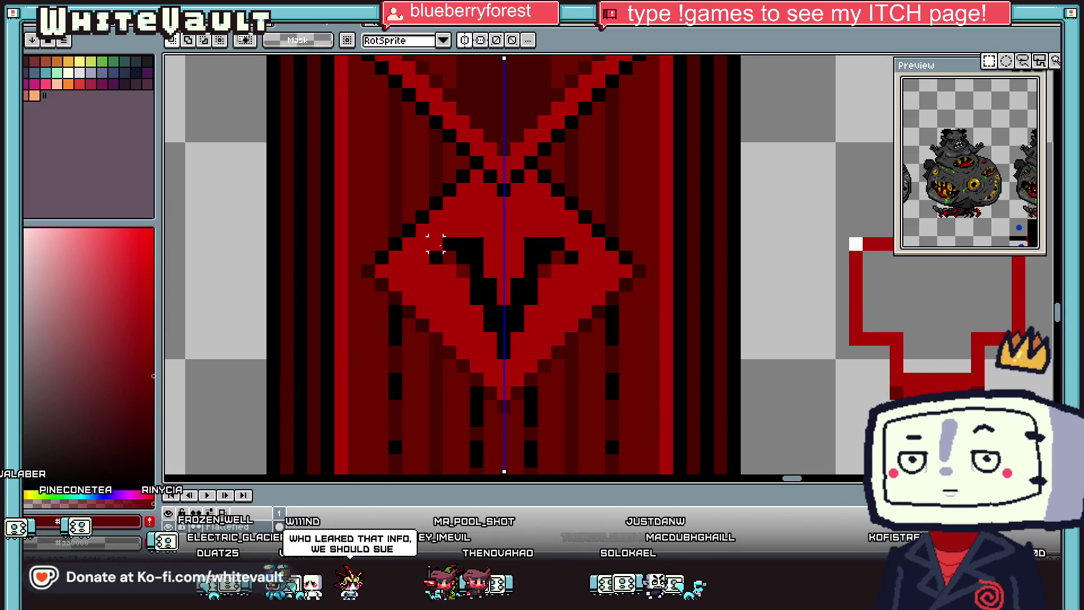
pyautogui.moveTo(434, 244); pyautogui.dragTo(581, 325)
pyautogui.moveTo(510, 316)
pyautogui.mouseDown()
pyautogui.moveTo(517, 356)
pyautogui.moveTo(511, 343)
pyautogui.mouseUp()
pyautogui.hotkey('ctrl', 'd')
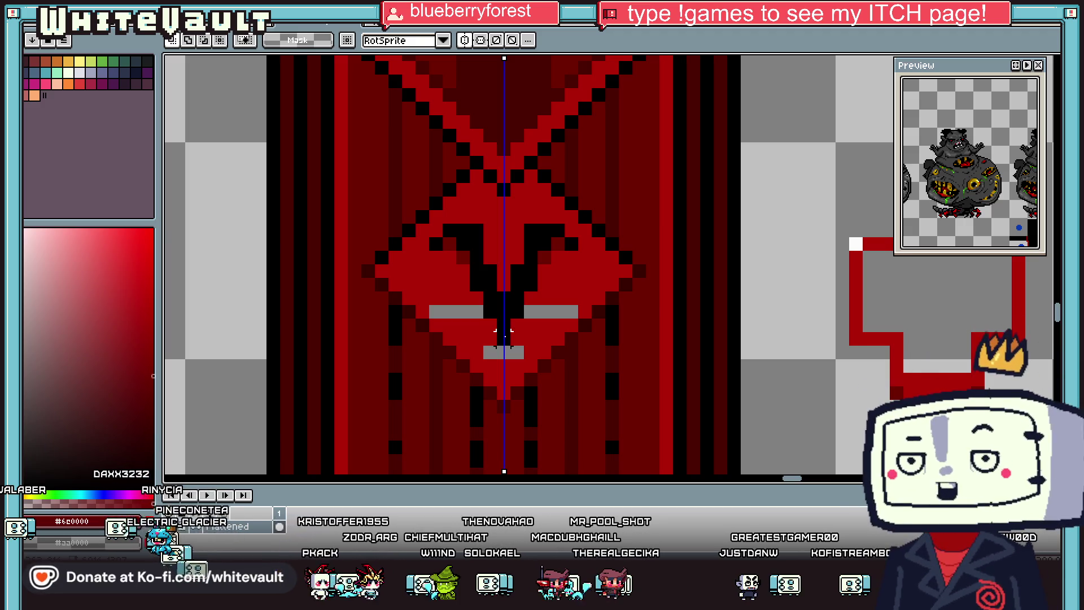
# Bucket-fill the stray dark and mirrored pixels in the emblem red
pyautogui.press('i')
pyautogui.press('g')
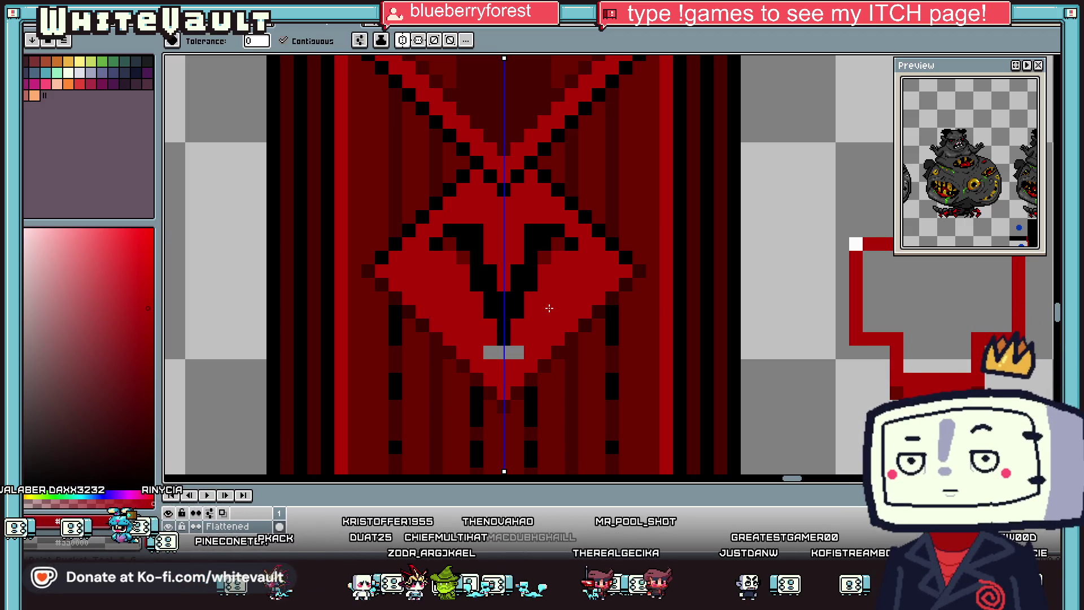
pyautogui.scroll(-5, 508, 350)
pyautogui.scroll(6, 556, 333)
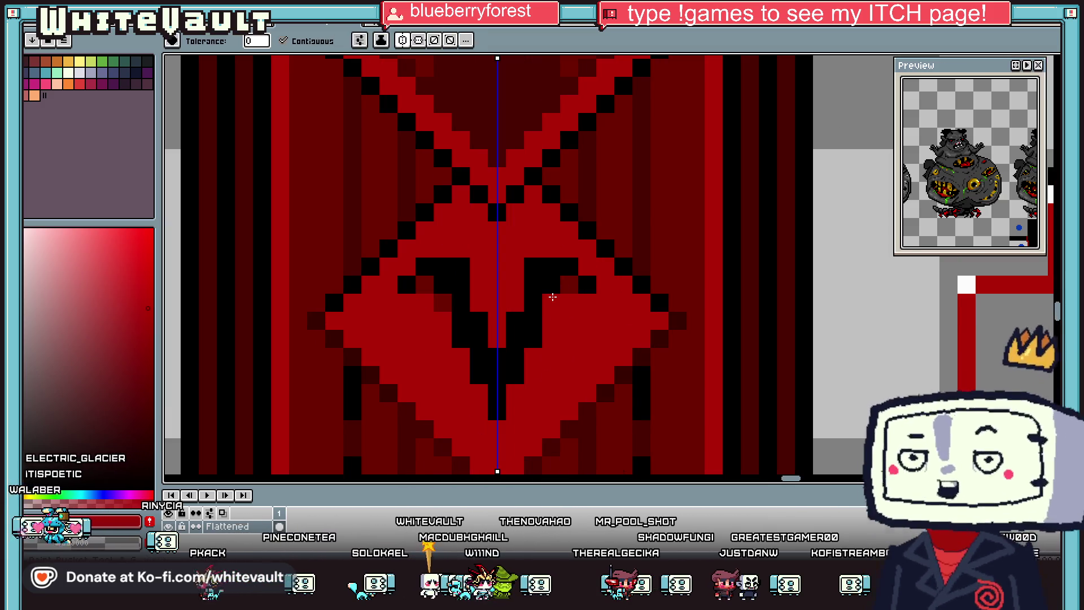
pyautogui.click(443, 302)
pyautogui.click(569, 284)
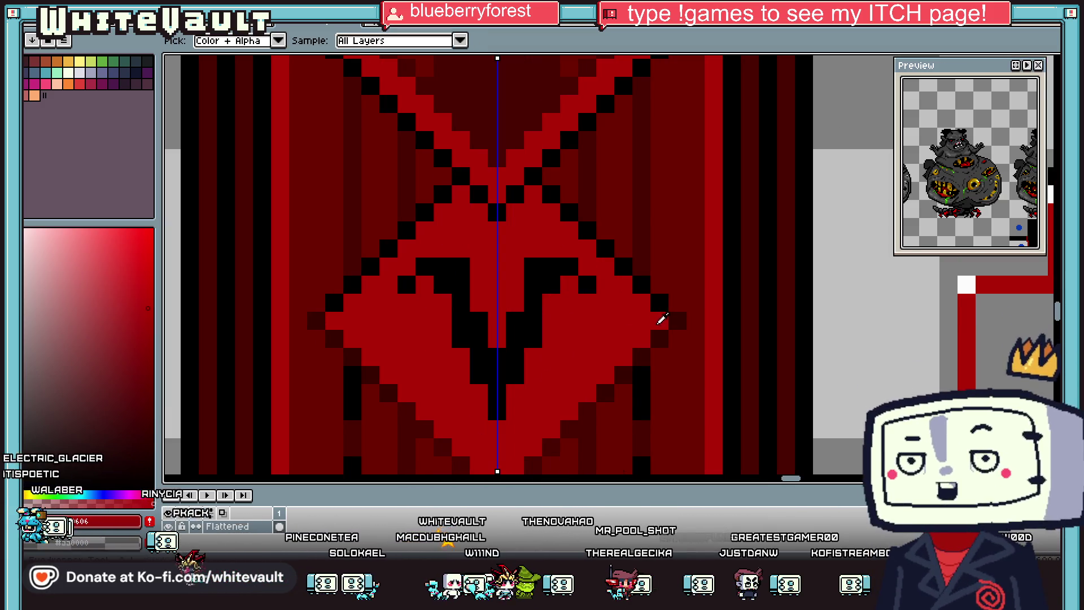
pyautogui.click(552, 269)
pyautogui.click(586, 285)
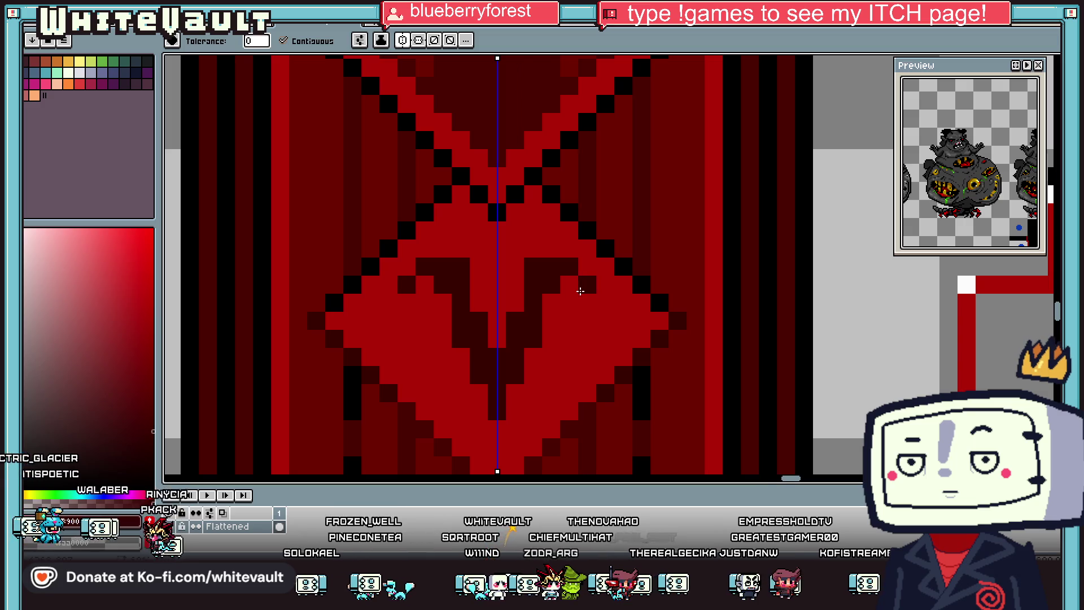
pyautogui.scroll(-6, 581, 286)
# Brighten a pixel mirrored on both emblem sides, then turn off symmetry
pyautogui.press('i')
pyautogui.scroll(5, 572, 307)
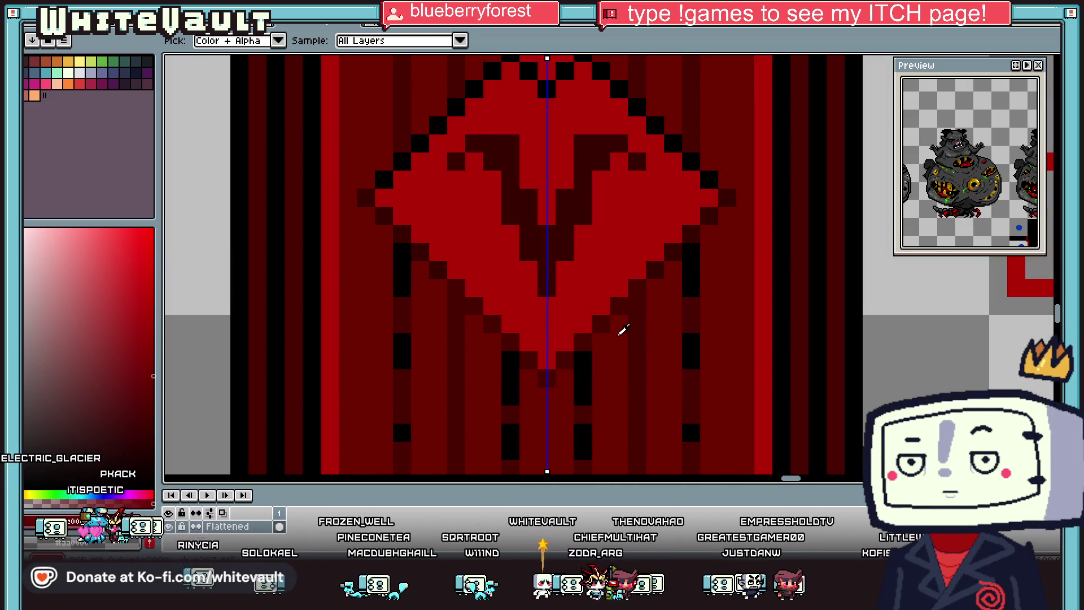
pyautogui.press('g')
pyautogui.scroll(-5, 624, 330)
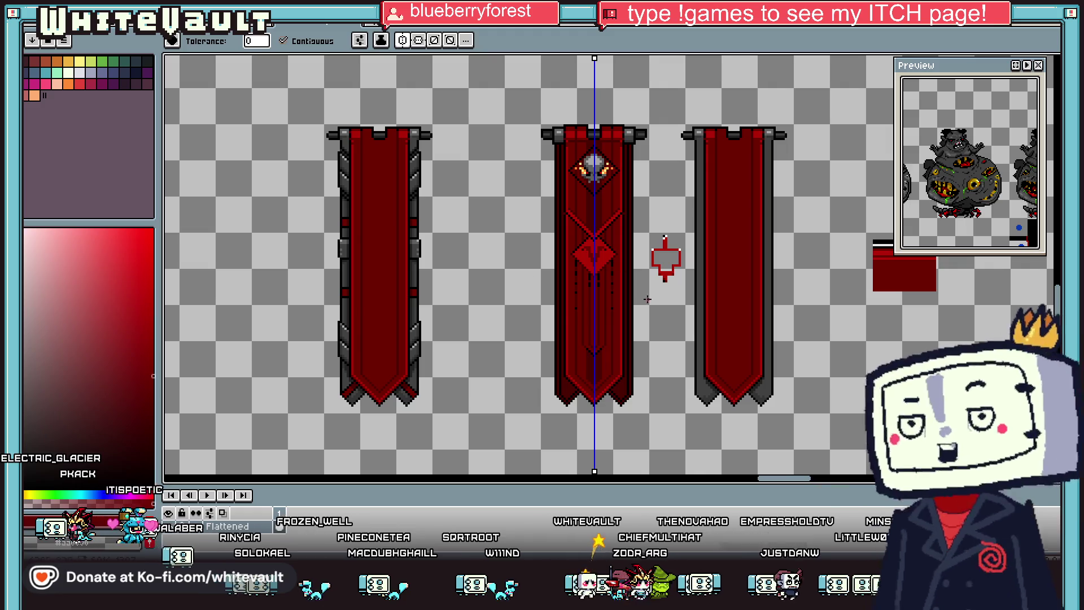
pyautogui.scroll(-2, 647, 299)
pyautogui.scroll(7, 621, 254)
pyautogui.press('i')
pyautogui.press('b')
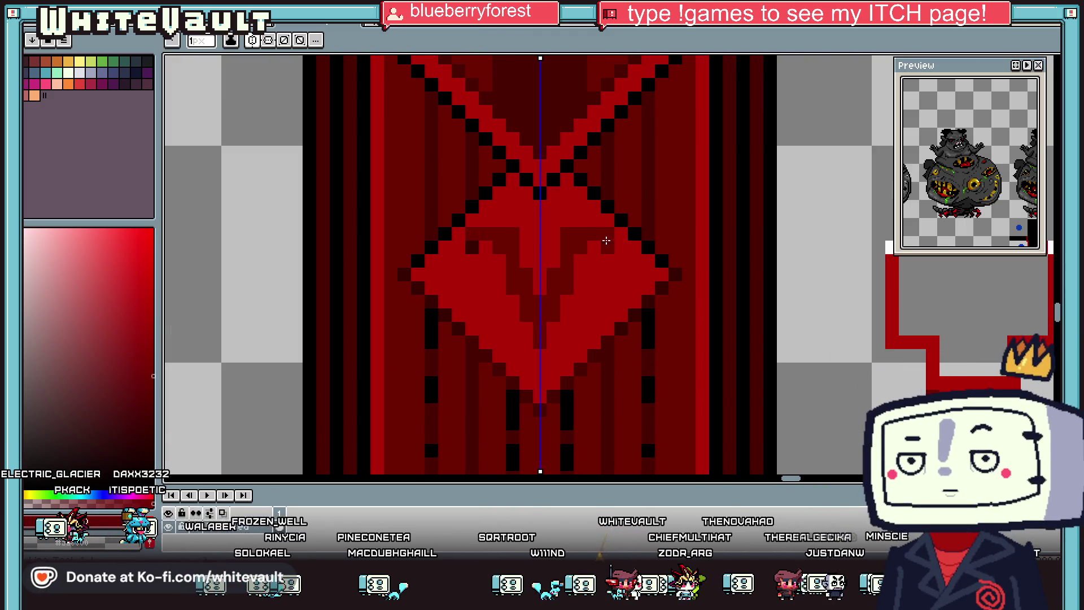
pyautogui.click(609, 234)
pyautogui.scroll(-5, 623, 248)
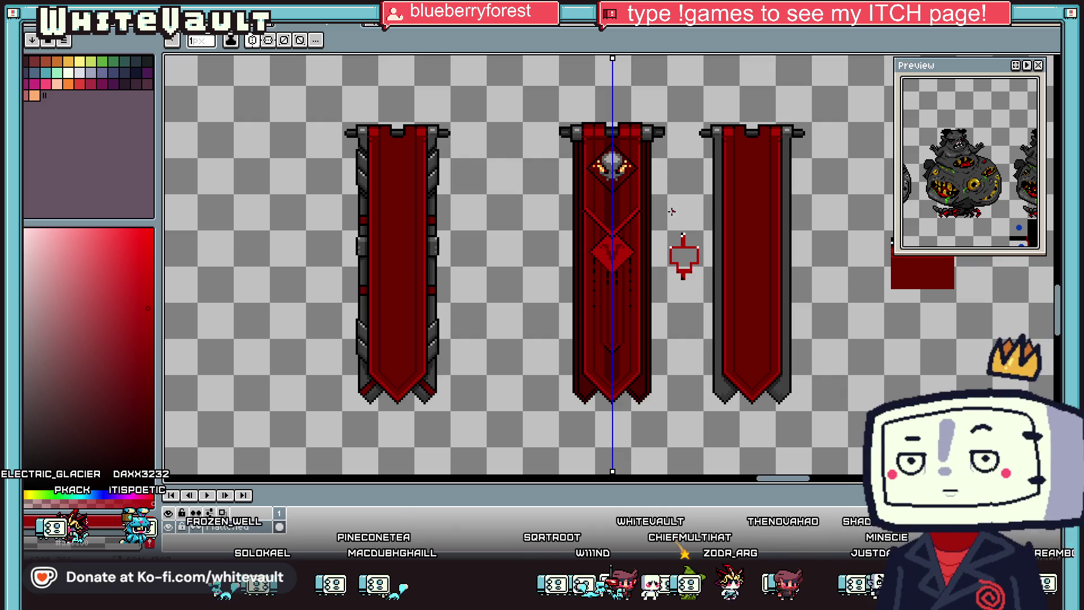
pyautogui.click(254, 41)
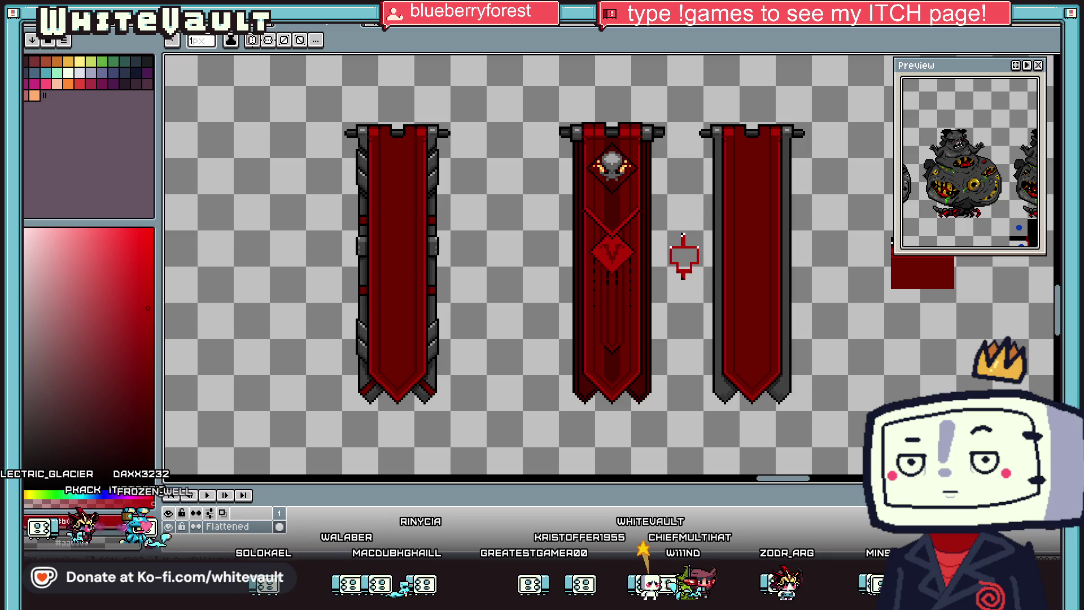
# Delete the small red shape beside the banner
pyautogui.press('m')
pyautogui.scroll(2, 654, 218)
pyautogui.moveTo(651, 217); pyautogui.dragTo(737, 358)
pyautogui.press('Delete')
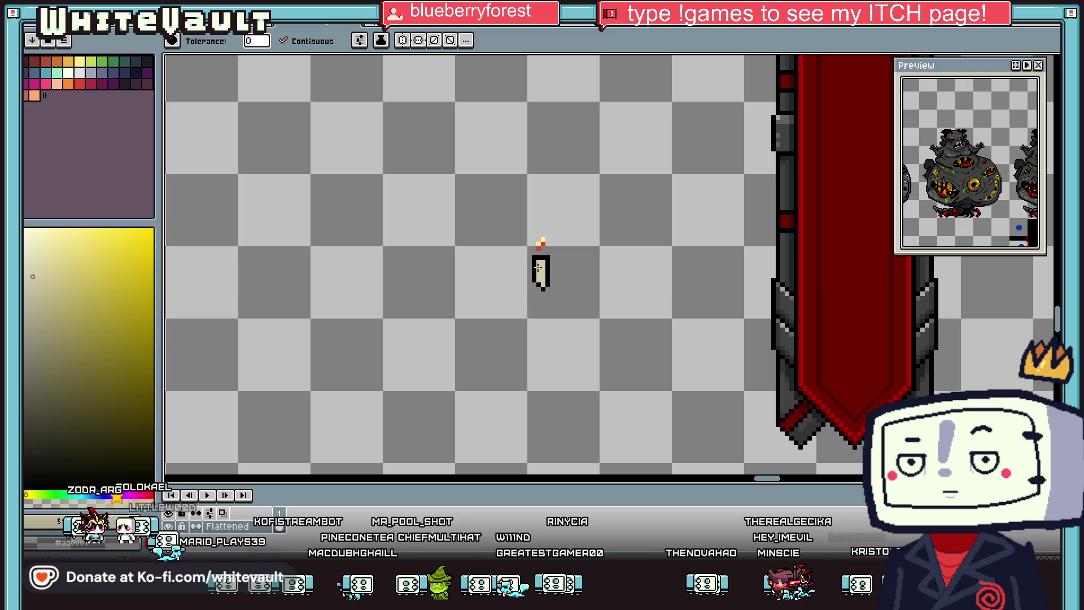
# Add two darker khaki shading pixels to the candle
pyautogui.press('i')
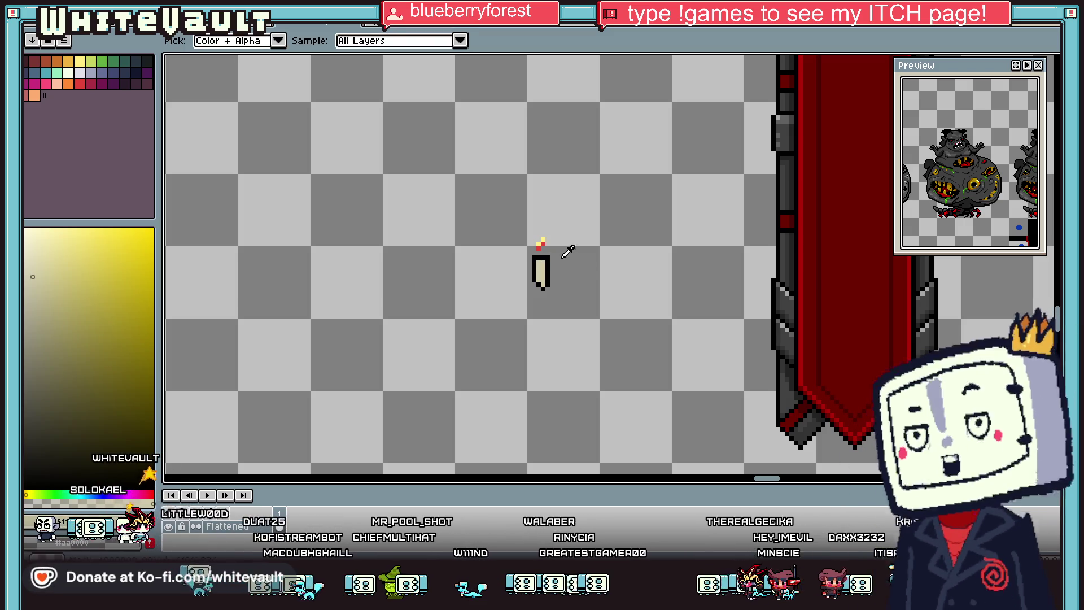
pyautogui.scroll(2, 540, 248)
pyautogui.press('b')
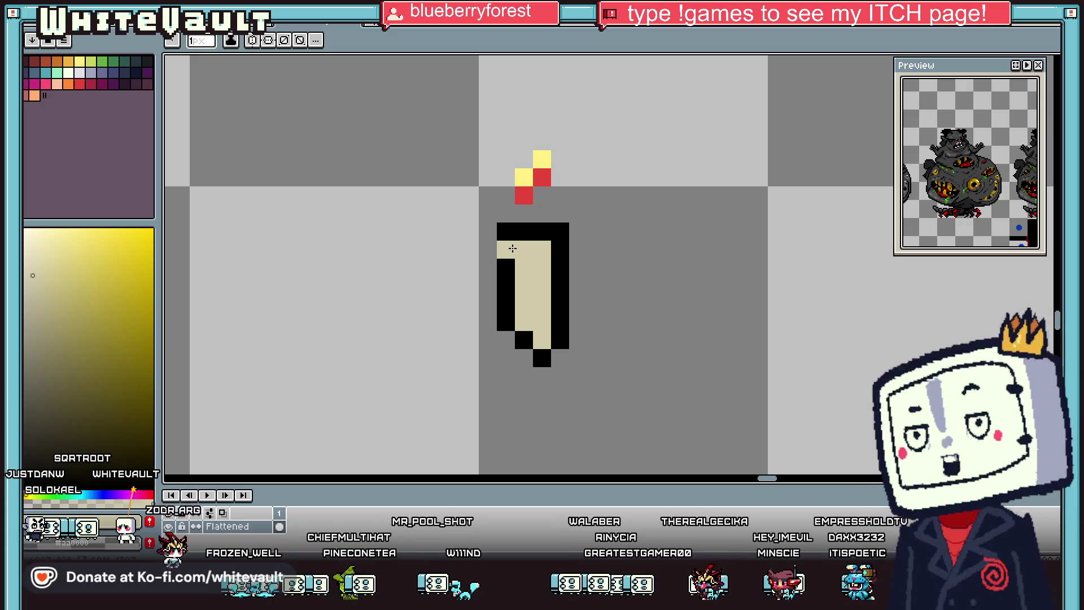
pyautogui.press('i')
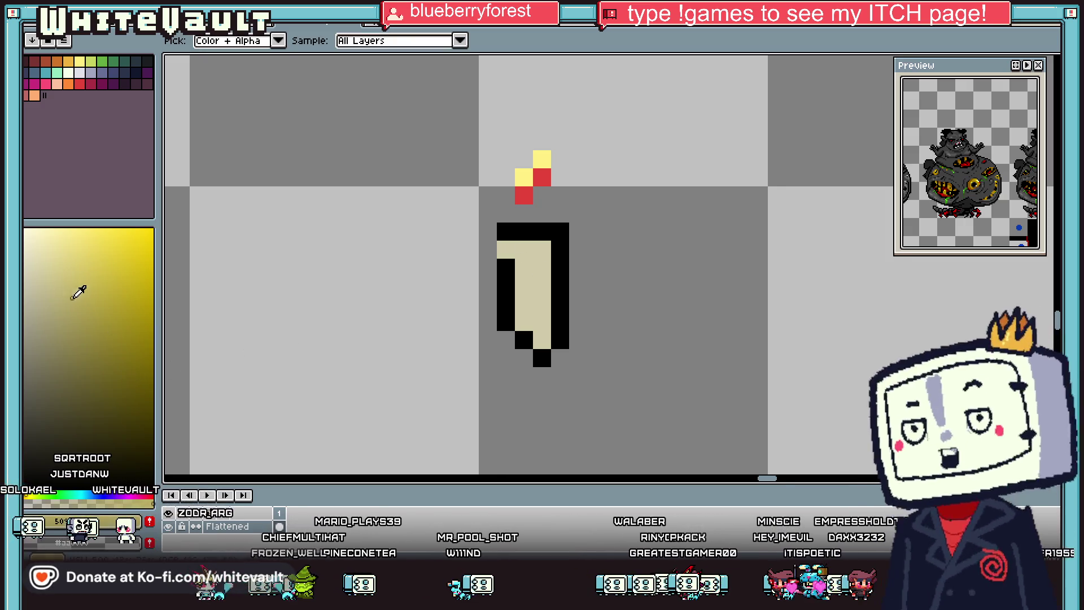
pyautogui.press('b')
pyautogui.click(524, 268)
pyautogui.click(542, 285)
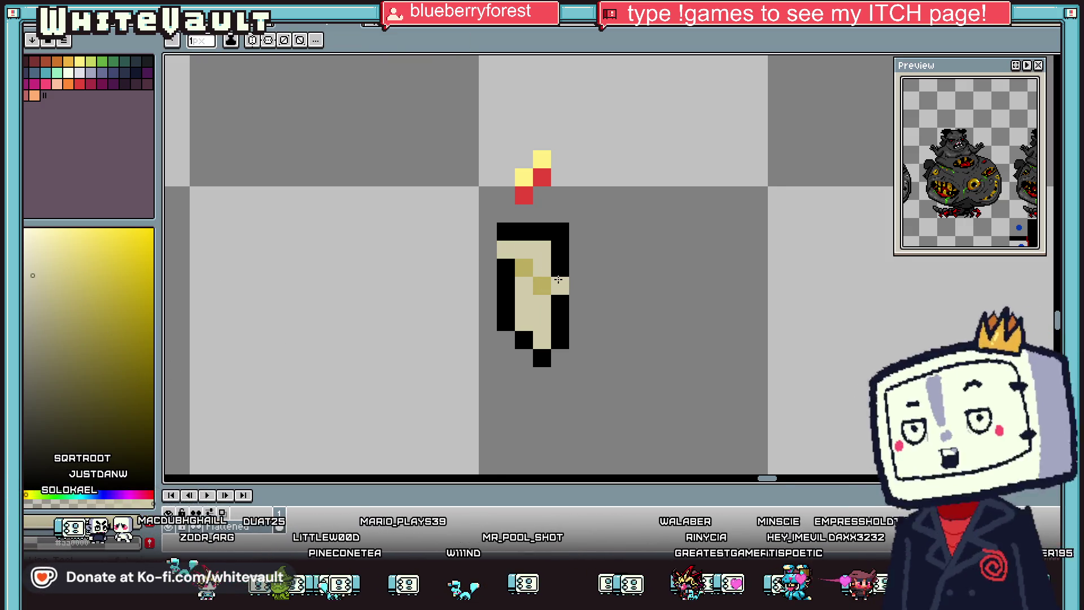
# Extend the candle's black outline with pixels below it and a line up its right edge
pyautogui.keyDown('alt'); pyautogui.click(504, 232); pyautogui.keyUp('alt')
pyautogui.click(488, 249)
pyautogui.scroll(-5, 529, 231)
pyautogui.press('i')
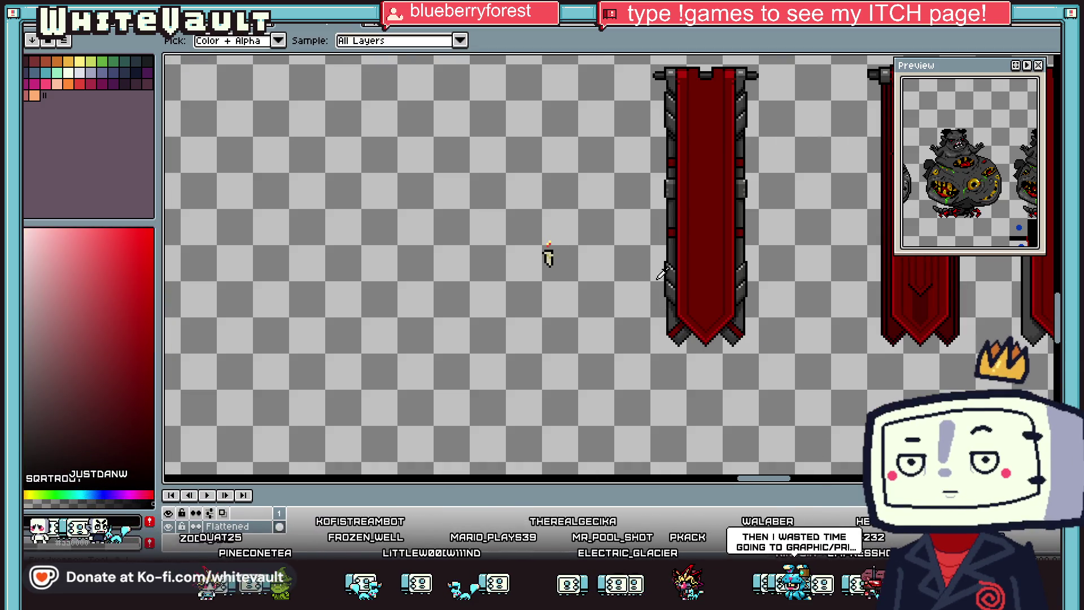
pyautogui.scroll(5, 549, 256)
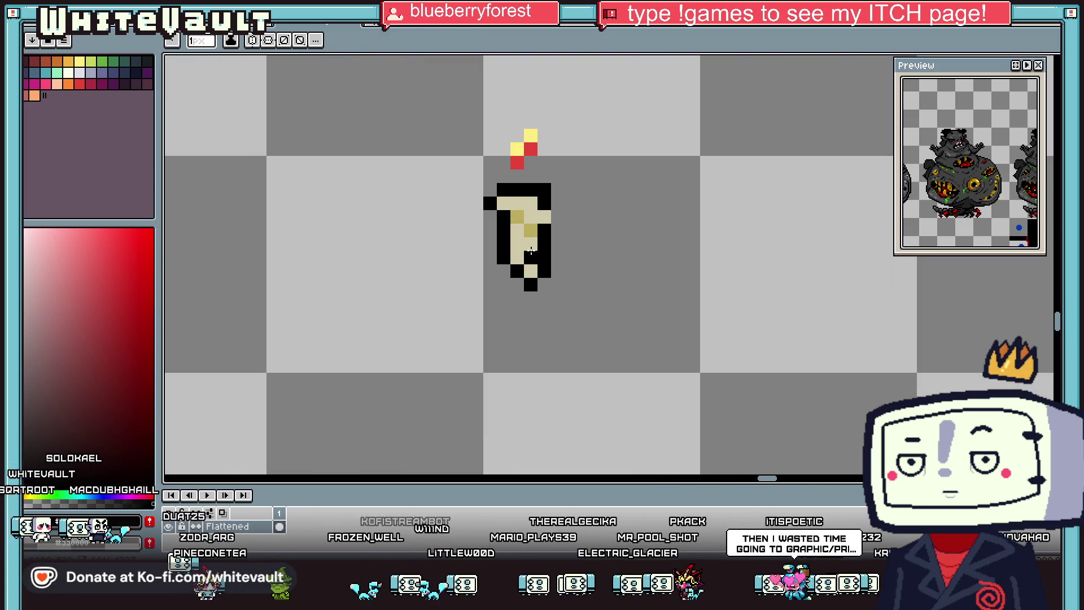
pyautogui.press('i')
pyautogui.scroll(-3, 531, 250)
pyautogui.scroll(3, 549, 259)
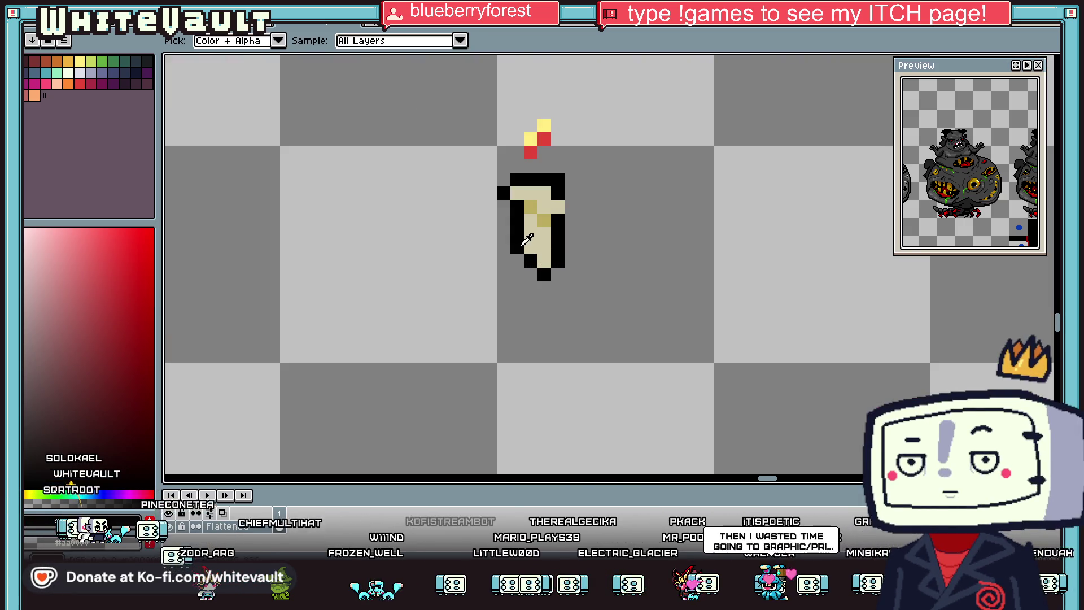
pyautogui.press('b')
pyautogui.click(532, 299)
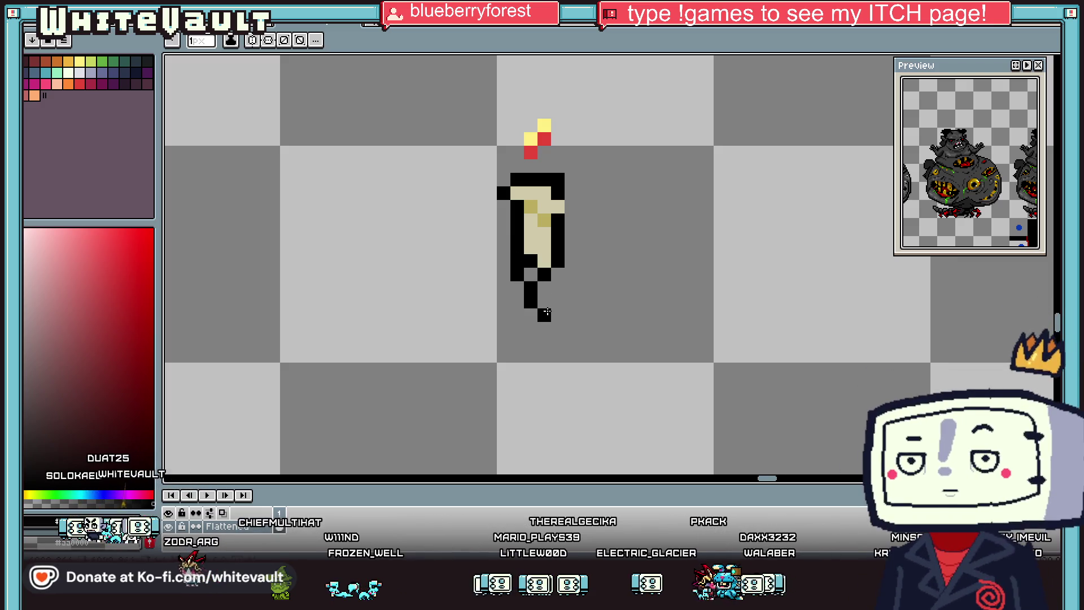
pyautogui.moveTo(547, 312); pyautogui.dragTo(558, 269)
# Sample the pale beige, darker tan and black candle colours for further shading
pyautogui.keyDown('alt'); pyautogui.click(541, 272); pyautogui.keyUp('alt')
pyautogui.keyDown('alt'); pyautogui.click(531, 269); pyautogui.keyUp('alt')
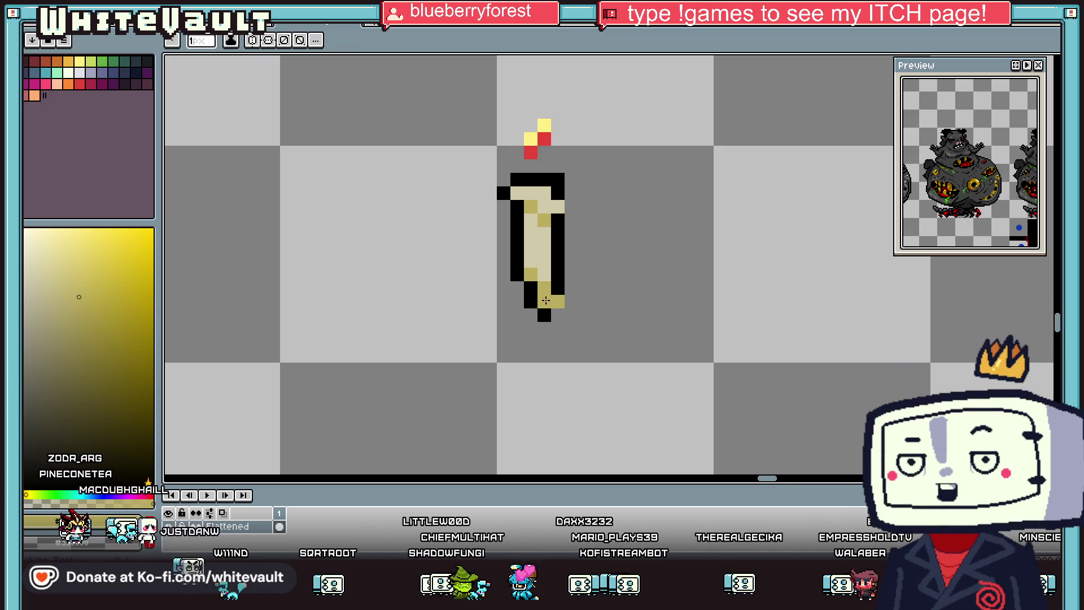
pyautogui.keyDown('alt'); pyautogui.click(553, 283); pyautogui.keyUp('alt')
pyautogui.scroll(-5, 551, 281)
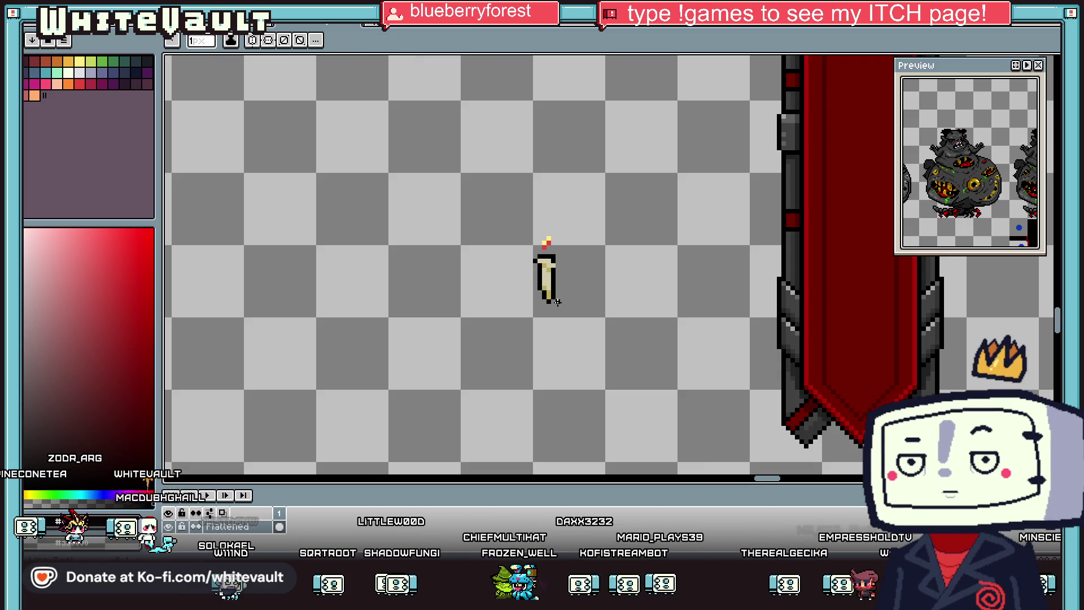
pyautogui.scroll(2, 553, 273)
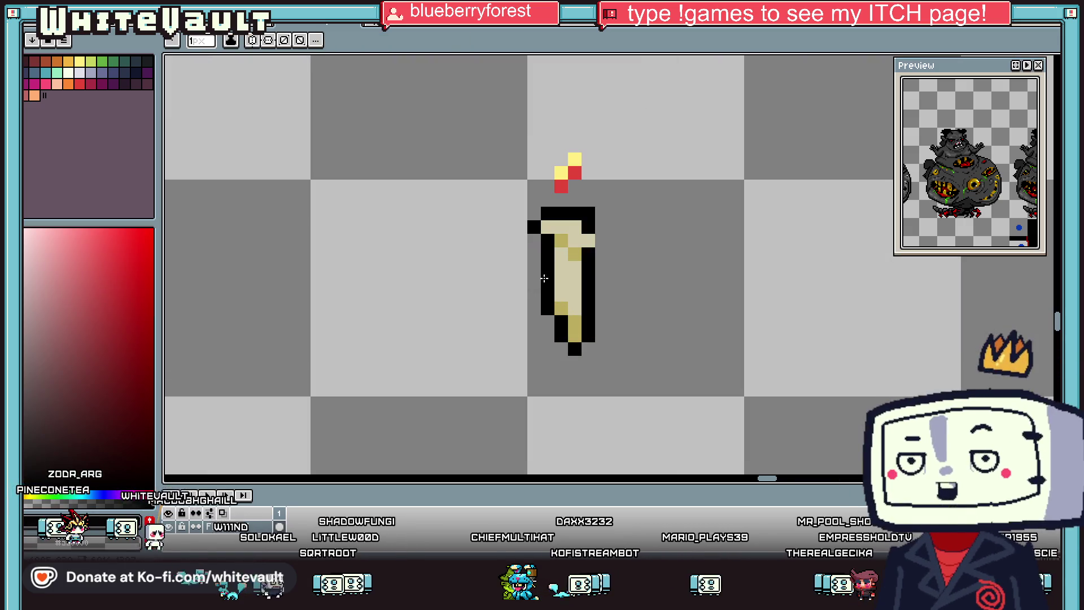
# Shade the candle's left edge dark grey and add black pixels along its sides
pyautogui.press('i')
pyautogui.scroll(-2, 565, 277)
pyautogui.click(836, 273)
pyautogui.press('b')
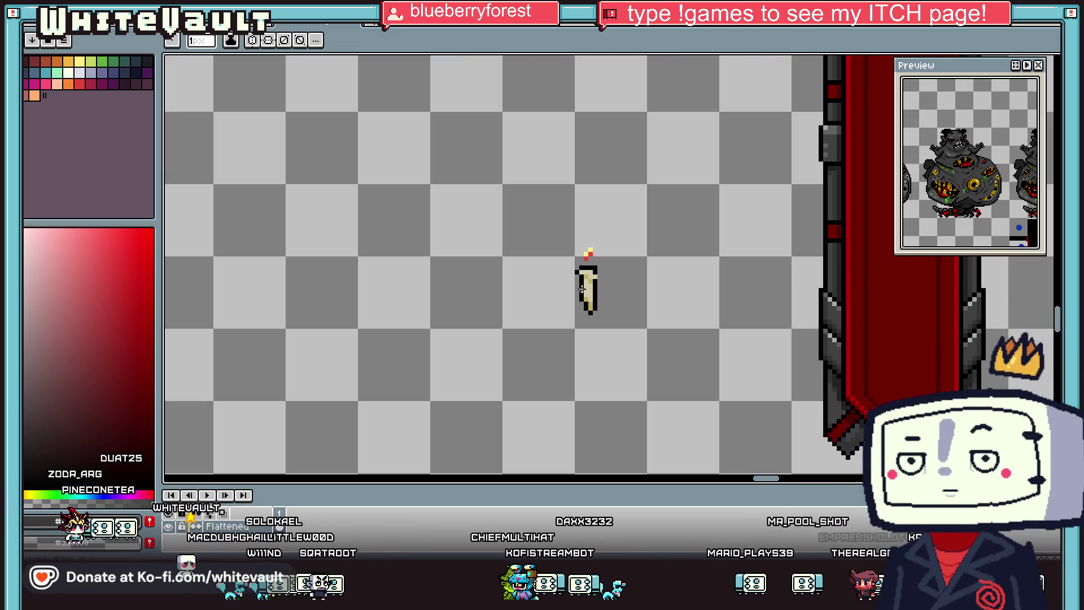
pyautogui.scroll(3, 582, 291)
pyautogui.moveTo(581, 311); pyautogui.dragTo(582, 282)
pyautogui.moveTo(666, 301)
pyautogui.mouseDown()
pyautogui.moveTo(663, 333)
pyautogui.moveTo(689, 338)
pyautogui.mouseUp()
pyautogui.keyDown('alt'); pyautogui.click(663, 282); pyautogui.keyUp('alt')
pyautogui.moveTo(555, 282); pyautogui.dragTo(556, 312)
# Draw the black top bar of a T-shaped holder to the right of the candle
pyautogui.scroll(-3, 555, 311)
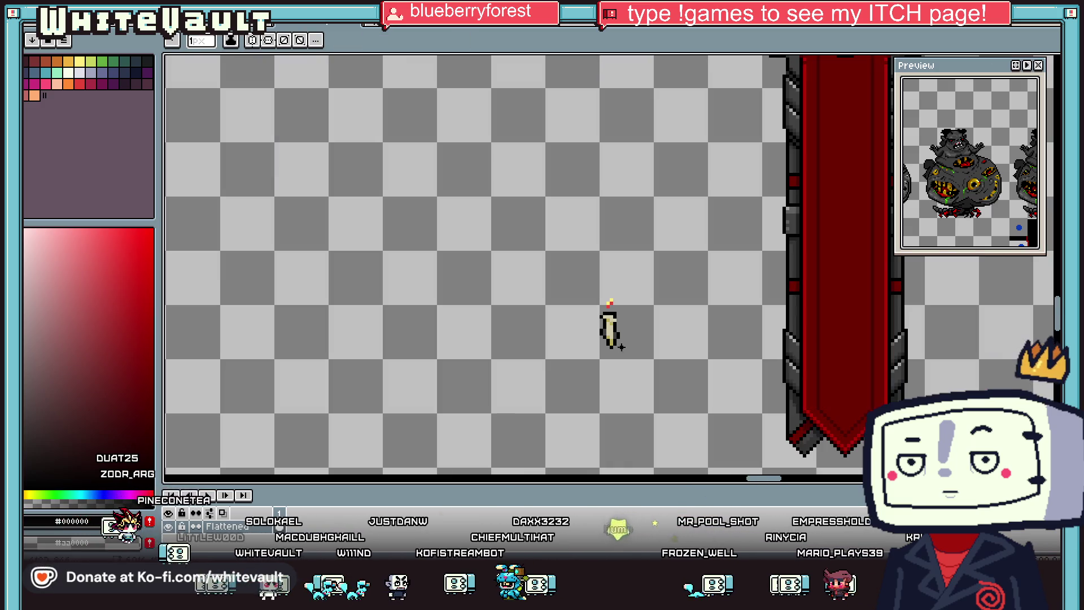
pyautogui.press('i')
pyautogui.scroll(2, 627, 336)
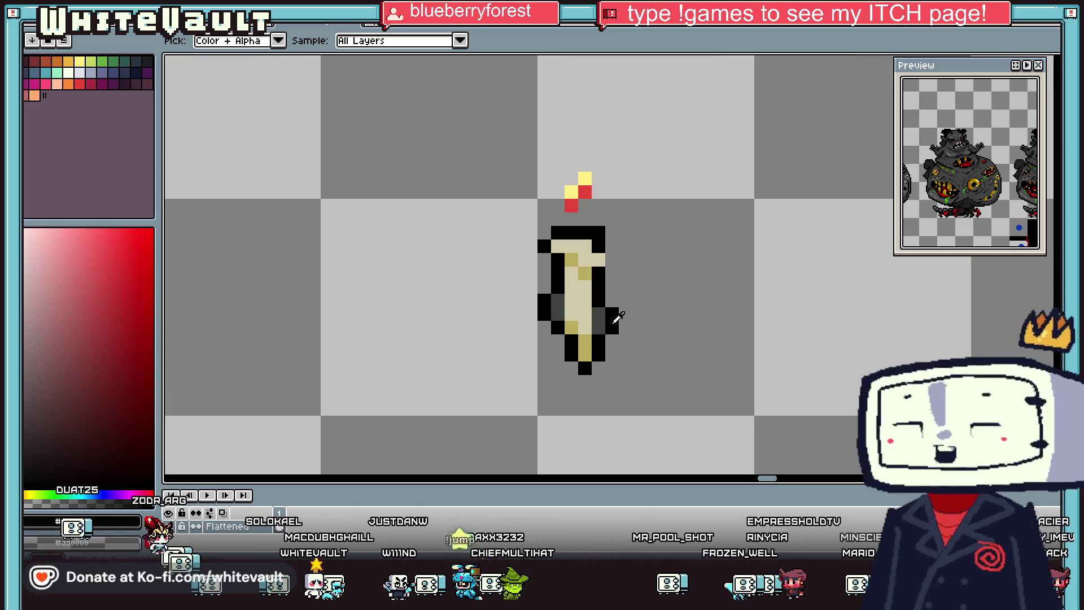
pyautogui.click(606, 319)
pyautogui.click(610, 313)
pyautogui.press('b')
pyautogui.moveTo(693, 300)
pyautogui.mouseDown()
pyautogui.moveTo(751, 300)
pyautogui.moveTo(687, 310)
pyautogui.moveTo(762, 328)
pyautogui.mouseUp()
pyautogui.click(760, 300)
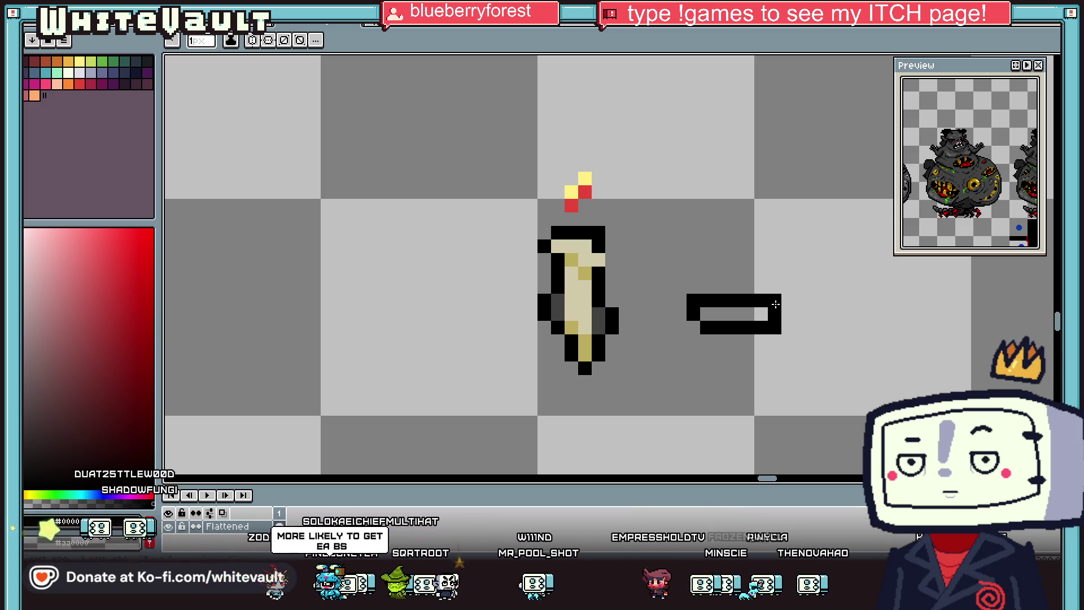
pyautogui.rightClick(775, 327)
# Outline the holder's stem with two black legs closed at the bottom
pyautogui.press('i')
pyautogui.press('b')
pyautogui.click(720, 341)
pyautogui.click(748, 341)
pyautogui.moveTo(720, 342)
pyautogui.mouseDown()
pyautogui.moveTo(721, 368)
pyautogui.moveTo(749, 367)
pyautogui.mouseUp()
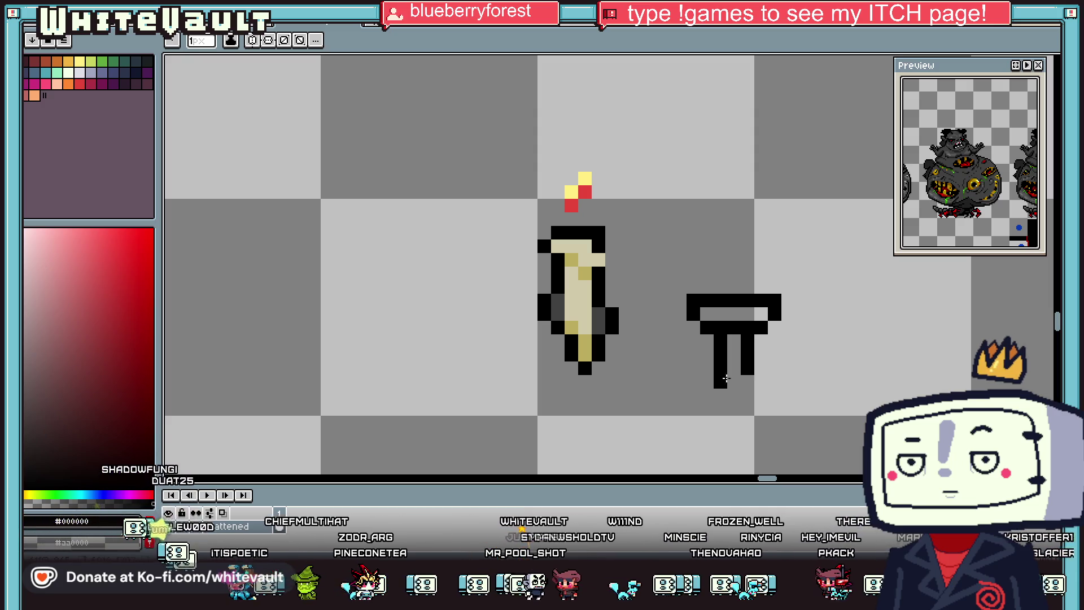
pyautogui.click(748, 381)
pyautogui.click(734, 395)
# Fill the holder's stem and the hollow of its top bar with dark grey #414141
pyautogui.press('i')
pyautogui.click(558, 311)
pyautogui.press('b')
pyautogui.click(733, 340)
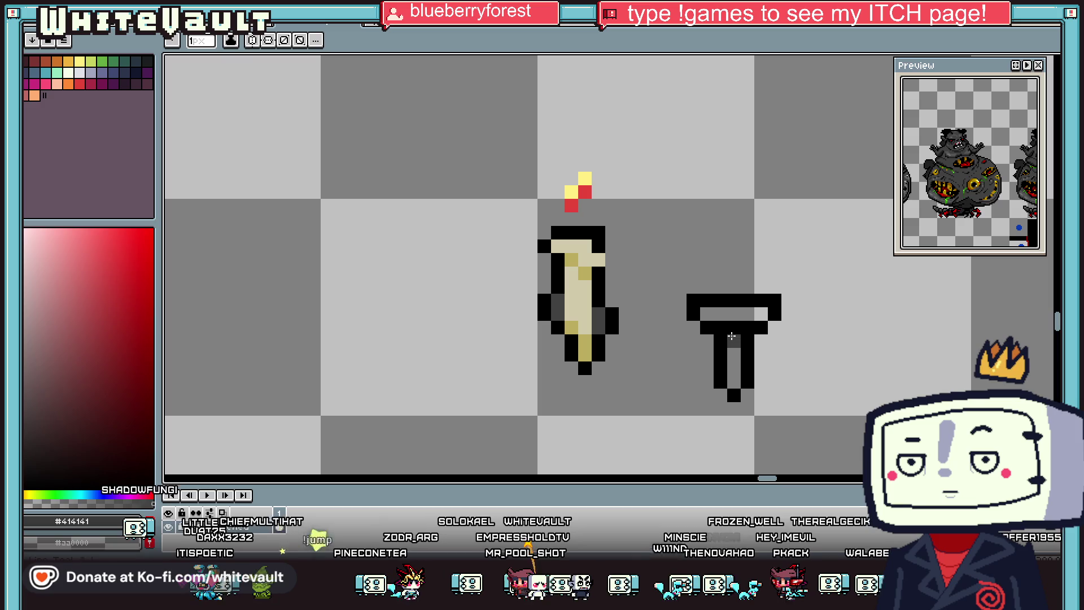
pyautogui.moveTo(732, 336); pyautogui.dragTo(734, 384)
pyautogui.moveTo(707, 314); pyautogui.dragTo(757, 318)
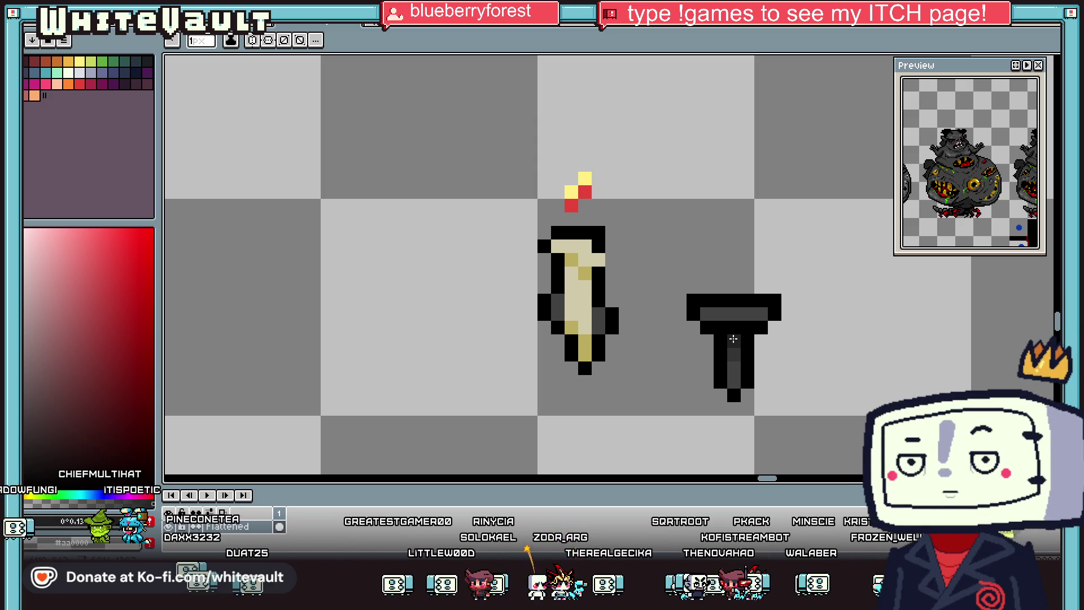
# Draw a dark grey row across the top of the holder head
pyautogui.press('i')
pyautogui.scroll(-4, 776, 384)
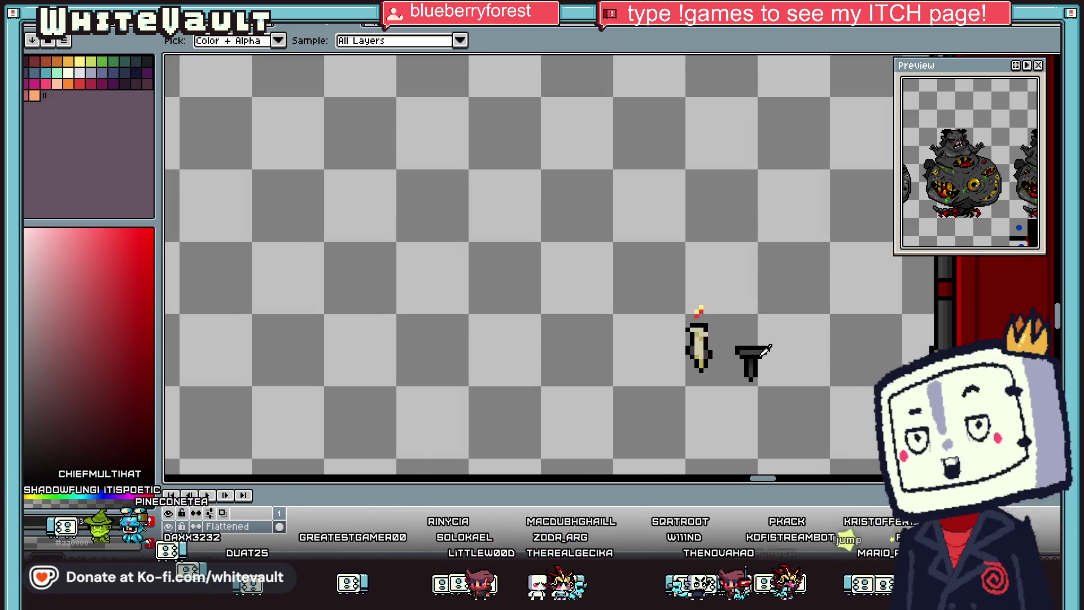
pyautogui.scroll(3, 751, 345)
pyautogui.click(751, 342)
pyautogui.press('b')
pyautogui.moveTo(779, 333)
pyautogui.mouseDown()
pyautogui.moveTo(733, 333)
pyautogui.moveTo(757, 313)
pyautogui.mouseUp()
# Add a dark pixel to the holder head and darken its lower row
pyautogui.press('i')
pyautogui.scroll(-3, 734, 339)
pyautogui.scroll(4, 706, 325)
pyautogui.press('b')
pyautogui.click(687, 316)
pyautogui.press('i')
pyautogui.click(722, 342)
pyautogui.press('b')
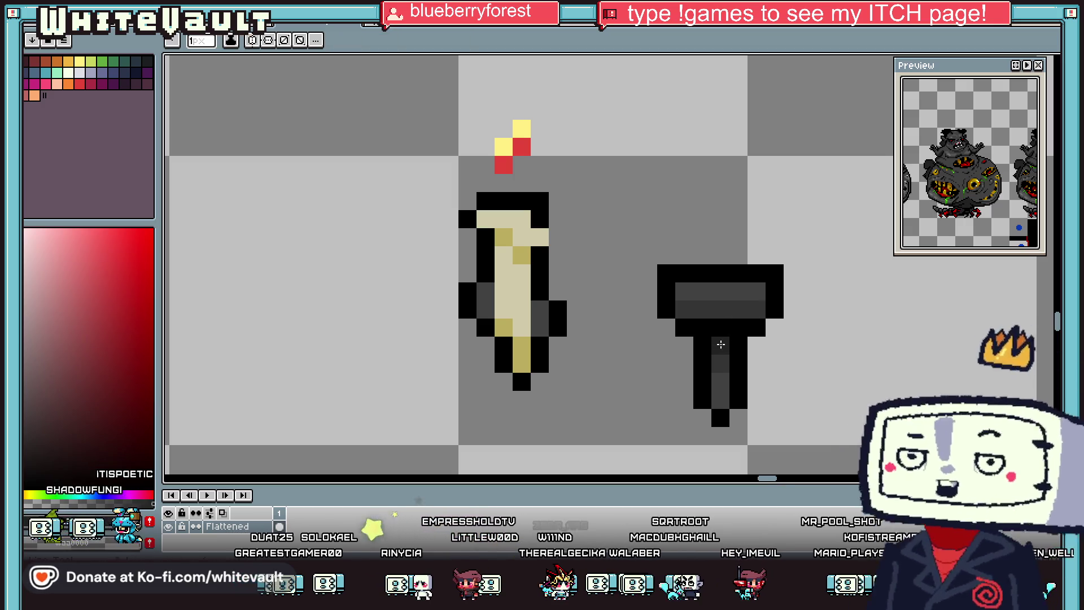
# Outline the holder stem's left and right edges in black
pyautogui.scroll(-3, 745, 350)
pyautogui.press('i')
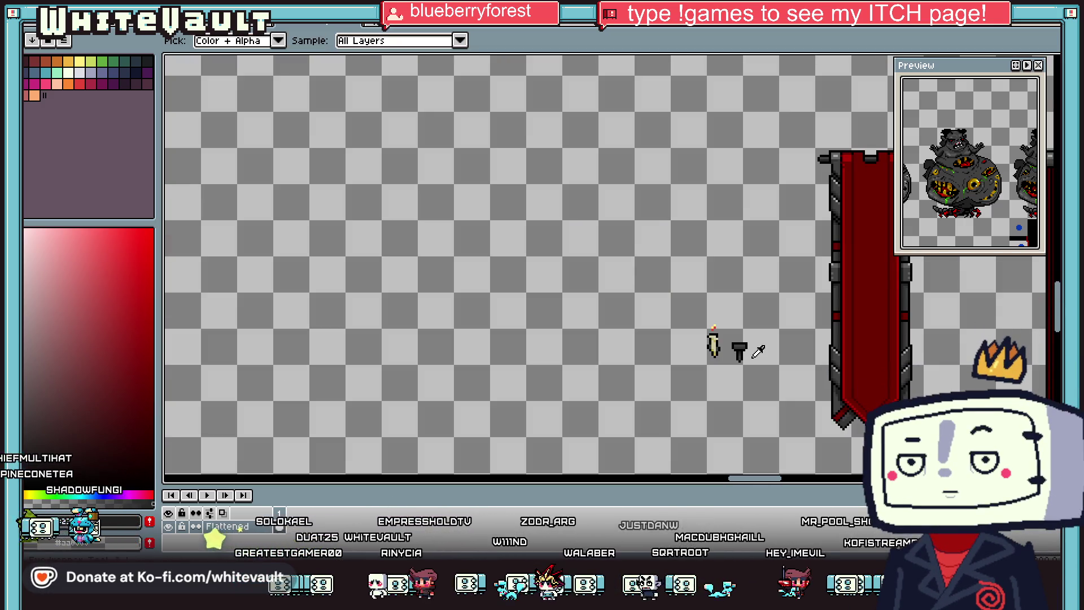
pyautogui.scroll(5, 757, 356)
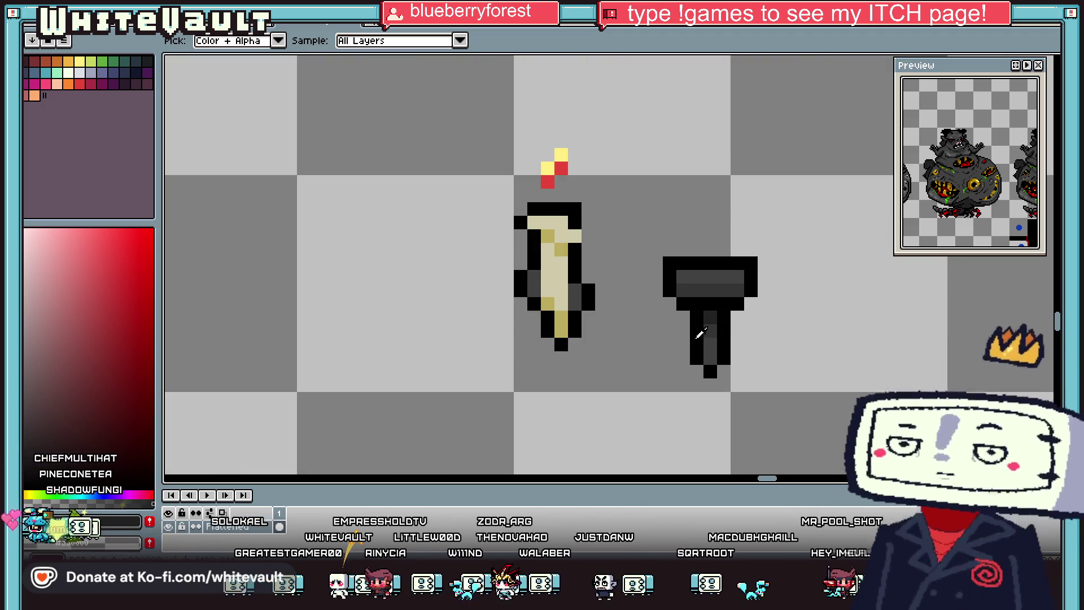
pyautogui.press('b')
pyautogui.press('i')
pyautogui.click(695, 342)
pyautogui.press('b')
pyautogui.moveTo(683, 314); pyautogui.dragTo(685, 380)
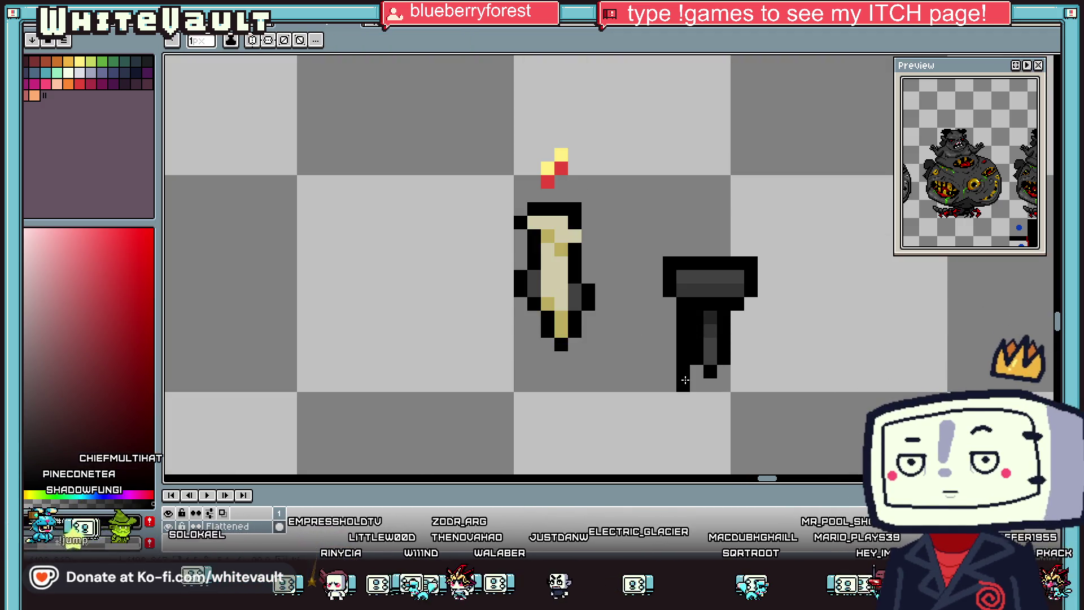
pyautogui.moveTo(738, 316); pyautogui.dragTo(738, 338)
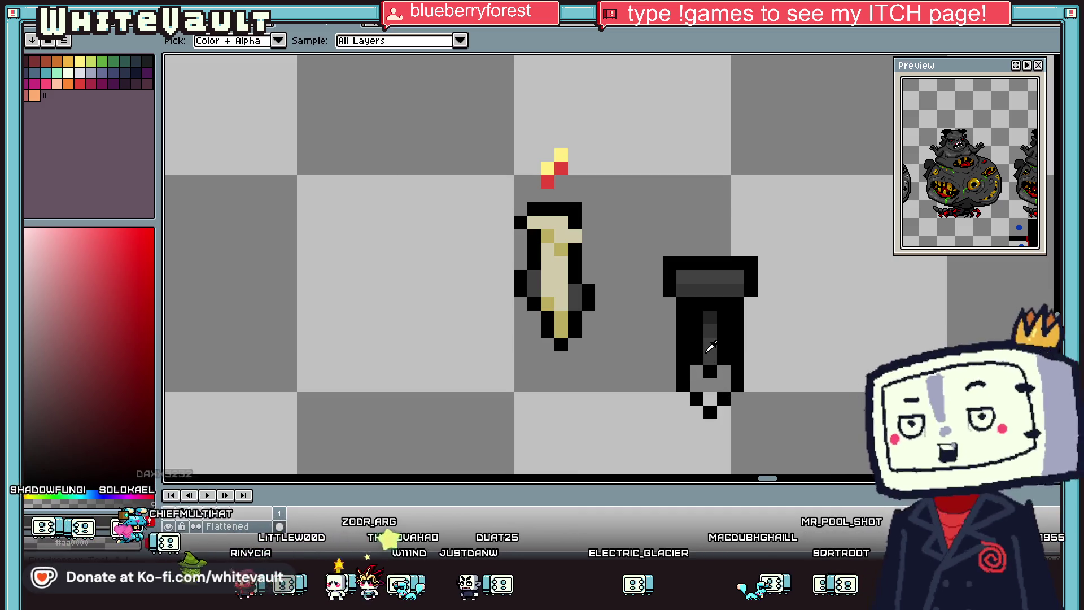
# Paint a lighter grey column down the left side of the holder stem
pyautogui.moveTo(697, 387); pyautogui.dragTo(700, 333)
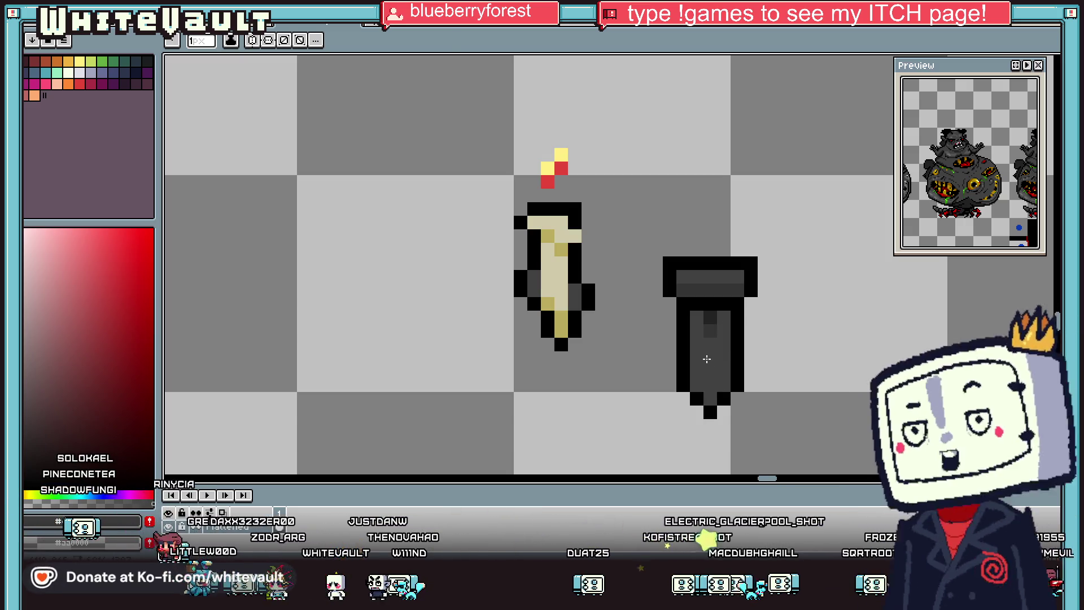
pyautogui.keyDown('alt'); pyautogui.click(718, 339); pyautogui.keyUp('alt')
pyautogui.keyDown('alt'); pyautogui.click(719, 325); pyautogui.keyUp('alt')
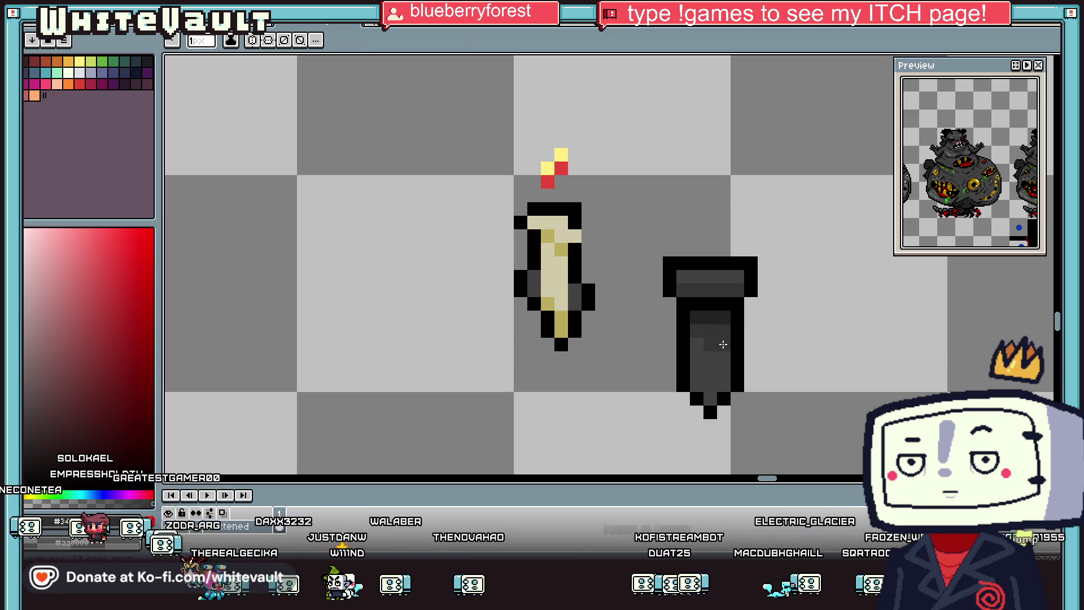
pyautogui.scroll(-2, 729, 348)
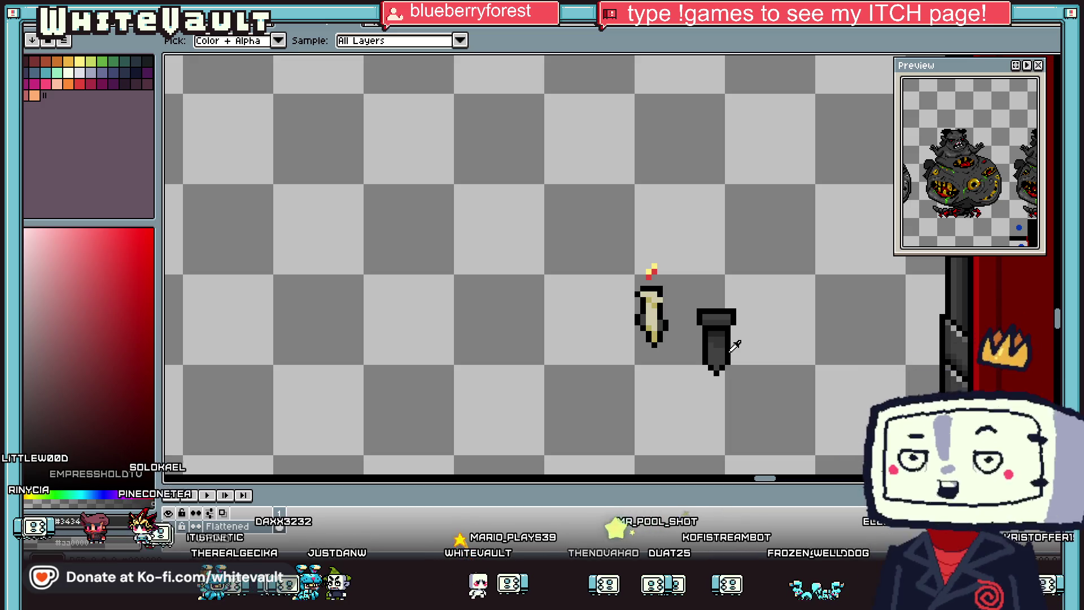
pyautogui.scroll(-2, 655, 341)
pyautogui.scroll(3, 706, 339)
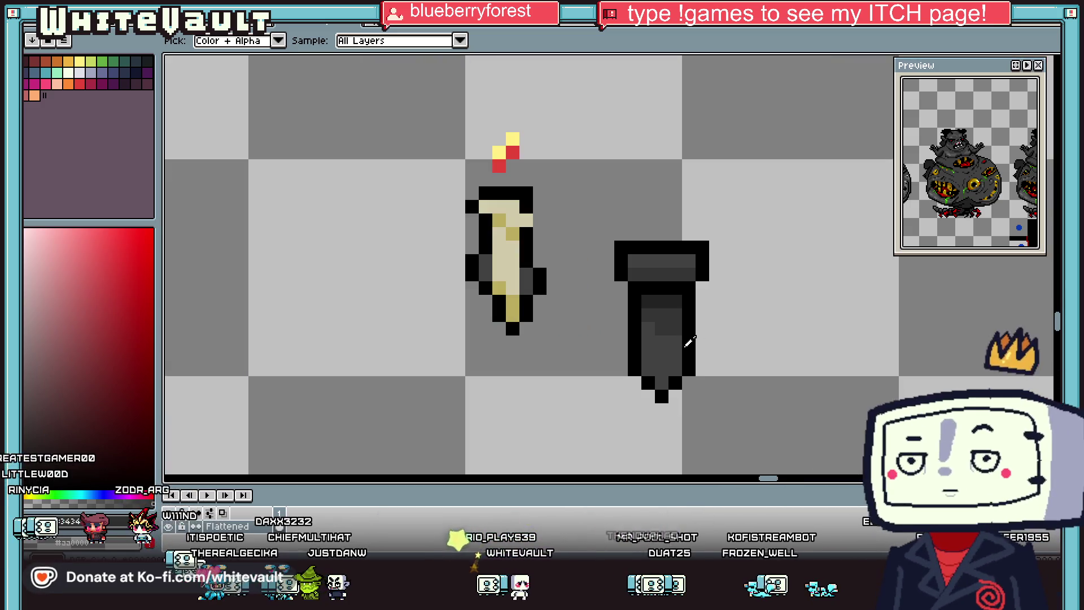
# Add a single black pixel near the top of the dark holder
pyautogui.press('b')
pyautogui.click(661, 288)
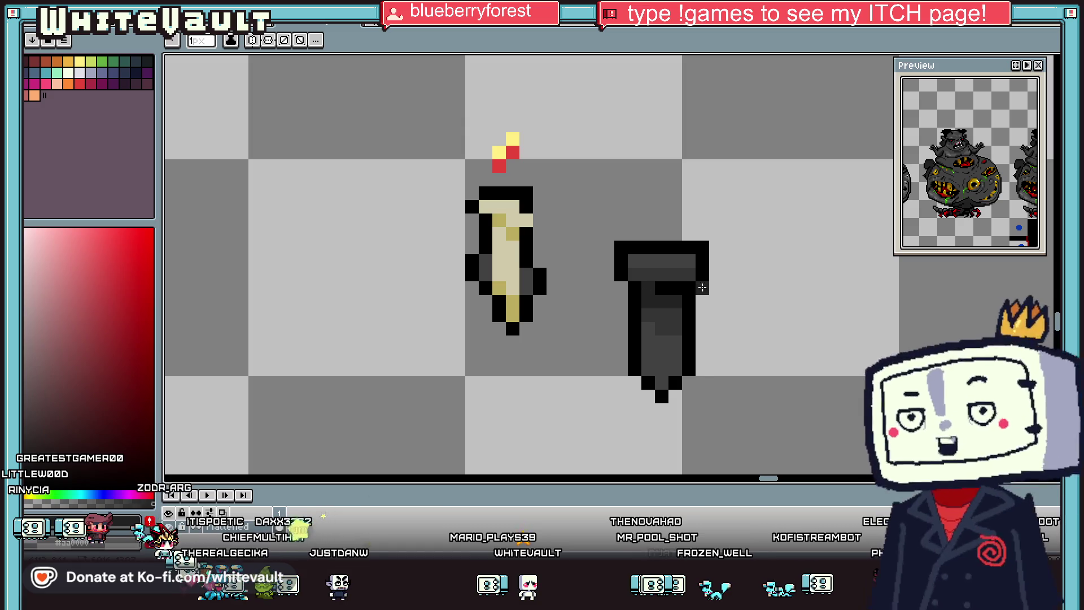
pyautogui.press('i')
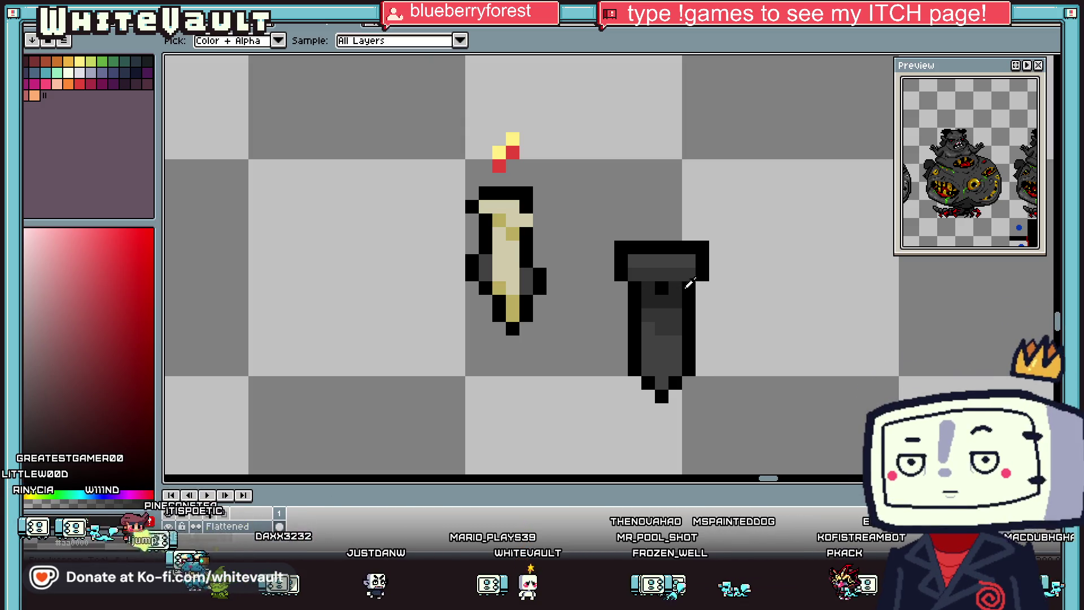
pyautogui.scroll(-3, 684, 306)
pyautogui.scroll(2, 686, 330)
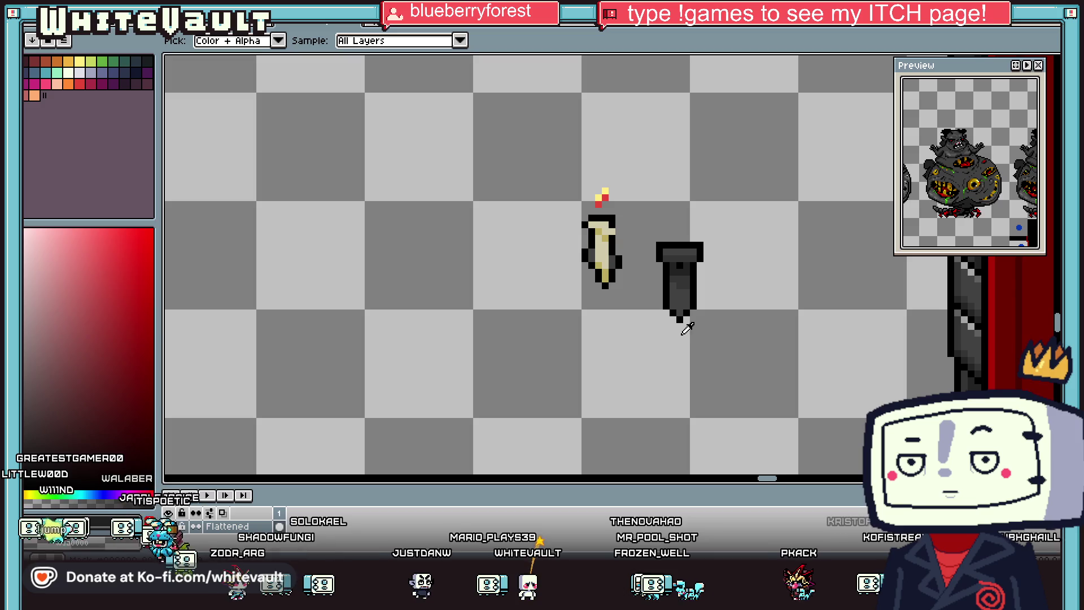
# Select the dark holder with the rectangular marquee, move it to open space, and deselect
pyautogui.press('m')
pyautogui.moveTo(636, 203)
pyautogui.mouseDown()
pyautogui.moveTo(832, 384)
pyautogui.moveTo(172, 143)
pyautogui.moveTo(763, 242)
pyautogui.moveTo(774, 267)
pyautogui.mouseUp()
pyautogui.scroll(-1, 833, 385)
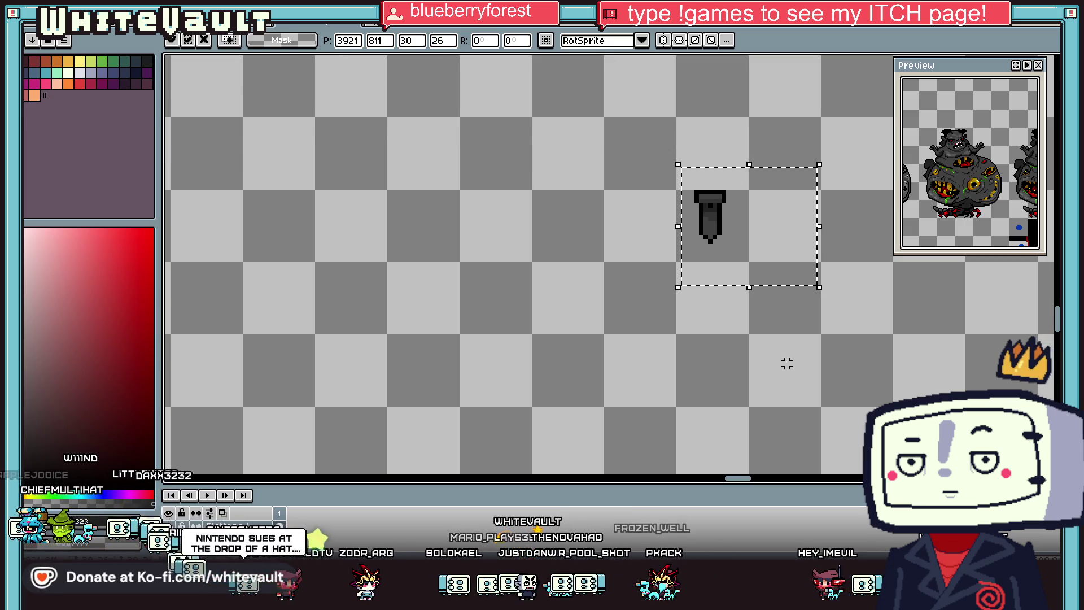
pyautogui.hotkey('ctrl', 'd')
# Move the vertical symmetry axis so it runs through the holder's centre
pyautogui.scroll(-6, 778, 129)
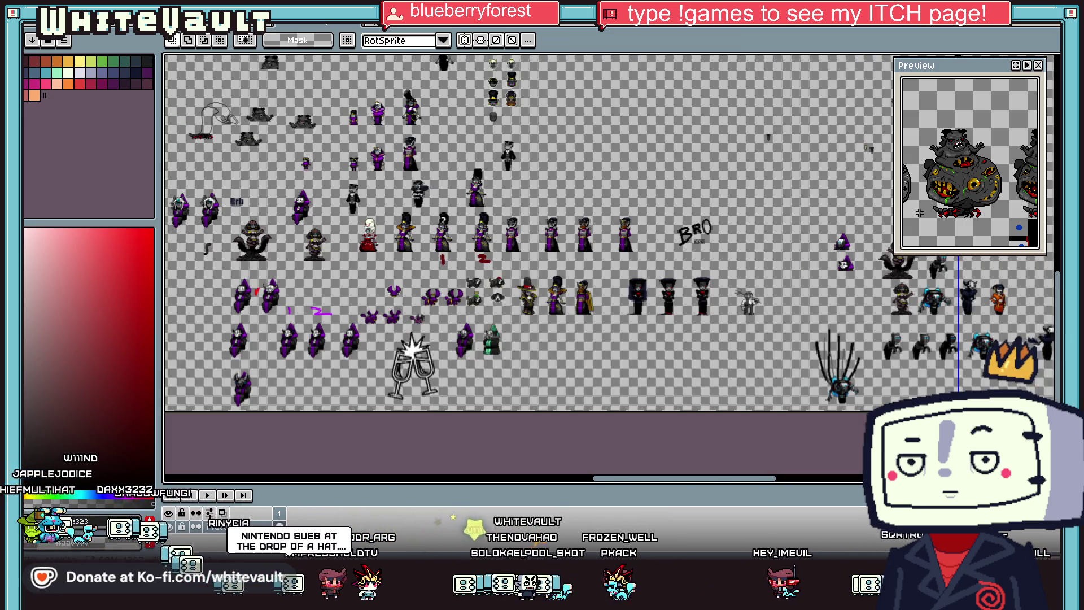
pyautogui.moveTo(958, 390); pyautogui.dragTo(791, 390)
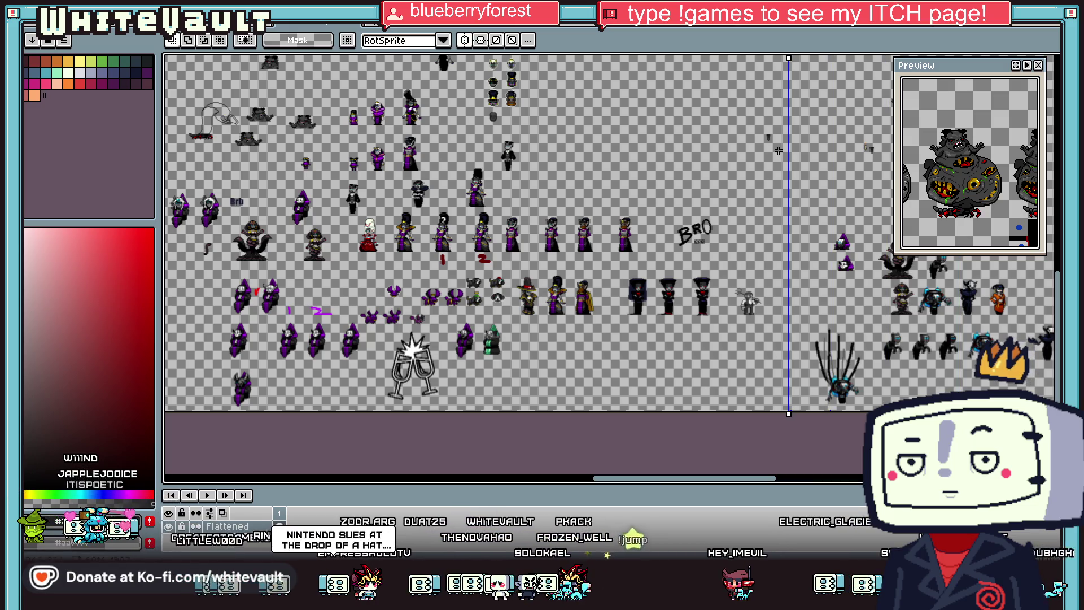
pyautogui.scroll(4, 781, 116)
pyautogui.moveTo(837, 58); pyautogui.dragTo(725, 85)
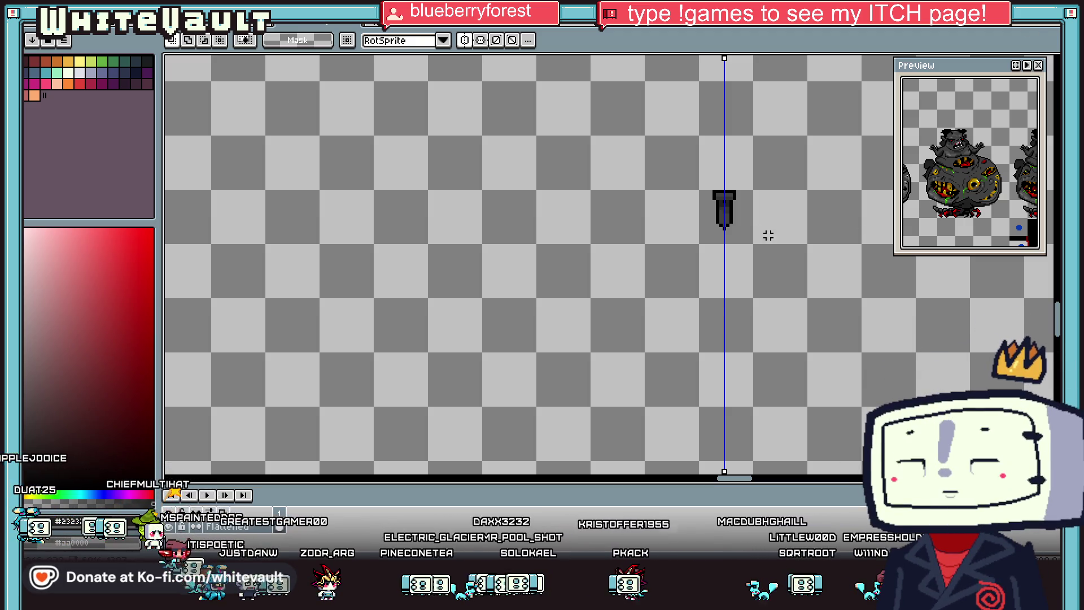
# Draw mirrored black leg columns, a centre stem with feet, and curving arms beside the stem
pyautogui.press('i')
pyautogui.scroll(2, 770, 194)
pyautogui.press('b')
pyautogui.scroll(-2, 709, 301)
pyautogui.scroll(2, 709, 301)
pyautogui.moveTo(731, 291); pyautogui.dragTo(731, 327)
pyautogui.moveTo(703, 299); pyautogui.dragTo(717, 366)
pyautogui.click(703, 380)
pyautogui.click(731, 380)
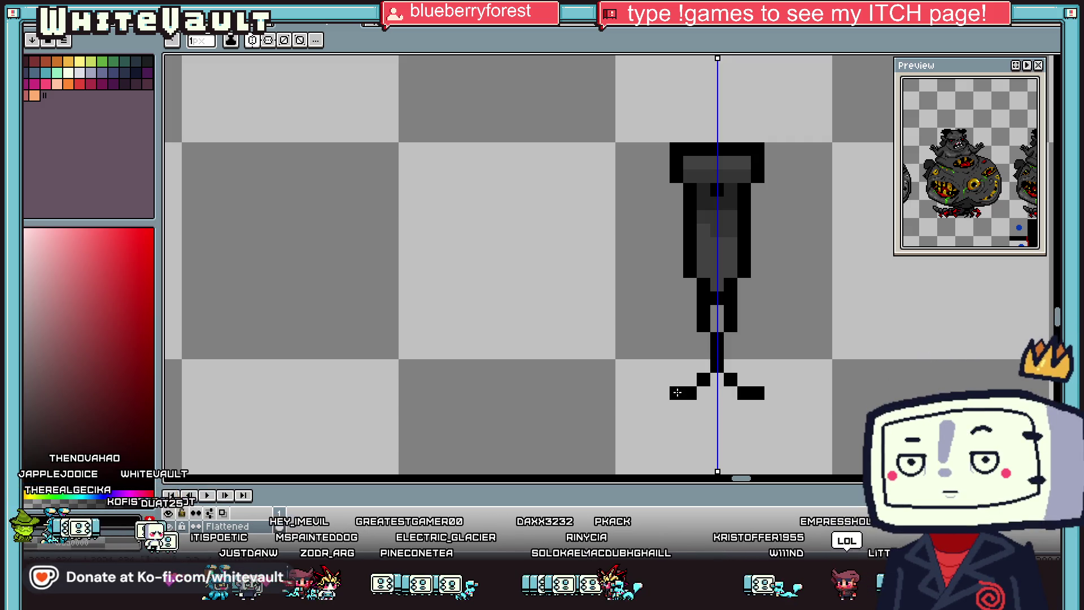
pyautogui.moveTo(632, 375); pyautogui.dragTo(620, 337)
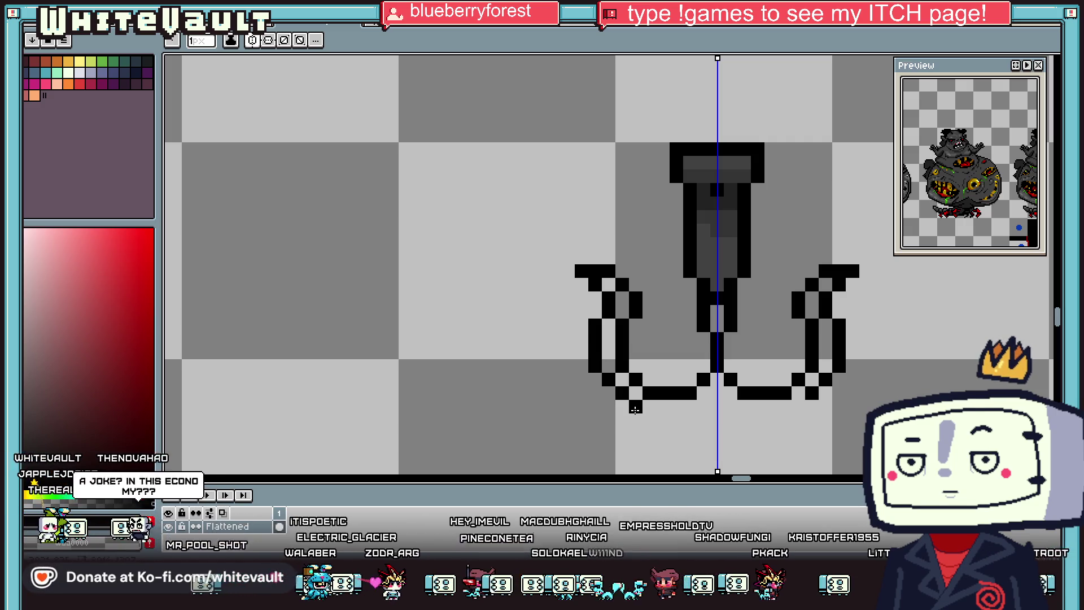
# Join the arms' bottoms with a mirrored curve and paint the mirrored arm cups dark grey
pyautogui.moveTo(649, 419); pyautogui.dragTo(698, 420)
pyautogui.click(704, 406)
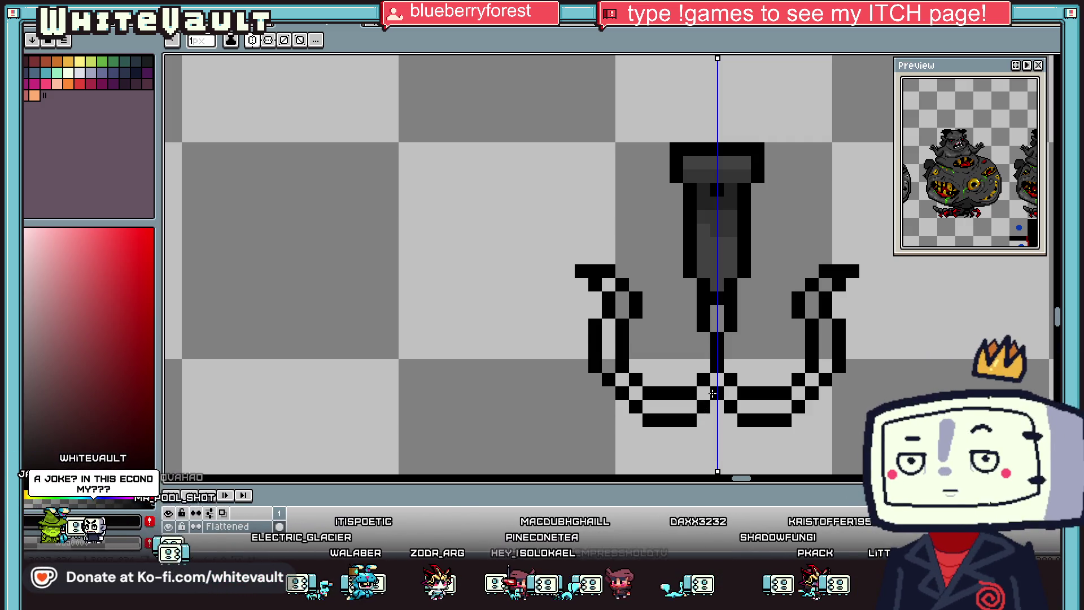
pyautogui.scroll(-3, 790, 329)
pyautogui.scroll(1, 802, 302)
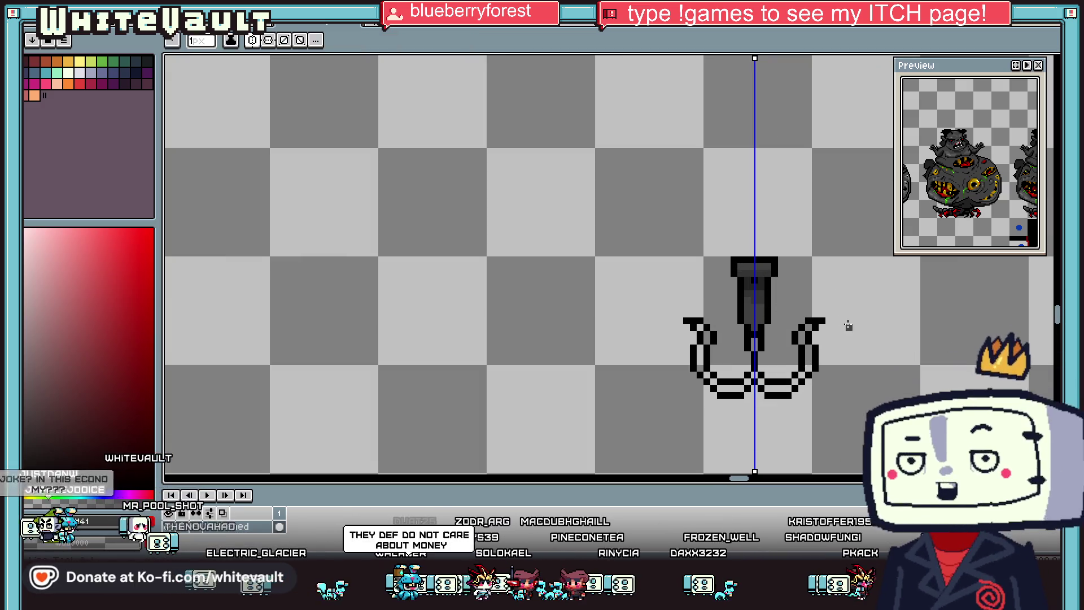
pyautogui.scroll(2, 830, 321)
pyautogui.moveTo(821, 319)
pyautogui.mouseDown()
pyautogui.moveTo(820, 281)
pyautogui.moveTo(841, 282)
pyautogui.moveTo(841, 326)
pyautogui.moveTo(805, 299)
pyautogui.moveTo(807, 274)
pyautogui.moveTo(862, 252)
pyautogui.moveTo(852, 328)
pyautogui.mouseUp()
pyautogui.keyDown('alt'); pyautogui.click(804, 323); pyautogui.keyUp('alt')
pyautogui.hotkey('ctrl', 'z')
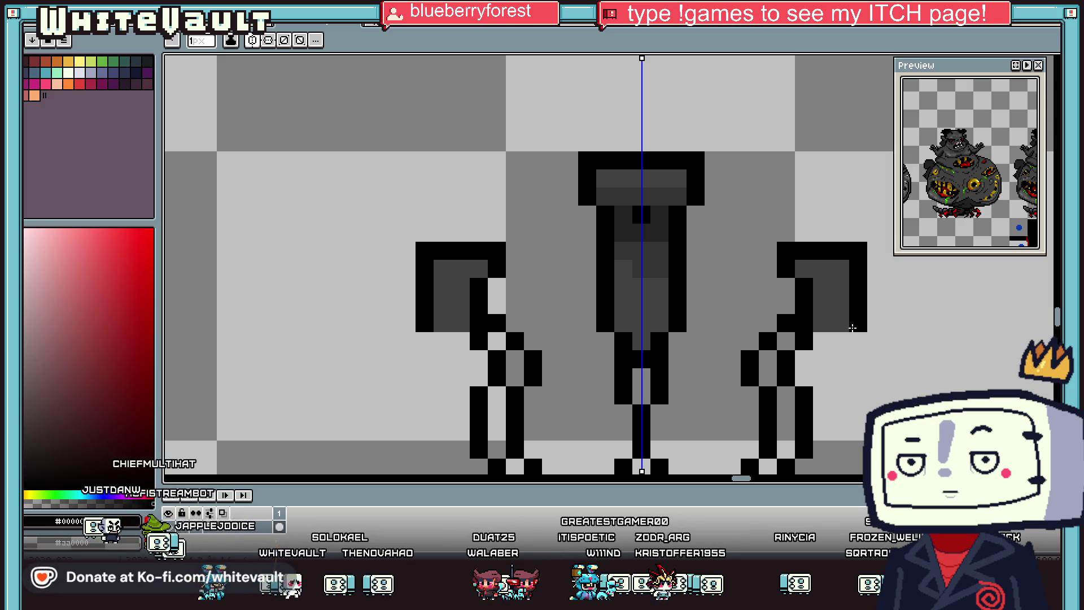
pyautogui.moveTo(824, 362)
pyautogui.mouseDown()
pyautogui.moveTo(857, 363)
pyautogui.moveTo(840, 360)
pyautogui.mouseUp()
pyautogui.rightClick(839, 361)
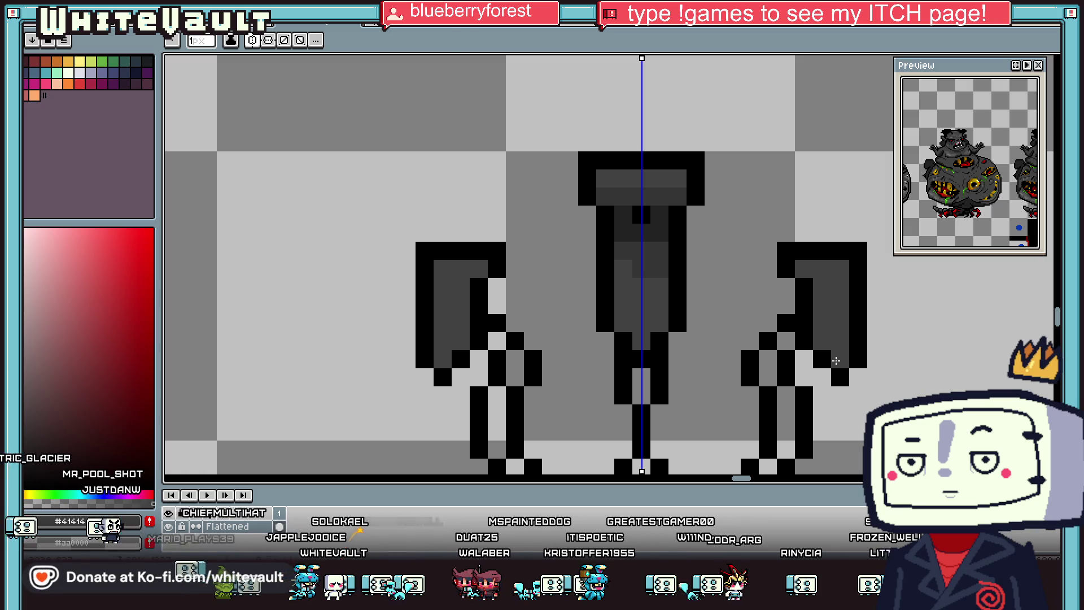
# Bucket-fill the legs' inner pixels and the small enclosed gaps near the bottom dark grey
pyautogui.press('g')
pyautogui.click(786, 341)
pyautogui.click(768, 362)
pyautogui.click(785, 410)
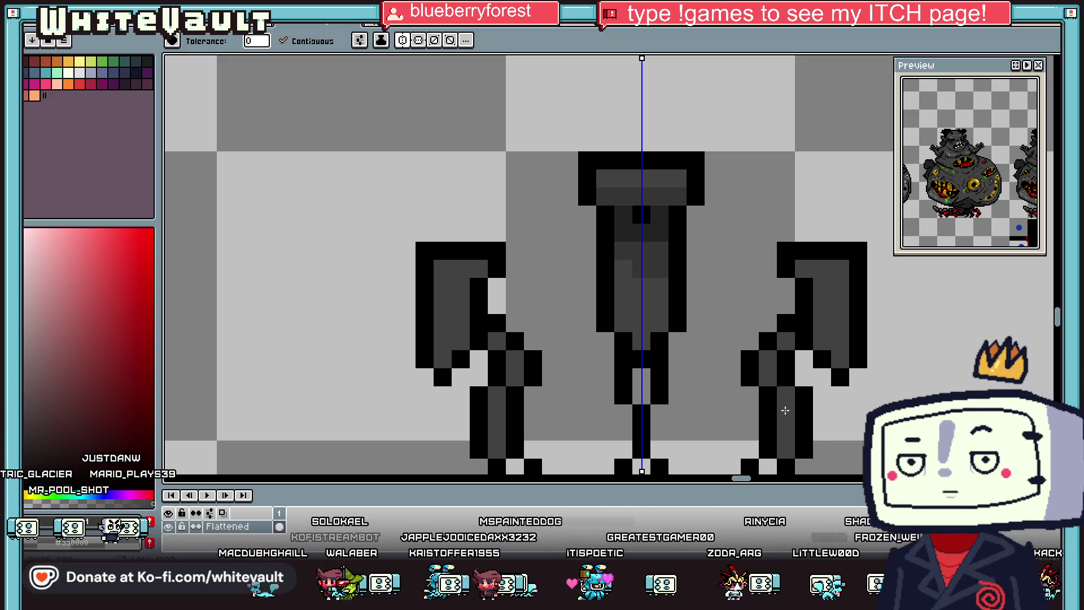
pyautogui.scroll(-5, 734, 367)
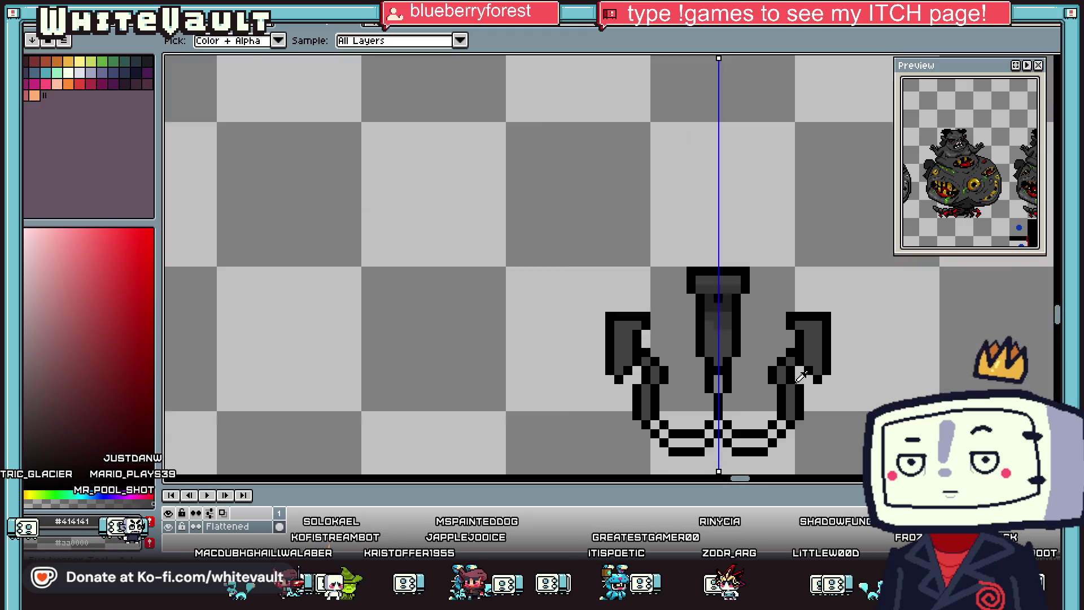
pyautogui.scroll(3, 738, 389)
pyautogui.press('b')
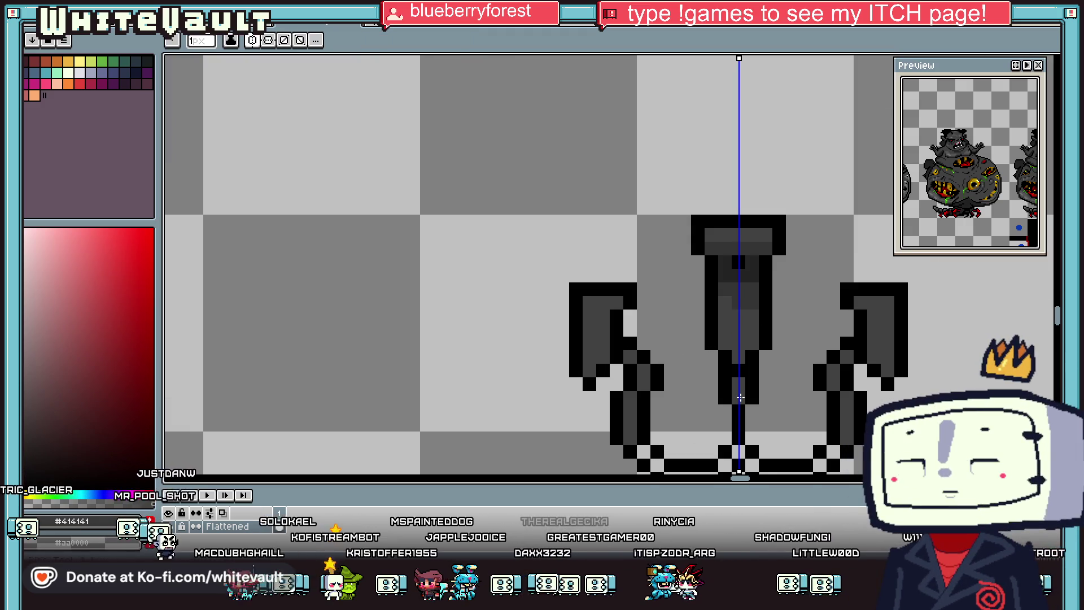
pyautogui.scroll(-3, 729, 406)
pyautogui.scroll(3, 698, 455)
pyautogui.press('i')
pyautogui.press('g')
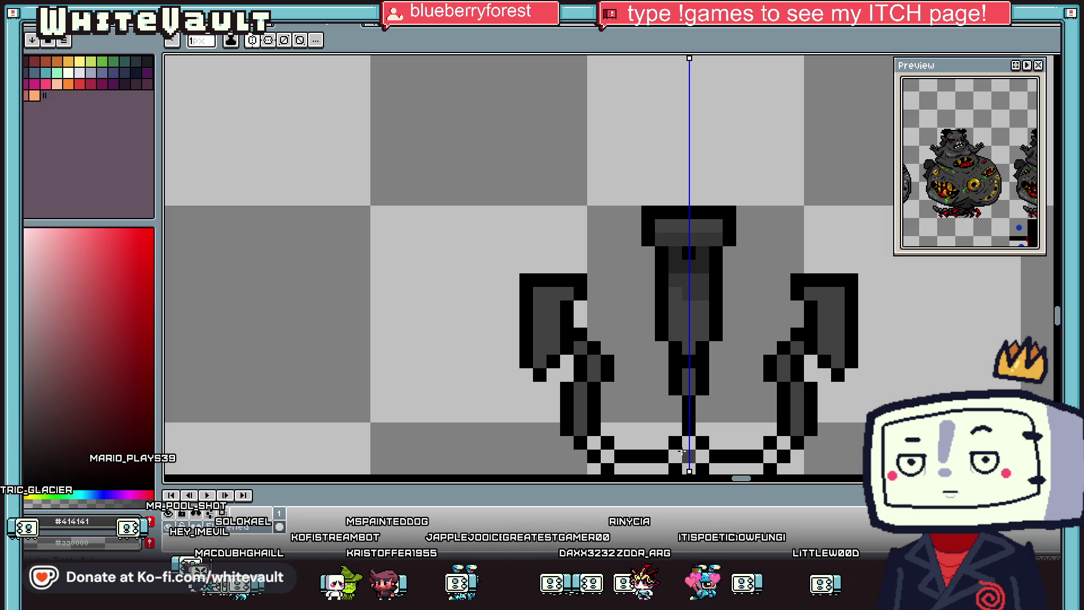
pyautogui.click(676, 456)
pyautogui.click(642, 469)
pyautogui.click(594, 443)
# Add dark pixels beside the centre column and at its lower left
pyautogui.press('i')
pyautogui.scroll(-3, 780, 449)
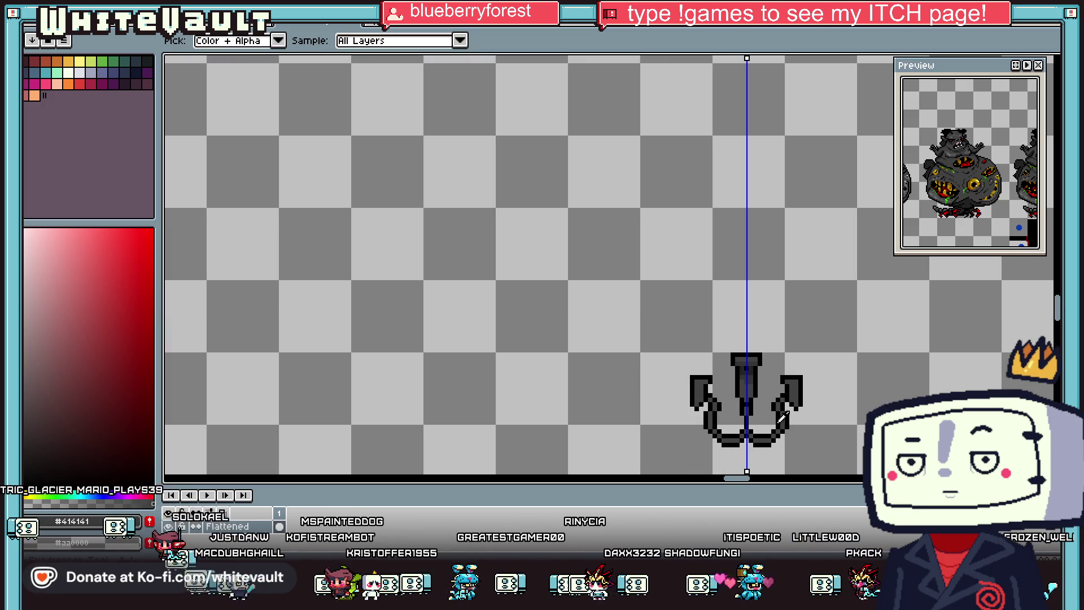
pyautogui.scroll(4, 733, 370)
pyautogui.press('b')
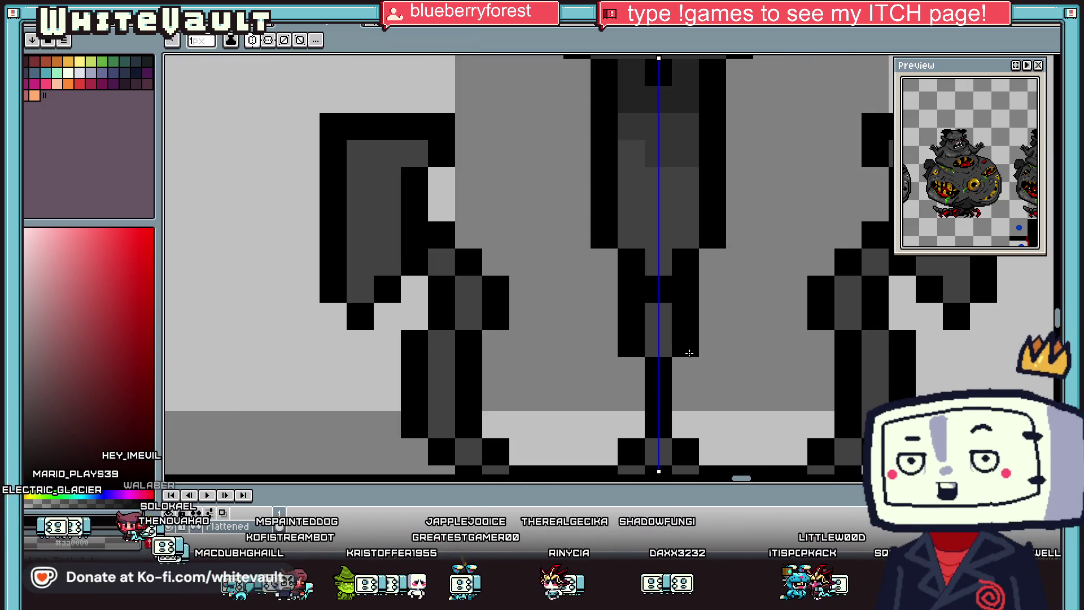
pyautogui.moveTo(686, 359); pyautogui.dragTo(631, 361)
pyautogui.click(604, 452)
pyautogui.press('i')
# Sample the central pillar's colour and extend the shaft downward, removing its overlong bottom stretch
pyautogui.scroll(-5, 768, 400)
pyautogui.scroll(-2, 767, 400)
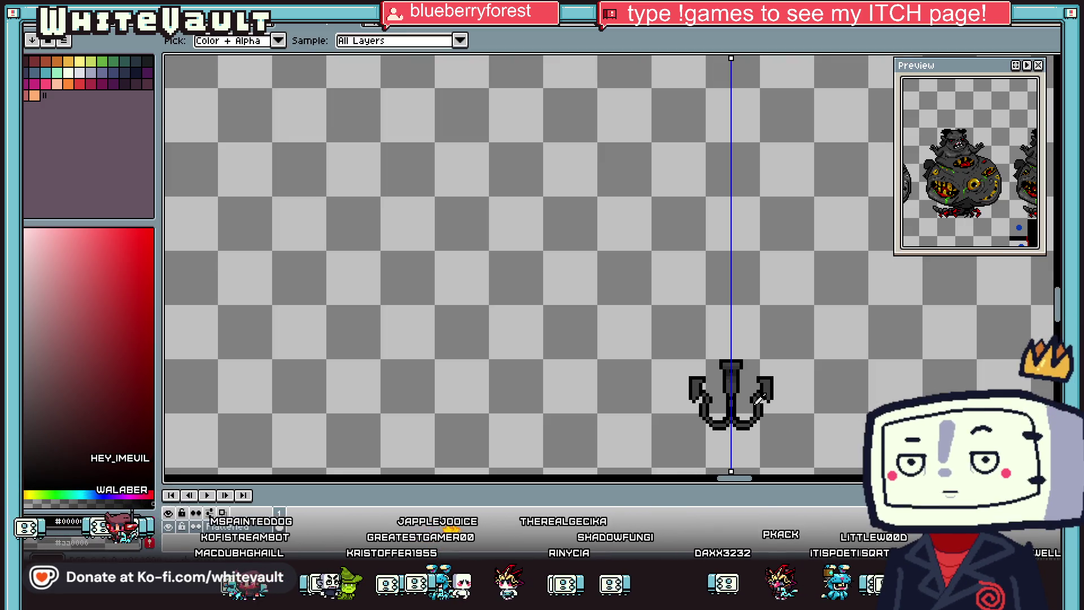
pyautogui.scroll(2, 709, 394)
pyautogui.press('b')
pyautogui.scroll(1, 692, 383)
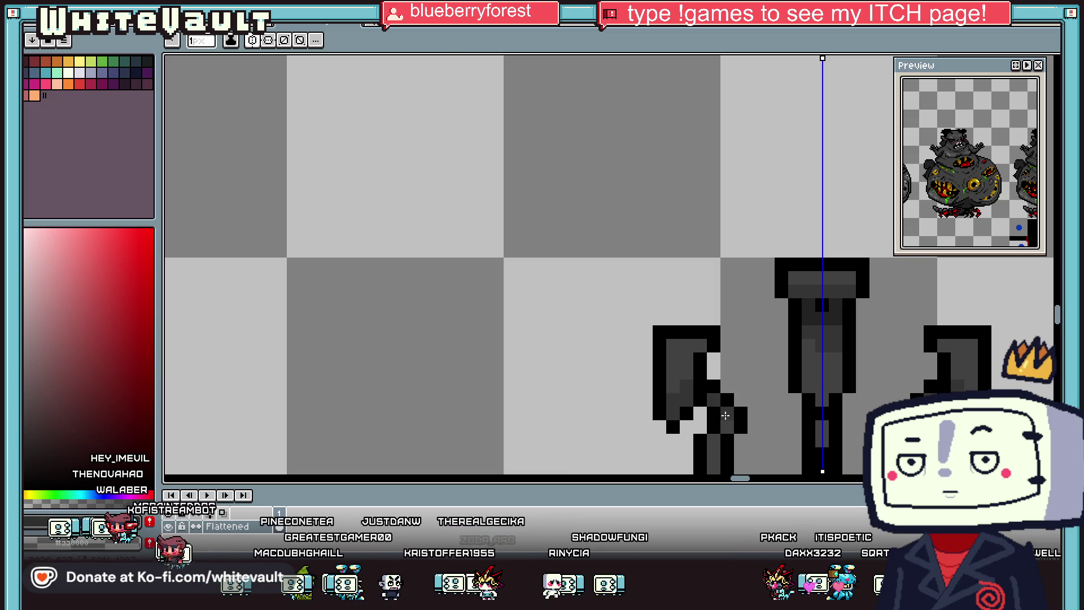
pyautogui.keyDown('alt'); pyautogui.click(834, 302); pyautogui.keyUp('alt')
pyautogui.scroll(-4, 671, 389)
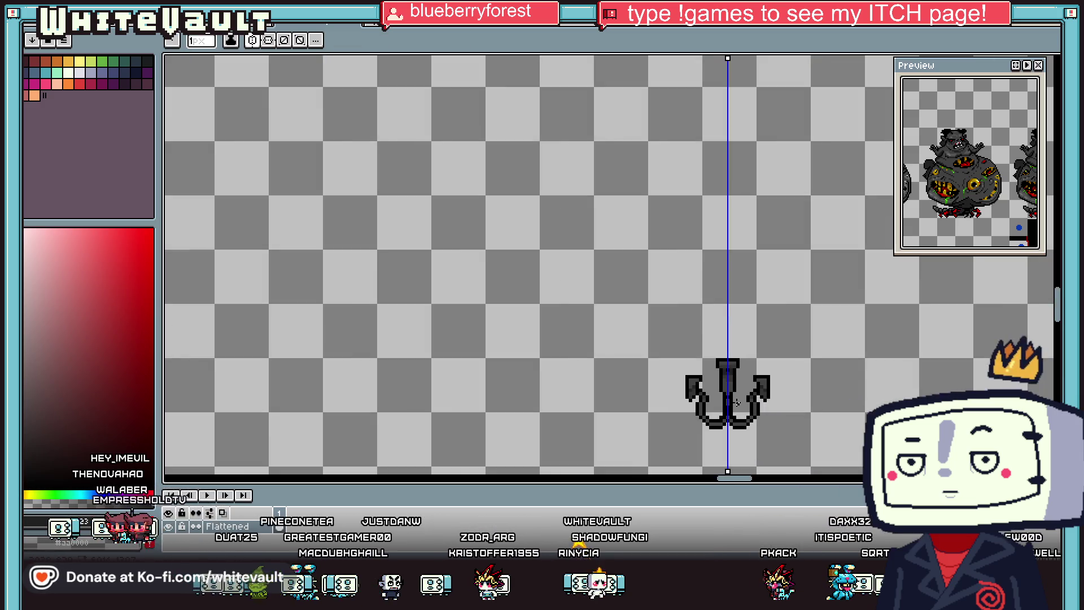
pyautogui.scroll(-2, 649, 398)
pyautogui.scroll(2, 629, 408)
pyautogui.scroll(3, 733, 446)
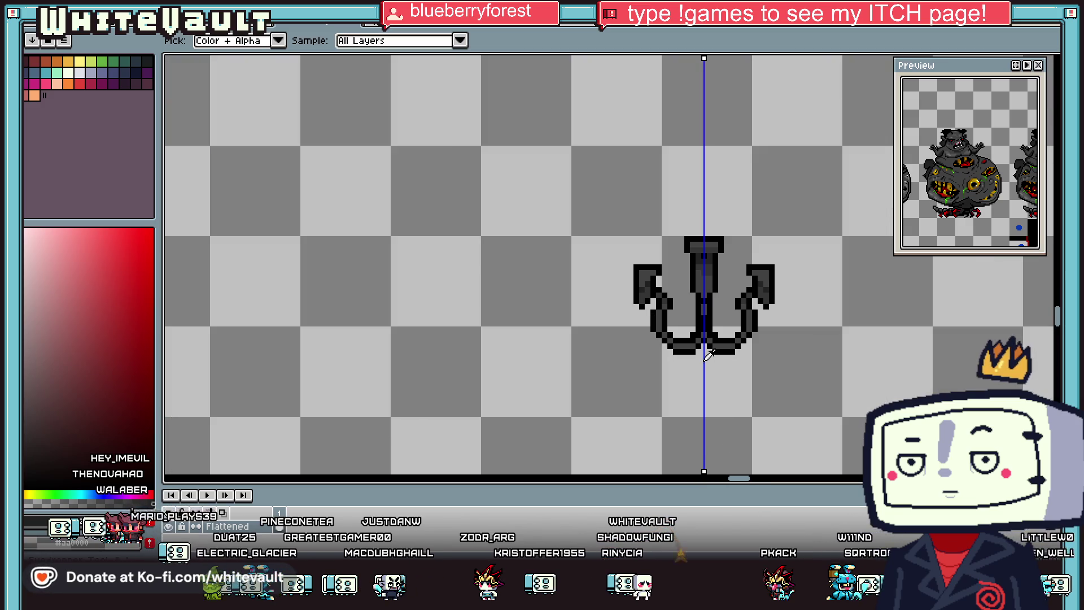
pyautogui.scroll(-3, 683, 371)
pyautogui.hotkey('ctrl', 'z')
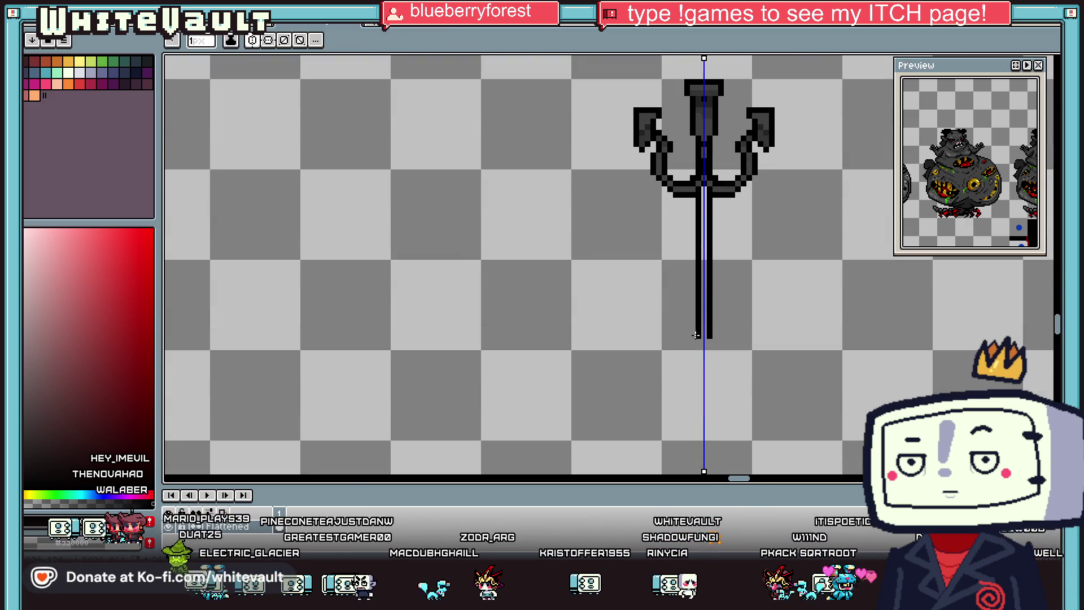
# Draw mirrored black foot lines splaying down from the bottom of the shaft
pyautogui.scroll(2, 695, 349)
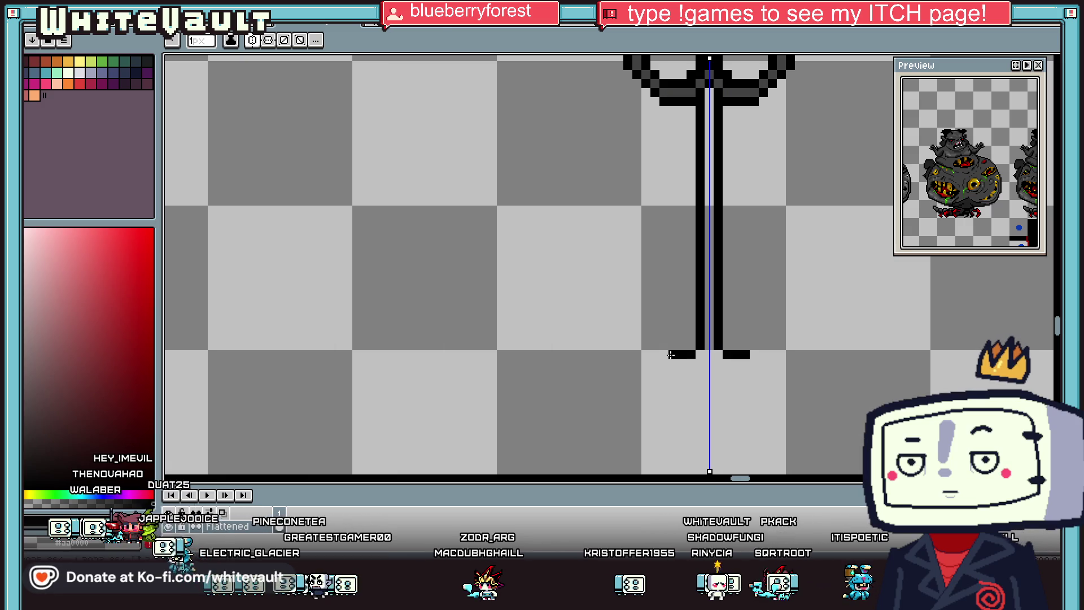
pyautogui.click(666, 363)
pyautogui.scroll(1, 666, 361)
pyautogui.moveTo(644, 384)
pyautogui.mouseDown()
pyautogui.moveTo(643, 439)
pyautogui.moveTo(681, 421)
pyautogui.moveTo(700, 384)
pyautogui.moveTo(729, 382)
pyautogui.moveTo(734, 366)
pyautogui.moveTo(716, 421)
pyautogui.moveTo(753, 401)
pyautogui.mouseUp()
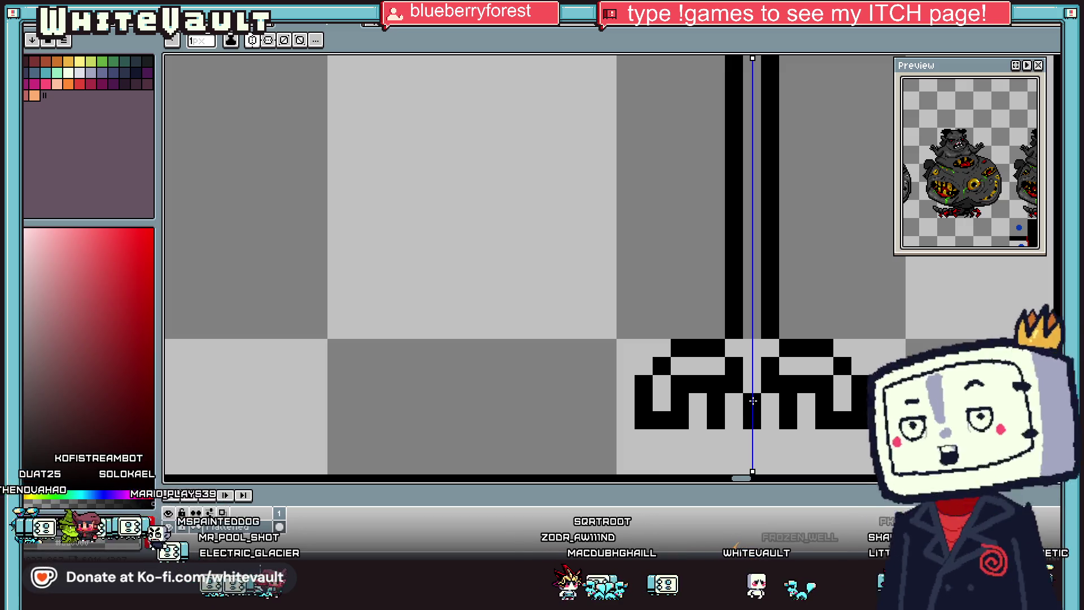
pyautogui.scroll(-3, 767, 344)
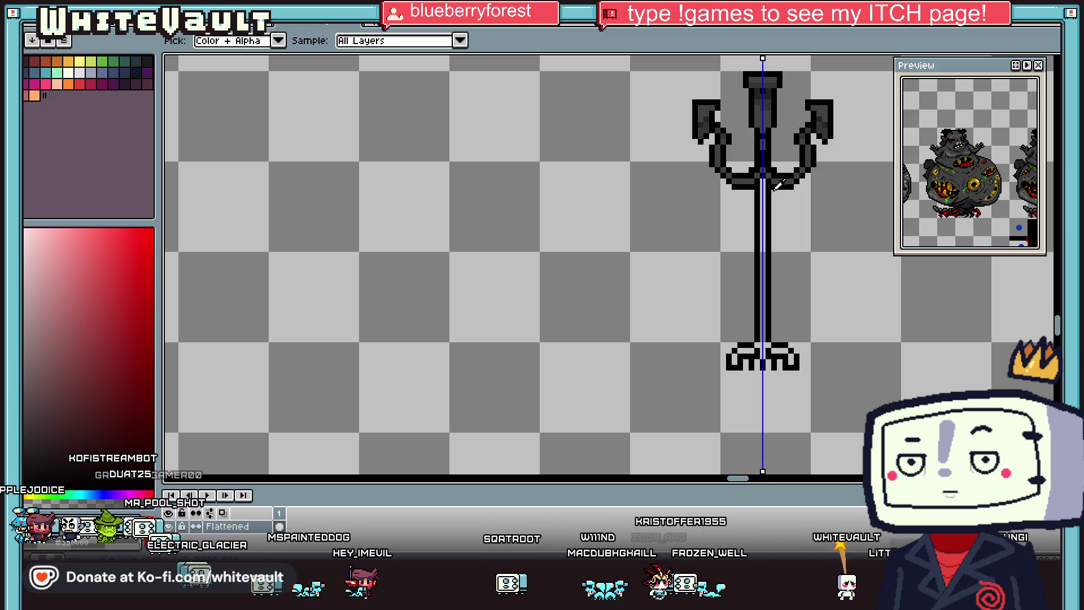
pyautogui.scroll(5, 771, 350)
# Shade the base with a mirrored dark-grey row and darken the feet on both sides
pyautogui.moveTo(794, 350)
pyautogui.mouseDown()
pyautogui.moveTo(822, 353)
pyautogui.moveTo(837, 387)
pyautogui.moveTo(800, 386)
pyautogui.mouseUp()
pyautogui.press('alt')
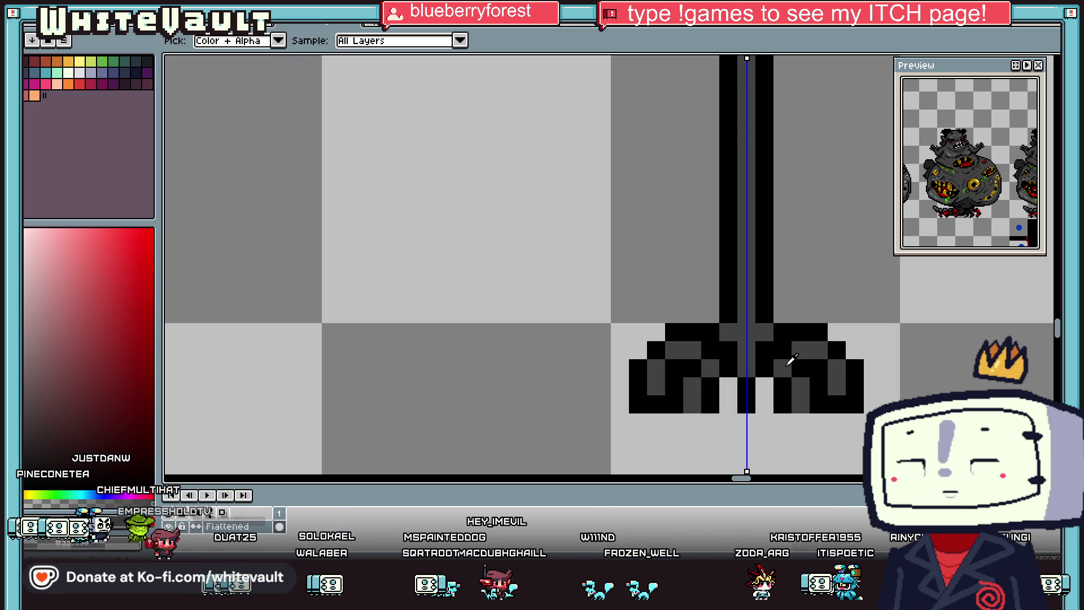
pyautogui.press('alt')
pyautogui.press('alt')
pyautogui.moveTo(735, 383); pyautogui.dragTo(732, 404)
pyautogui.scroll(-4, 735, 395)
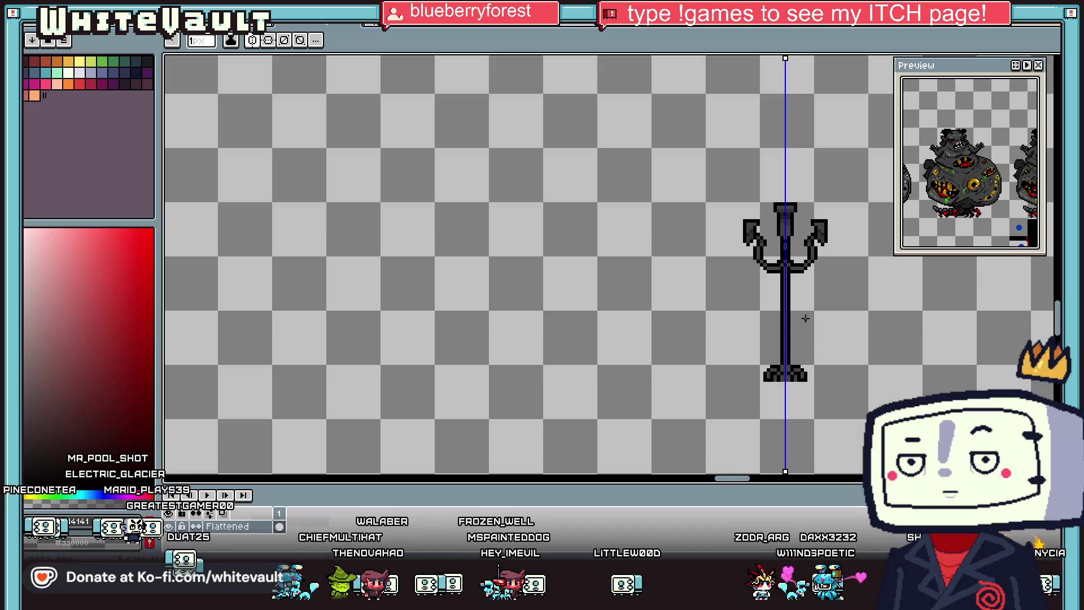
# Erase the stray black pixels on both sides of the central stem
pyautogui.press('i')
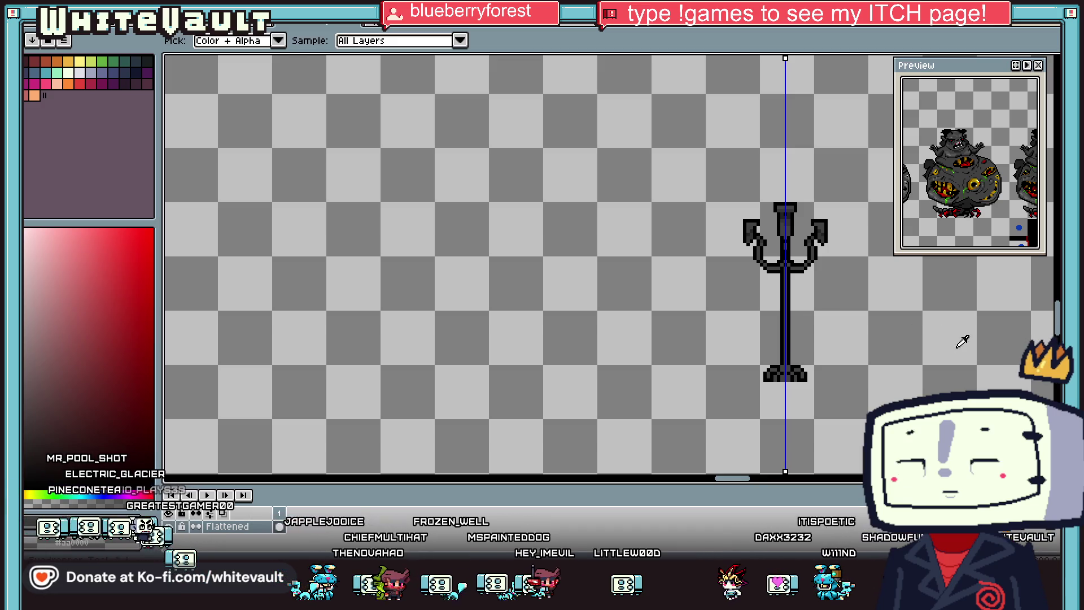
pyautogui.scroll(-2, 823, 314)
pyautogui.scroll(-1, 853, 282)
pyautogui.scroll(1, 859, 288)
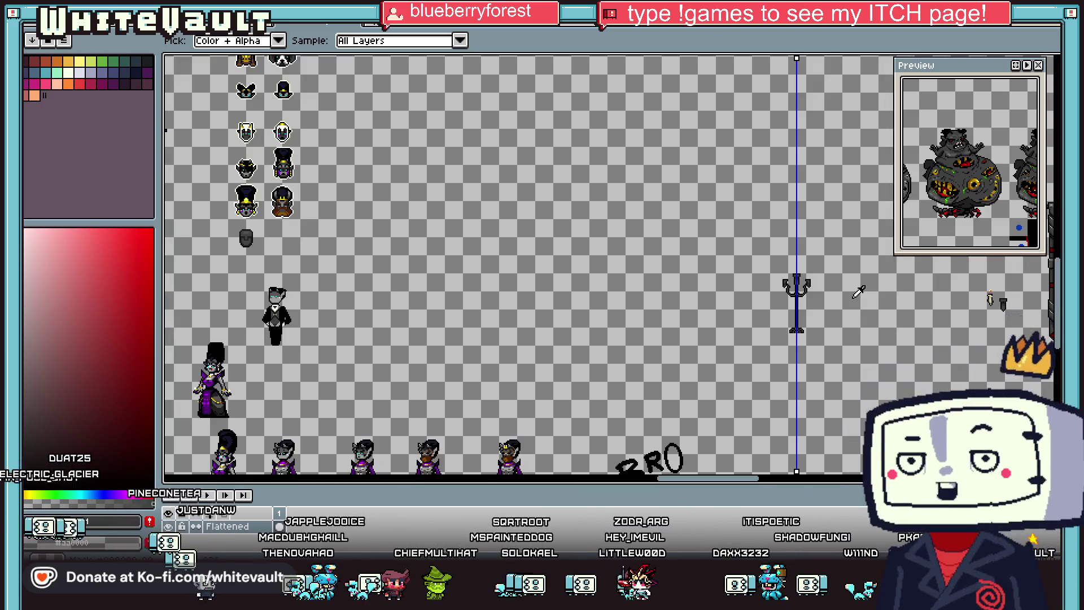
pyautogui.scroll(2, 825, 274)
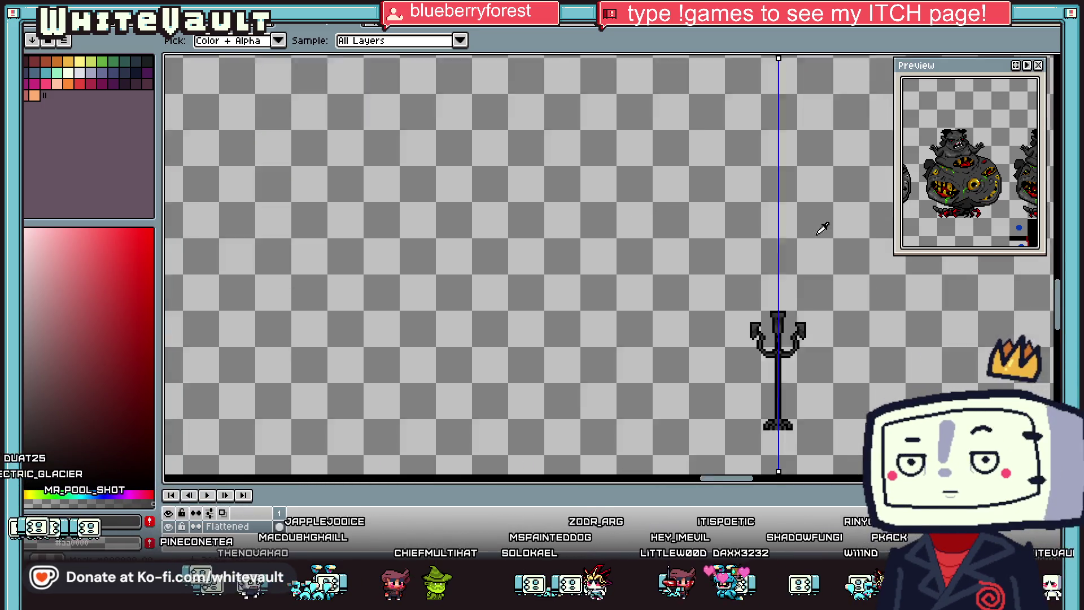
pyautogui.scroll(-2, 803, 412)
pyautogui.scroll(3, 790, 435)
pyautogui.press('e')
pyautogui.moveTo(695, 254); pyautogui.dragTo(695, 300)
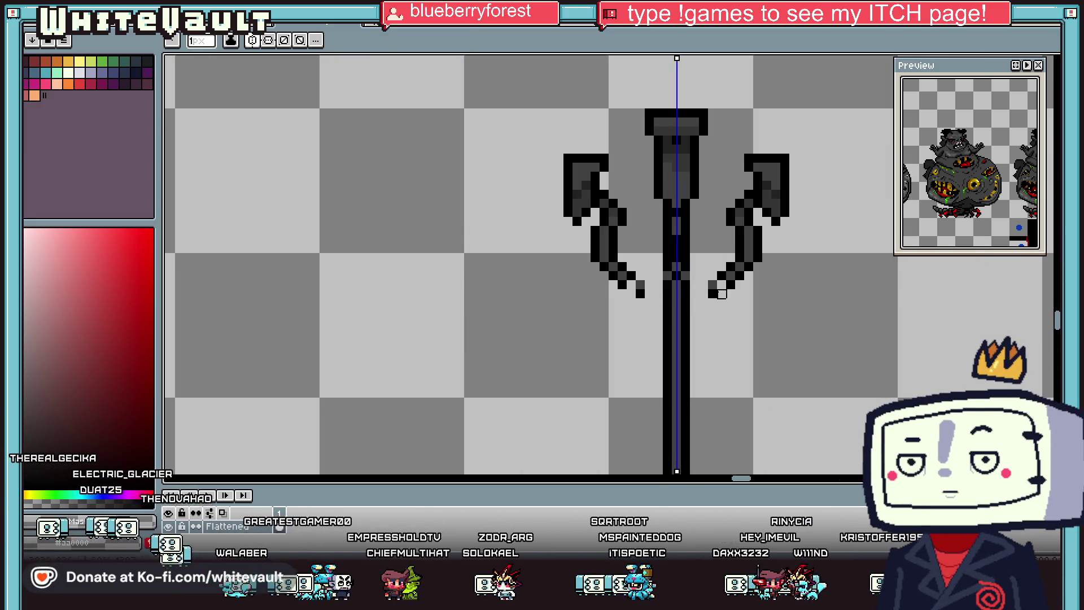
pyautogui.press('i')
pyautogui.press('e')
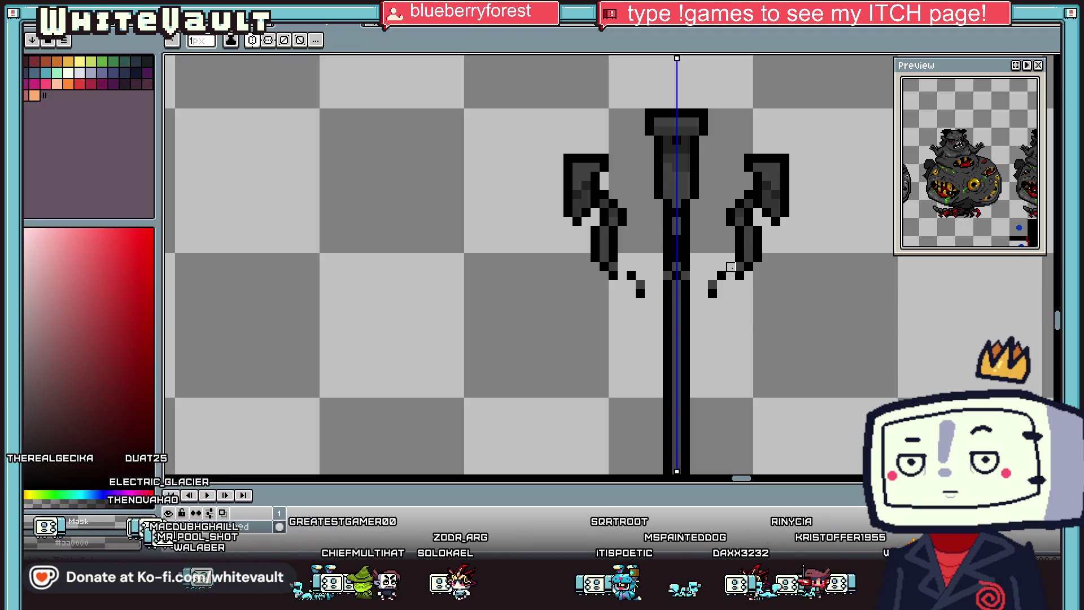
pyautogui.moveTo(740, 285); pyautogui.dragTo(715, 285)
pyautogui.press('i')
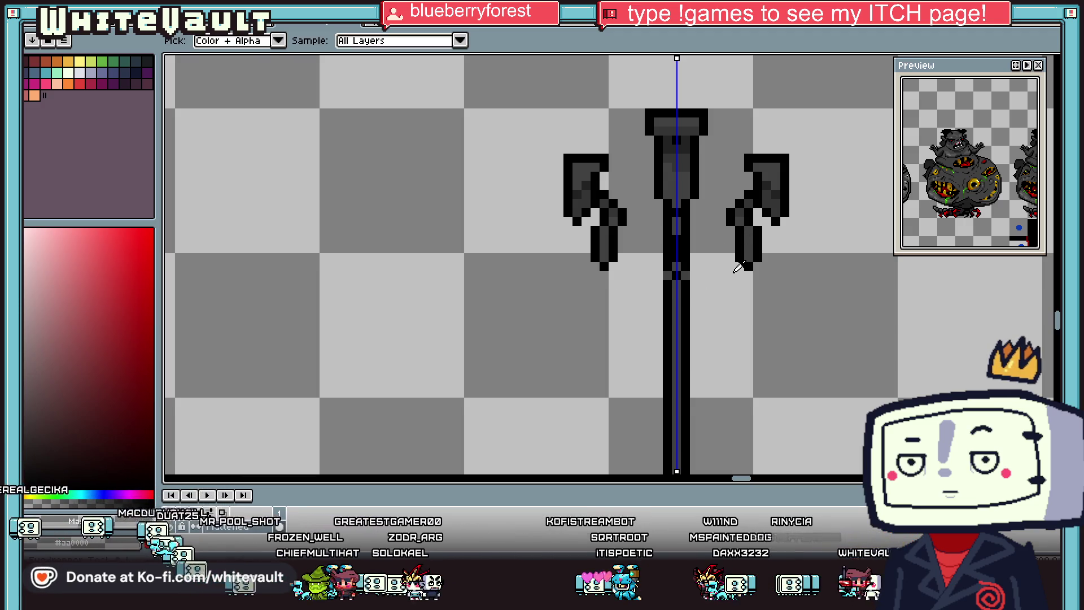
pyautogui.press('e')
# Extend both side arms down and inward in the arm's dark grey
pyautogui.press('i')
pyautogui.press('e')
pyautogui.moveTo(749, 274)
pyautogui.mouseDown()
pyautogui.moveTo(748, 315)
pyautogui.moveTo(701, 339)
pyautogui.mouseUp()
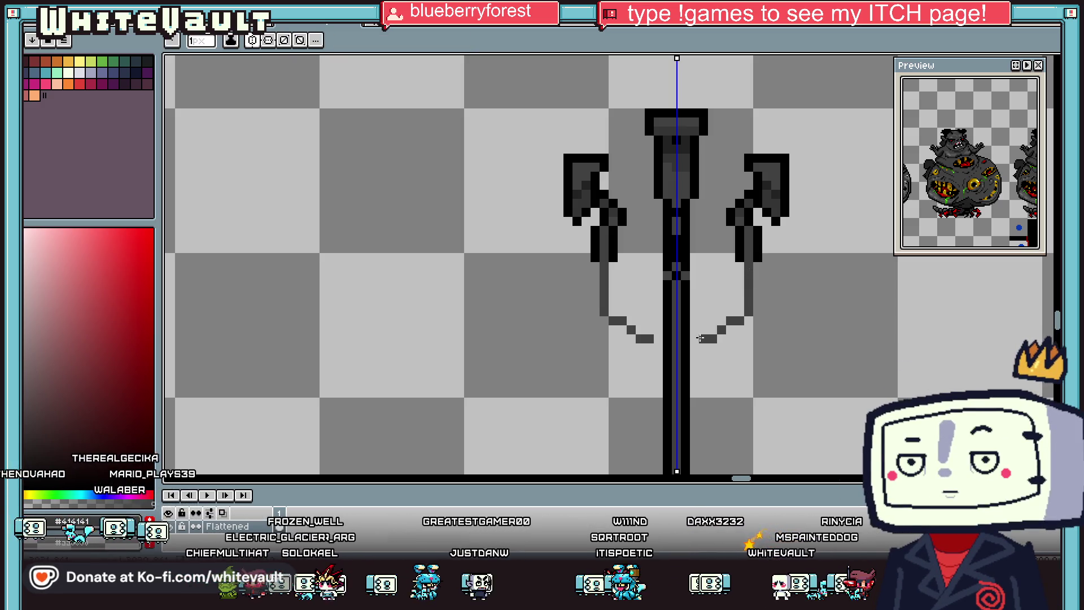
pyautogui.scroll(-3, 697, 334)
pyautogui.scroll(5, 687, 271)
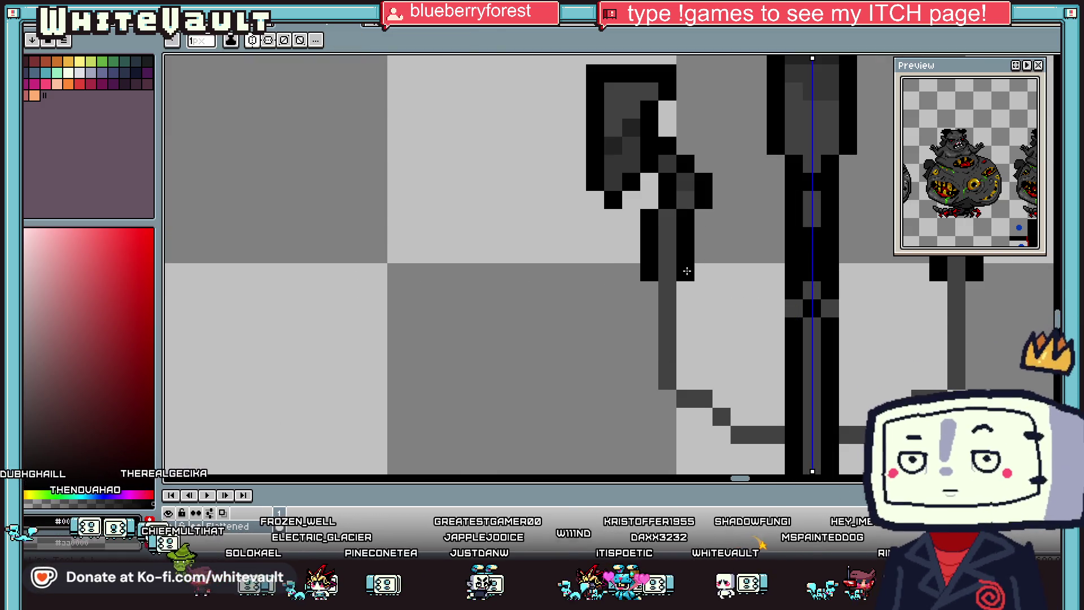
# Draw two black horizontal bars across the stem and remove the bar's stray corner pixel
pyautogui.moveTo(686, 271)
pyautogui.mouseDown()
pyautogui.moveTo(685, 315)
pyautogui.moveTo(971, 326)
pyautogui.moveTo(1002, 342)
pyautogui.moveTo(802, 364)
pyautogui.mouseUp()
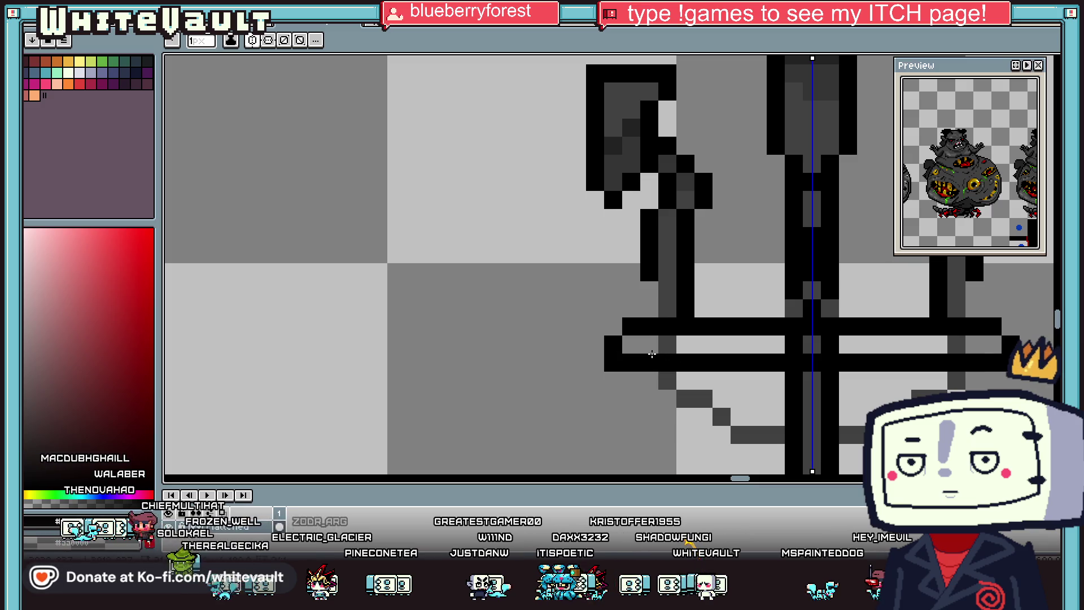
pyautogui.moveTo(649, 285)
pyautogui.mouseDown()
pyautogui.moveTo(650, 314)
pyautogui.moveTo(801, 344)
pyautogui.mouseUp()
pyautogui.rightClick(613, 364)
pyautogui.press('alt')
pyautogui.scroll(-3, 682, 344)
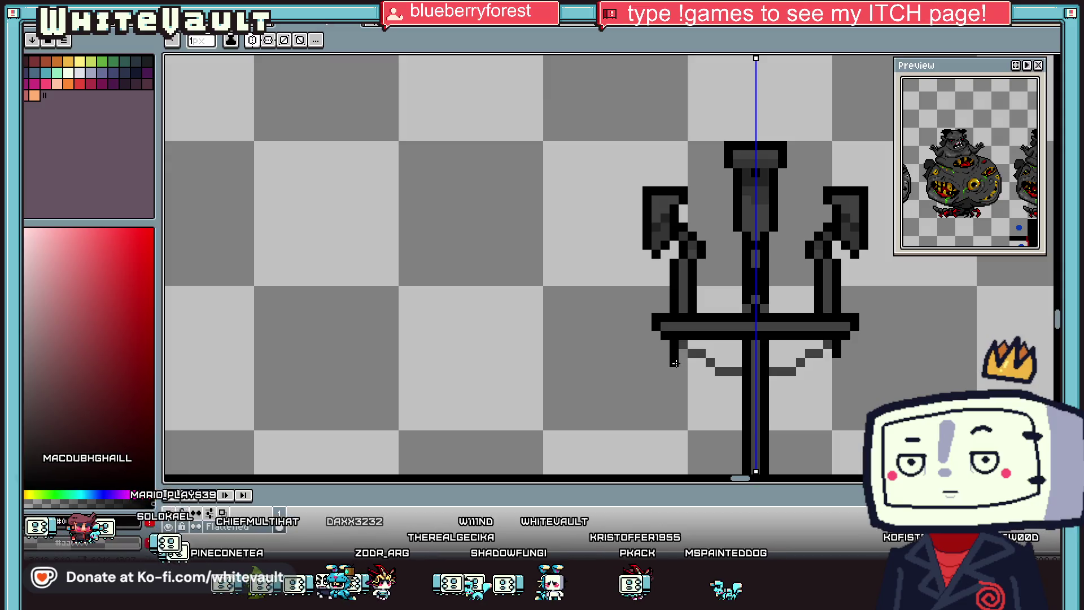
pyautogui.scroll(2, 677, 366)
# Trace curved supports beneath the crossbar and fill the strips inside them dark grey
pyautogui.moveTo(685, 376)
pyautogui.mouseDown()
pyautogui.moveTo(729, 398)
pyautogui.moveTo(775, 401)
pyautogui.moveTo(699, 360)
pyautogui.moveTo(699, 374)
pyautogui.mouseUp()
pyautogui.press('alt')
pyautogui.keyDown('alt'); pyautogui.click(713, 346); pyautogui.keyUp('alt')
pyautogui.press('g')
pyautogui.click(741, 389)
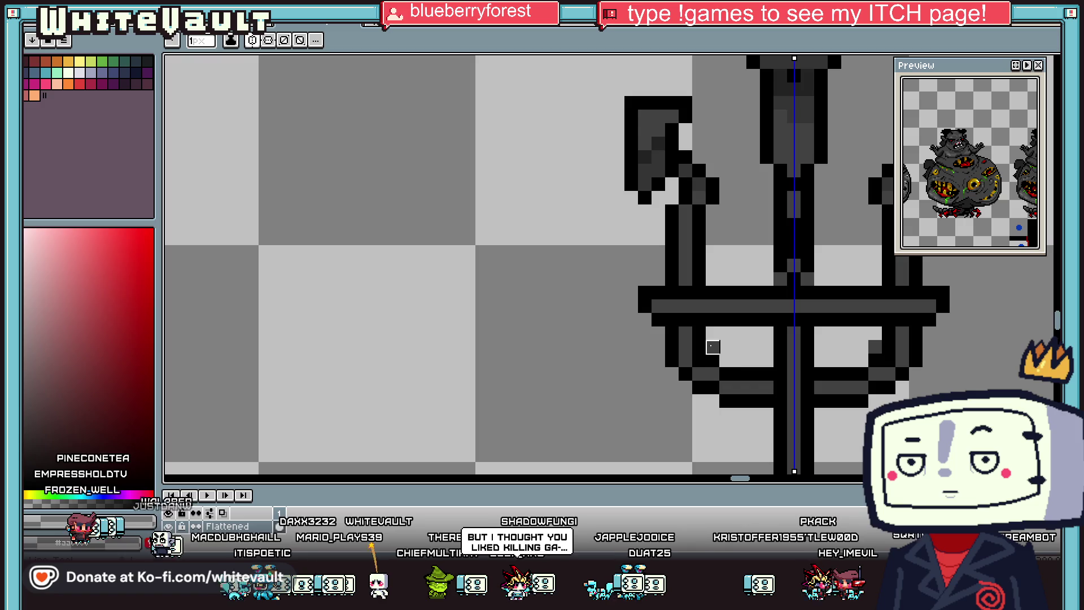
pyautogui.scroll(-5, 788, 331)
pyautogui.scroll(4, 818, 331)
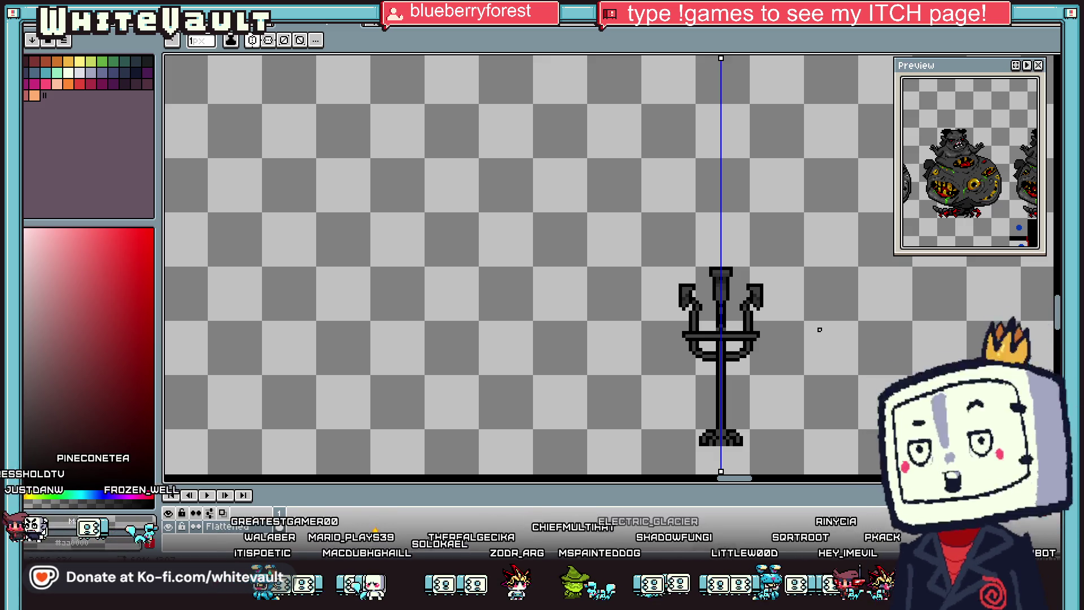
pyautogui.scroll(1, 707, 333)
pyautogui.scroll(2, 702, 283)
# Erase two pixels from the left prong and remove the cup tips from the arms and top
pyautogui.moveTo(703, 283); pyautogui.dragTo(676, 323)
pyautogui.press('i')
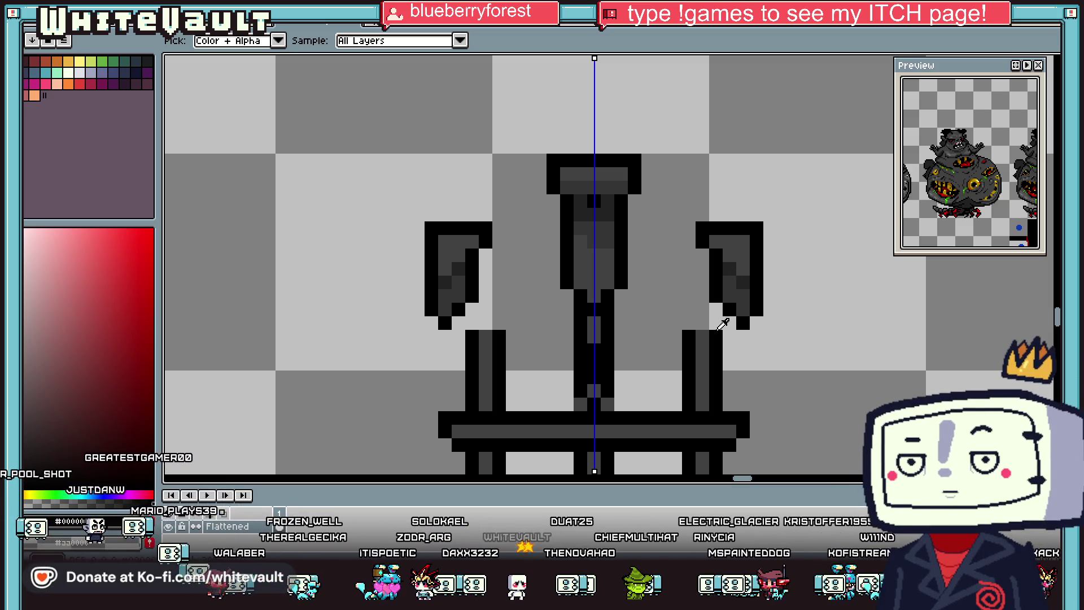
pyautogui.scroll(-3, 732, 294)
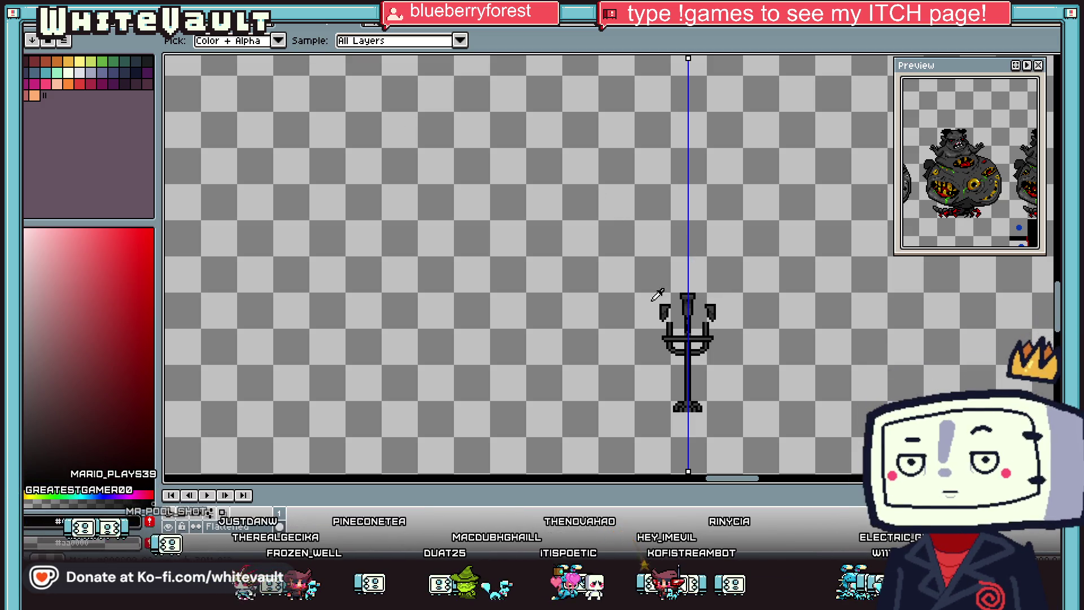
pyautogui.scroll(-1, 826, 248)
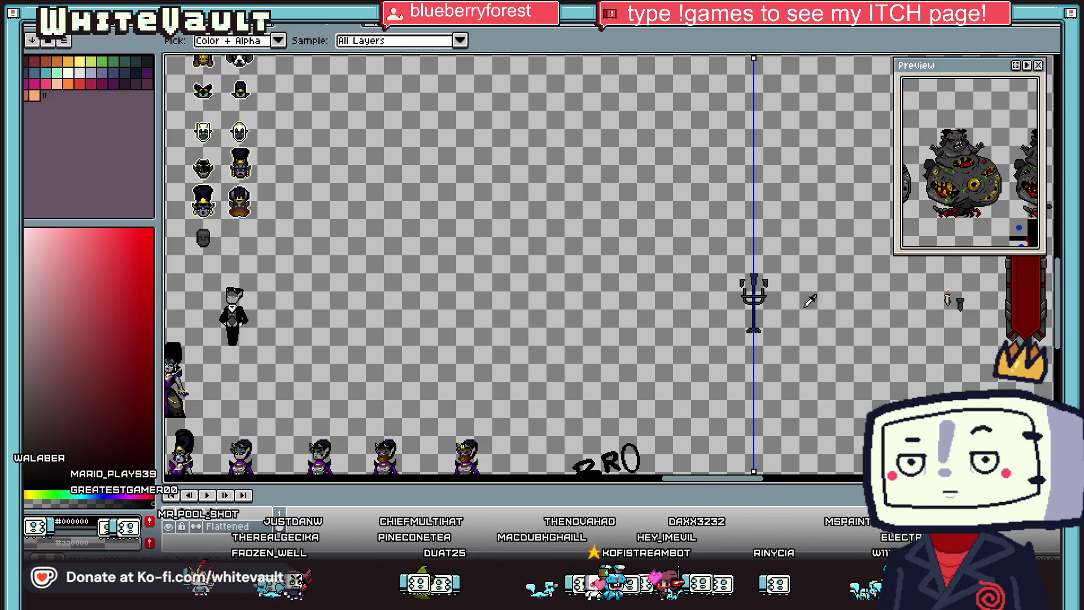
pyautogui.scroll(2, 810, 299)
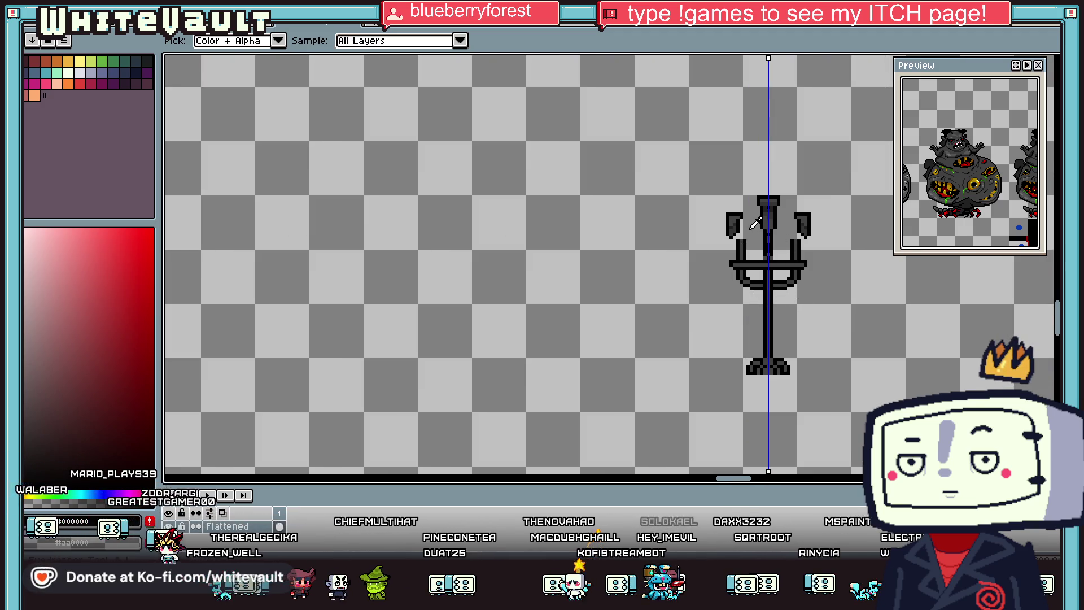
pyautogui.scroll(1, 747, 232)
pyautogui.press('g')
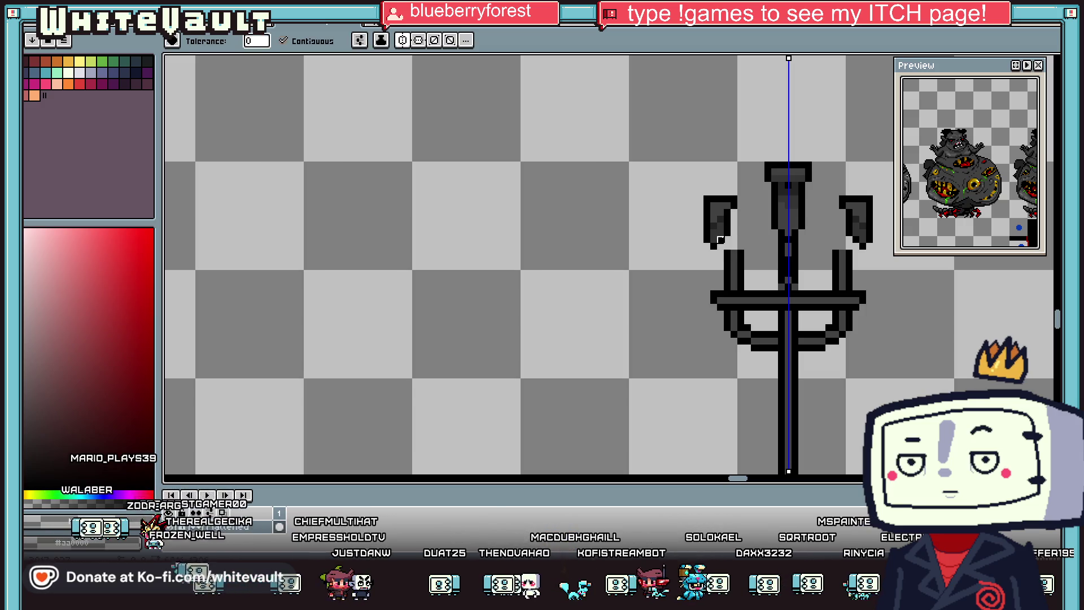
pyautogui.press('e')
pyautogui.moveTo(697, 213)
pyautogui.mouseDown()
pyautogui.moveTo(709, 226)
pyautogui.moveTo(782, 185)
pyautogui.moveTo(780, 213)
pyautogui.mouseUp()
pyautogui.scroll(-2, 864, 244)
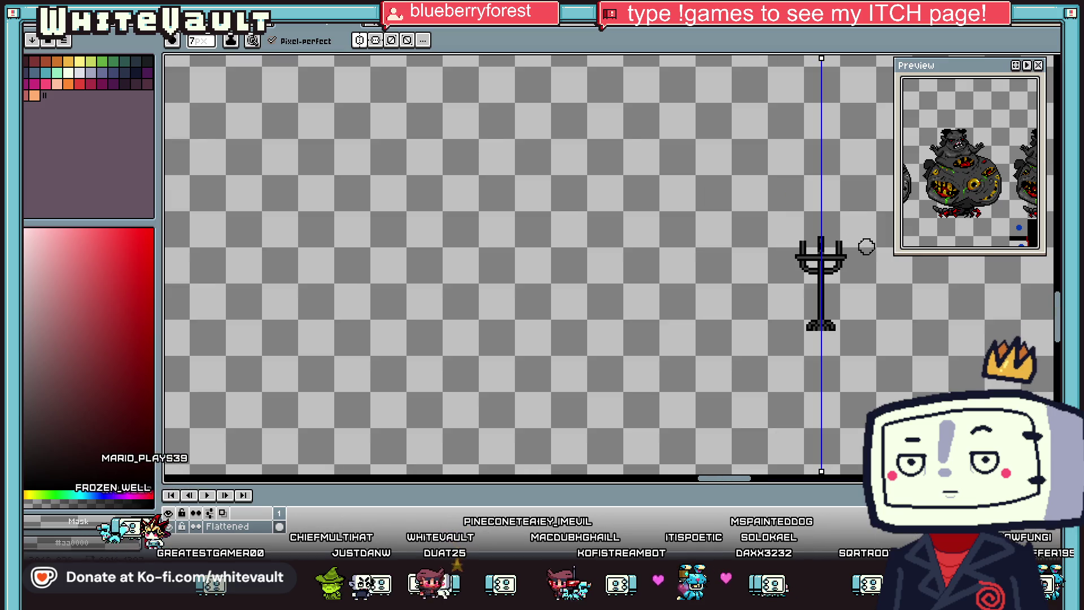
pyautogui.scroll(2, 861, 247)
# Extend the crossbar farther outward on both sides in black
pyautogui.press('i')
pyautogui.scroll(1, 845, 237)
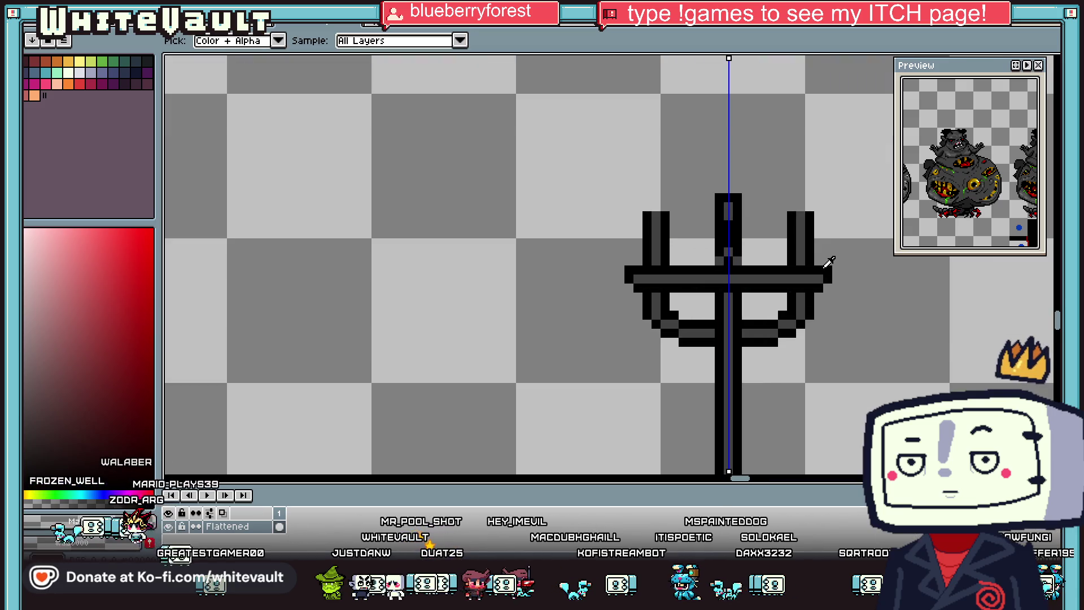
pyautogui.press('b')
pyautogui.moveTo(828, 279)
pyautogui.mouseDown()
pyautogui.moveTo(863, 288)
pyautogui.moveTo(825, 296)
pyautogui.moveTo(855, 288)
pyautogui.mouseUp()
# Shape the arm tips into cups with darker grey and a black row underneath
pyautogui.press('i')
pyautogui.click(817, 275)
pyautogui.press('b')
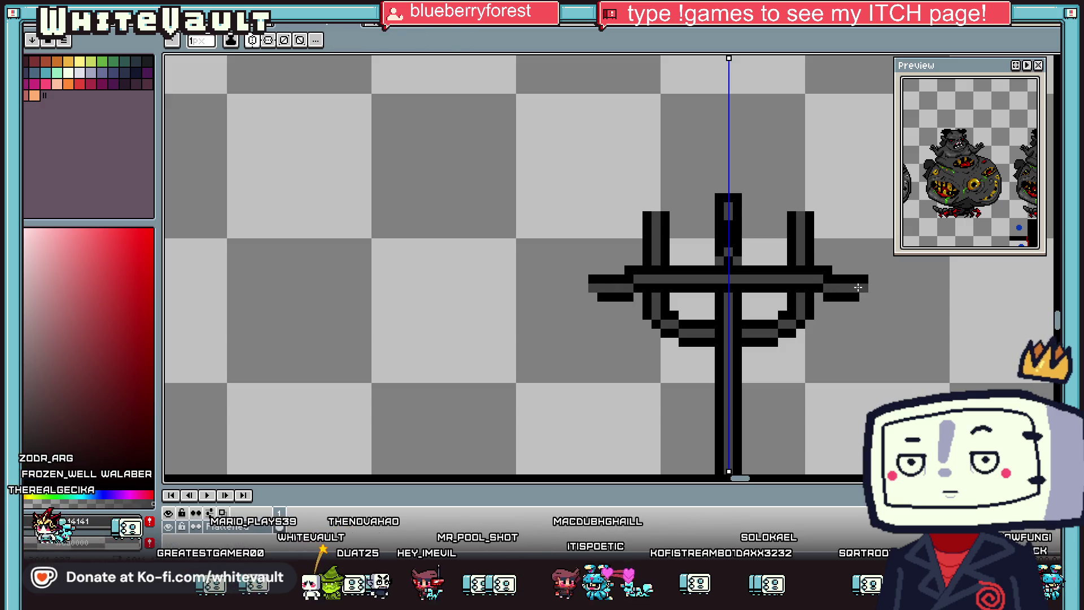
pyautogui.click(863, 288)
pyautogui.scroll(-4, 854, 268)
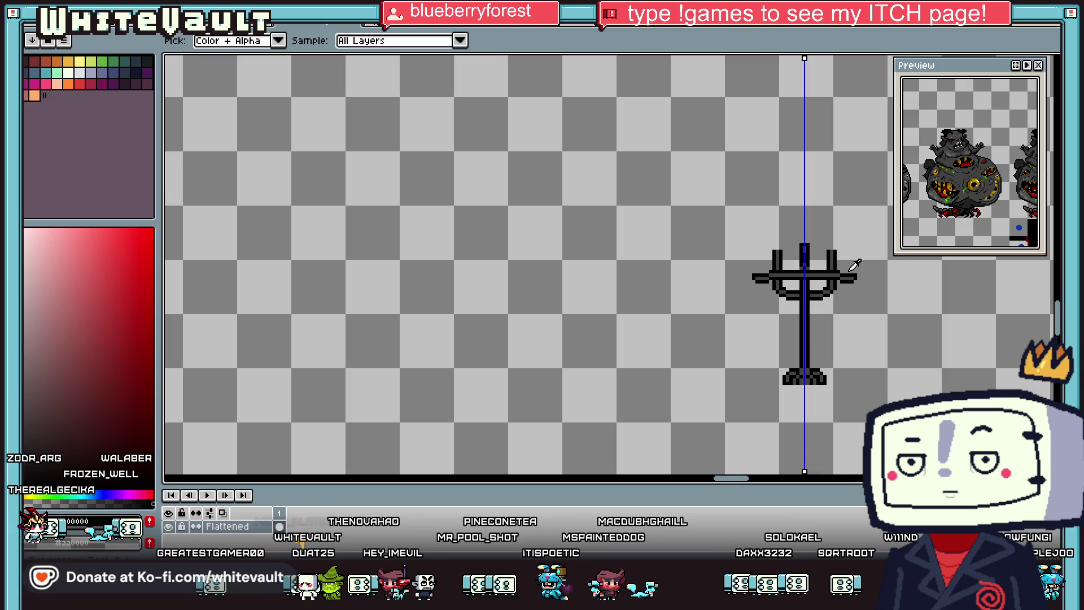
pyautogui.scroll(4, 849, 268)
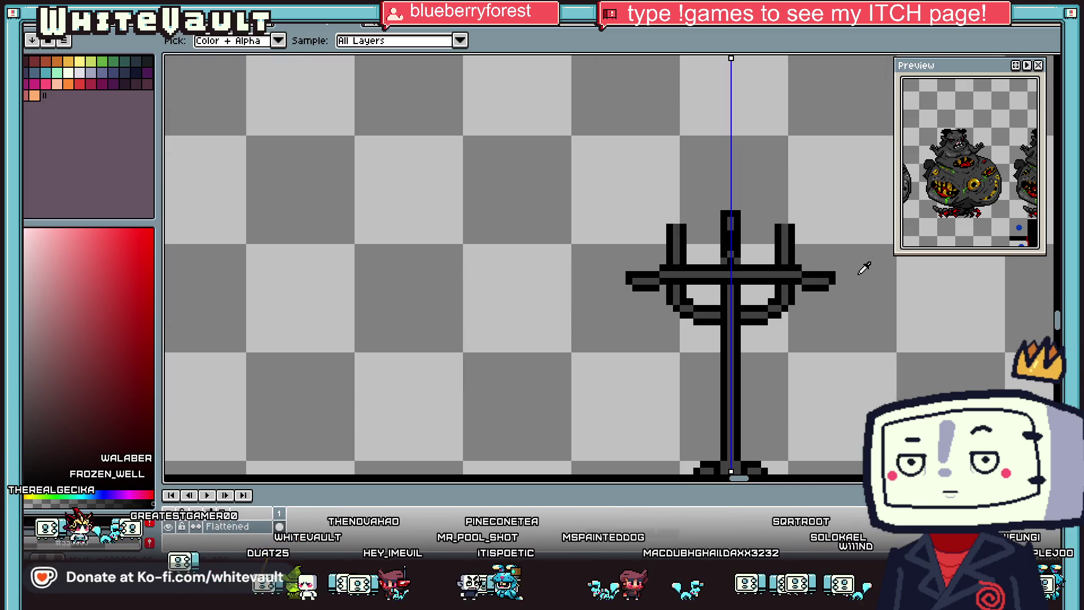
pyautogui.press('b')
pyautogui.moveTo(842, 270)
pyautogui.mouseDown()
pyautogui.moveTo(853, 257)
pyautogui.moveTo(856, 275)
pyautogui.mouseUp()
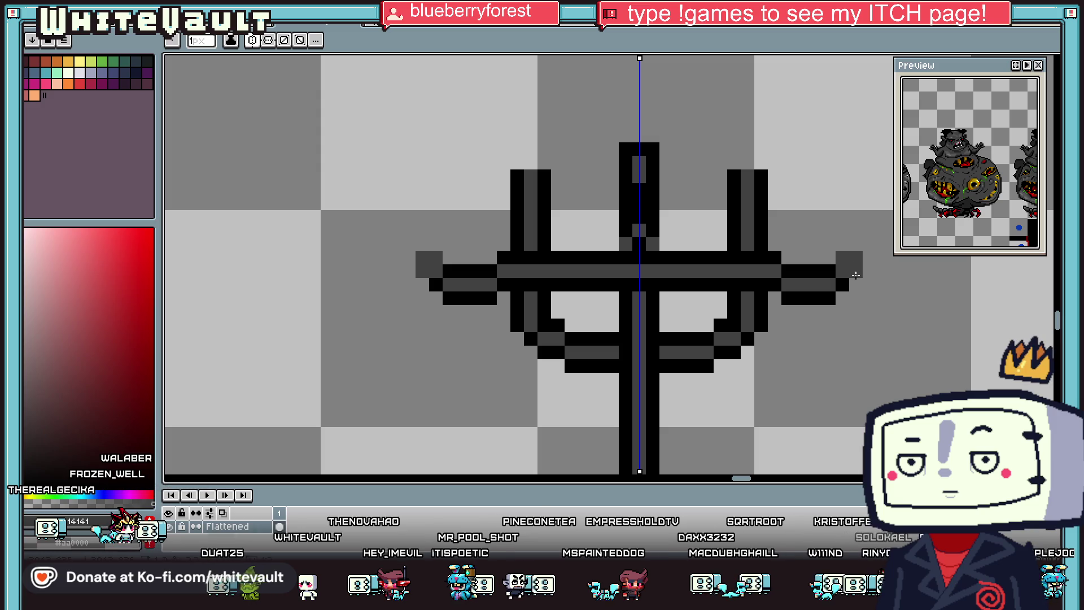
pyautogui.click(841, 297)
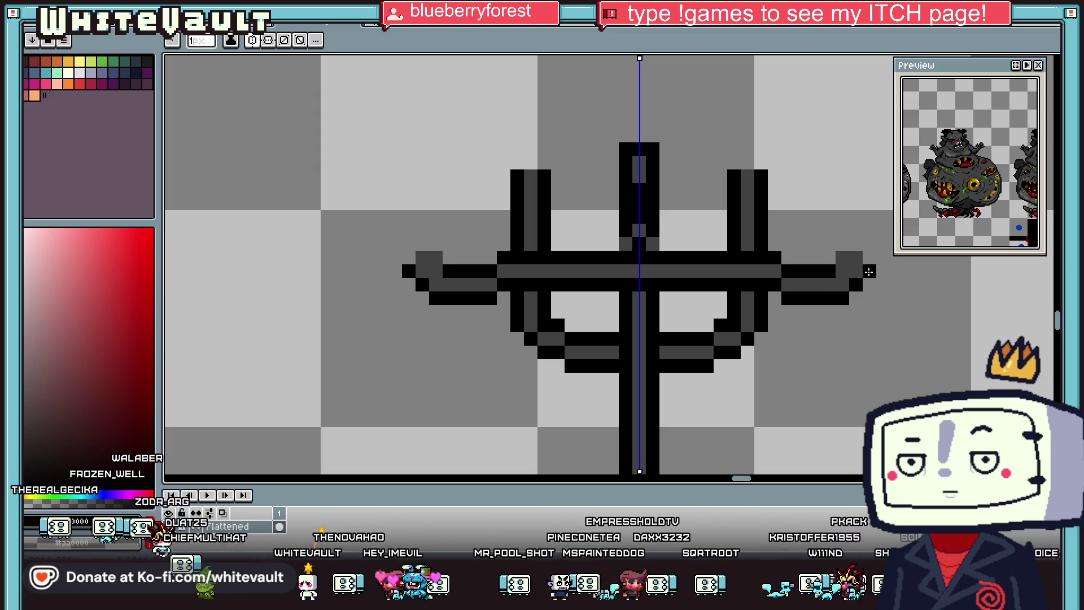
pyautogui.moveTo(875, 228)
pyautogui.mouseDown()
pyautogui.moveTo(826, 228)
pyautogui.moveTo(828, 258)
pyautogui.mouseUp()
# Darken pixels on the centre stem and draw a new black upright prong above the crossbar
pyautogui.press('i')
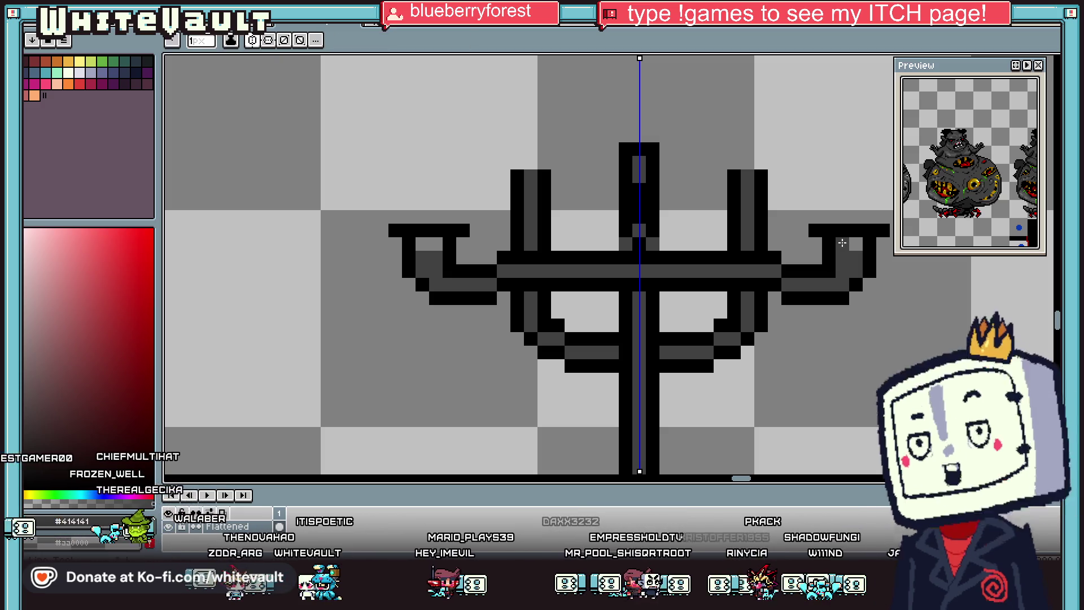
pyautogui.scroll(-3, 854, 254)
pyautogui.scroll(-2, 853, 269)
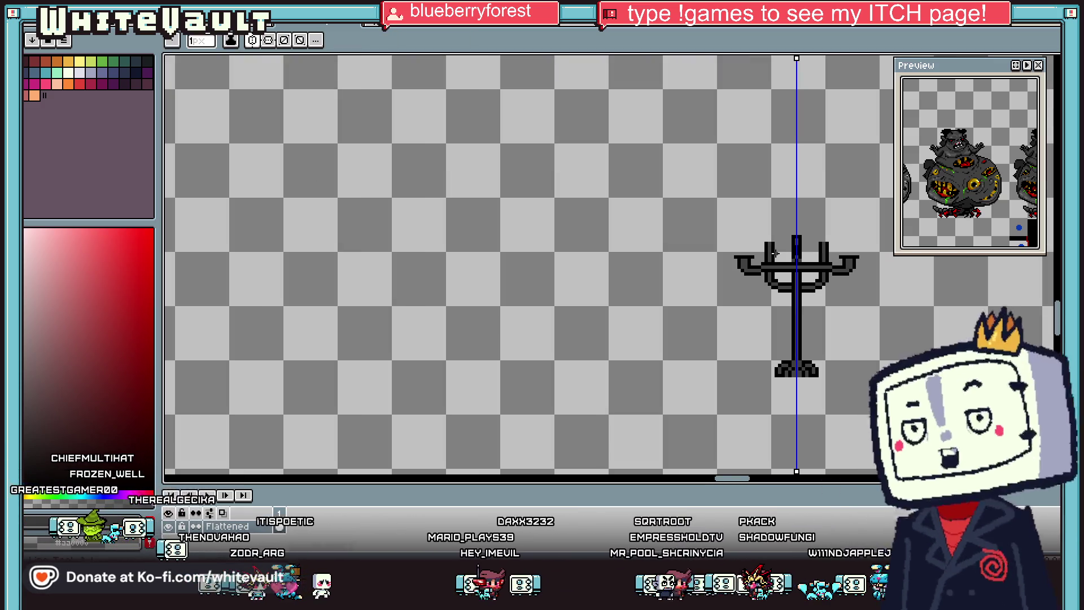
pyautogui.scroll(2, 807, 220)
pyautogui.press('b')
pyautogui.click(800, 260)
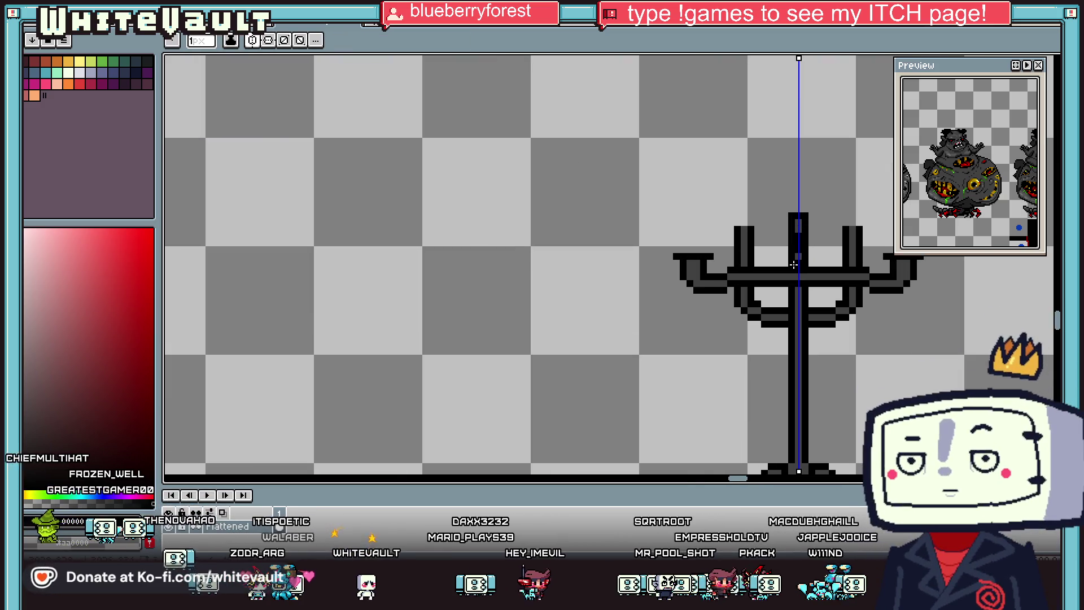
pyautogui.press('i')
pyautogui.scroll(2, 782, 266)
pyautogui.press('b')
pyautogui.moveTo(763, 256)
pyautogui.mouseDown()
pyautogui.moveTo(764, 180)
pyautogui.moveTo(695, 193)
pyautogui.moveTo(776, 187)
pyautogui.moveTo(777, 254)
pyautogui.mouseUp()
# Paint dark grey centre stripes down the candelabra's upright prongs
pyautogui.press('e')
pyautogui.press('i')
pyautogui.press('b')
pyautogui.press('i')
pyautogui.press('e')
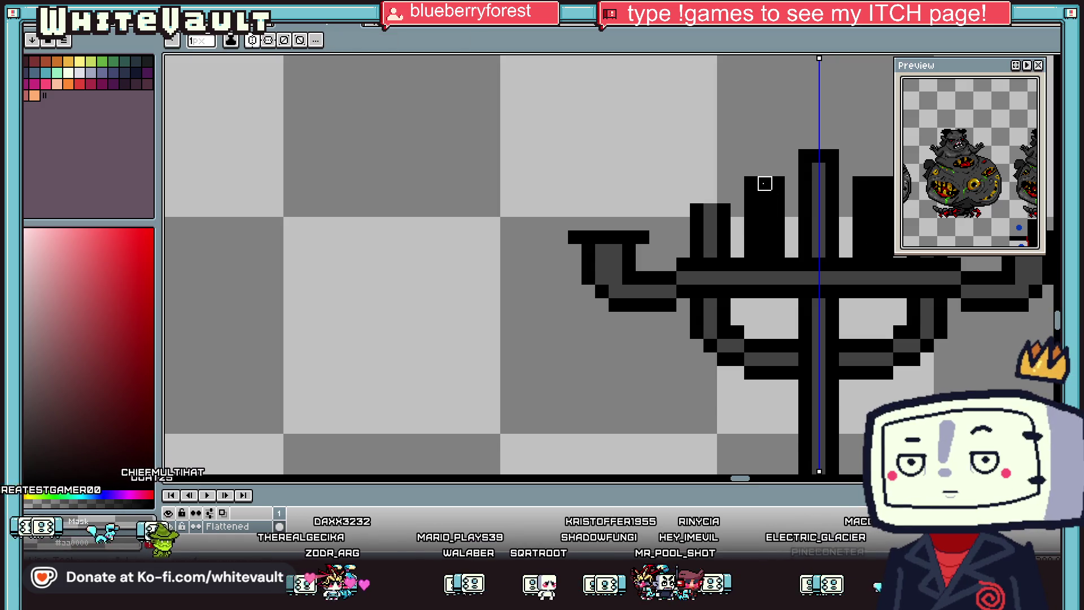
pyautogui.moveTo(765, 181); pyautogui.dragTo(764, 256)
pyautogui.press('i')
pyautogui.press('b')
pyautogui.moveTo(764, 182); pyautogui.dragTo(765, 257)
pyautogui.press('i')
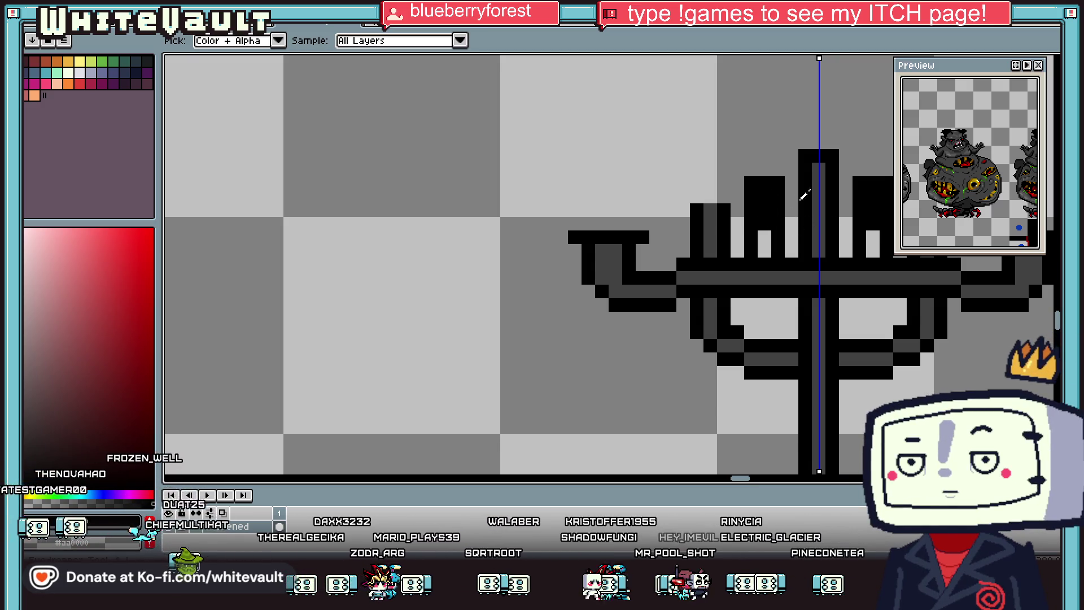
pyautogui.press('b')
# Shade the curved loops beneath the crossbar with dark grey and black pixels
pyautogui.click(765, 305)
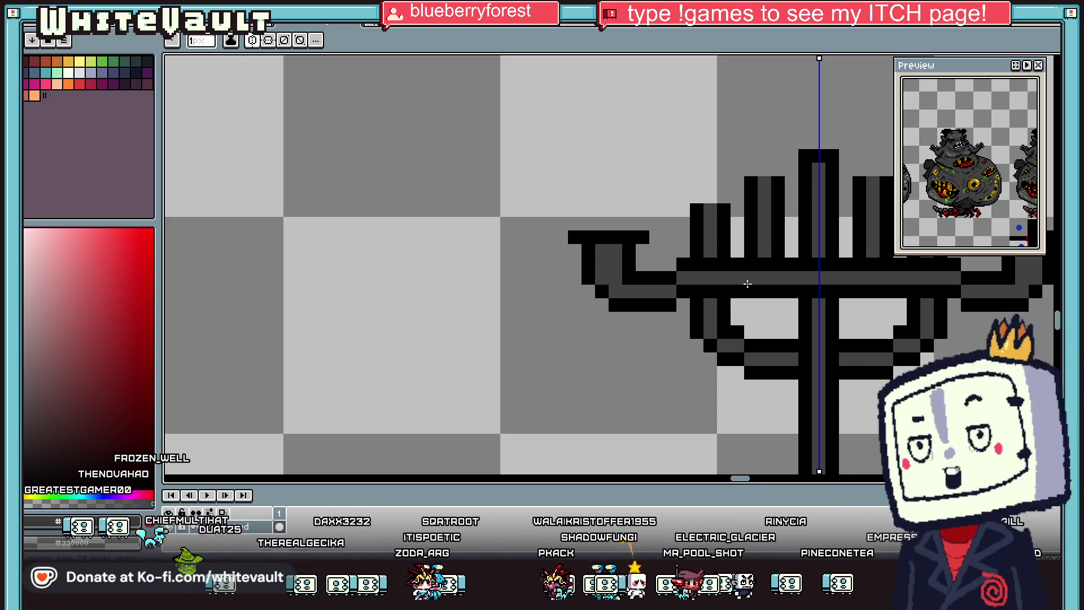
pyautogui.moveTo(778, 318); pyautogui.dragTo(792, 318)
pyautogui.press('i')
pyautogui.click(780, 294)
pyautogui.press('b')
pyautogui.click(780, 304)
pyautogui.click(749, 301)
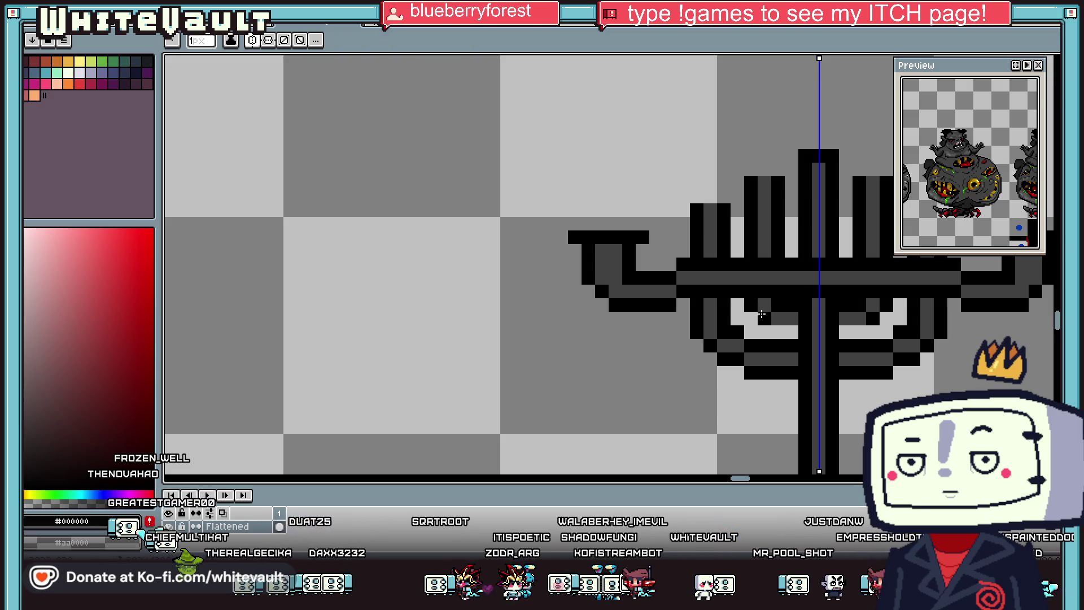
pyautogui.scroll(-4, 795, 328)
pyautogui.press('i')
pyautogui.scroll(3, 882, 309)
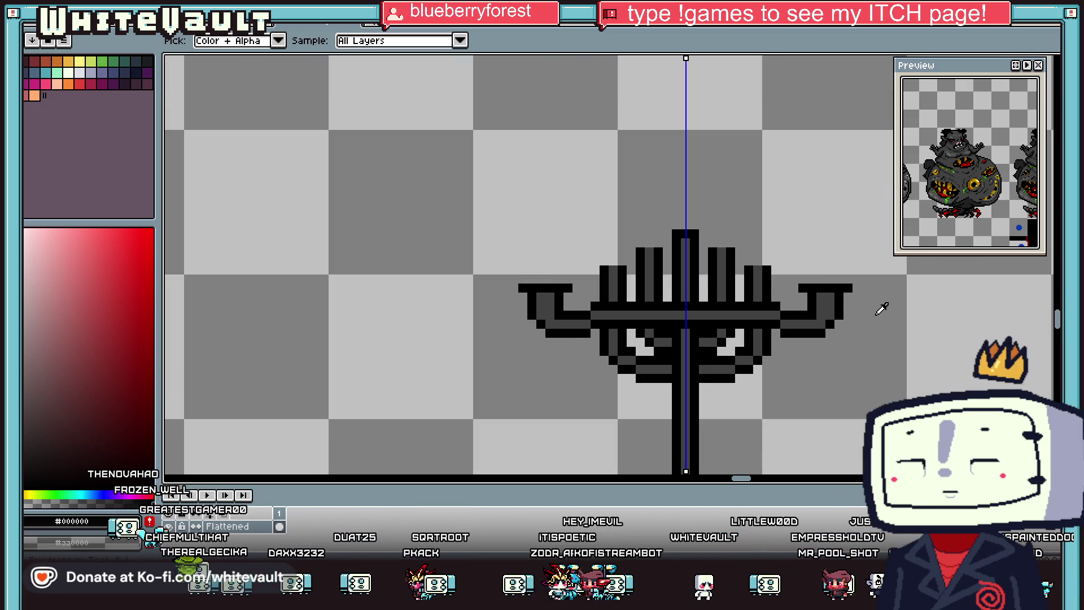
pyautogui.scroll(-5, 554, 275)
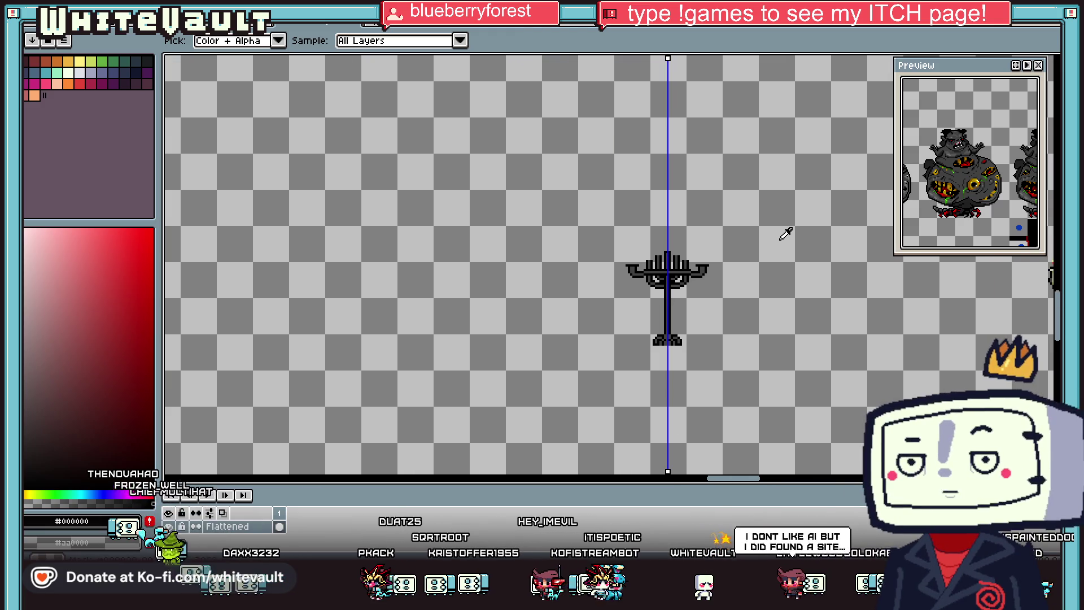
pyautogui.scroll(2, 834, 253)
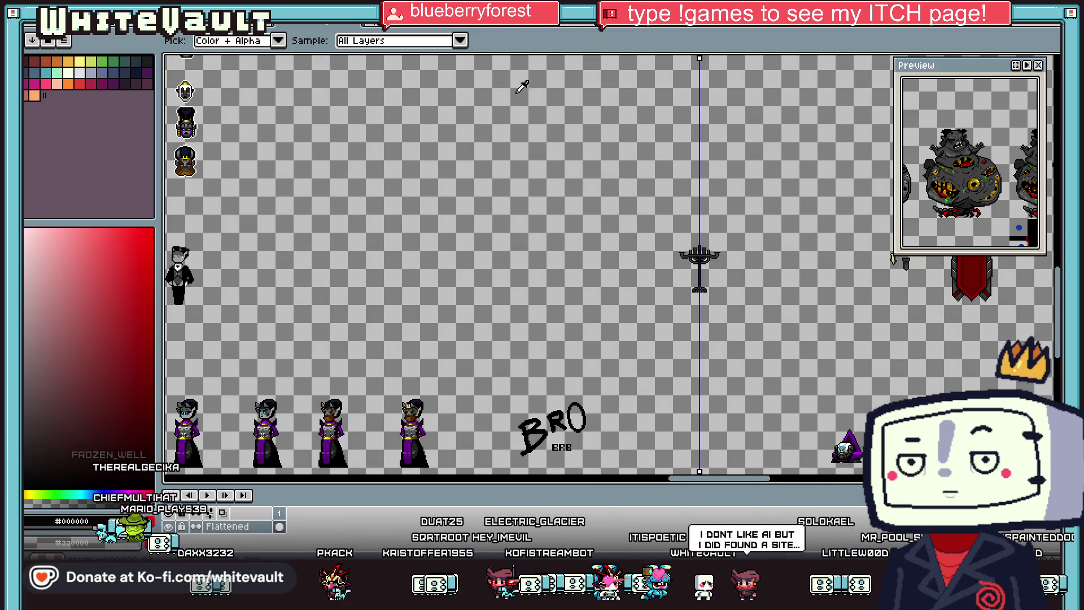
# Return to the Pencil and turn off horizontal symmetry
pyautogui.press('b')
pyautogui.click(253, 39)
pyautogui.scroll(-2, 625, 259)
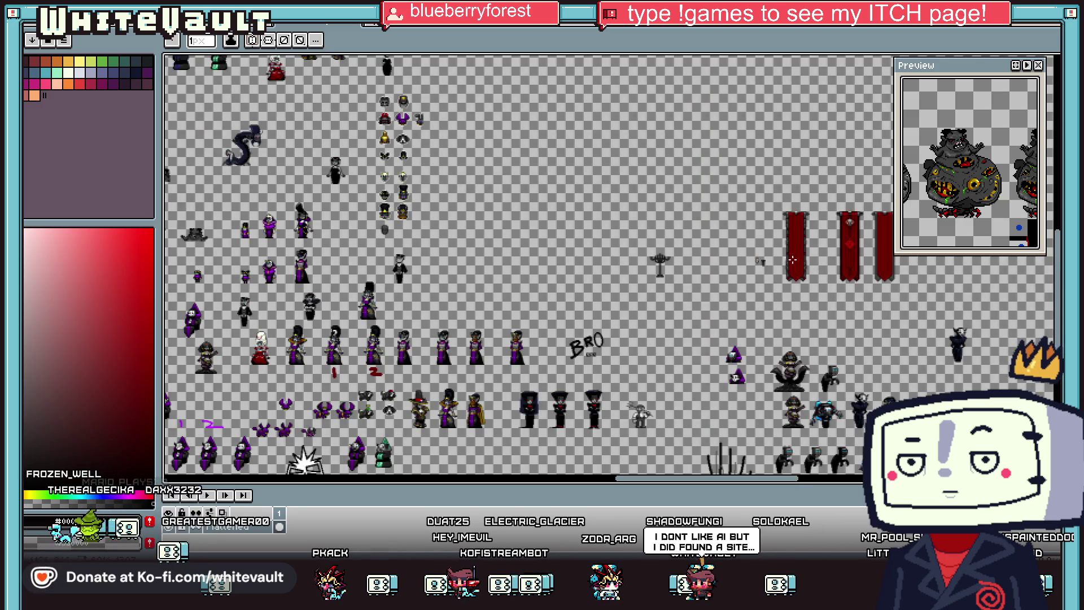
pyautogui.scroll(4, 793, 259)
# Box-select the lit candle and drop it onto the candelabra's left arm
pyautogui.press('m')
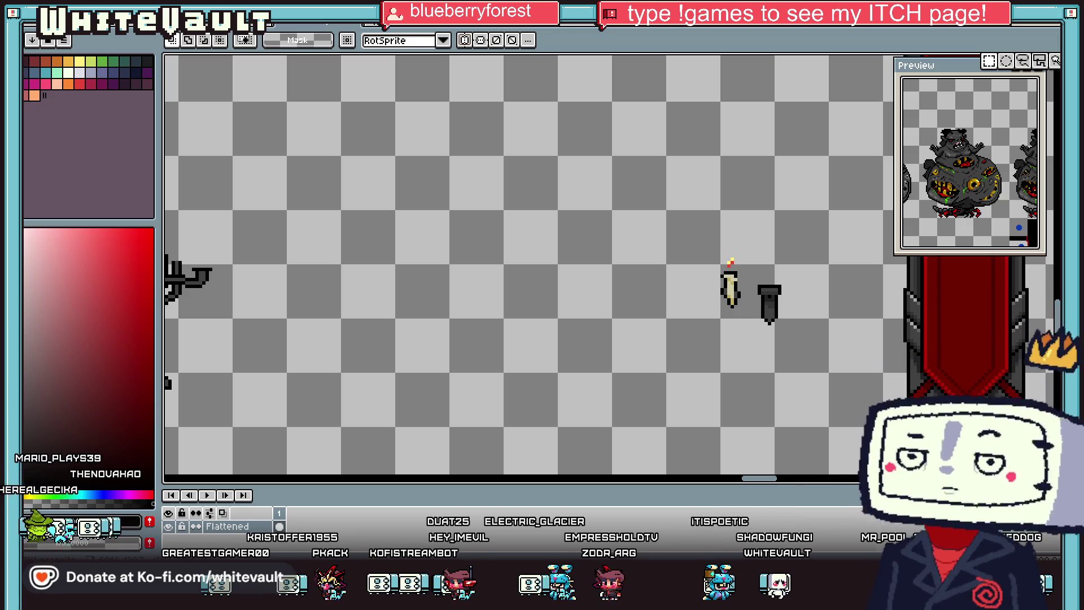
pyautogui.moveTo(695, 240)
pyautogui.mouseDown()
pyautogui.moveTo(757, 338)
pyautogui.moveTo(291, 294)
pyautogui.mouseUp()
pyautogui.scroll(-1, 746, 326)
pyautogui.scroll(2, 318, 291)
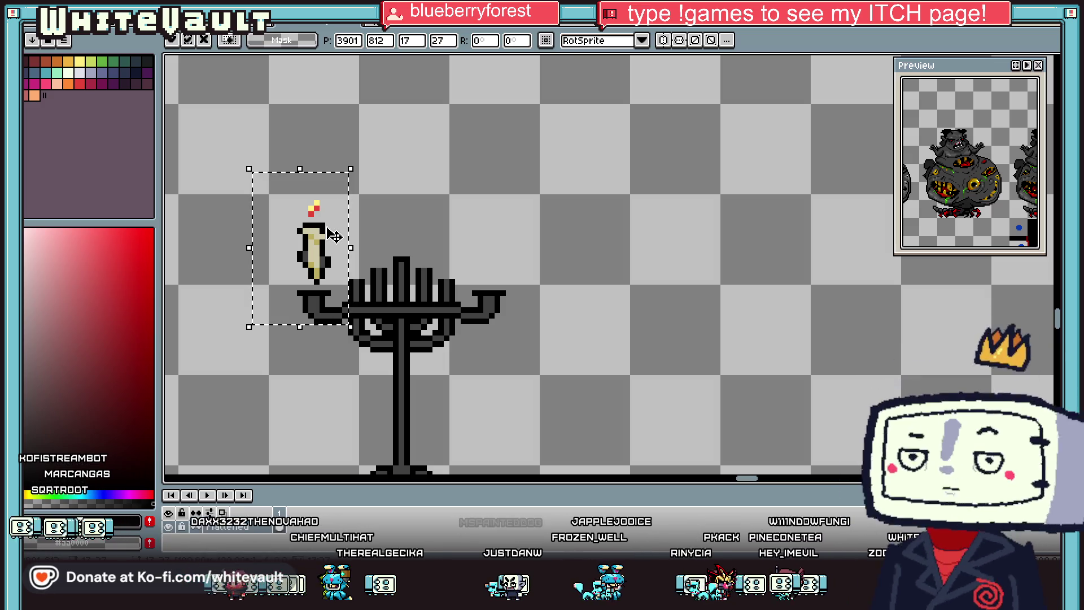
pyautogui.click(374, 266)
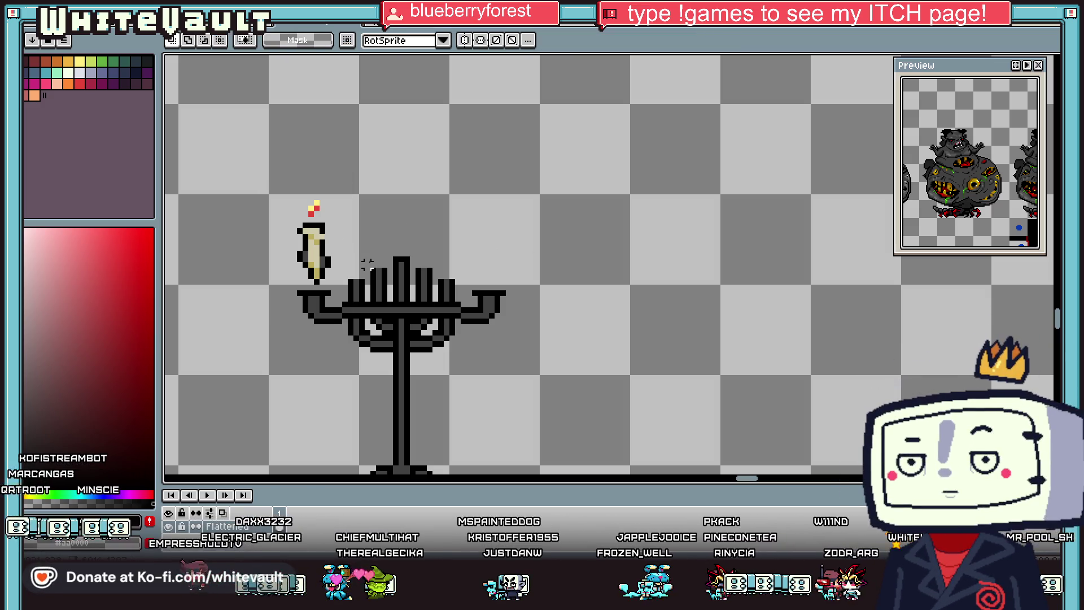
# Colour pixels at the candle's base dark grey and black
pyautogui.press('i')
pyautogui.scroll(-2, 321, 237)
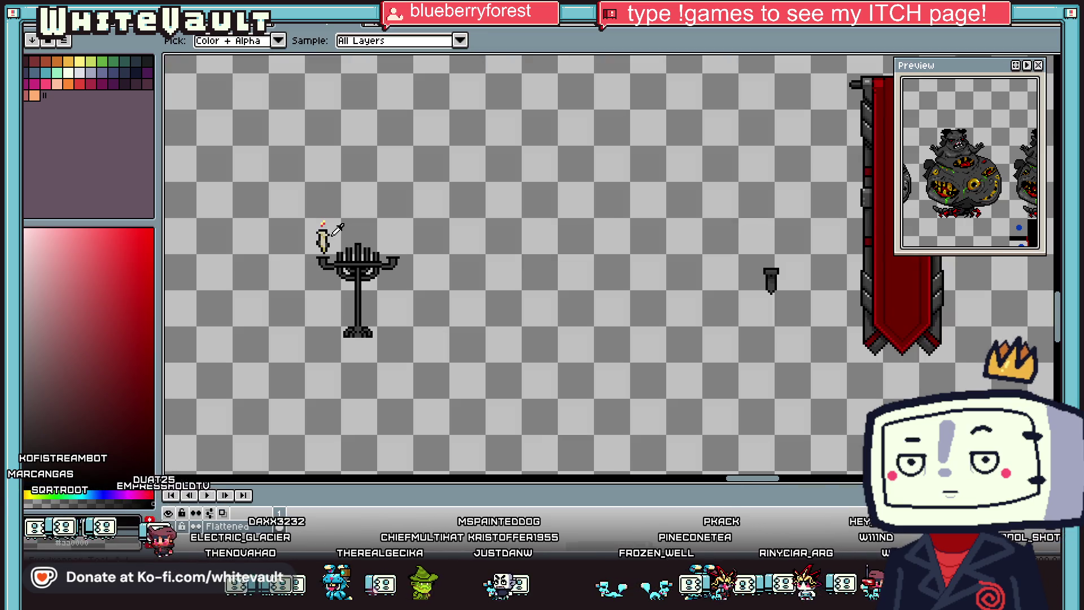
pyautogui.scroll(4, 349, 265)
pyautogui.press('b')
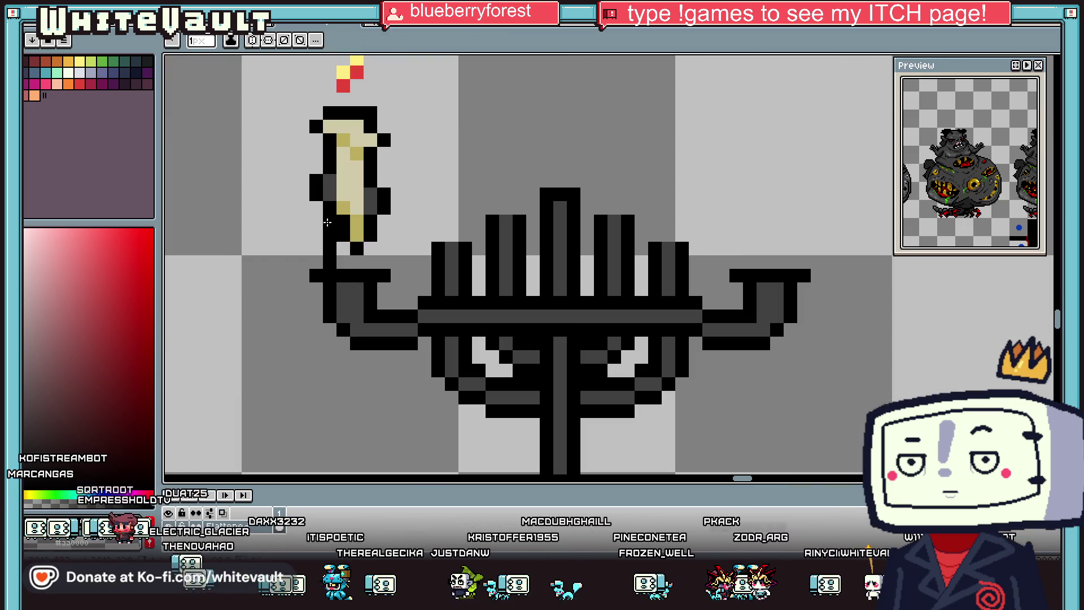
pyautogui.click(343, 276)
pyautogui.click(344, 248)
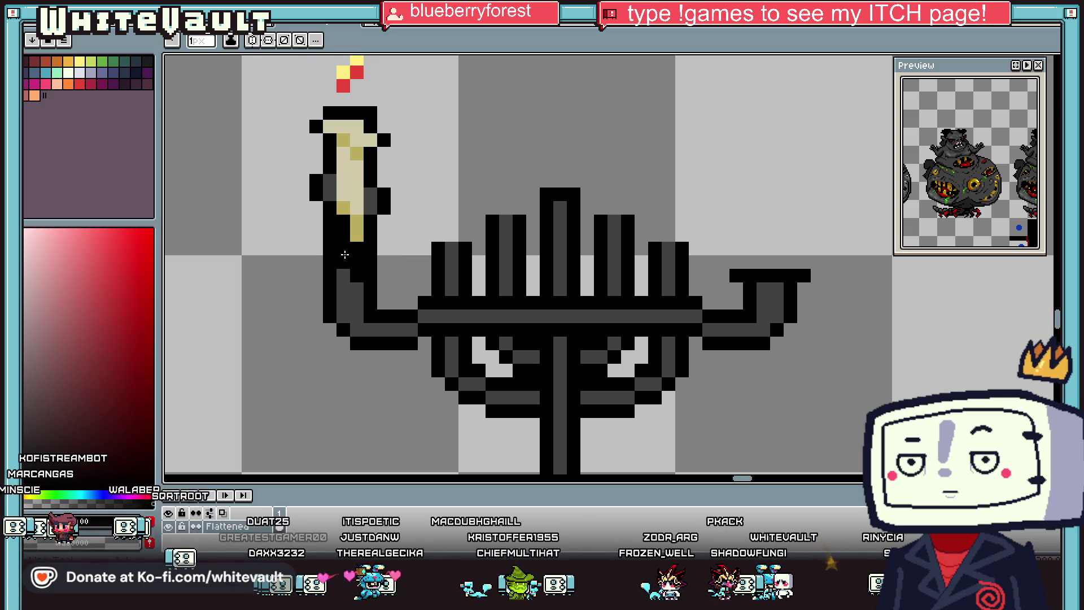
pyautogui.scroll(-3, 345, 254)
pyautogui.scroll(3, 351, 238)
pyautogui.scroll(2, 339, 243)
# Paint a dark grey socket under the candle and shade the arm to join them
pyautogui.moveTo(337, 232)
pyautogui.mouseDown()
pyautogui.moveTo(375, 249)
pyautogui.moveTo(431, 242)
pyautogui.mouseUp()
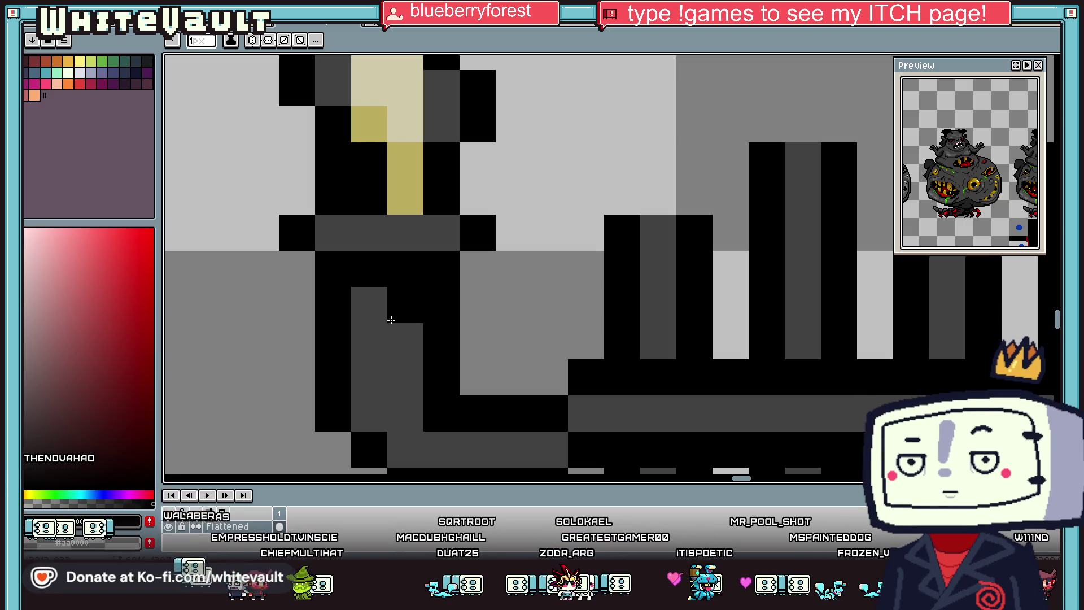
pyautogui.scroll(-3, 391, 320)
pyautogui.press('i')
pyautogui.scroll(1, 399, 320)
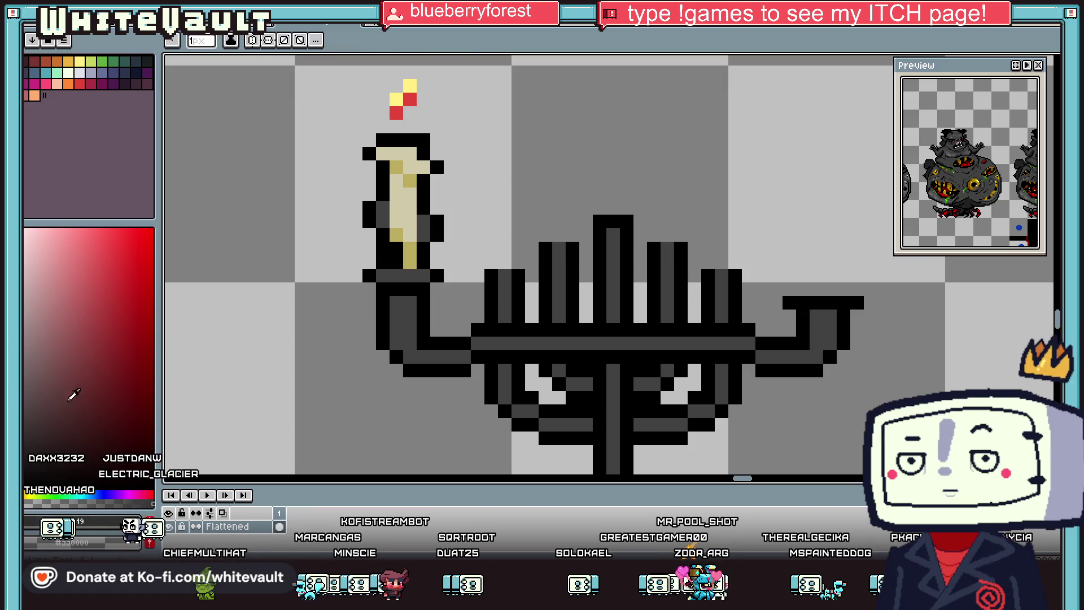
pyautogui.press('b')
pyautogui.scroll(1, 390, 303)
pyautogui.click(381, 326)
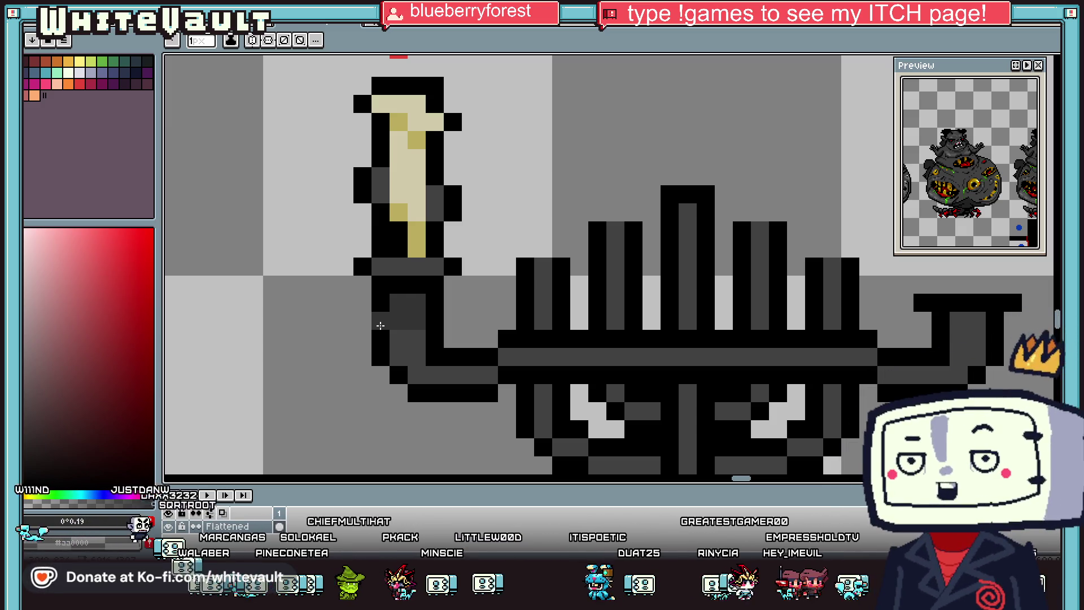
# Undo the stray rectangle outline strokes drawn beside the candle
pyautogui.scroll(-4, 502, 223)
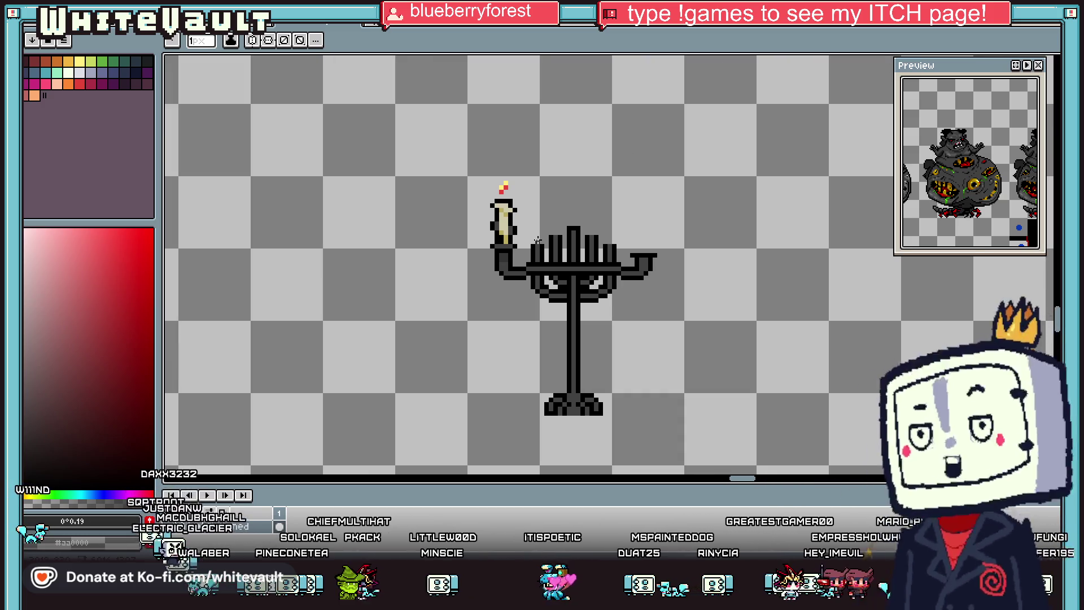
pyautogui.scroll(2, 502, 224)
pyautogui.scroll(2, 502, 224)
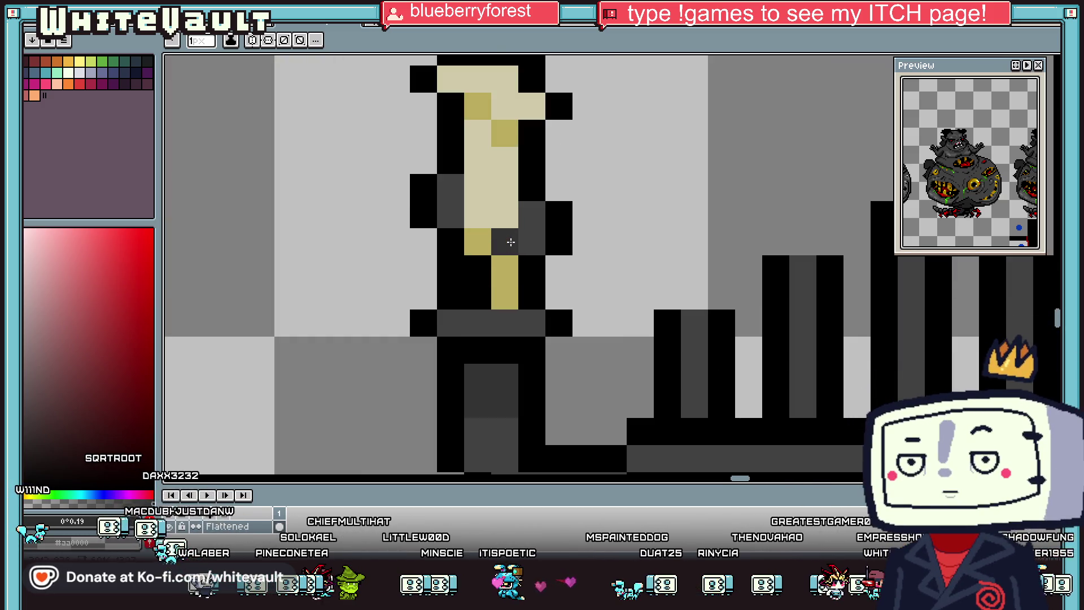
pyautogui.moveTo(666, 160)
pyautogui.mouseDown()
pyautogui.moveTo(638, 159)
pyautogui.moveTo(641, 210)
pyautogui.moveTo(723, 214)
pyautogui.moveTo(690, 56)
pyautogui.mouseUp()
pyautogui.scroll(-2, 701, 202)
pyautogui.moveTo(803, 62)
pyautogui.mouseDown()
pyautogui.moveTo(848, 64)
pyautogui.moveTo(854, 186)
pyautogui.moveTo(841, 217)
pyautogui.moveTo(737, 217)
pyautogui.mouseUp()
pyautogui.press('v')
pyautogui.hotkey('ctrl', 'z')
pyautogui.hotkey('ctrl', 'z')
pyautogui.hotkey('ctrl', 'z')
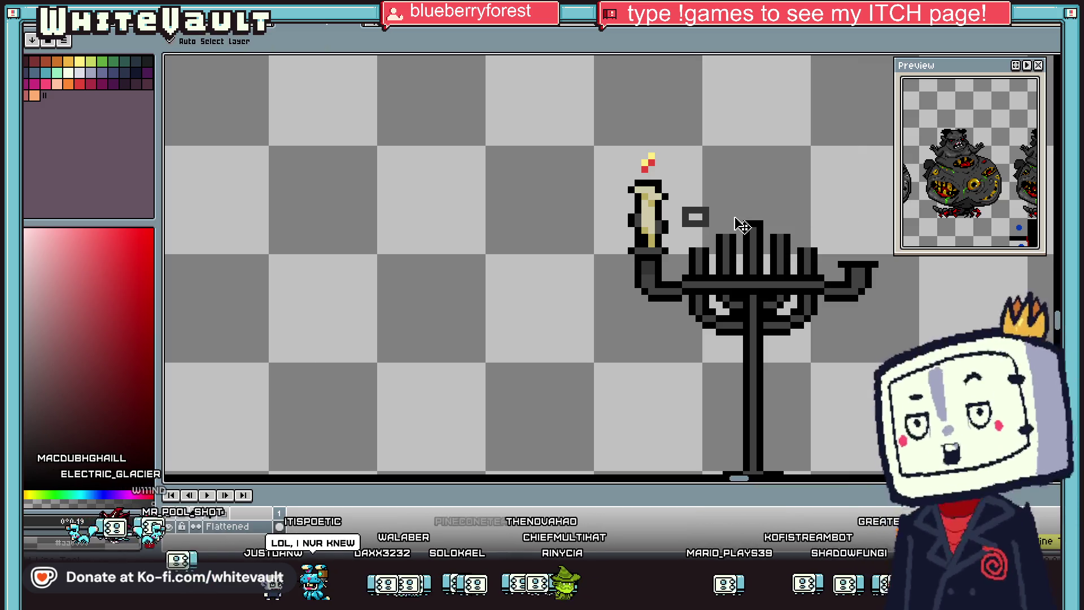
pyautogui.hotkey('ctrl', 'z')
pyautogui.hotkey('ctrl', 'z')
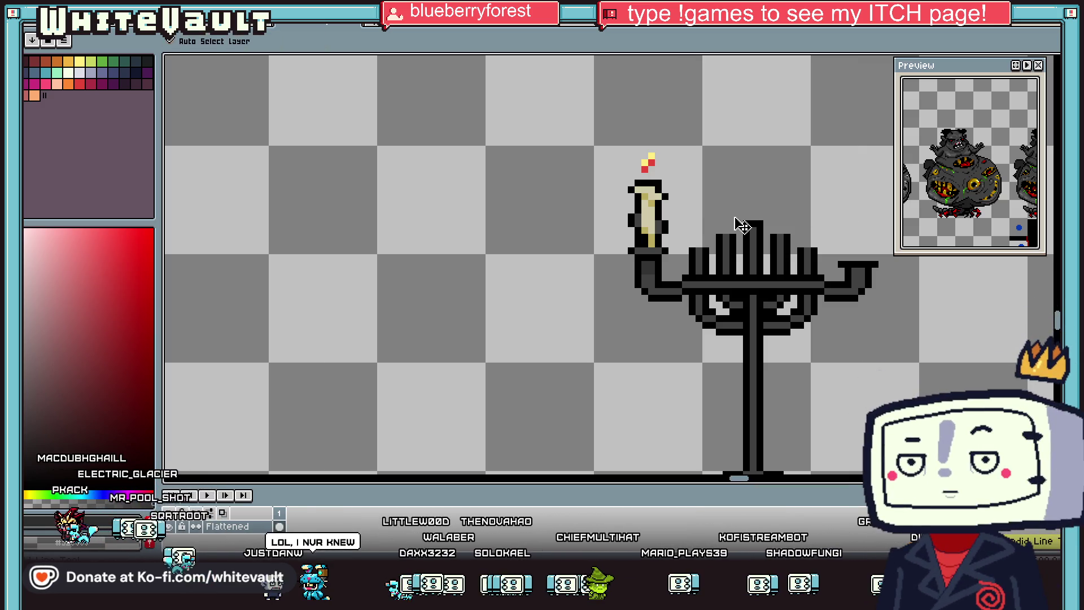
# Paint a dark grey band across the candle's middle and blacken both its ends
pyautogui.press('b')
pyautogui.scroll(2, 671, 223)
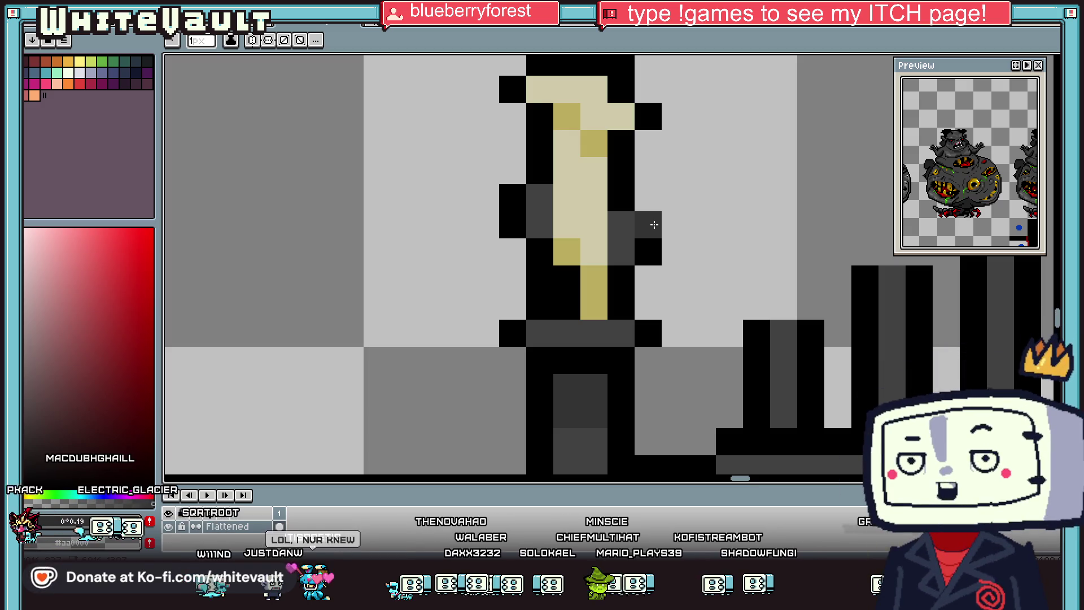
pyautogui.press('i')
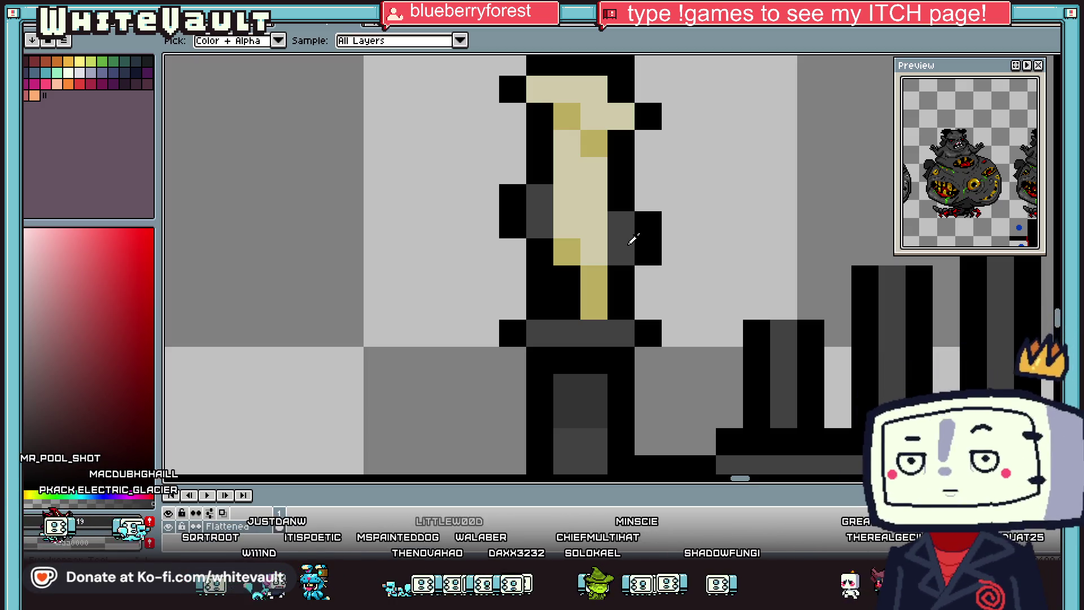
pyautogui.press('b')
pyautogui.moveTo(621, 252); pyautogui.dragTo(539, 248)
pyautogui.press('i')
pyautogui.click(537, 169)
pyautogui.press('b')
pyautogui.click(540, 198)
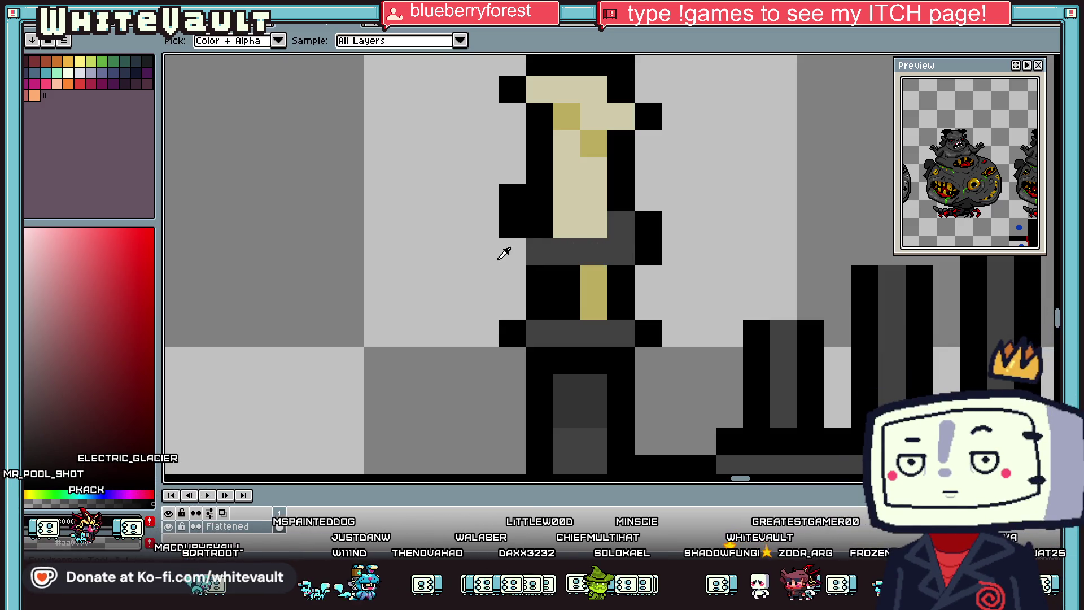
pyautogui.click(513, 251)
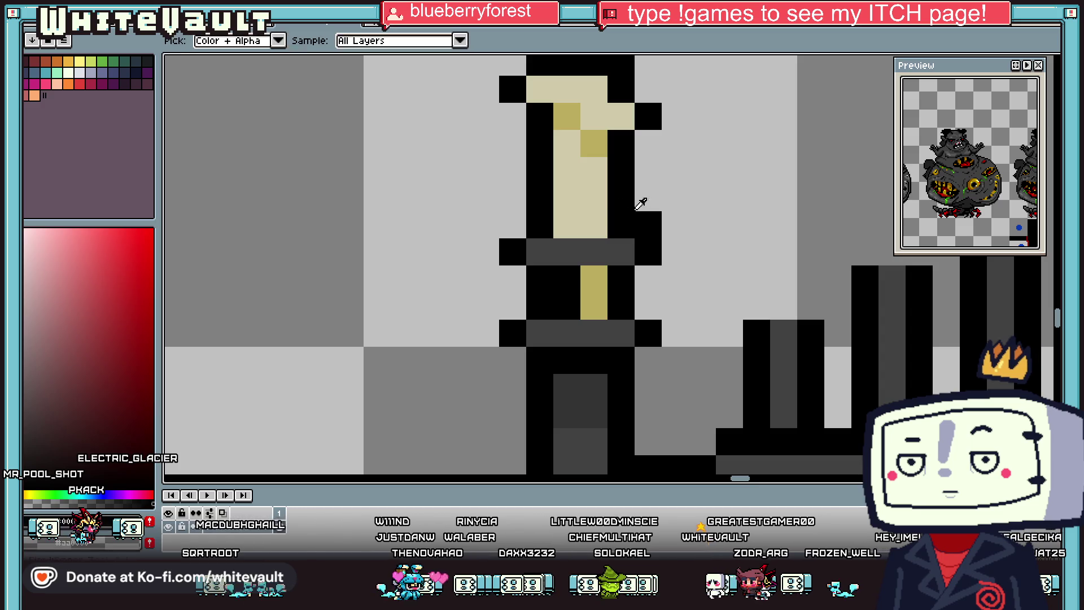
pyautogui.scroll(-8, 646, 225)
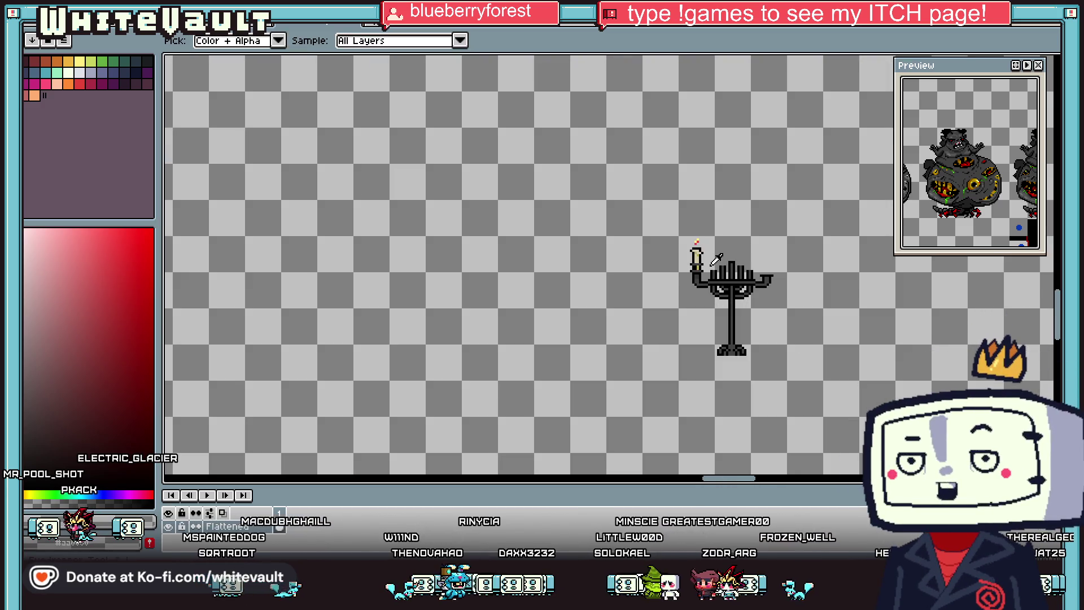
pyautogui.scroll(5, 700, 257)
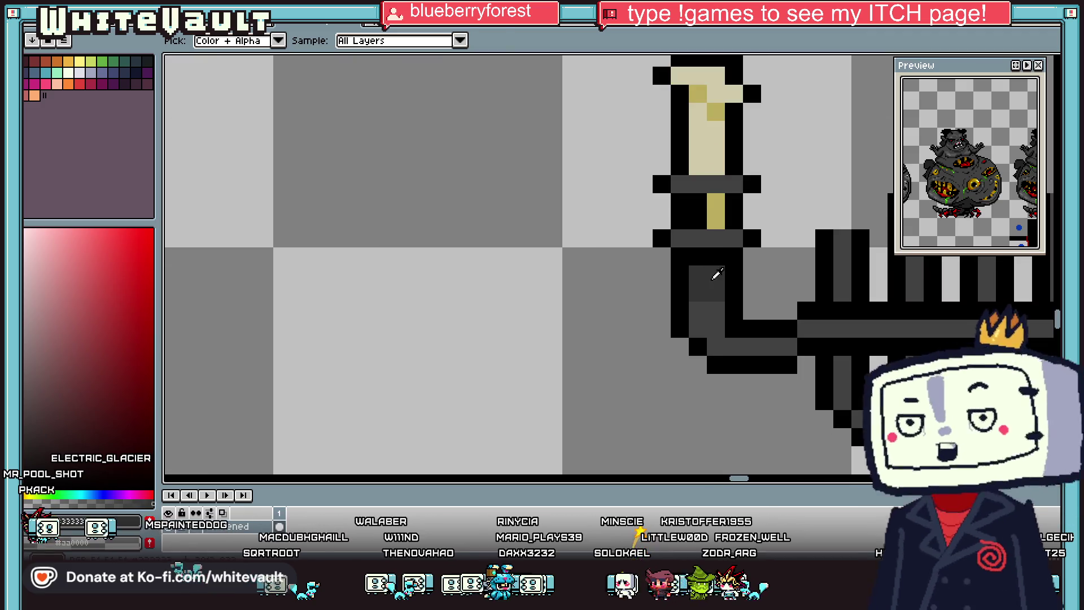
# Touch up the candle holder with dark grey pixels
pyautogui.press('b')
pyautogui.moveTo(714, 207)
pyautogui.mouseDown()
pyautogui.moveTo(697, 221)
pyautogui.moveTo(702, 206)
pyautogui.mouseUp()
pyautogui.press('i')
pyautogui.scroll(-5, 702, 206)
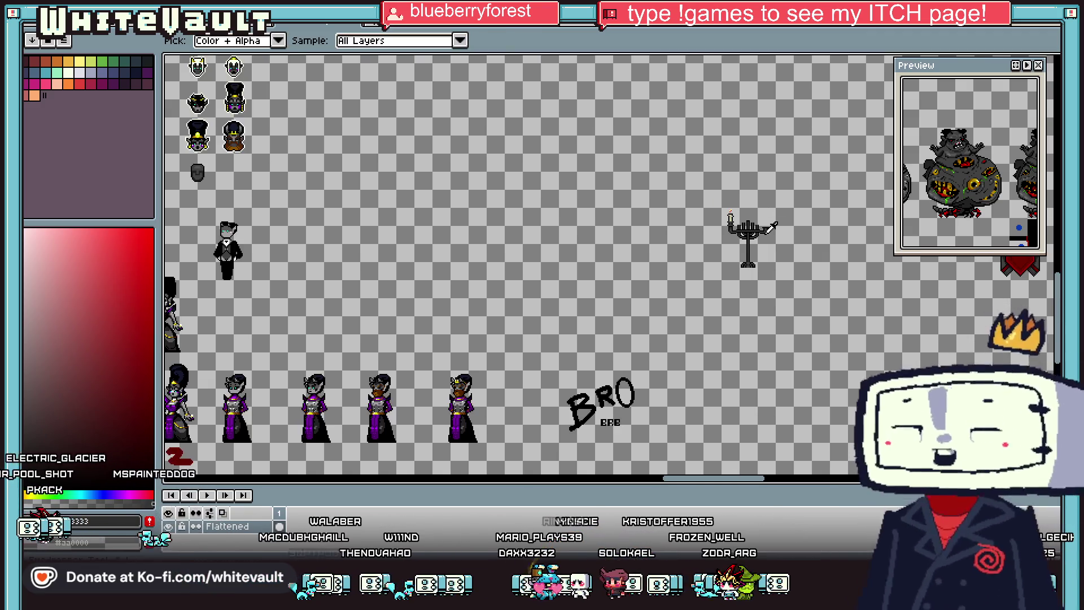
pyautogui.click(667, 232)
pyautogui.scroll(5, 668, 230)
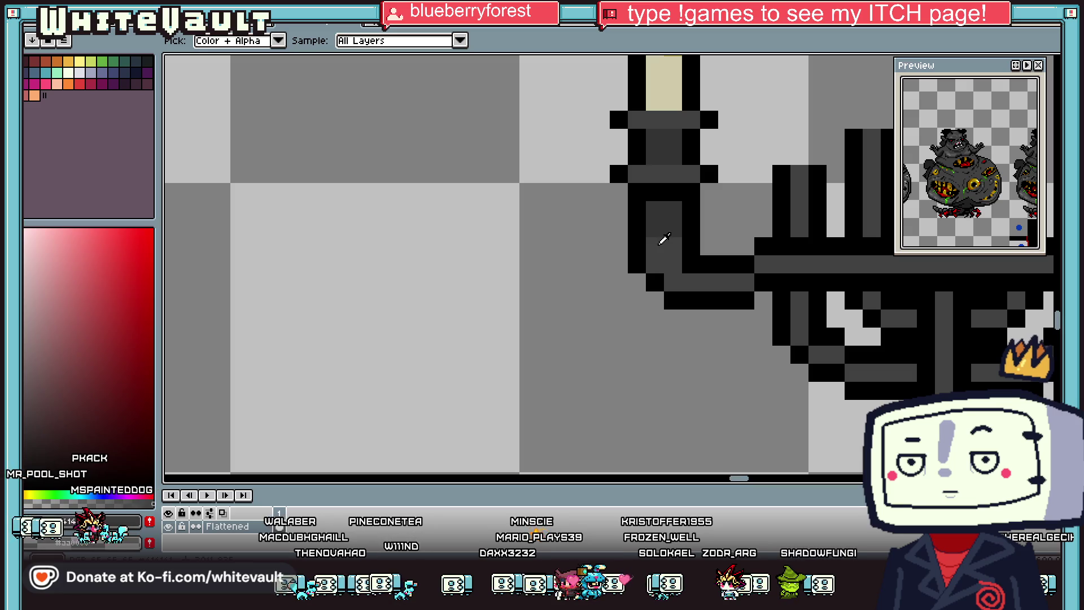
pyautogui.press('b')
pyautogui.click(634, 220)
# Start the curl left of the holder with black and dark grey pixels
pyautogui.press('i')
pyautogui.click(640, 199)
pyautogui.press('b')
pyautogui.click(601, 227)
pyautogui.click(619, 245)
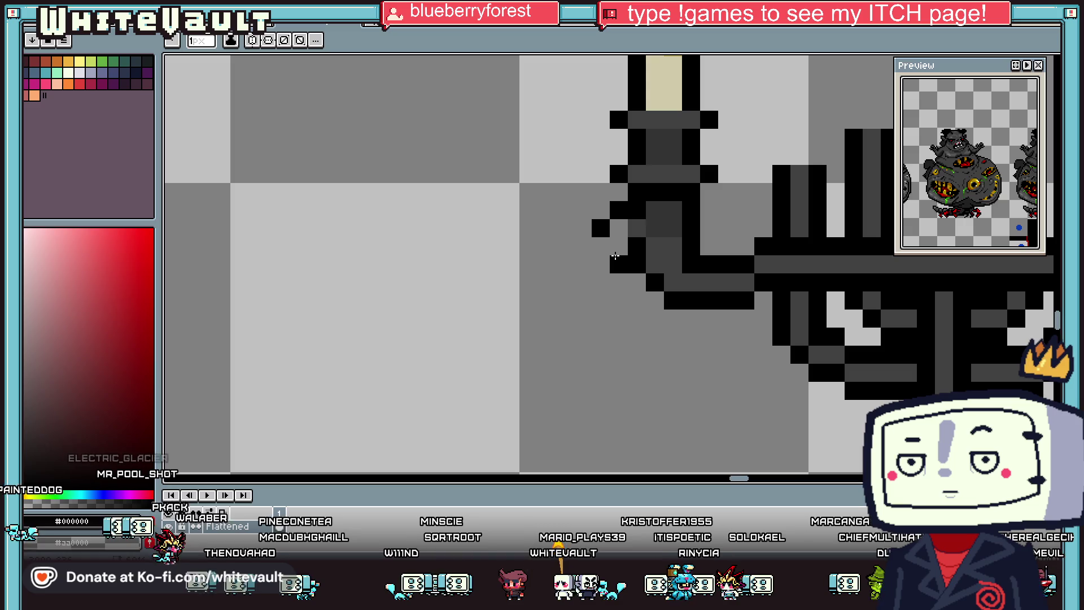
pyautogui.press('i')
pyautogui.click(636, 226)
pyautogui.press('b')
pyautogui.click(619, 228)
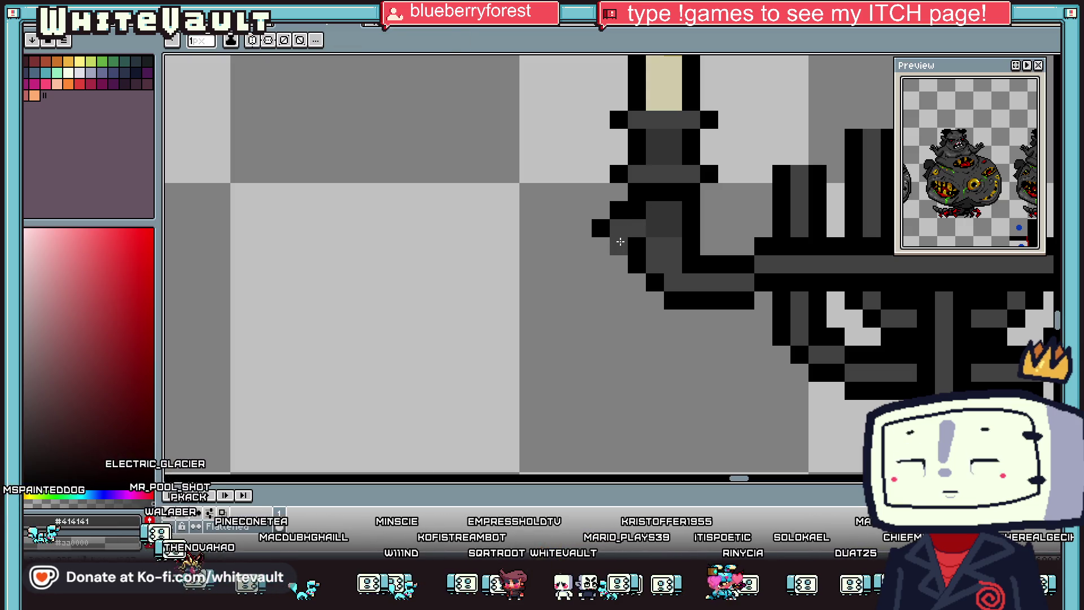
pyautogui.click(619, 246)
# Outline the curl below the holder with black pixels
pyautogui.click(619, 263)
pyautogui.click(619, 283)
pyautogui.click(600, 300)
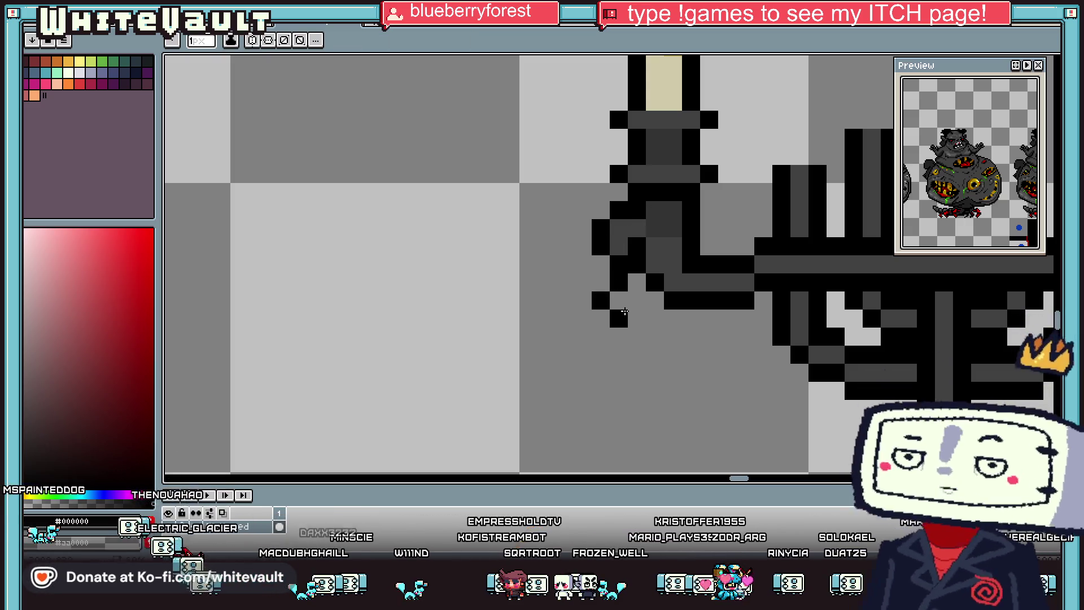
pyautogui.click(637, 300)
pyautogui.click(637, 282)
# Fill the curl's inner pixels with dark grey
pyautogui.press('i')
pyautogui.click(664, 226)
pyautogui.press('b')
pyautogui.click(637, 248)
pyautogui.click(637, 265)
pyautogui.click(637, 282)
pyautogui.click(619, 300)
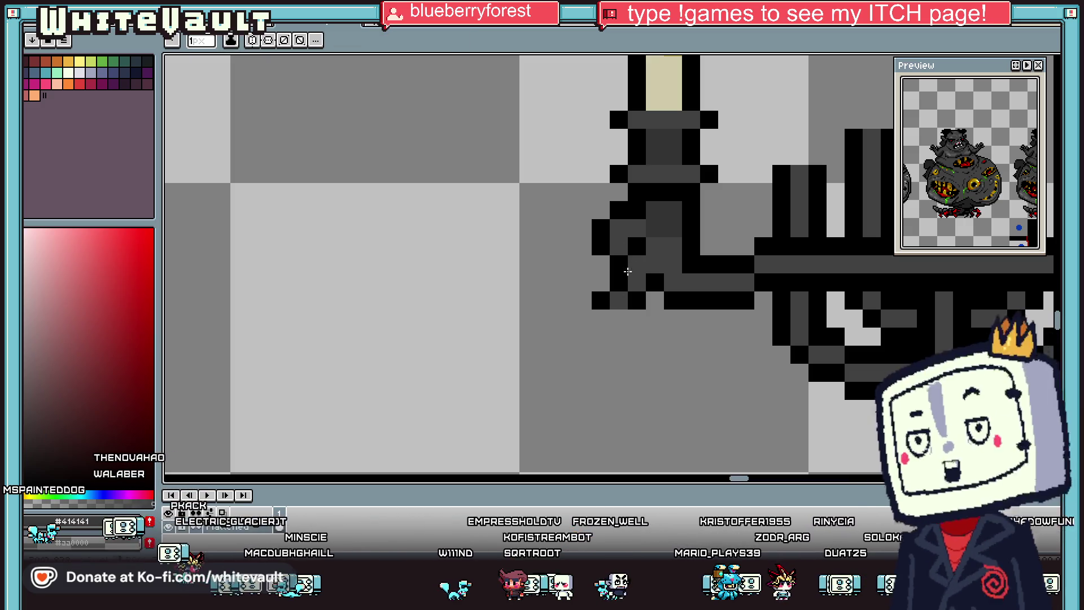
pyautogui.press('i')
pyautogui.press('b')
pyautogui.scroll(-5, 649, 262)
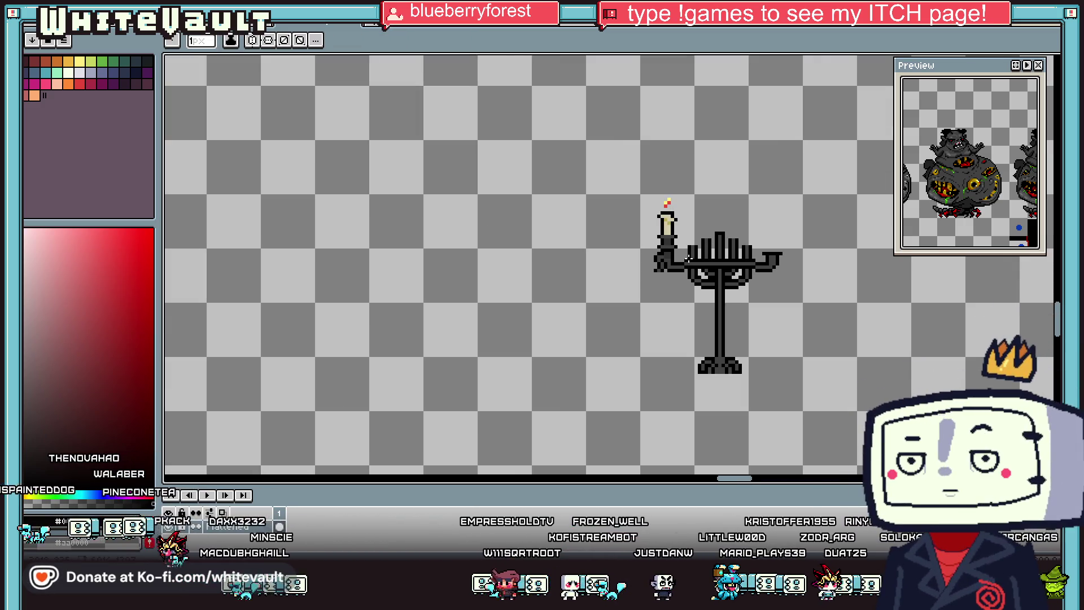
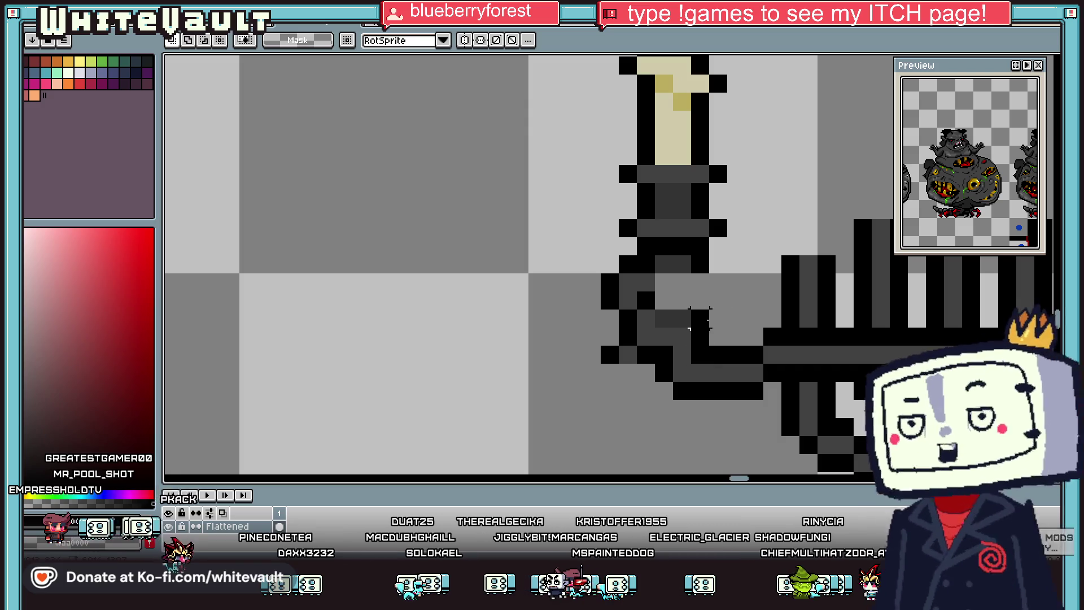
# Paint black and dark-grey pixels over the light-grey upper part of the candle arm
pyautogui.press('b')
pyautogui.moveTo(700, 282); pyautogui.dragTo(700, 301)
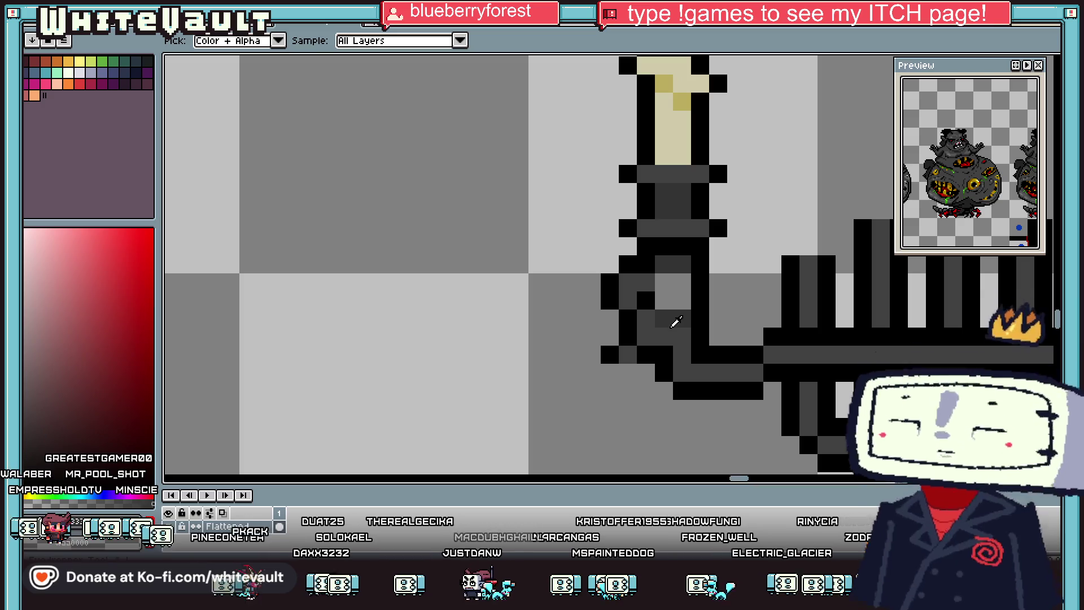
pyautogui.moveTo(668, 280)
pyautogui.mouseDown()
pyautogui.moveTo(684, 282)
pyautogui.moveTo(666, 305)
pyautogui.moveTo(682, 297)
pyautogui.mouseUp()
pyautogui.keyDown('alt'); pyautogui.click(683, 317); pyautogui.keyUp('alt')
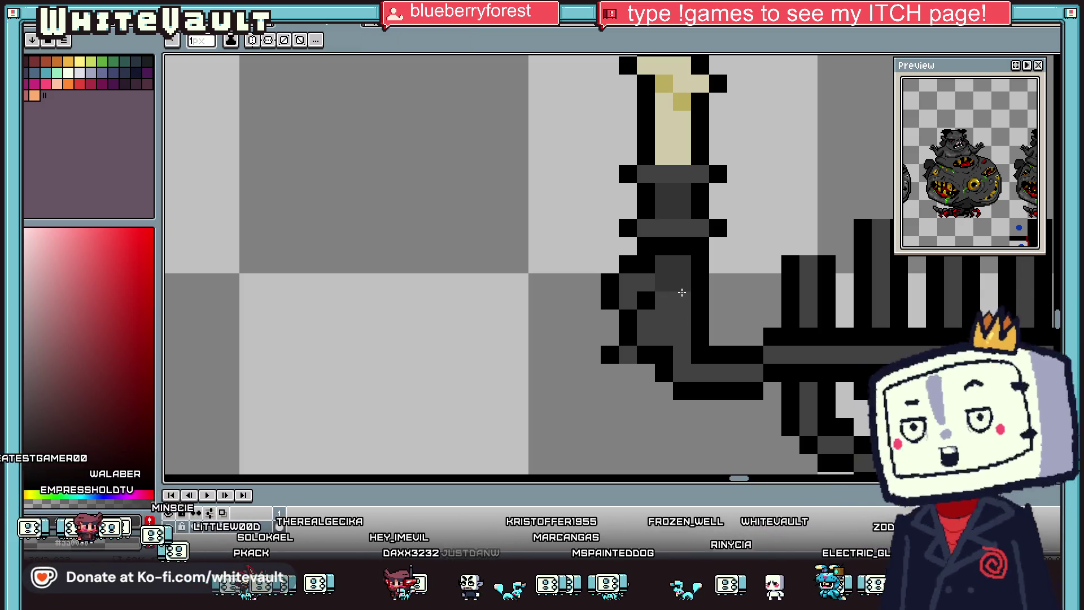
pyautogui.press('alt')
pyautogui.scroll(-3, 684, 282)
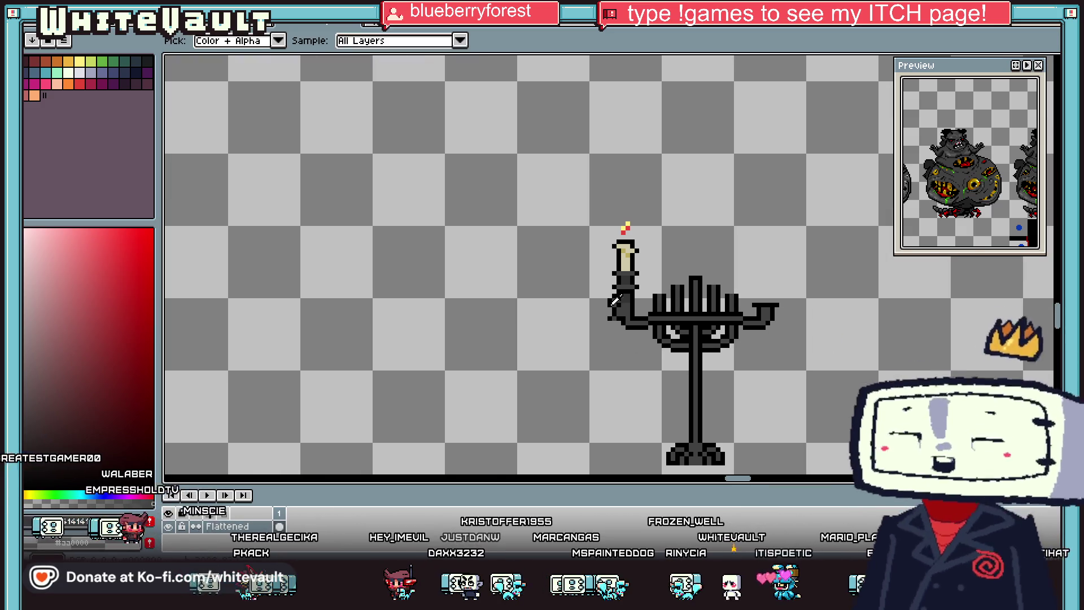
pyautogui.scroll(2, 624, 297)
pyautogui.scroll(1, 634, 248)
pyautogui.click(621, 342)
# Add a row of black outline pixels under the arm and blacken the remaining arm pixels
pyautogui.press('alt')
pyautogui.scroll(-3, 622, 342)
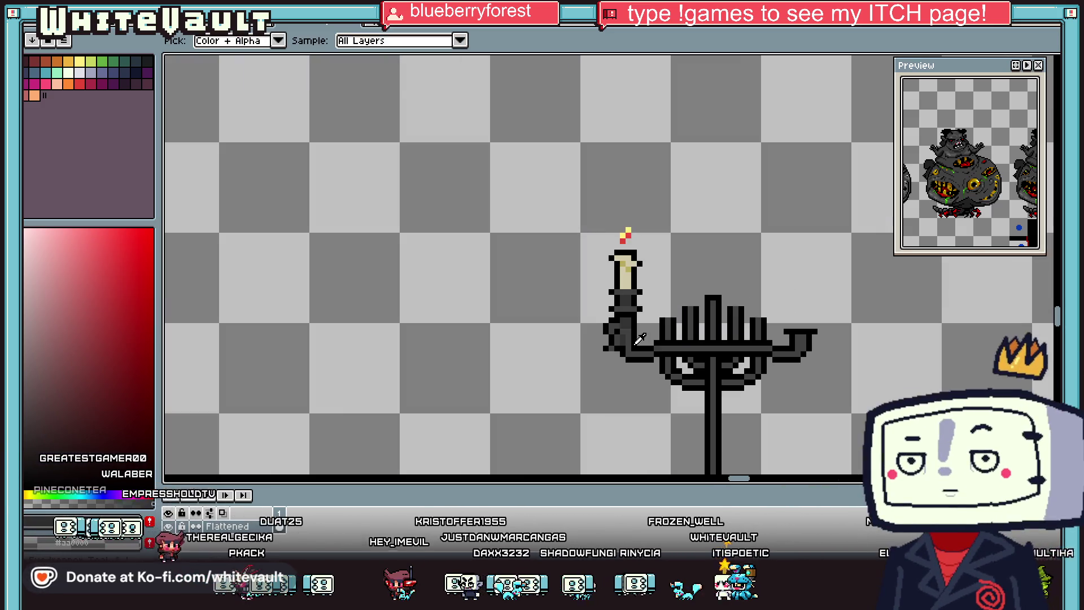
pyautogui.scroll(2, 602, 340)
pyautogui.moveTo(582, 360); pyautogui.dragTo(621, 360)
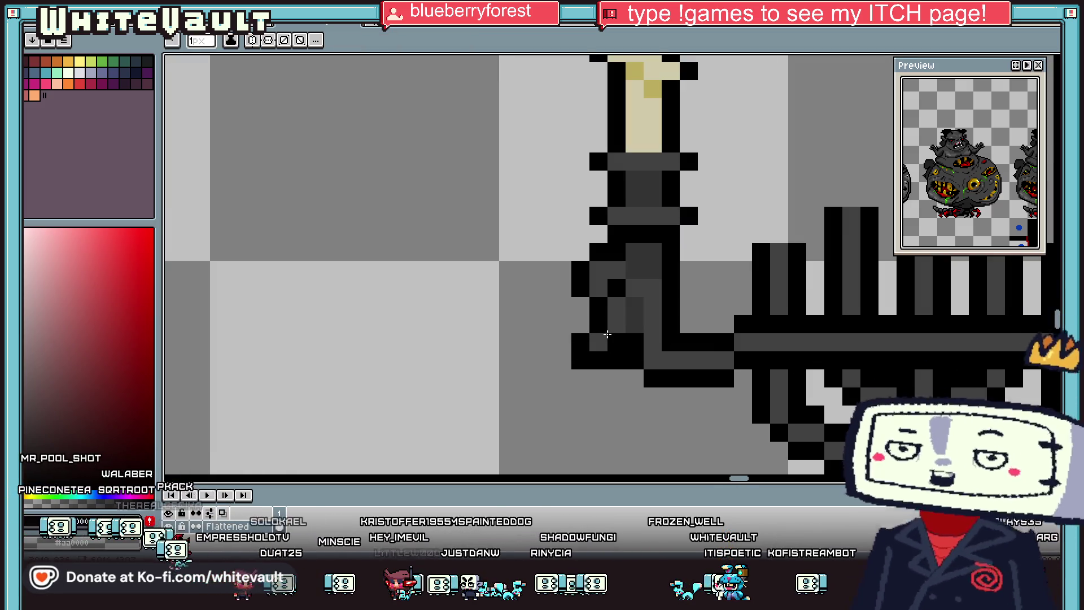
pyautogui.press('alt')
pyautogui.scroll(-4, 607, 334)
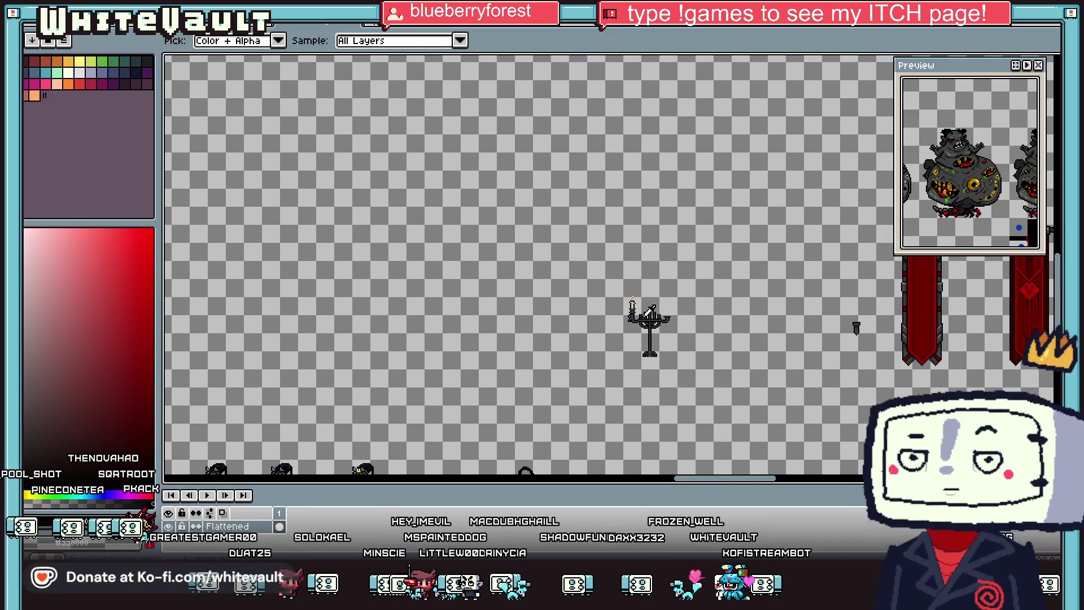
pyautogui.scroll(4, 644, 314)
pyautogui.click(615, 367)
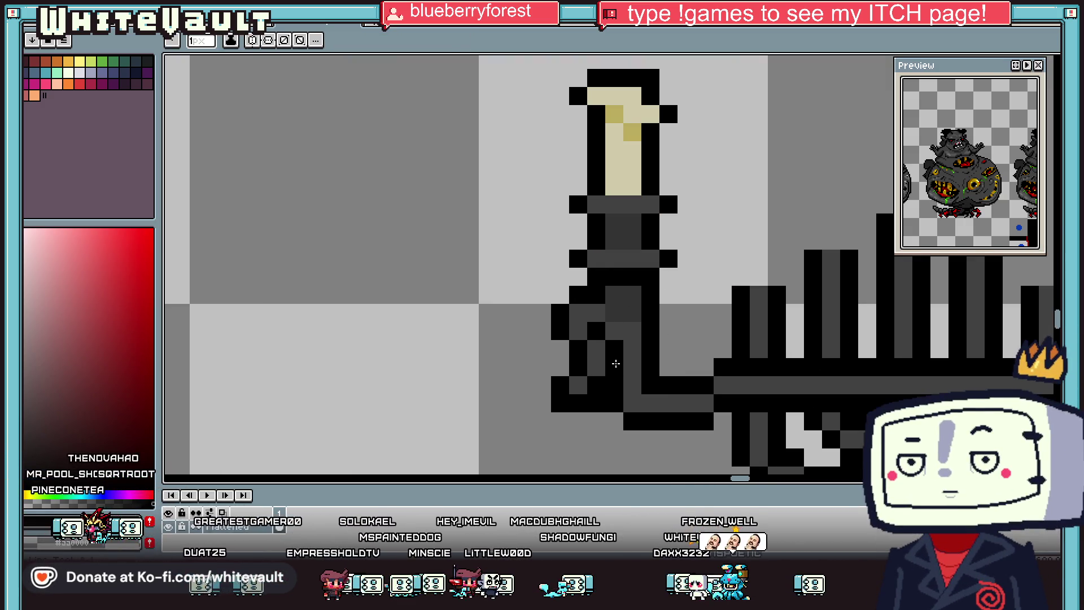
pyautogui.press('alt')
pyautogui.click(583, 379)
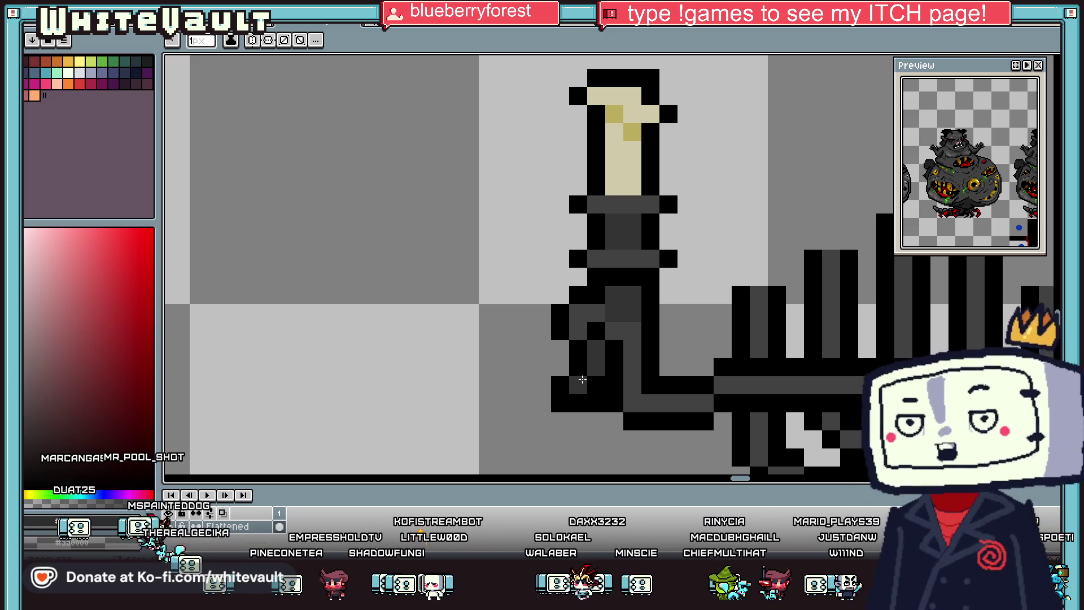
# Marquee-select the left candle together with its curved arm
pyautogui.scroll(-5, 582, 380)
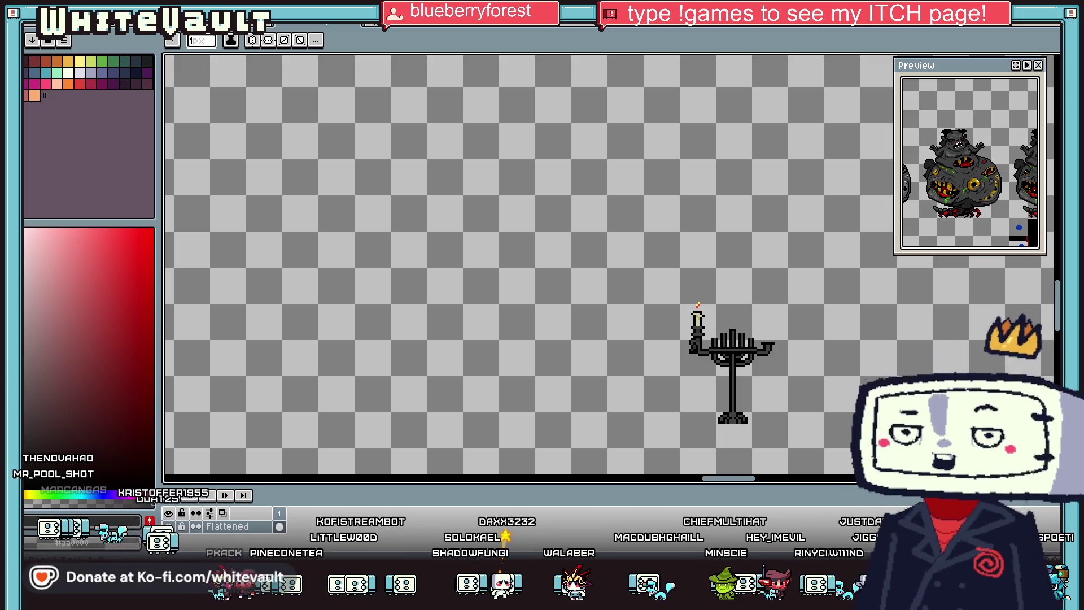
pyautogui.press('m')
pyautogui.scroll(3, 699, 346)
pyautogui.moveTo(627, 229); pyautogui.dragTo(721, 360)
pyautogui.moveTo(583, 310); pyautogui.dragTo(672, 394)
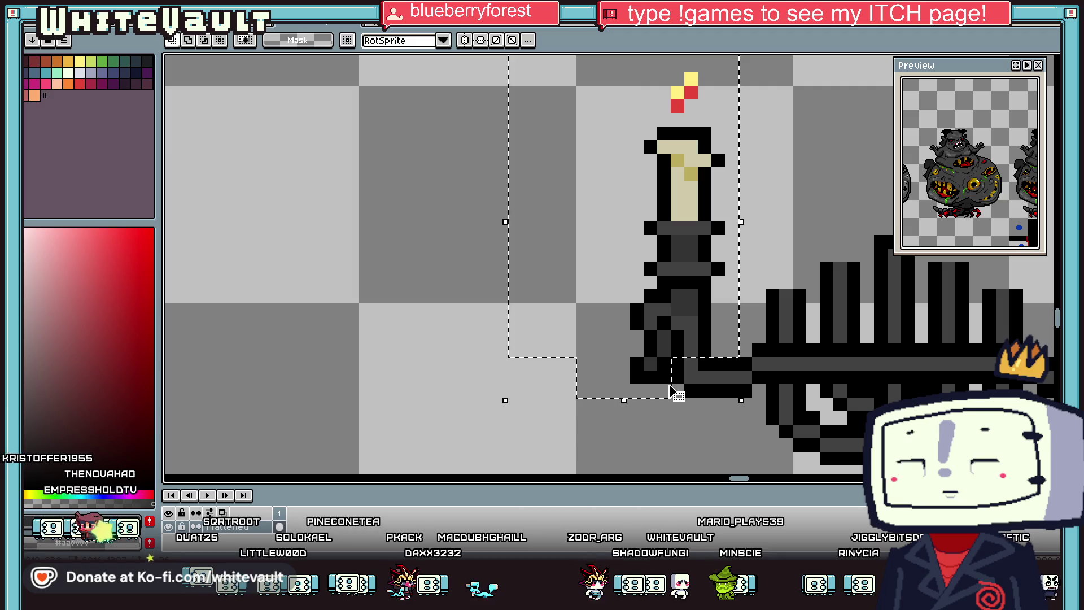
# Raise the selected left candle two pixels and deselect
pyautogui.press('Up')
pyautogui.press('Up')
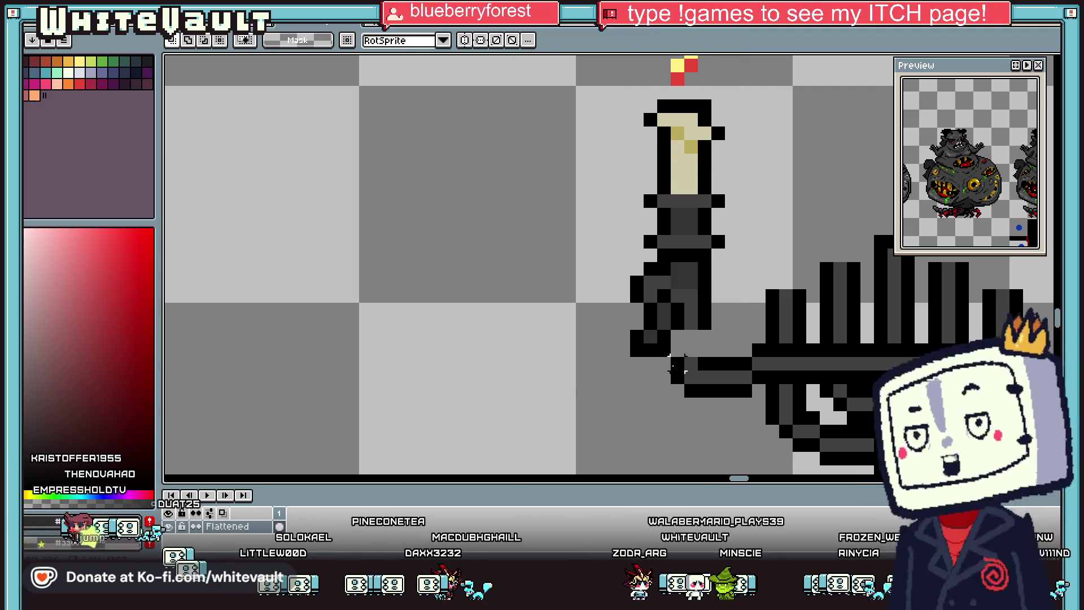
pyautogui.moveTo(669, 342); pyautogui.dragTo(710, 397)
pyautogui.hotkey('ctrl', 'd')
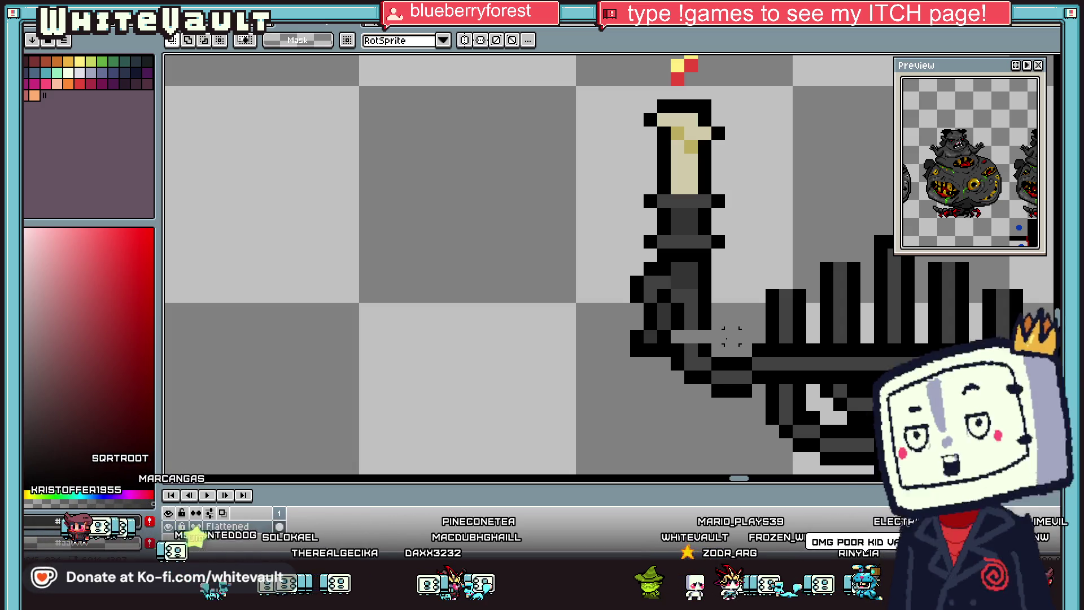
# Recolour the pixels where the candle arm joins the candelabra bar
pyautogui.press('b')
pyautogui.scroll(1, 700, 317)
pyautogui.click(665, 359)
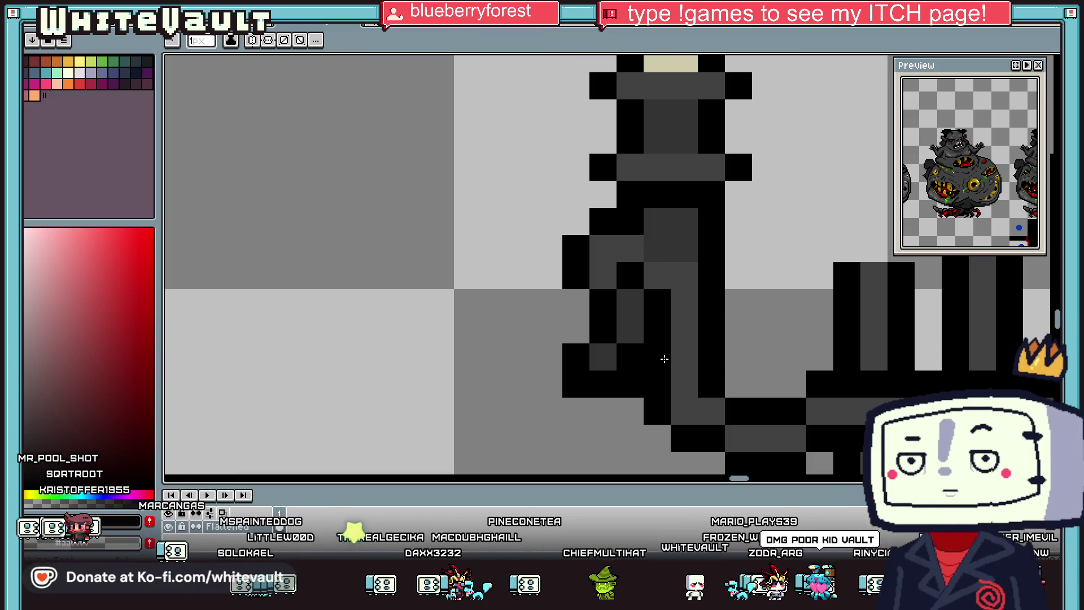
pyautogui.press('i')
pyautogui.scroll(-2, 705, 378)
pyautogui.scroll(2, 694, 377)
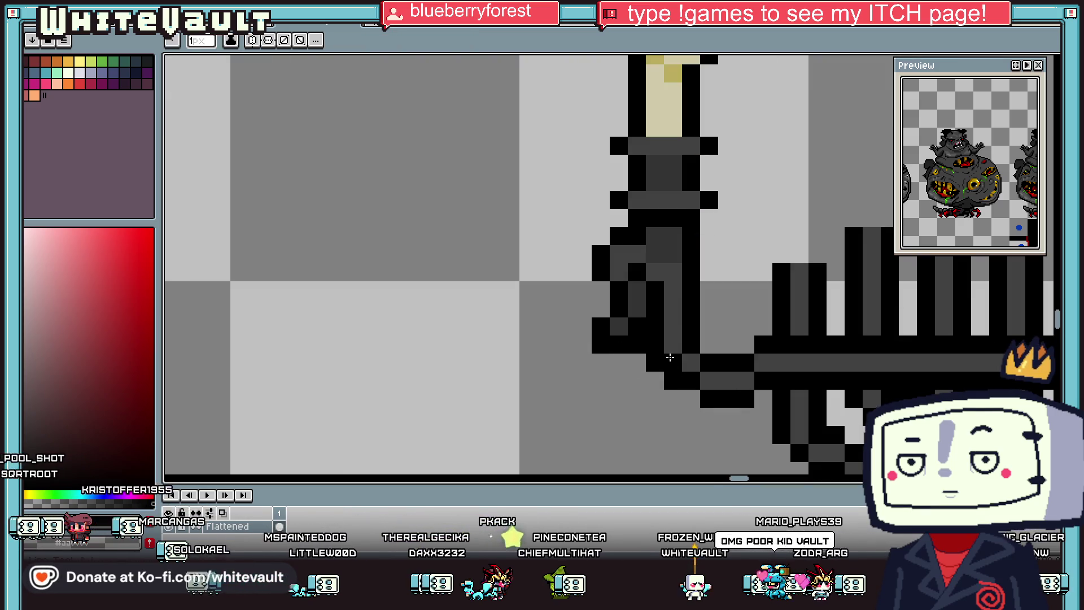
pyautogui.press('b')
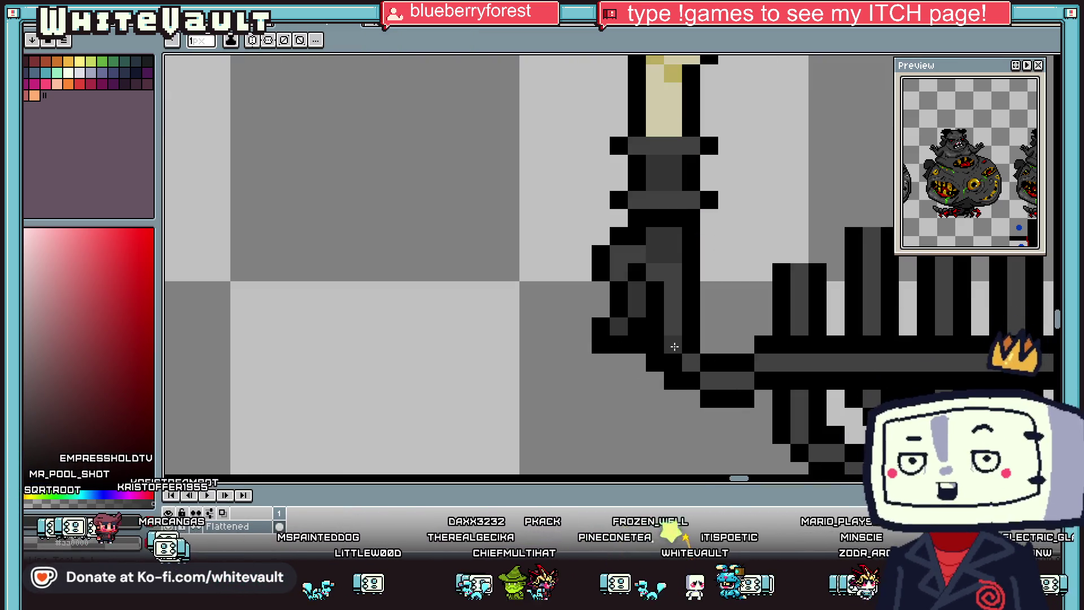
pyautogui.scroll(-3, 706, 382)
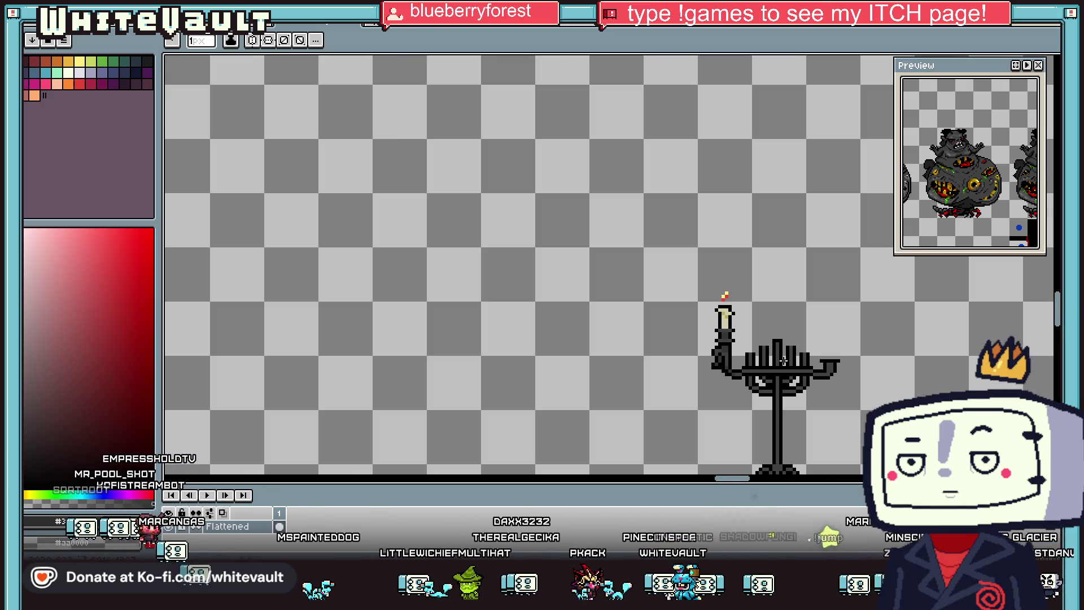
pyautogui.scroll(1, 776, 360)
# Copy and paste the left candle to create a second candle on the right
pyautogui.press('w')
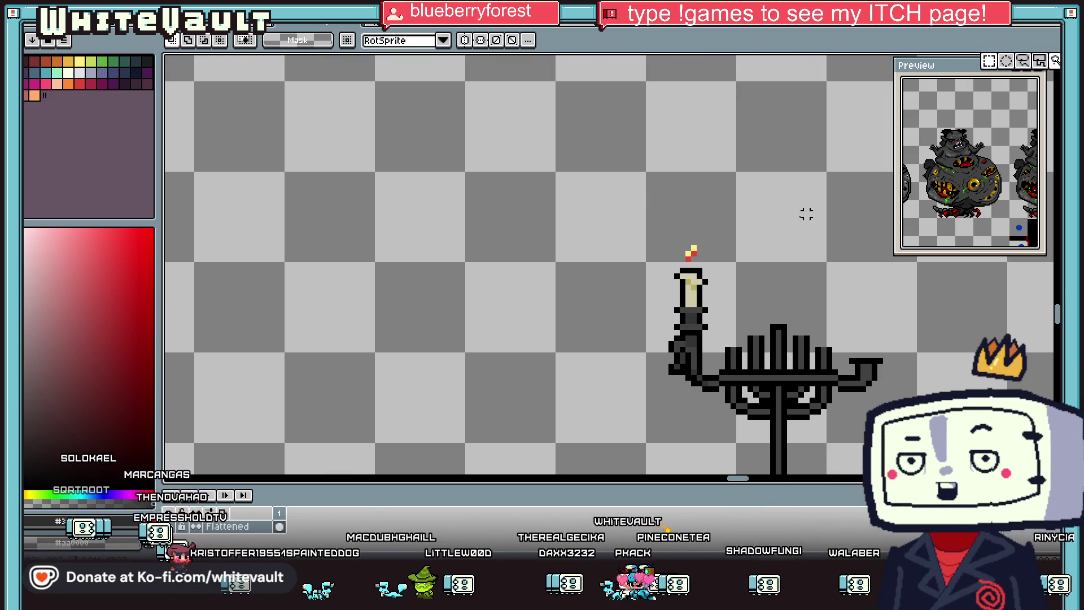
pyautogui.scroll(1, 641, 254)
pyautogui.moveTo(616, 190)
pyautogui.mouseDown()
pyautogui.moveTo(748, 349)
pyautogui.moveTo(831, 343)
pyautogui.moveTo(823, 320)
pyautogui.moveTo(804, 315)
pyautogui.mouseUp()
pyautogui.hotkey('ctrl', 'c')
pyautogui.hotkey('ctrl', 'v')
pyautogui.scroll(1, 826, 333)
pyautogui.scroll(-3, 807, 316)
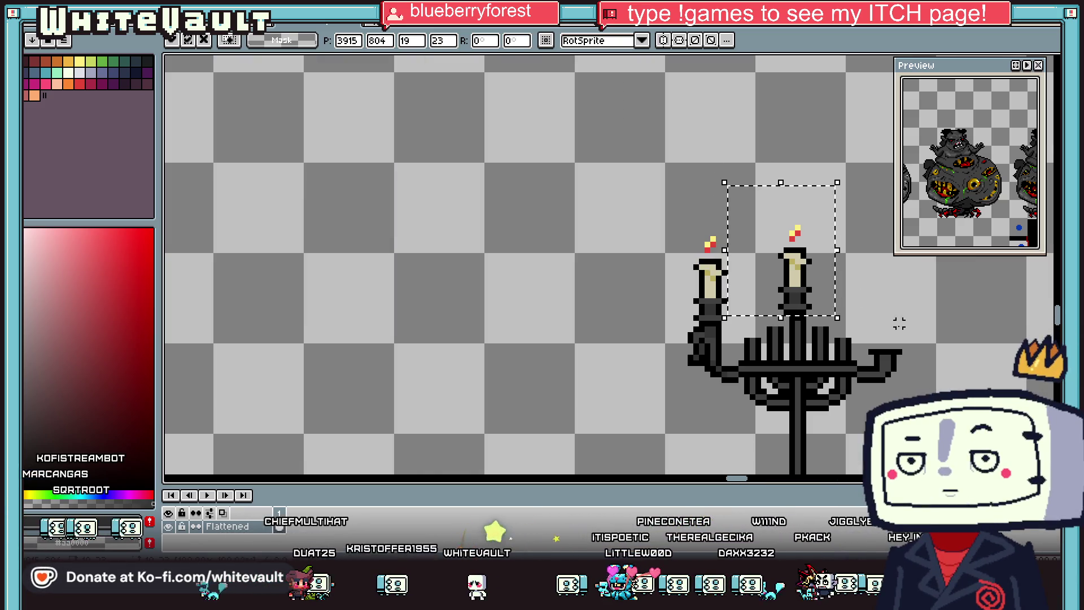
pyautogui.hotkey('ctrl', 'd')
# Lift the right candle up four pixels and commit it
pyautogui.scroll(-2, 900, 329)
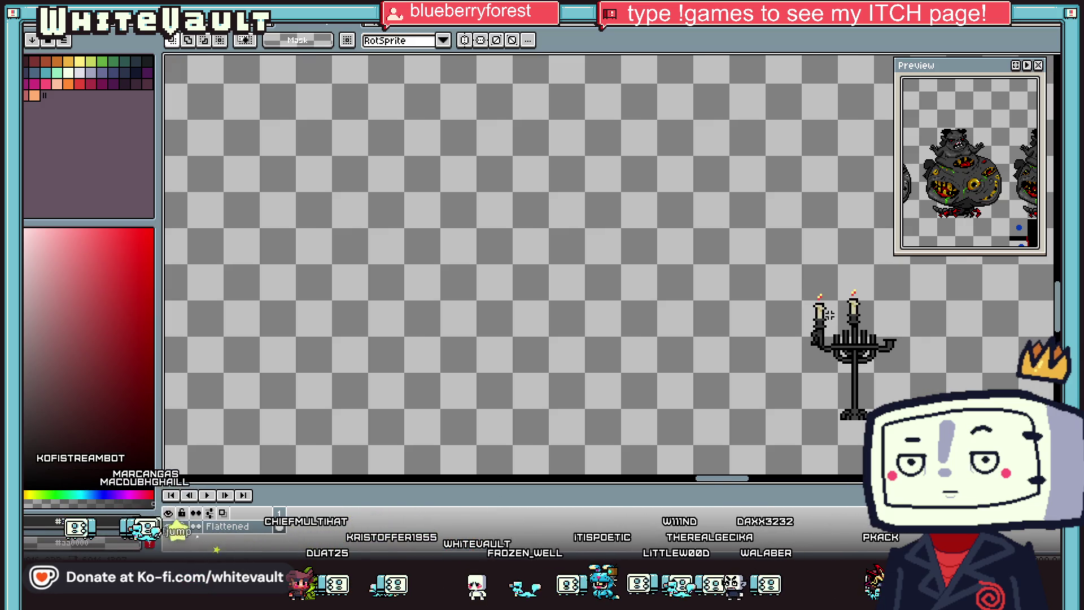
pyautogui.scroll(2, 896, 320)
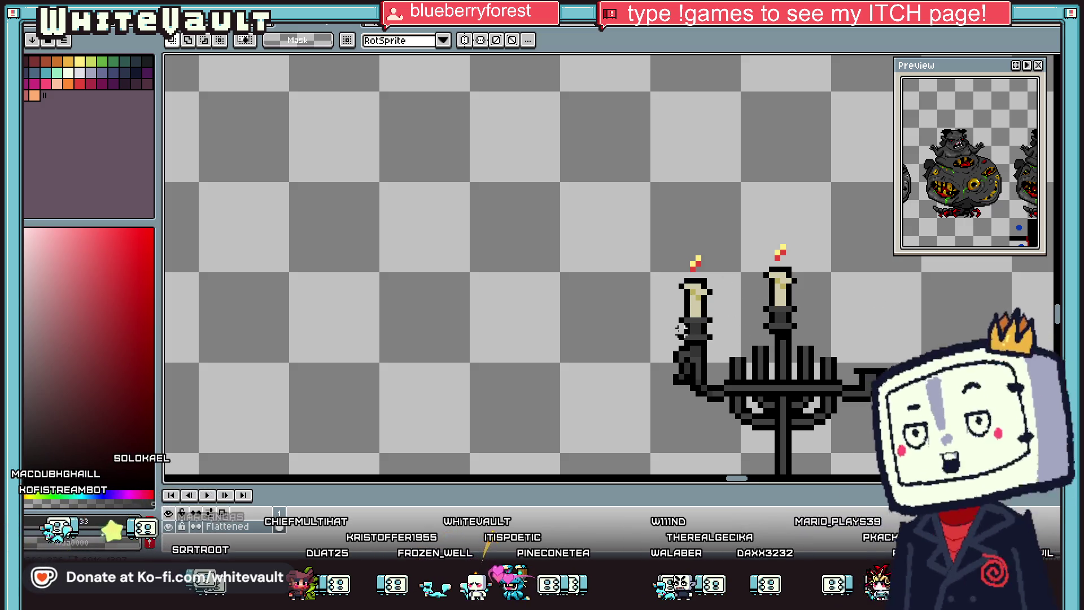
pyautogui.scroll(-4, 804, 358)
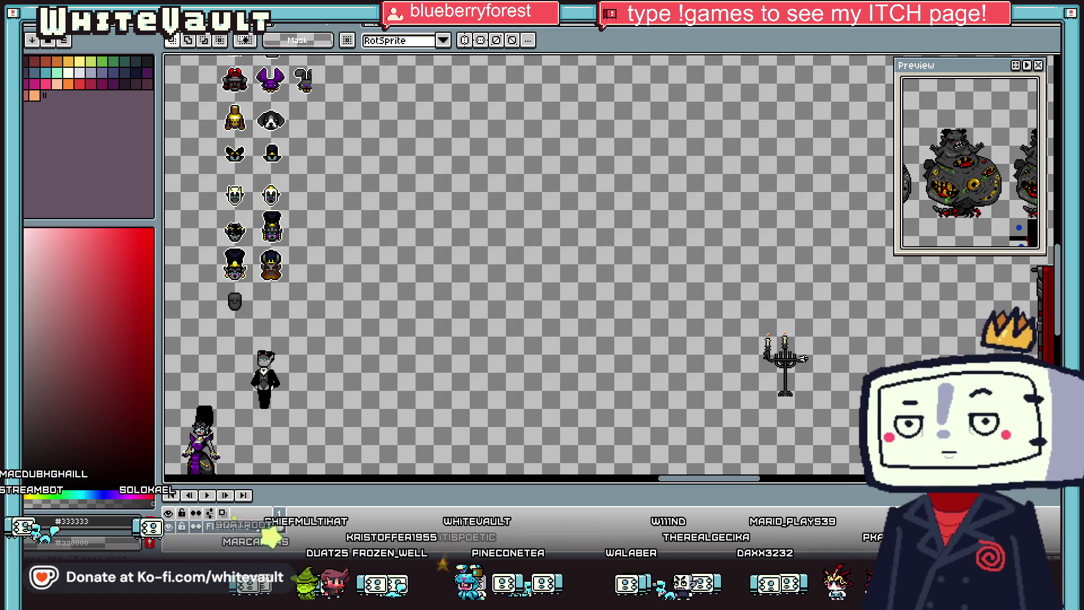
pyautogui.scroll(3, 787, 370)
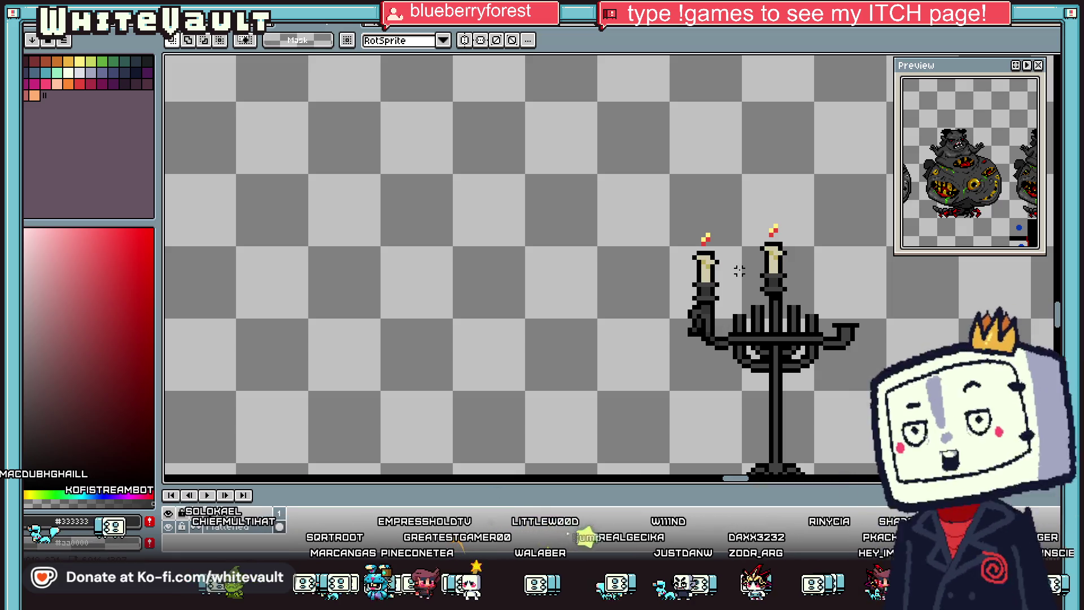
pyautogui.scroll(1, 738, 196)
pyautogui.moveTo(726, 182)
pyautogui.mouseDown()
pyautogui.moveTo(823, 310)
pyautogui.moveTo(813, 282)
pyautogui.mouseUp()
pyautogui.click(958, 320)
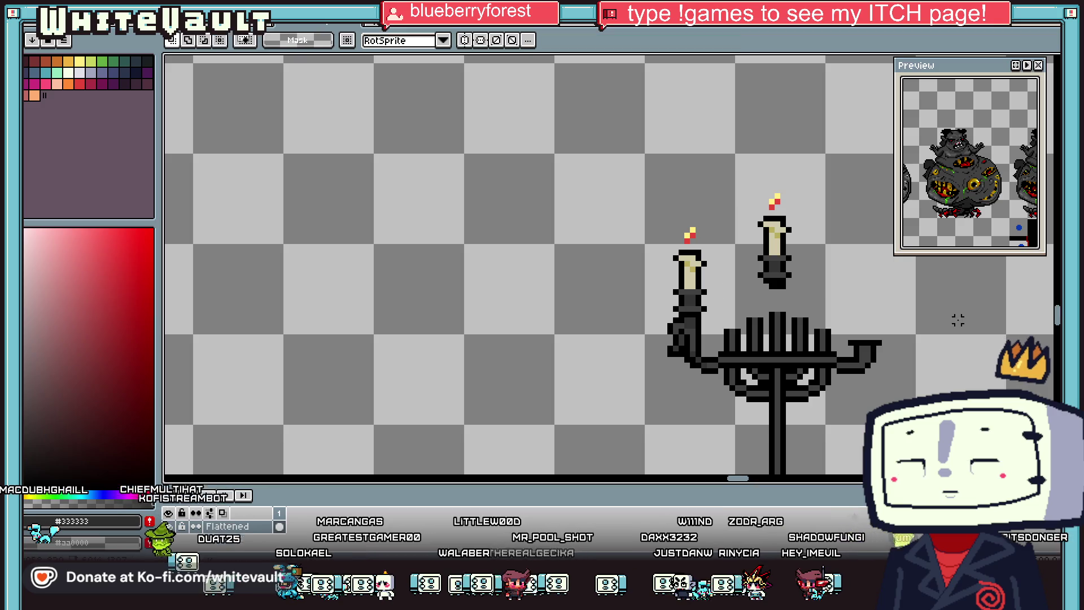
# Select the left candle again to position another copy
pyautogui.scroll(1, 755, 298)
pyautogui.moveTo(587, 167)
pyautogui.mouseDown()
pyautogui.moveTo(690, 261)
pyautogui.moveTo(690, 303)
pyautogui.moveTo(729, 271)
pyautogui.mouseUp()
pyautogui.click(661, 289)
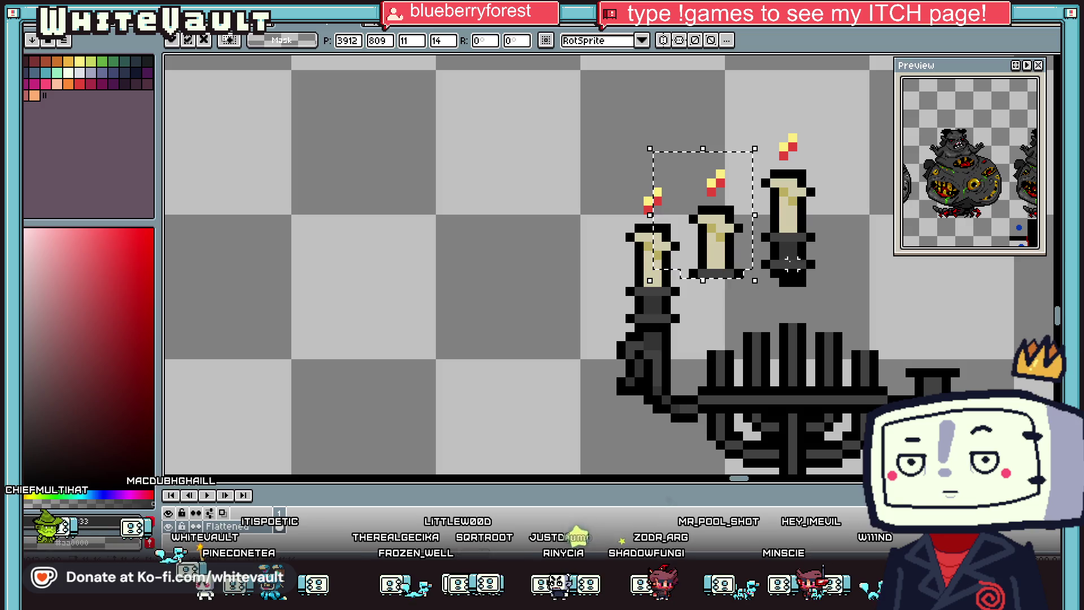
# Place the candle copy in the middle, between the other two candles
pyautogui.click(838, 292)
pyautogui.scroll(-2, 838, 292)
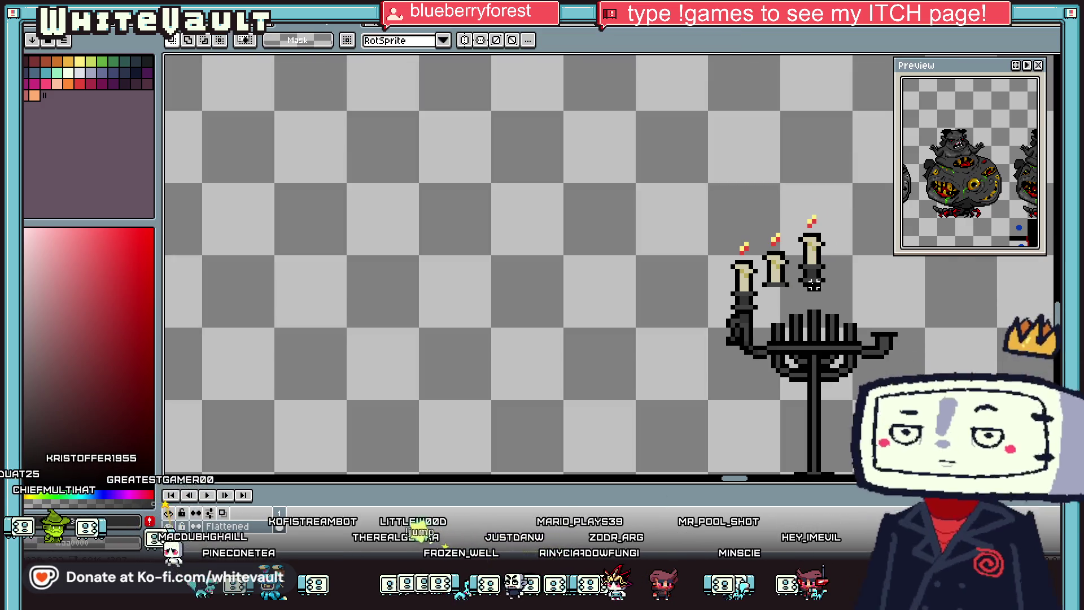
pyautogui.scroll(3, 788, 291)
# Draw a black outline row and stem under the middle candle down to the bar
pyautogui.press('b')
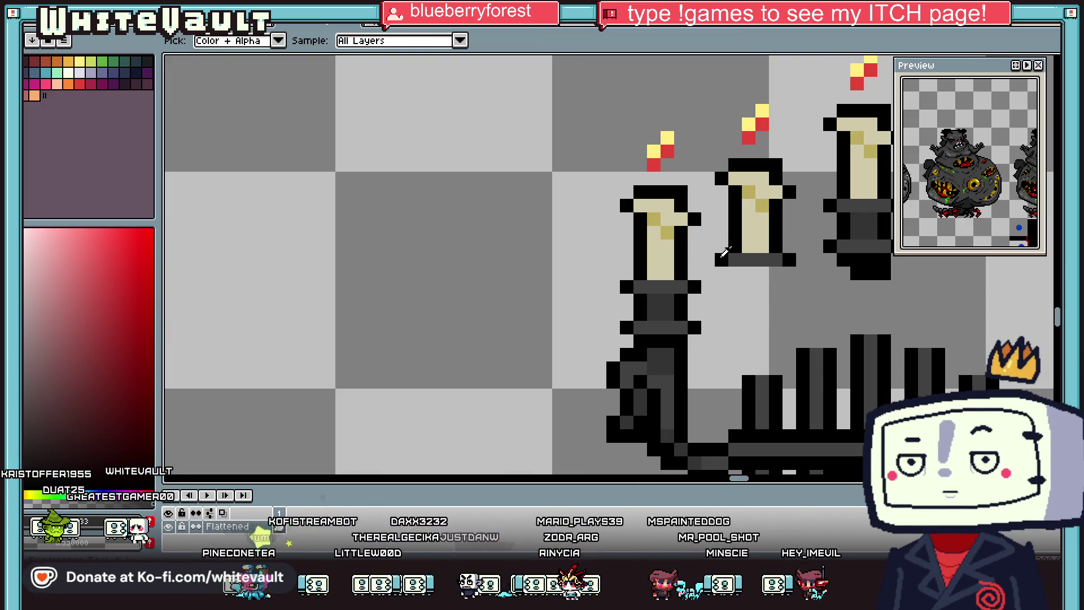
pyautogui.moveTo(735, 273); pyautogui.dragTo(773, 286)
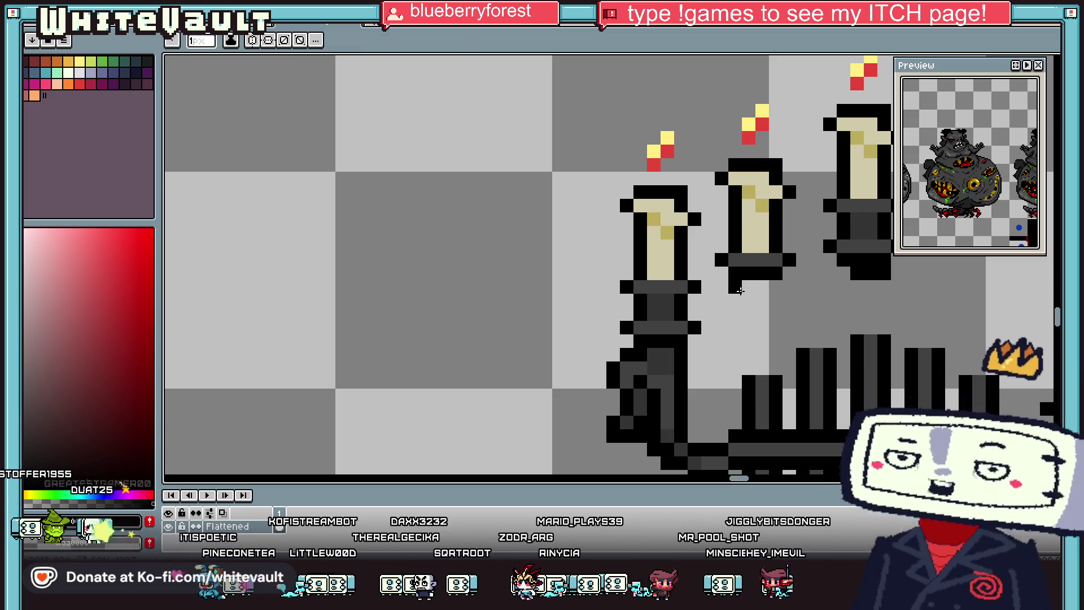
pyautogui.moveTo(749, 368)
pyautogui.mouseDown()
pyautogui.moveTo(747, 319)
pyautogui.moveTo(762, 301)
pyautogui.mouseUp()
pyautogui.keyDown('alt'); pyautogui.click(749, 260); pyautogui.keyUp('alt')
pyautogui.click(748, 301)
pyautogui.keyDown('alt'); pyautogui.click(744, 275); pyautogui.keyUp('alt')
pyautogui.click(736, 284)
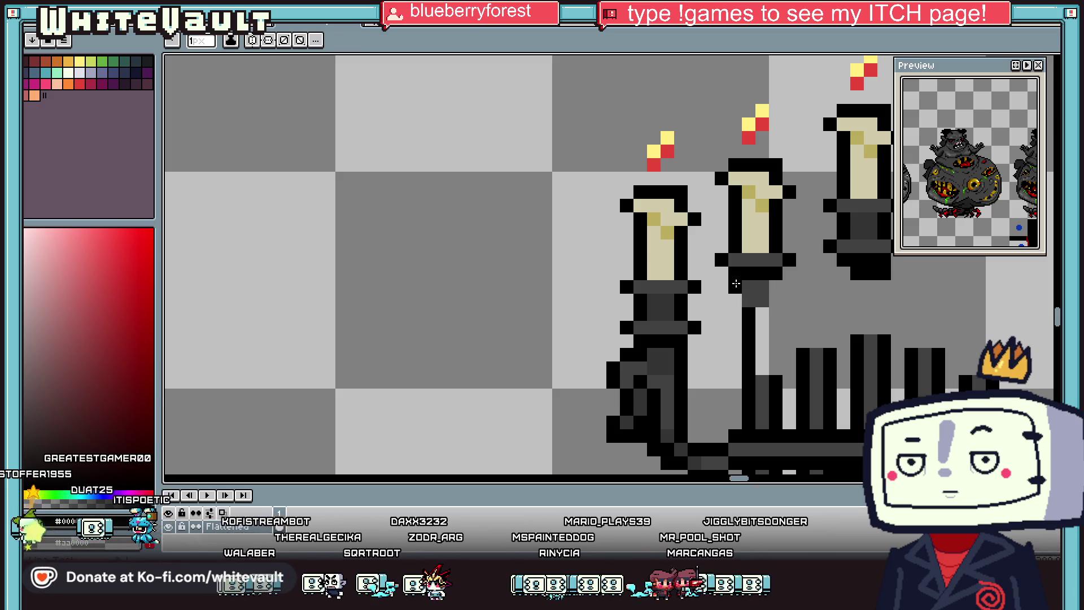
pyautogui.moveTo(722, 297)
pyautogui.mouseDown()
pyautogui.moveTo(776, 314)
pyautogui.moveTo(734, 301)
pyautogui.moveTo(762, 273)
pyautogui.moveTo(749, 273)
pyautogui.mouseUp()
pyautogui.keyDown('alt'); pyautogui.click(748, 287); pyautogui.keyUp('alt')
# Shade the middle candle's holder with dark-grey pixels and touch up its base
pyautogui.scroll(-4, 778, 270)
pyautogui.scroll(4, 775, 285)
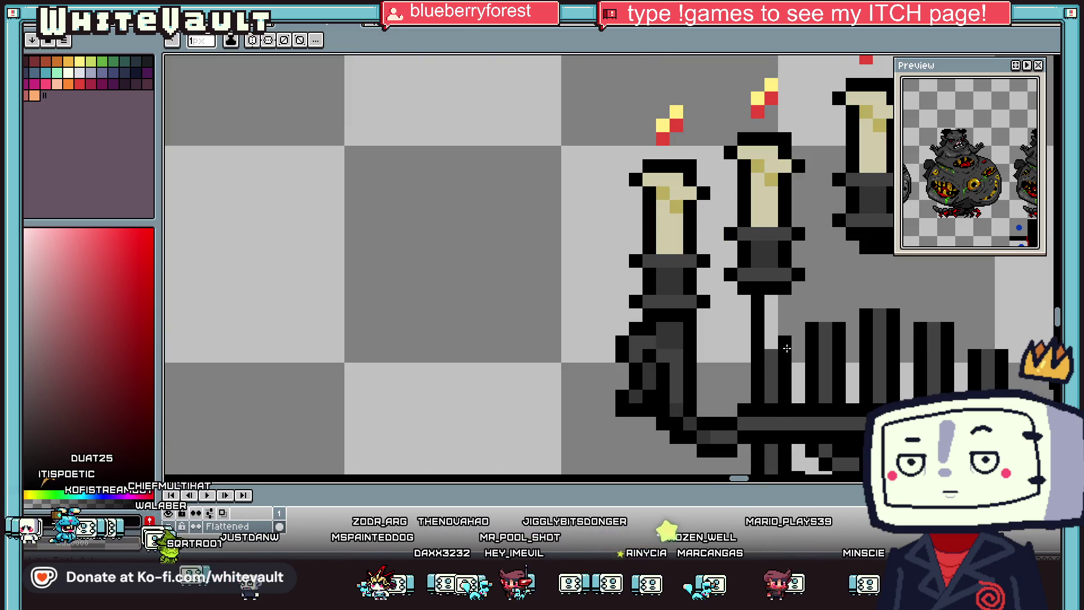
pyautogui.moveTo(772, 347)
pyautogui.mouseDown()
pyautogui.moveTo(774, 297)
pyautogui.moveTo(732, 356)
pyautogui.moveTo(744, 368)
pyautogui.mouseUp()
pyautogui.keyDown('alt'); pyautogui.click(772, 304); pyautogui.keyUp('alt')
pyautogui.keyDown('alt'); pyautogui.click(759, 338); pyautogui.keyUp('alt')
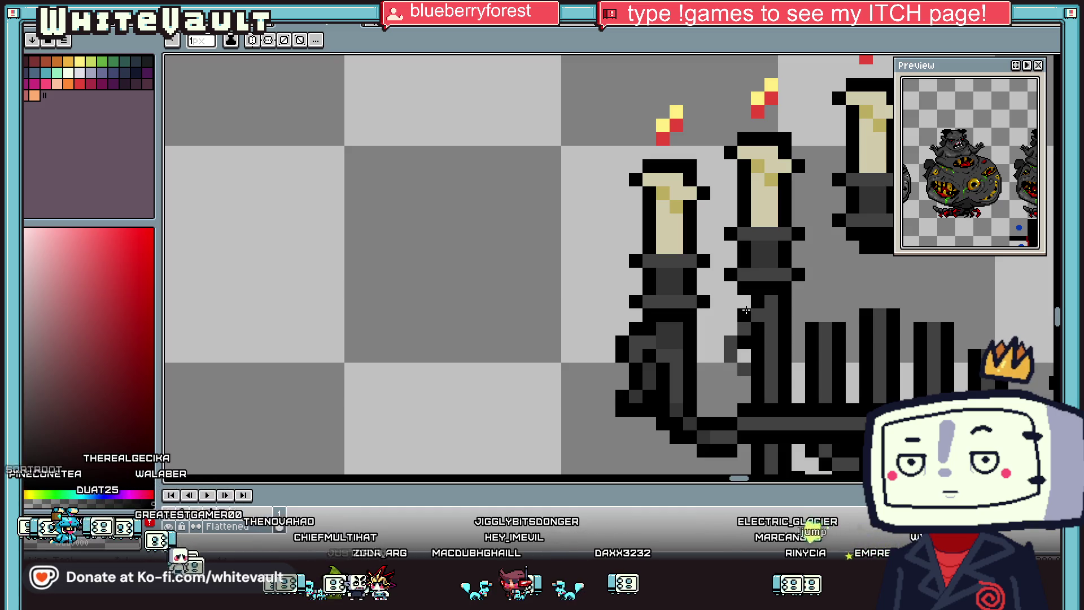
pyautogui.click(731, 370)
pyautogui.keyDown('alt'); pyautogui.click(749, 339); pyautogui.keyUp('alt')
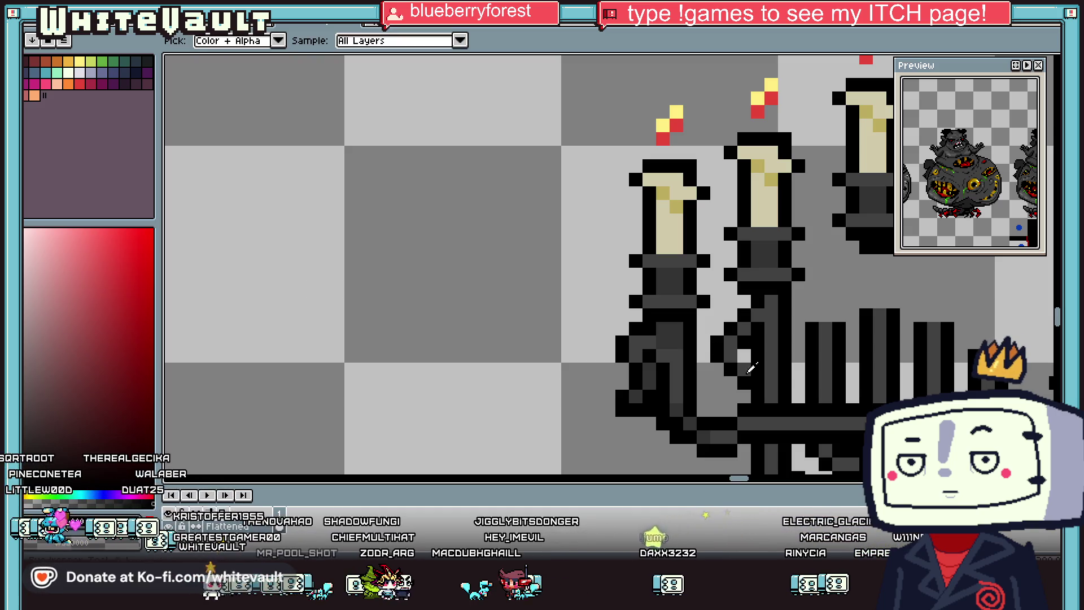
pyautogui.scroll(-5, 788, 343)
pyautogui.scroll(-2, 787, 343)
pyautogui.scroll(2, 781, 347)
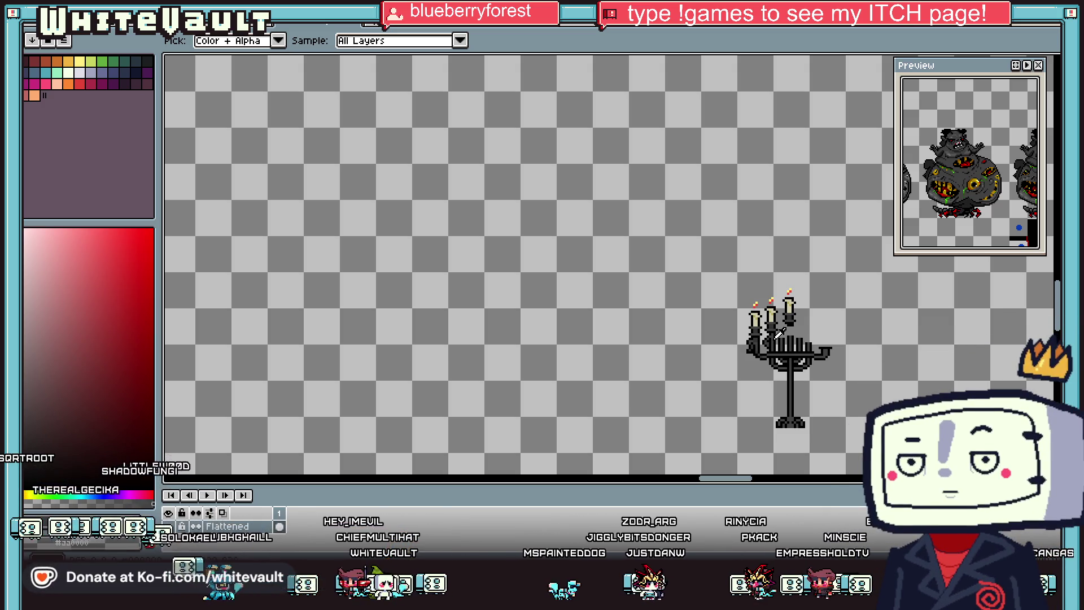
pyautogui.scroll(3, 773, 334)
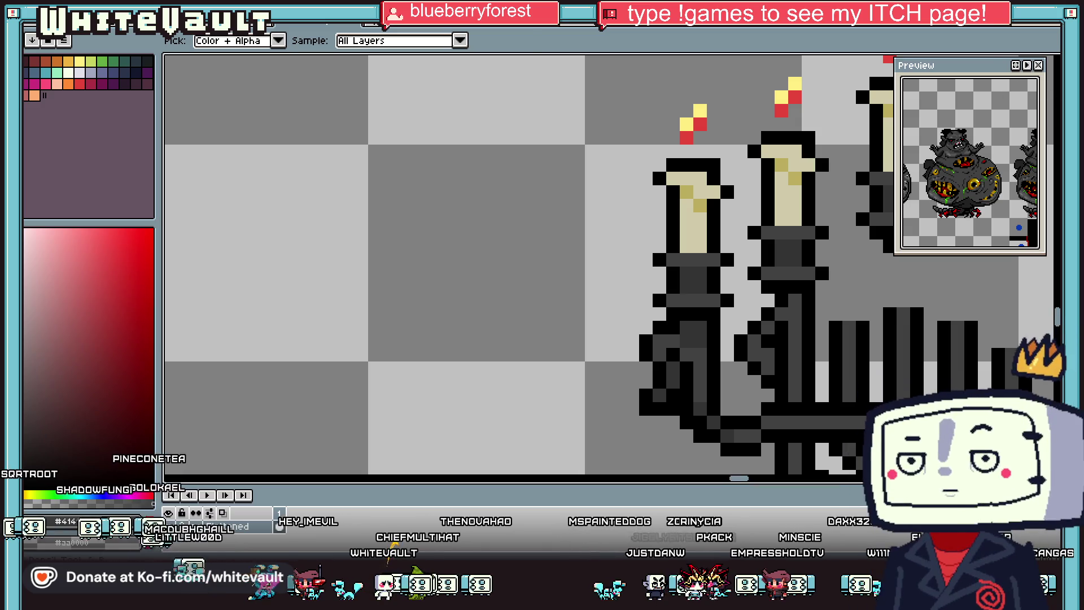
# Add two black outline pixels below the right candle's base edge
pyautogui.press('m')
pyautogui.moveTo(740, 314); pyautogui.dragTo(768, 395)
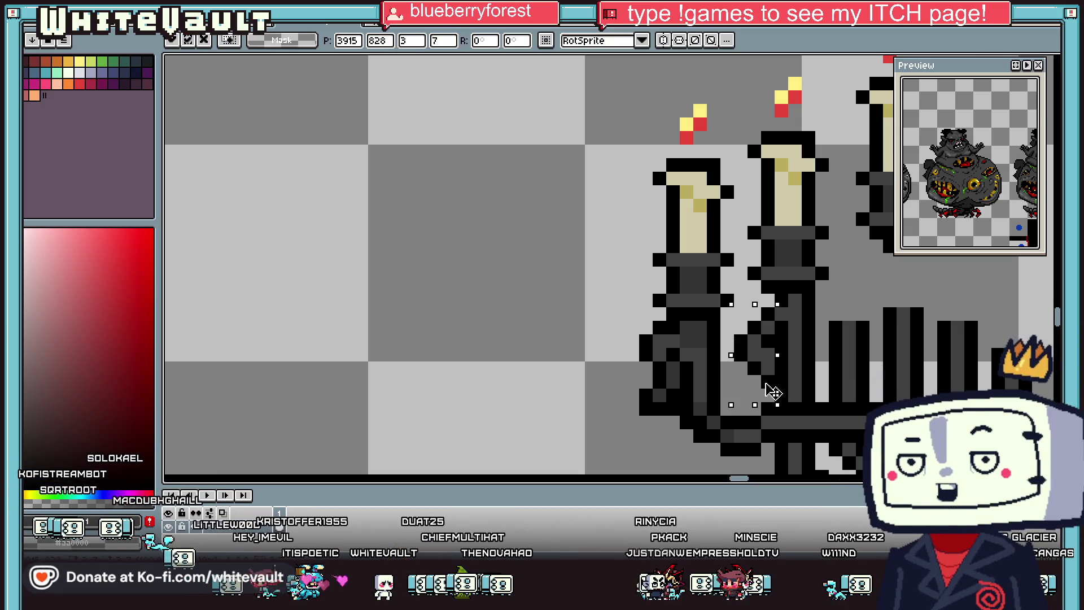
pyautogui.click(862, 328)
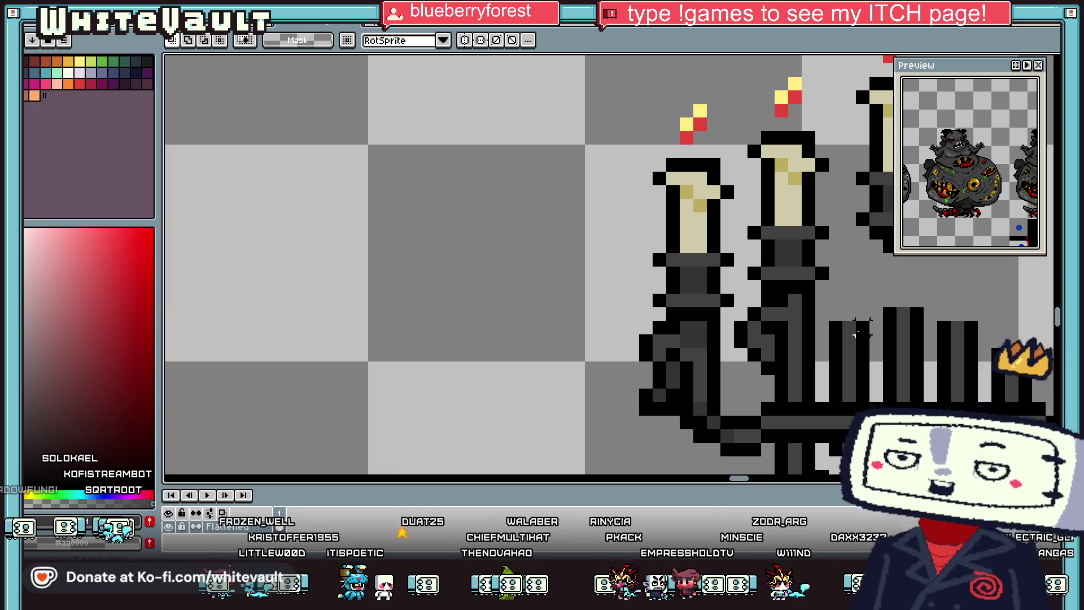
pyautogui.scroll(-5, 863, 328)
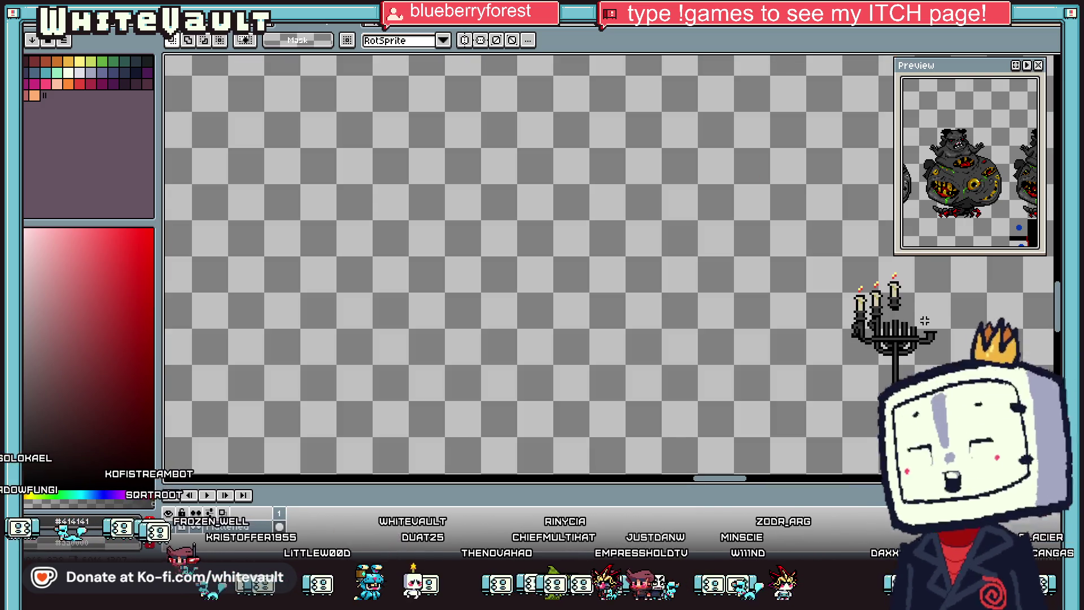
pyautogui.scroll(2, 924, 321)
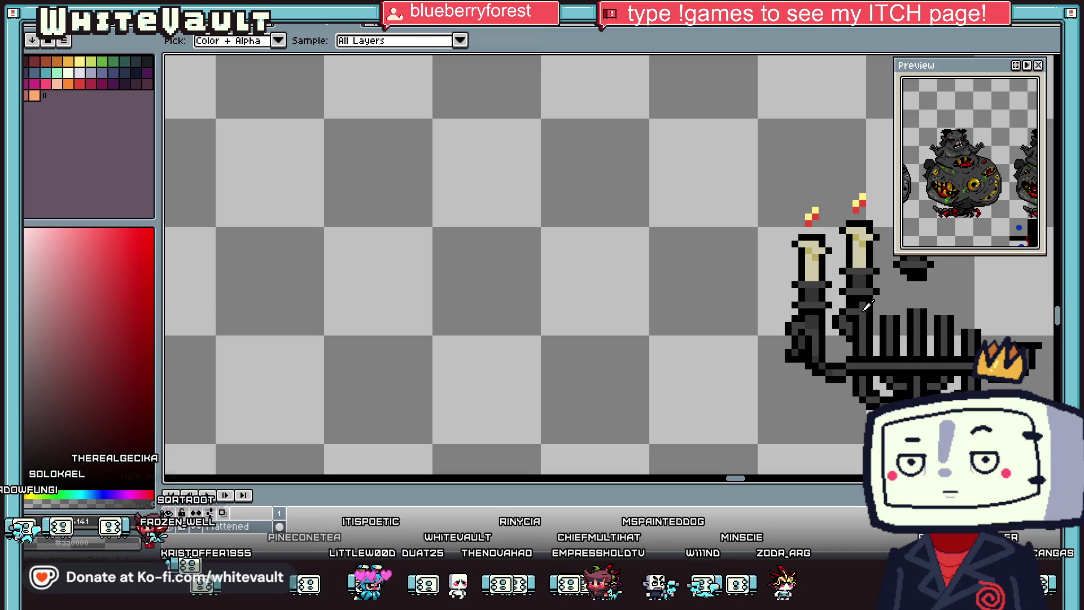
pyautogui.scroll(3, 861, 319)
pyautogui.keyDown('alt'); pyautogui.click(858, 327); pyautogui.keyUp('alt')
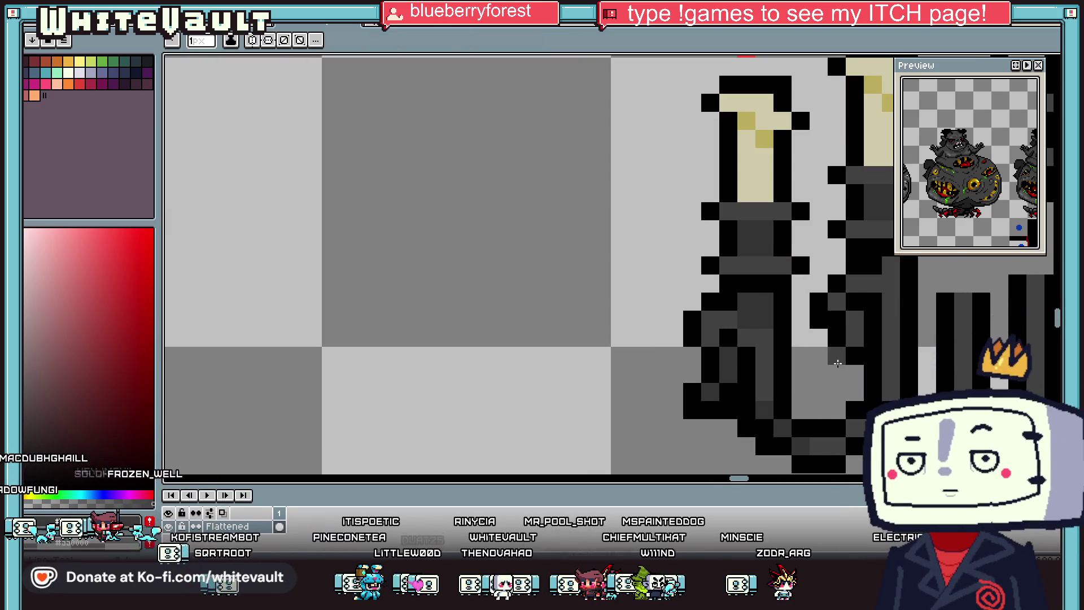
pyautogui.moveTo(819, 355); pyautogui.dragTo(836, 372)
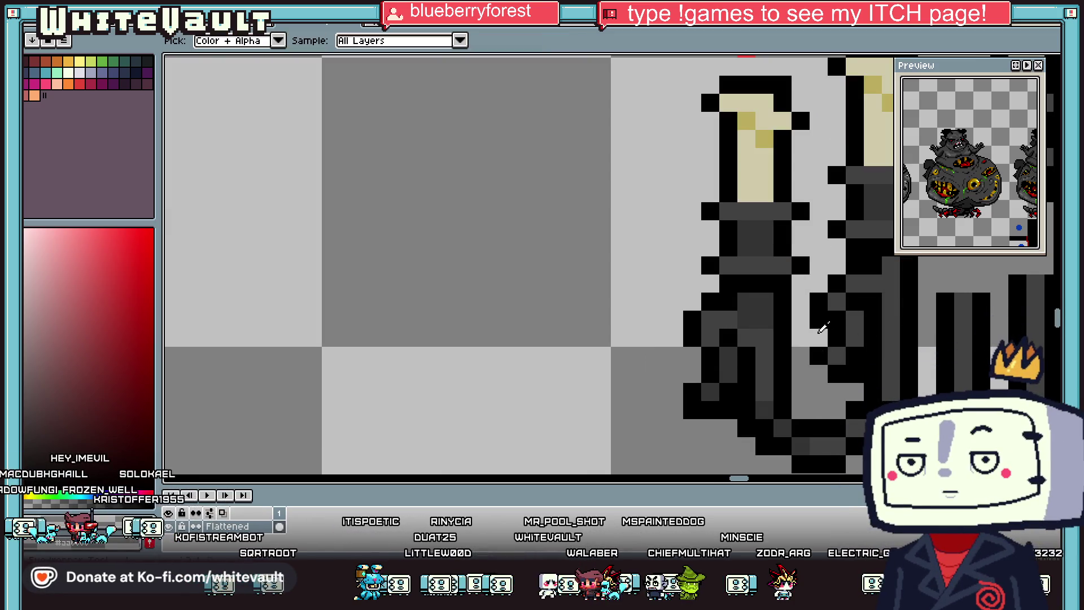
pyautogui.scroll(-3, 859, 361)
pyautogui.scroll(3, 862, 317)
pyautogui.scroll(1, 862, 299)
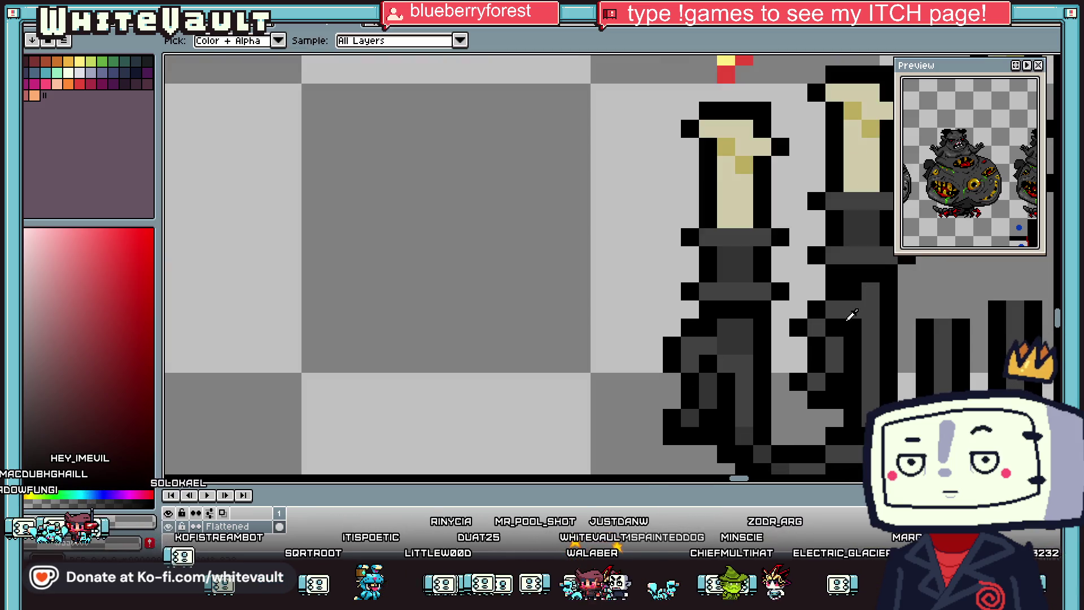
# Shade the right candle's lower edge and a two-pixel column in dark grey
pyautogui.click(816, 309)
pyautogui.moveTo(798, 309)
pyautogui.mouseDown()
pyautogui.moveTo(816, 291)
pyautogui.moveTo(853, 327)
pyautogui.mouseUp()
pyautogui.click(741, 329)
pyautogui.click(853, 291)
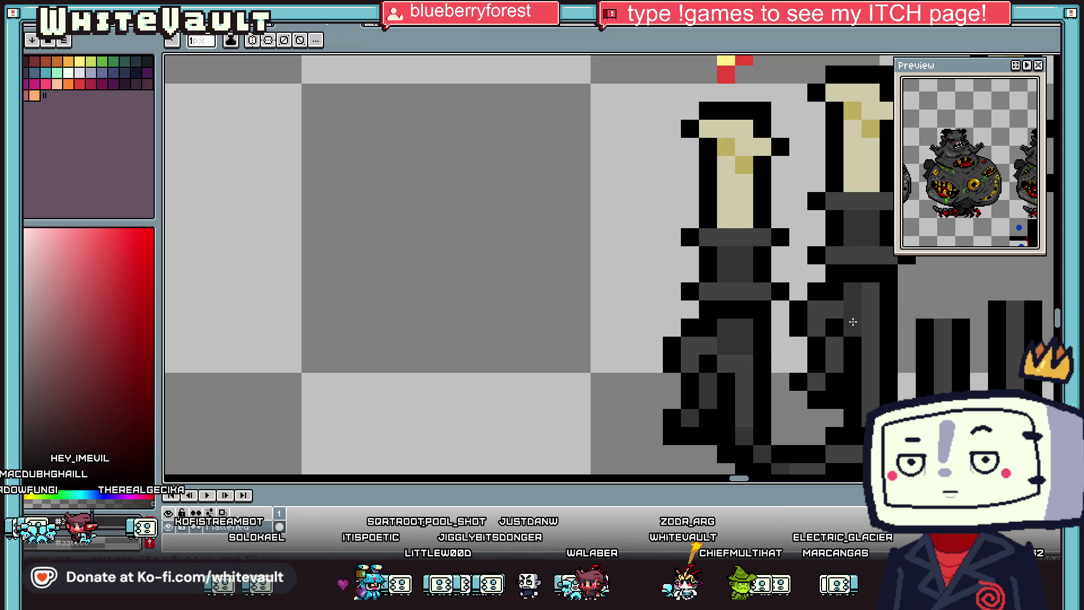
pyautogui.moveTo(871, 291); pyautogui.dragTo(870, 309)
pyautogui.scroll(-10, 881, 299)
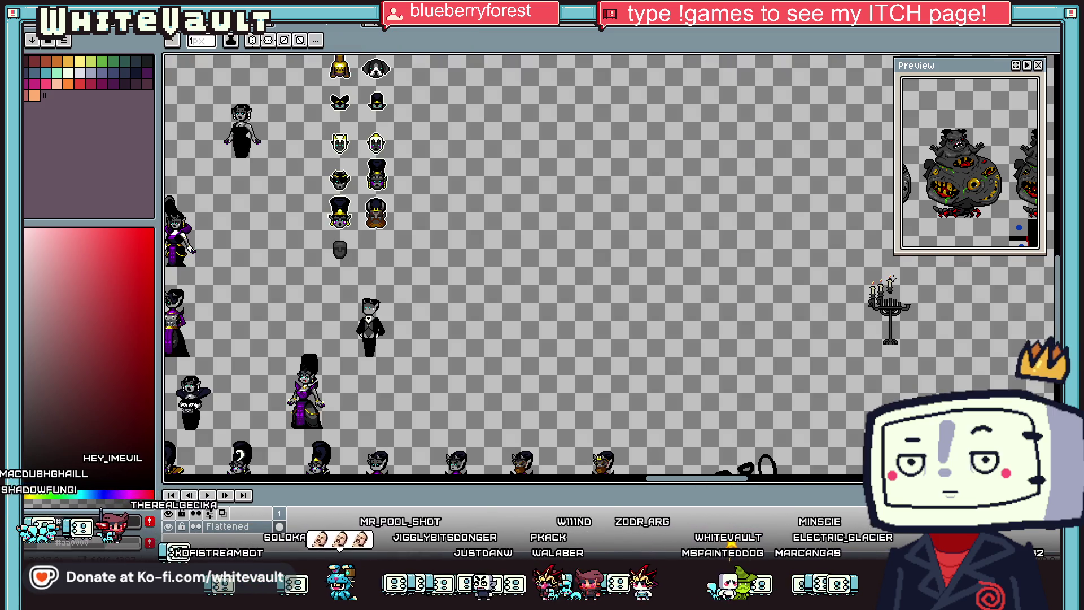
pyautogui.scroll(4, 915, 288)
# Draw a small beige candle with black outline and dark-grey holder between the middle and right candles
pyautogui.moveTo(744, 480); pyautogui.dragTo(749, 482)
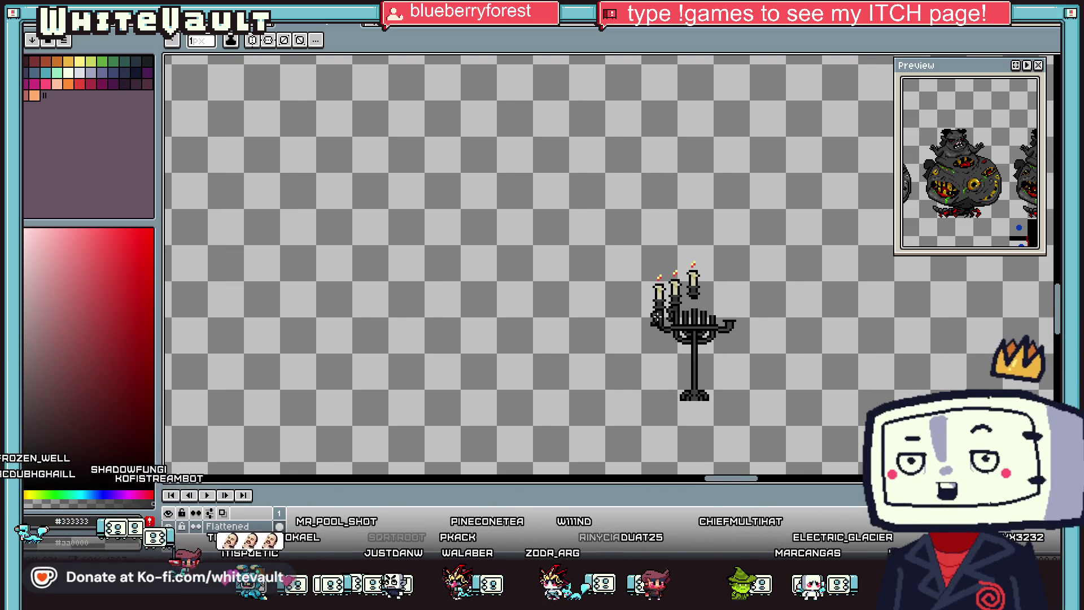
pyautogui.scroll(2, 679, 313)
pyautogui.scroll(2, 706, 299)
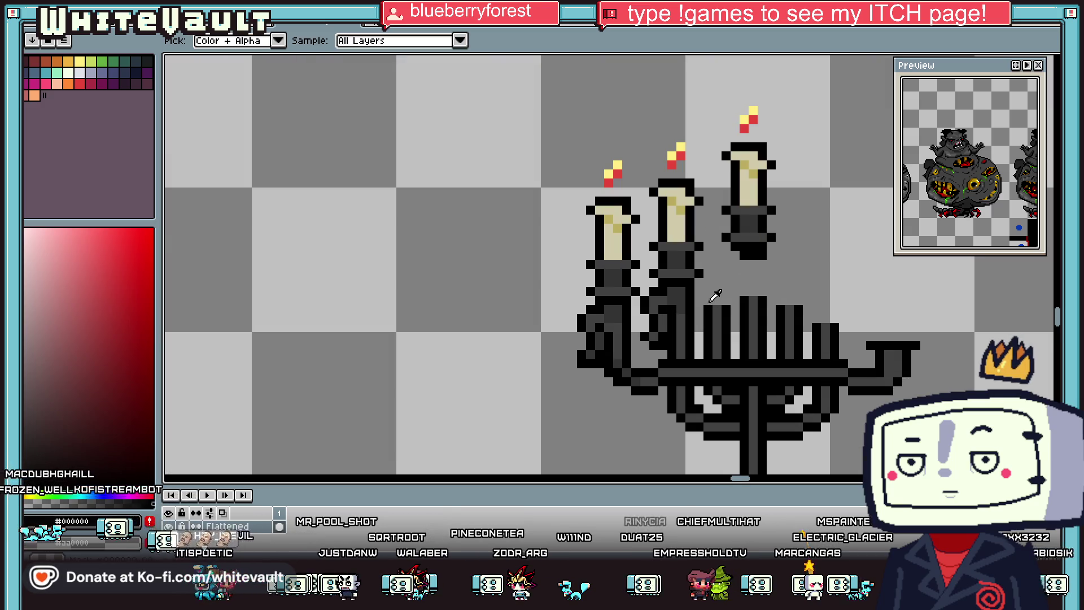
pyautogui.keyDown('alt'); pyautogui.click(677, 226); pyautogui.keyUp('alt')
pyautogui.scroll(1, 710, 293)
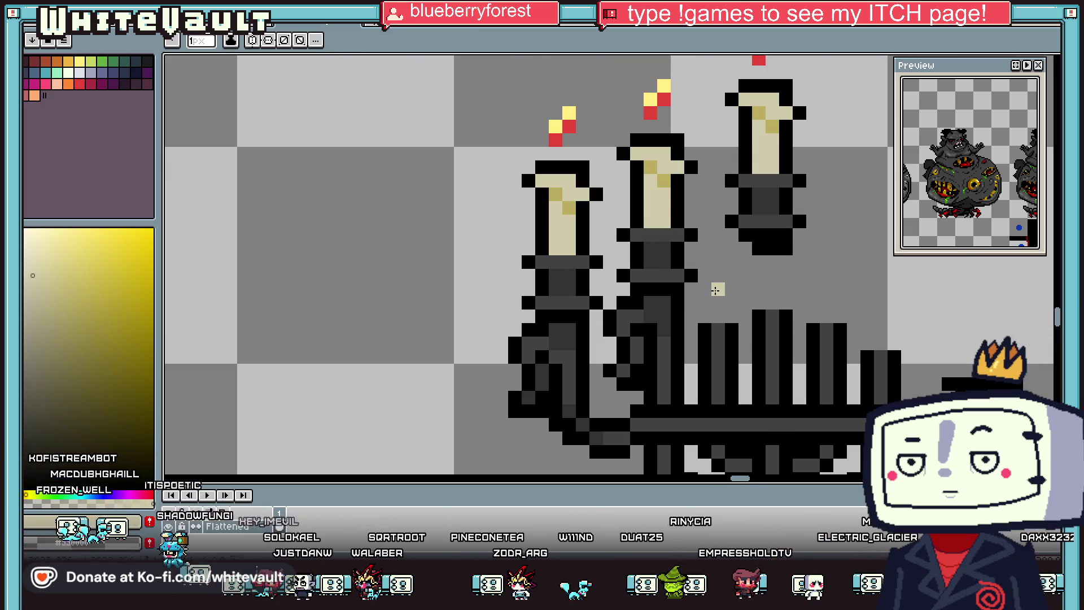
pyautogui.click(717, 277)
pyautogui.scroll(1, 716, 295)
pyautogui.keyDown('alt'); pyautogui.click(704, 329); pyautogui.keyUp('alt')
pyautogui.moveTo(698, 296)
pyautogui.mouseDown()
pyautogui.moveTo(750, 303)
pyautogui.moveTo(779, 330)
pyautogui.mouseUp()
pyautogui.keyDown('alt'); pyautogui.click(615, 331); pyautogui.keyUp('alt')
pyautogui.moveTo(692, 323); pyautogui.dragTo(757, 328)
pyautogui.click(726, 350)
pyautogui.click(779, 323)
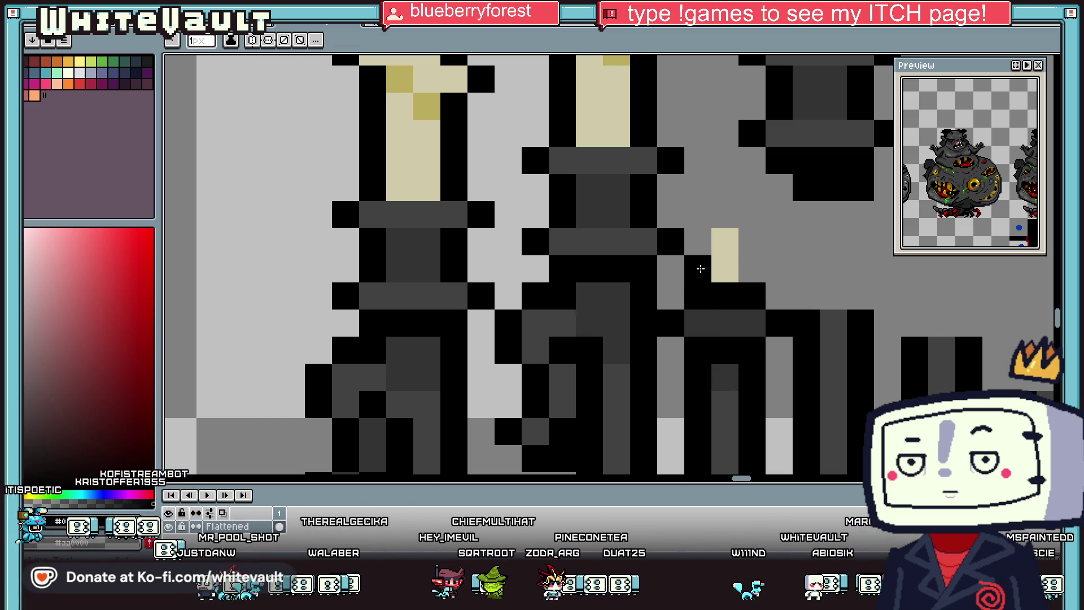
# Refine the small candle's top with black outline, cream pixels and a pale yellow flame
pyautogui.click(698, 241)
pyautogui.click(714, 217)
pyautogui.moveTo(746, 218); pyautogui.dragTo(743, 266)
pyautogui.keyDown('alt'); pyautogui.click(724, 235); pyautogui.keyUp('alt')
pyautogui.click(725, 215)
pyautogui.keyDown('alt'); pyautogui.click(753, 226); pyautogui.keyUp('alt')
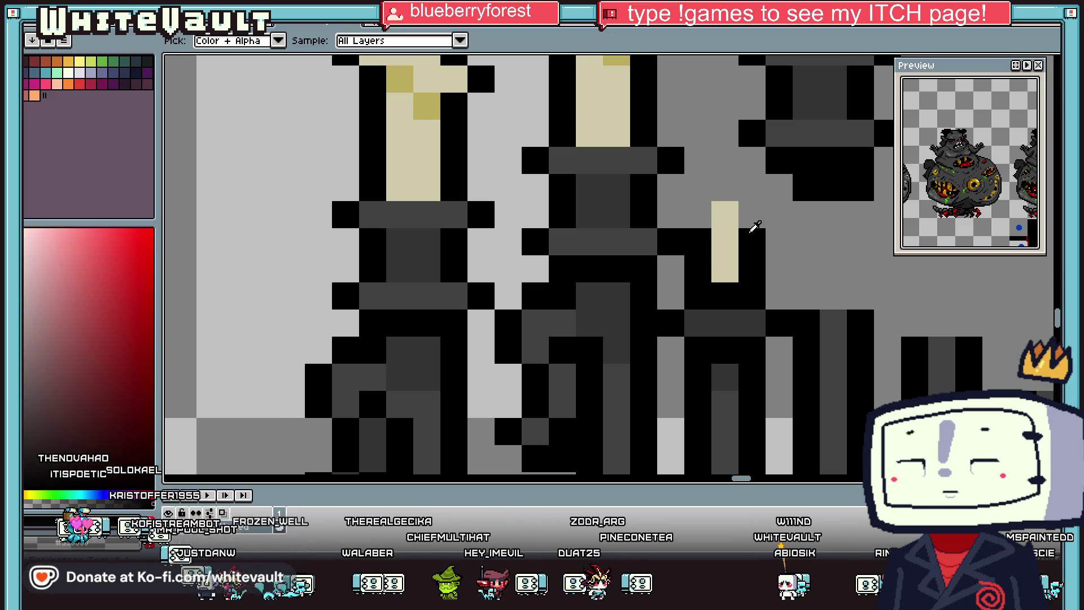
pyautogui.click(722, 192)
pyautogui.click(700, 215)
pyautogui.scroll(-2, 713, 213)
pyautogui.keyDown('alt'); pyautogui.click(712, 218); pyautogui.keyUp('alt')
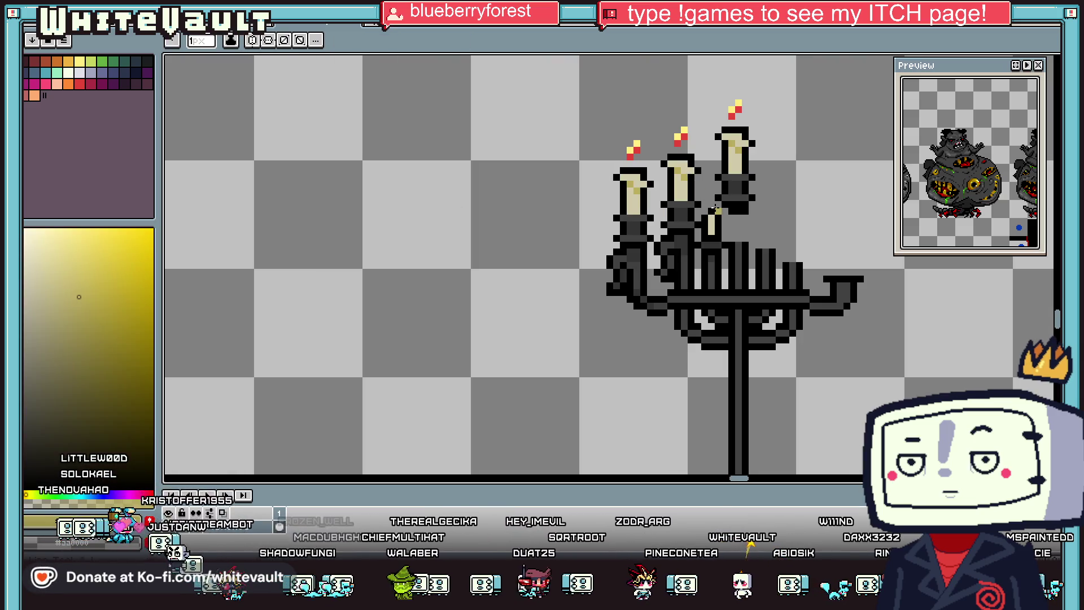
pyautogui.keyDown('alt'); pyautogui.click(685, 131); pyautogui.keyUp('alt')
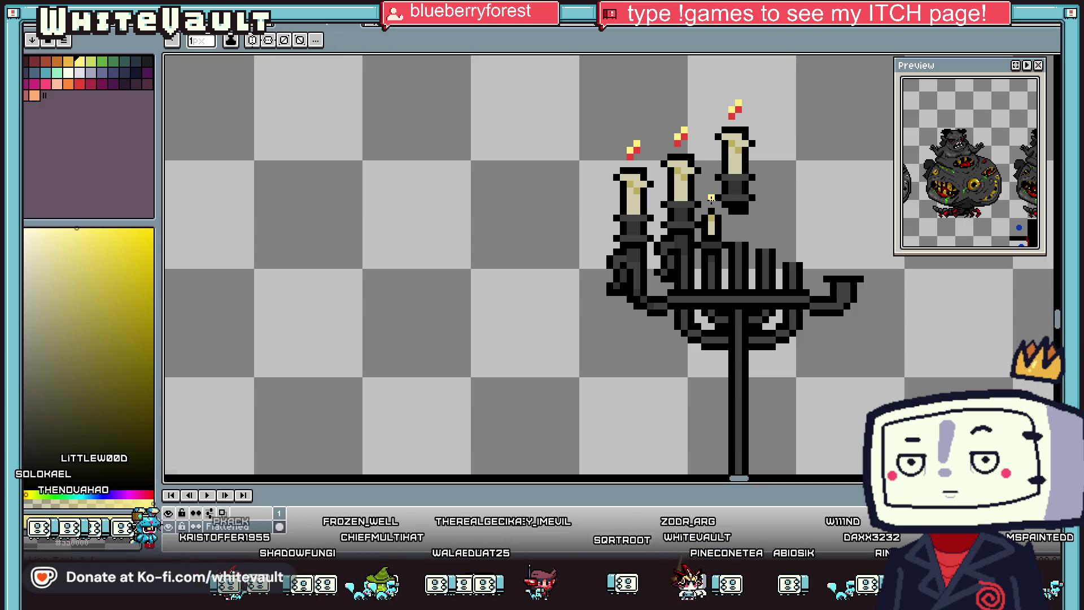
pyautogui.scroll(-3, 711, 197)
pyautogui.scroll(5, 731, 282)
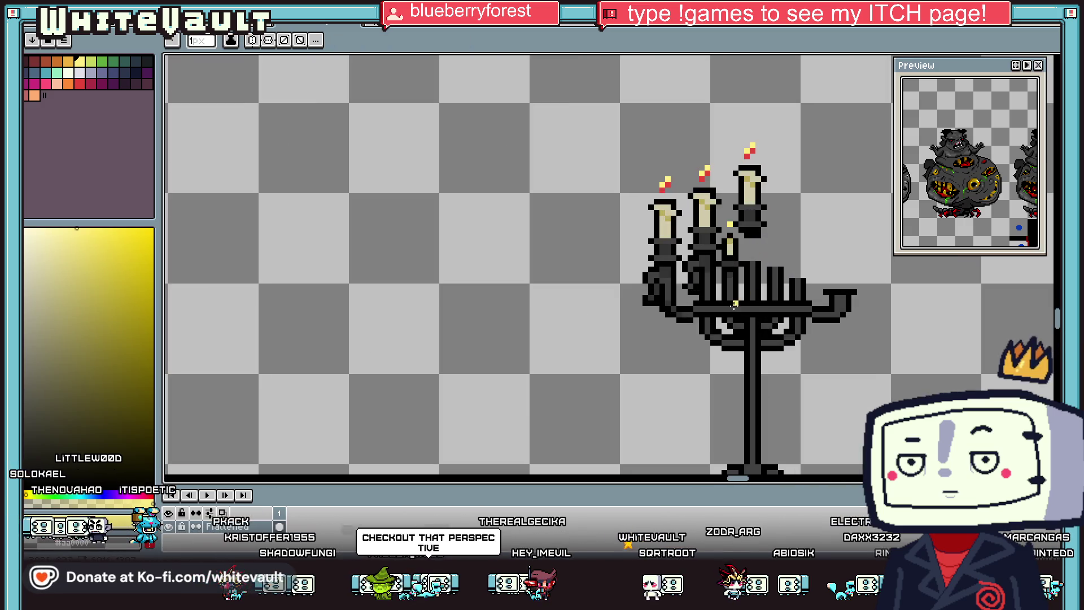
pyautogui.keyDown('alt'); pyautogui.click(734, 298); pyautogui.keyUp('alt')
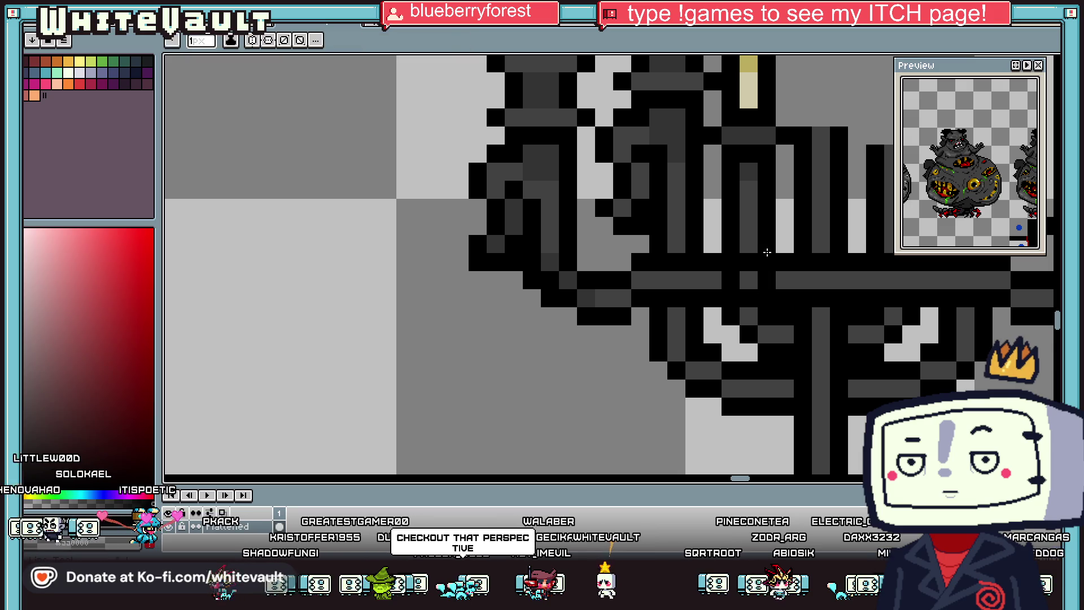
pyautogui.scroll(-2, 752, 310)
pyautogui.scroll(-2, 751, 310)
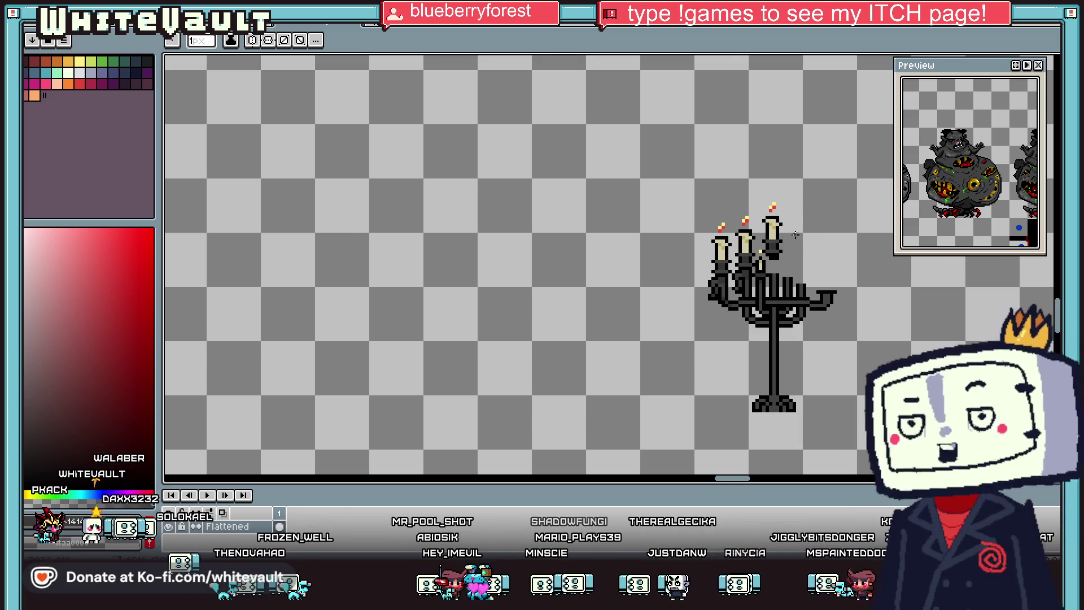
pyautogui.scroll(2, 795, 234)
# Add a red pixel below the small candle's flame and a black cap row above the candle
pyautogui.press('i')
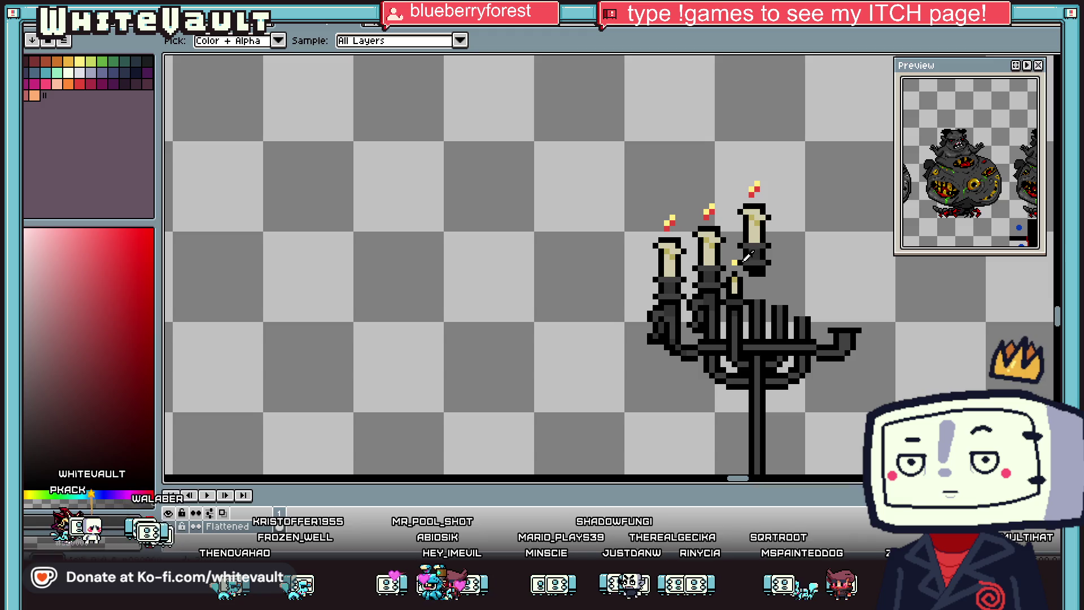
pyautogui.scroll(1, 745, 258)
pyautogui.press('b')
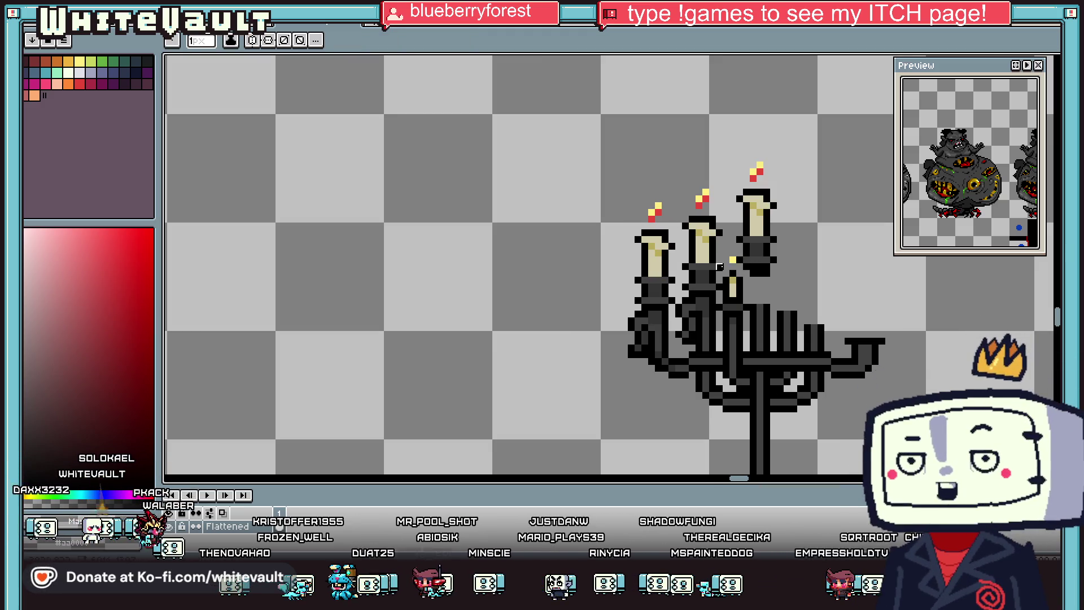
pyautogui.press('i')
pyautogui.scroll(1, 733, 272)
pyautogui.click(660, 143)
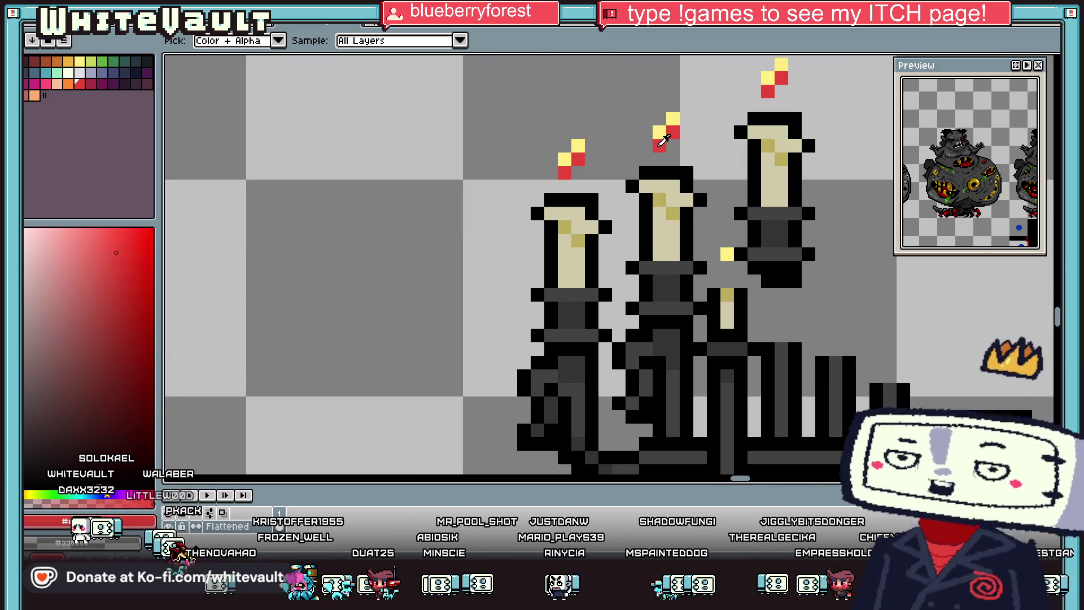
pyautogui.press('b')
pyautogui.click(728, 270)
pyautogui.press('i')
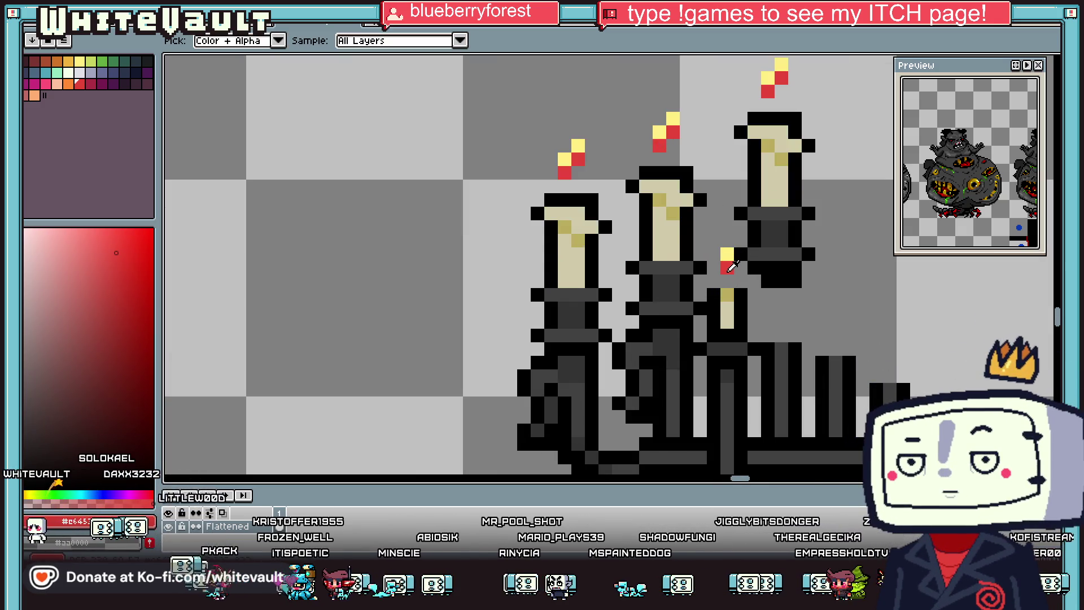
pyautogui.press('b')
pyautogui.moveTo(742, 281); pyautogui.dragTo(707, 281)
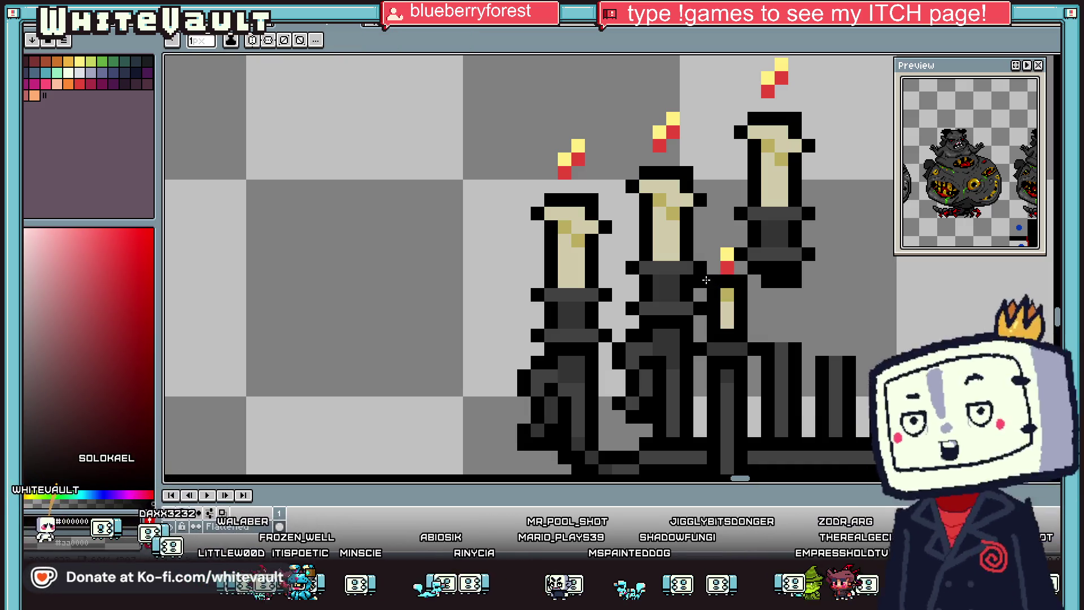
# Repaint the small candle's wax pixels with the sampled pale olive colour
pyautogui.scroll(-8, 706, 280)
pyautogui.scroll(-1, 706, 281)
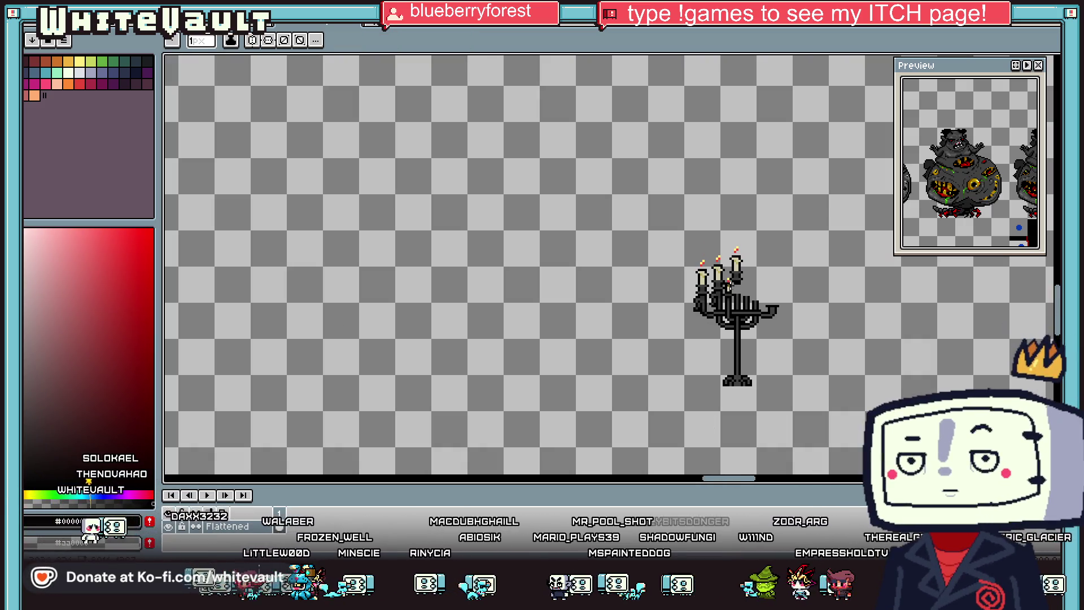
pyautogui.press('i')
pyautogui.scroll(10, 734, 290)
pyautogui.click(734, 290)
pyautogui.press('b')
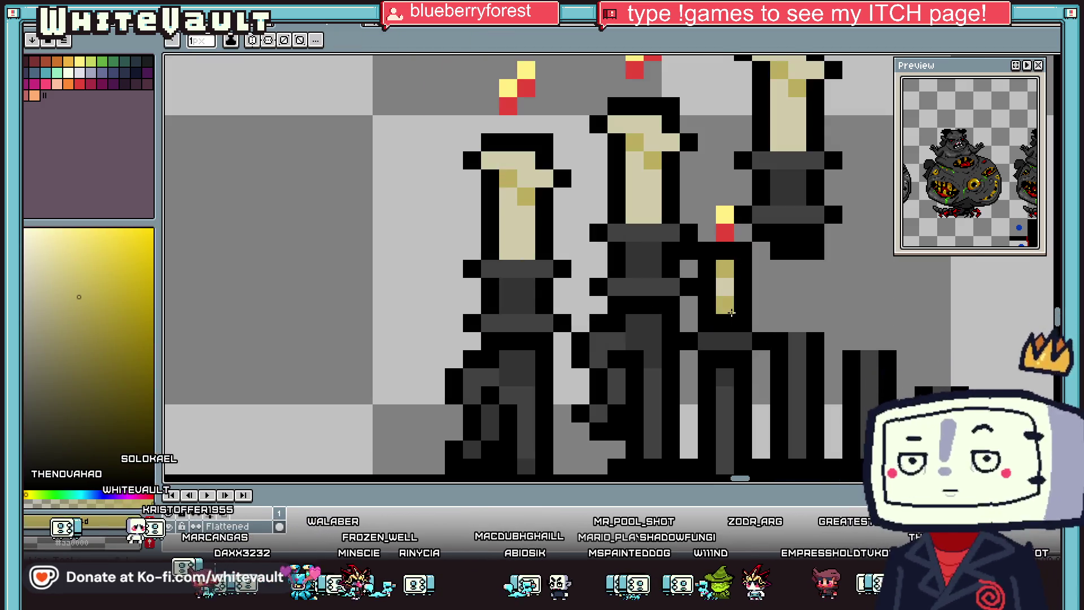
pyautogui.click(725, 305)
pyautogui.click(729, 341)
pyautogui.scroll(-3, 732, 347)
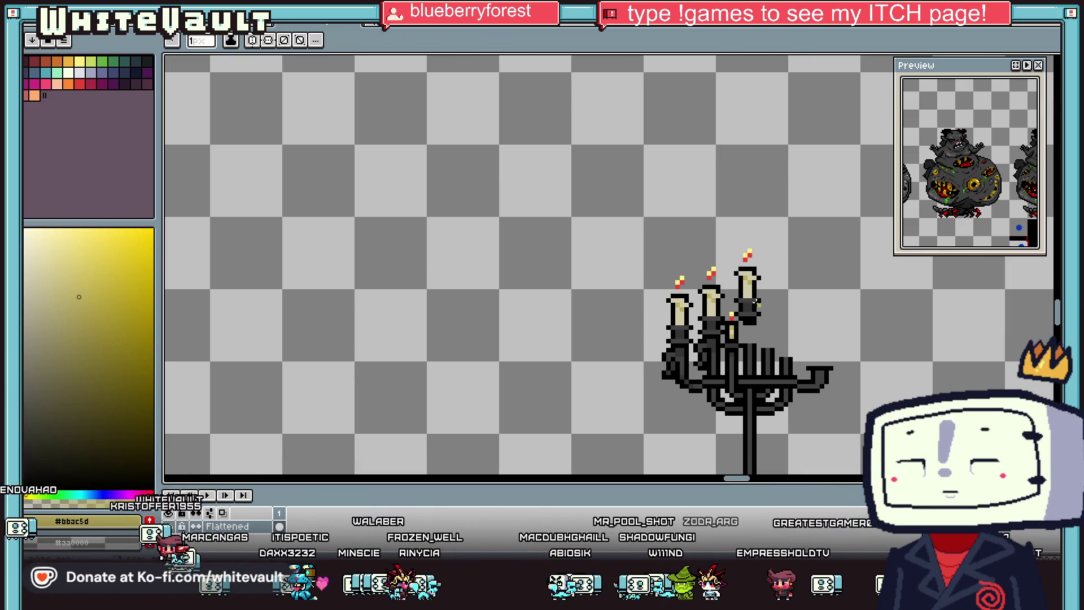
# Select the candelabra's left candles and shift them to the left
pyautogui.press('m')
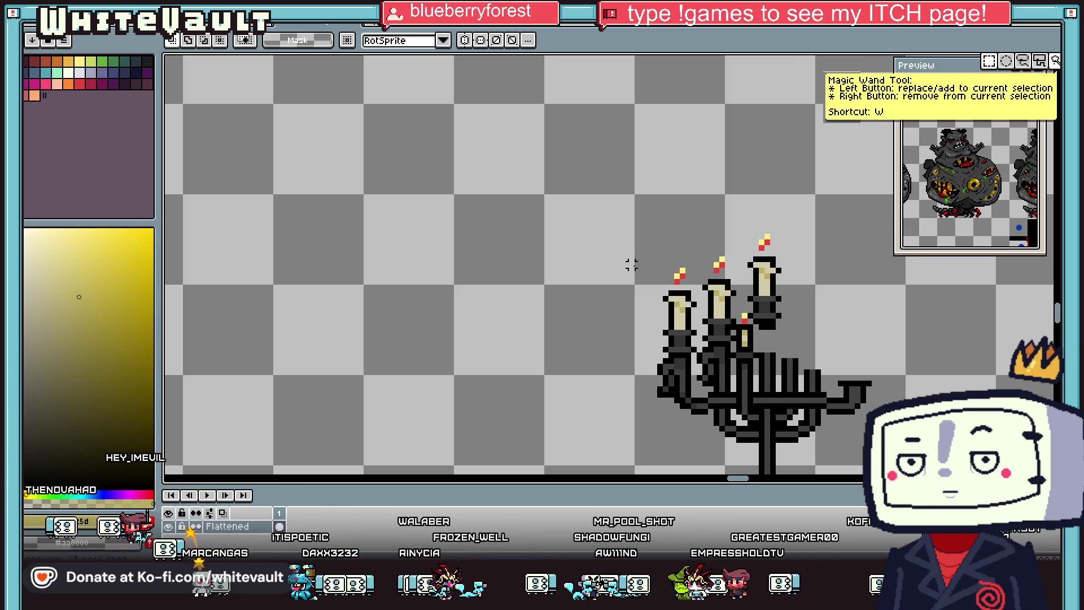
pyautogui.scroll(1, 675, 311)
pyautogui.moveTo(596, 228); pyautogui.dragTo(737, 454)
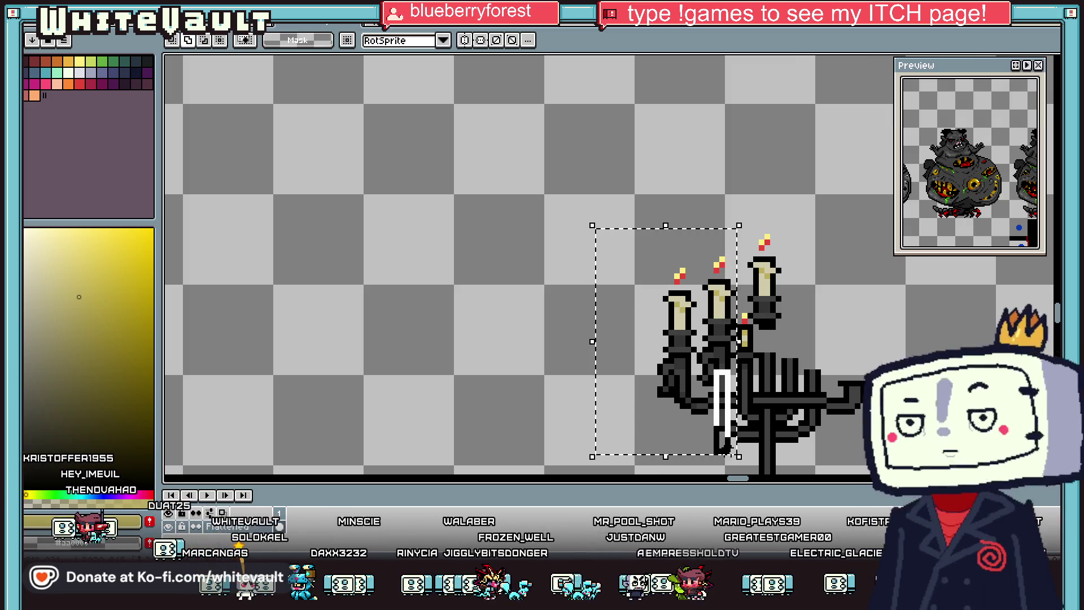
pyautogui.moveTo(739, 445); pyautogui.dragTo(725, 450)
pyautogui.press('Return')
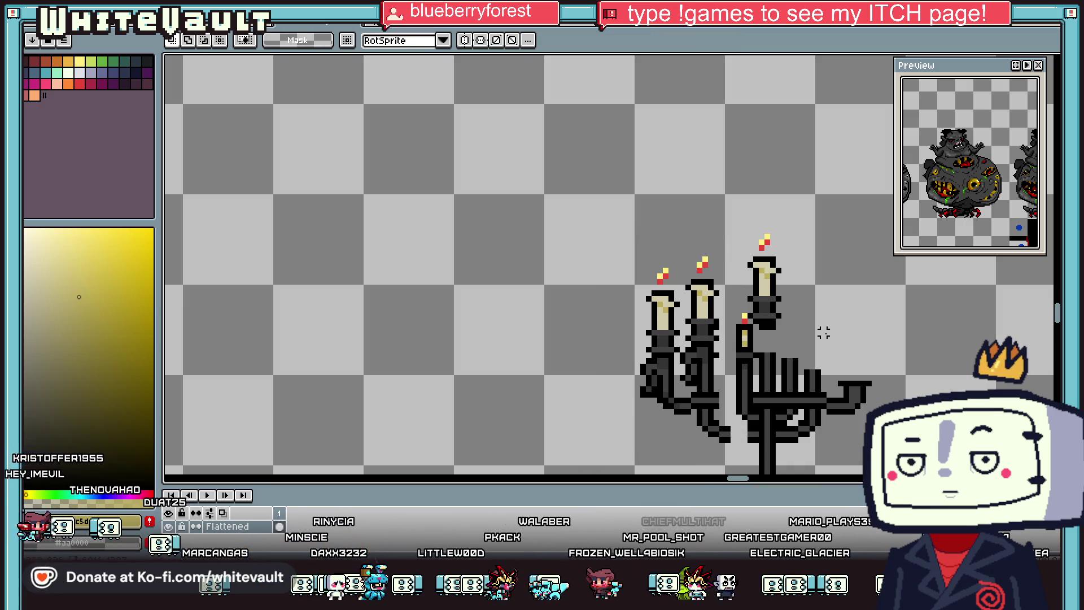
# Move the small middle candle two pixels left and deselect it
pyautogui.scroll(1, 757, 327)
pyautogui.moveTo(715, 303); pyautogui.dragTo(749, 369)
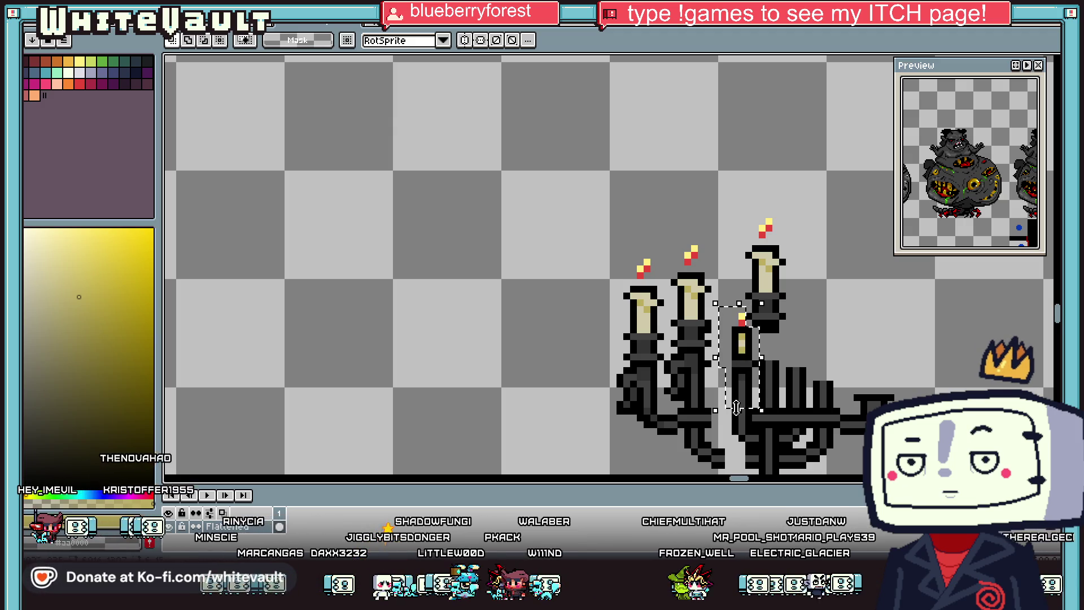
pyautogui.scroll(3, 729, 402)
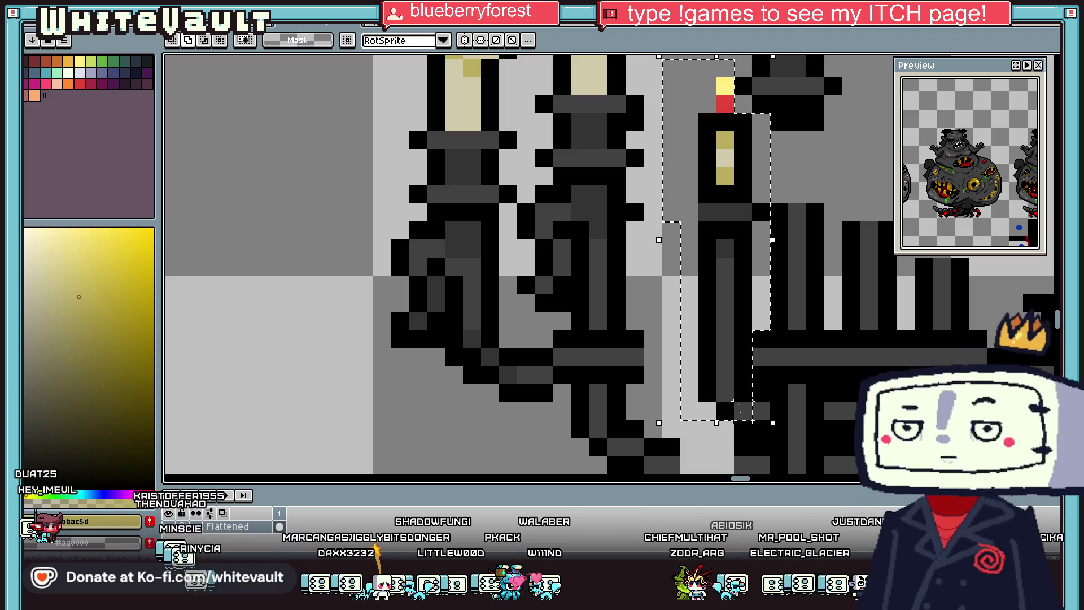
pyautogui.moveTo(759, 407); pyautogui.dragTo(723, 406)
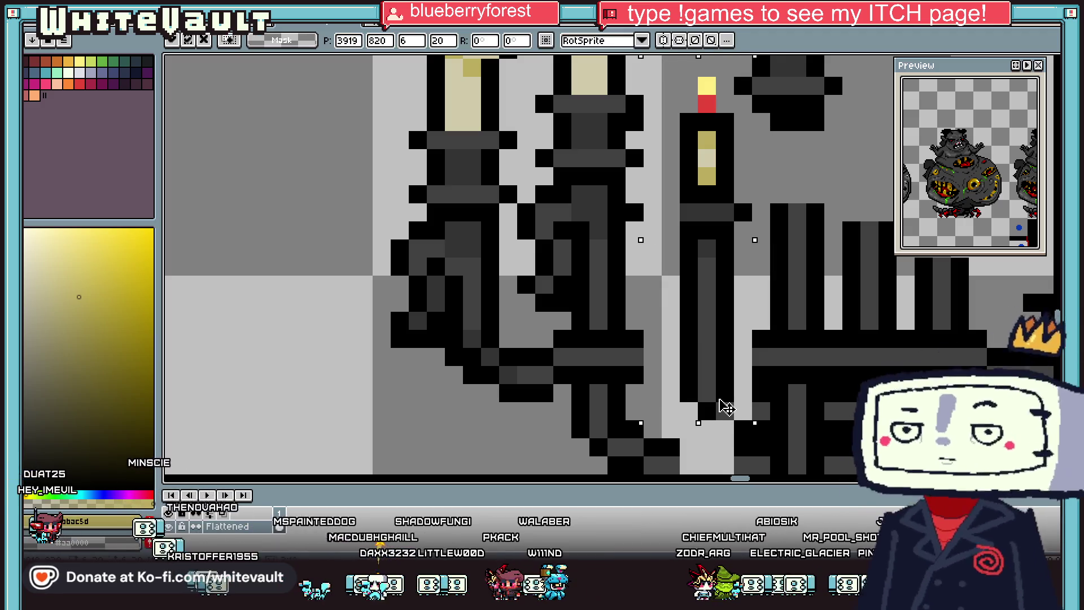
pyautogui.scroll(-3, 721, 407)
pyautogui.hotkey('ctrl', 'd')
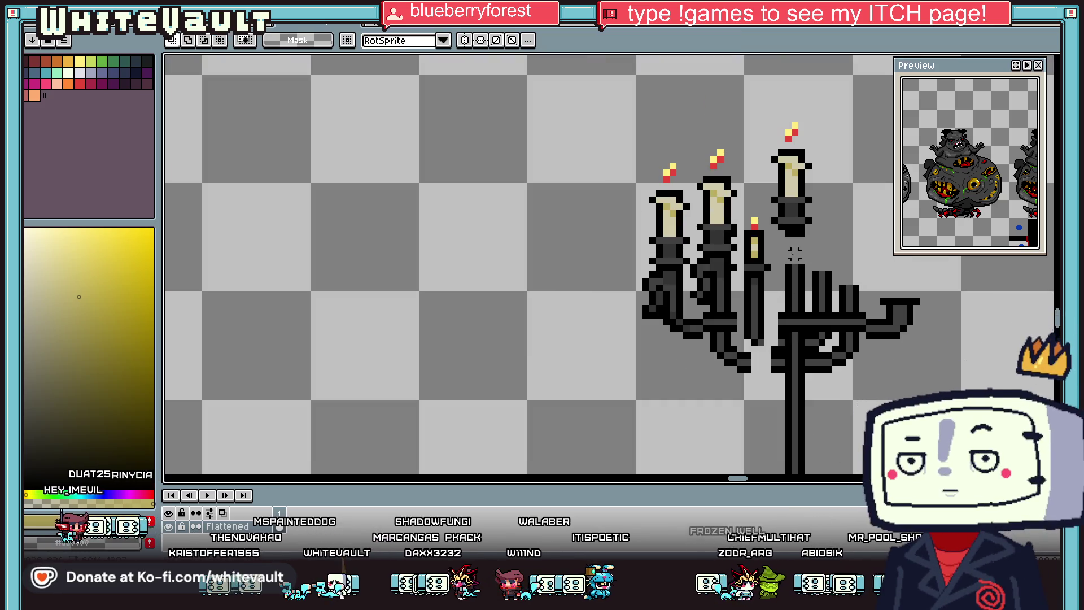
# Lift the small candle's top piece higher and add a khaki wax pixel to it
pyautogui.scroll(1, 741, 212)
pyautogui.moveTo(736, 206)
pyautogui.mouseDown()
pyautogui.moveTo(777, 320)
pyautogui.moveTo(769, 230)
pyautogui.moveTo(772, 328)
pyautogui.moveTo(769, 317)
pyautogui.mouseUp()
pyautogui.scroll(-3, 769, 317)
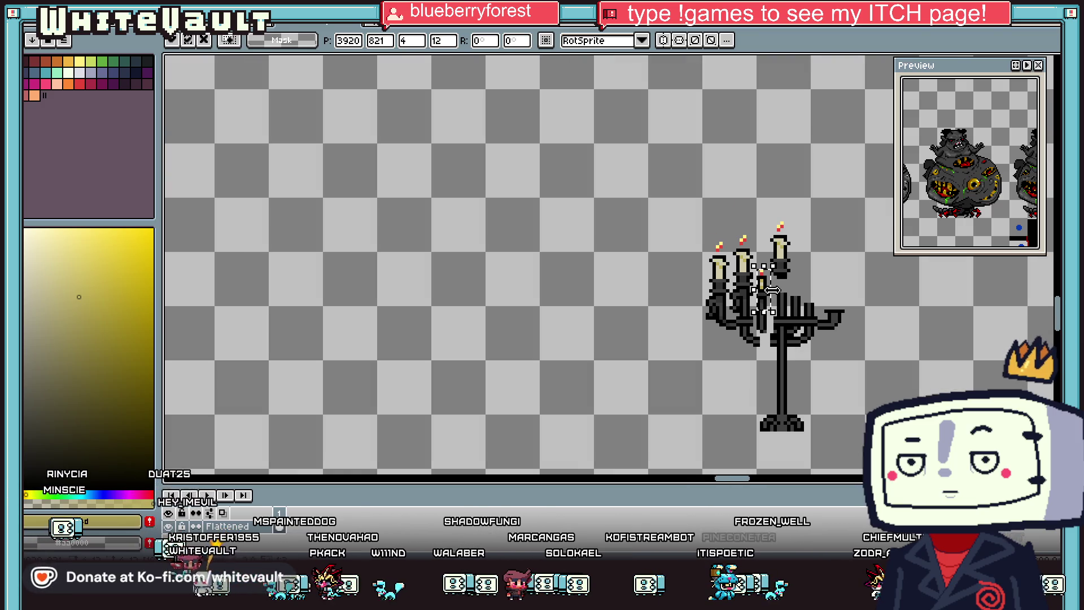
pyautogui.hotkey('ctrl', 'd')
pyautogui.scroll(-1, 795, 300)
pyautogui.scroll(4, 795, 299)
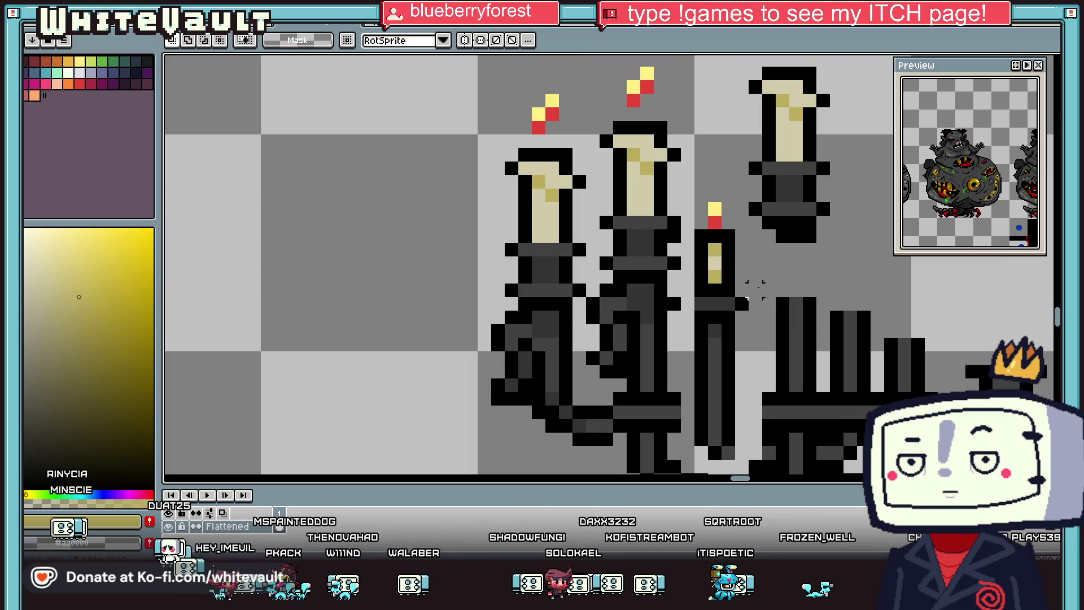
pyautogui.press('i')
pyautogui.click(726, 253)
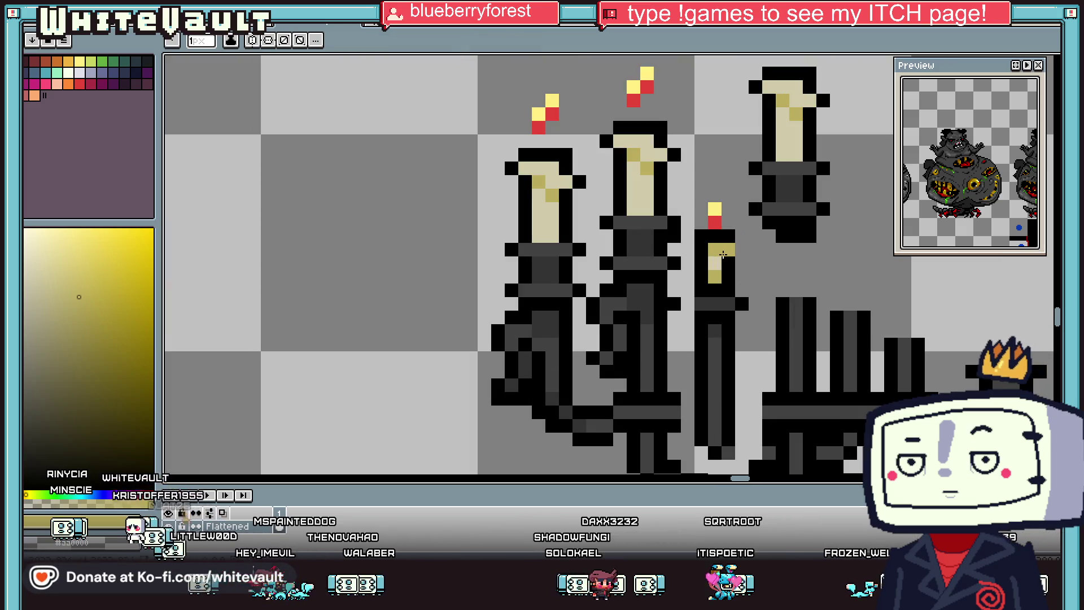
pyautogui.keyDown('alt'); pyautogui.click(746, 274); pyautogui.keyUp('alt')
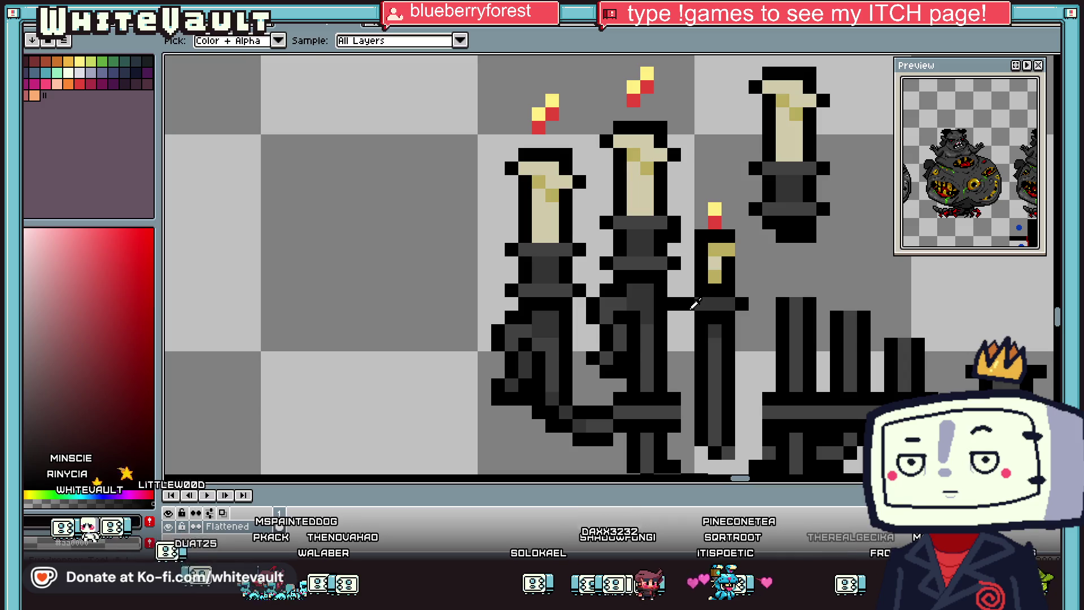
# Fill the arm gaps around the small candle and along the lower arm with black and dark grey
pyautogui.scroll(-4, 690, 305)
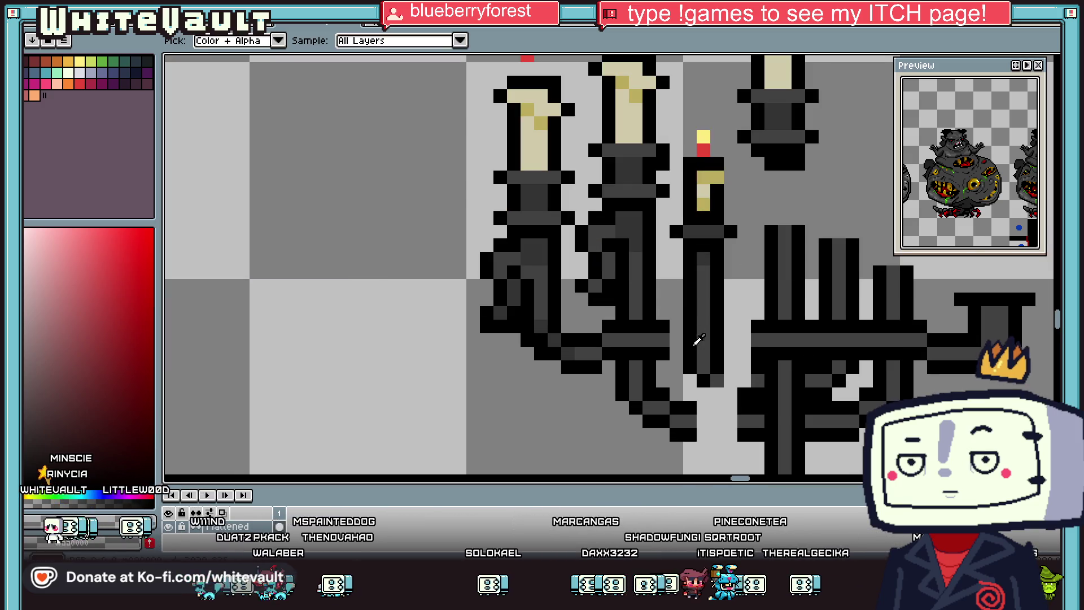
pyautogui.scroll(4, 686, 311)
pyautogui.click(732, 326)
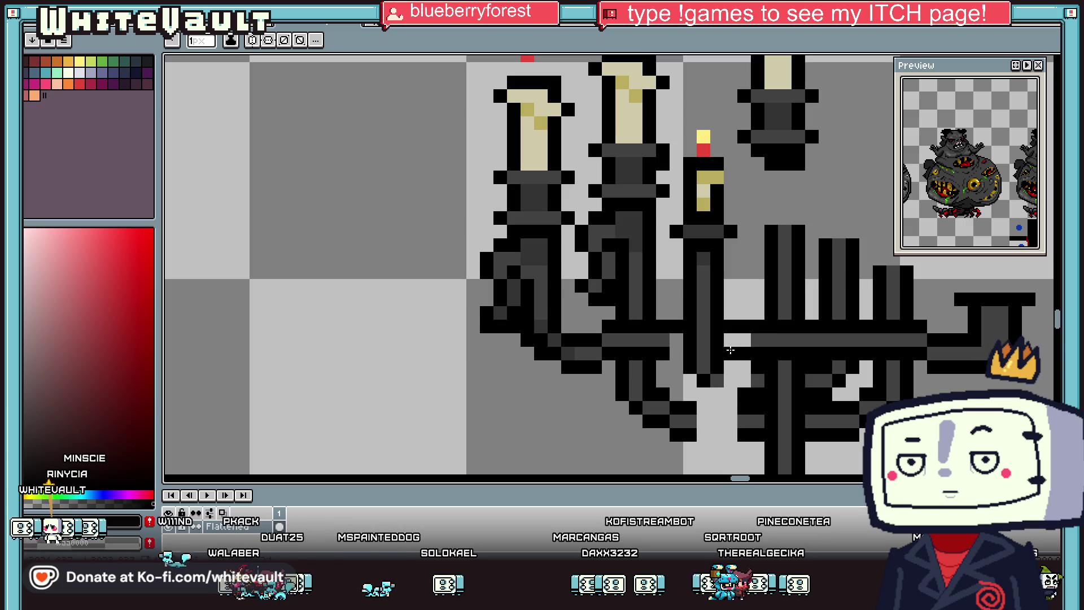
pyautogui.moveTo(731, 340); pyautogui.dragTo(744, 340)
pyautogui.press('alt')
pyautogui.moveTo(726, 380); pyautogui.dragTo(745, 380)
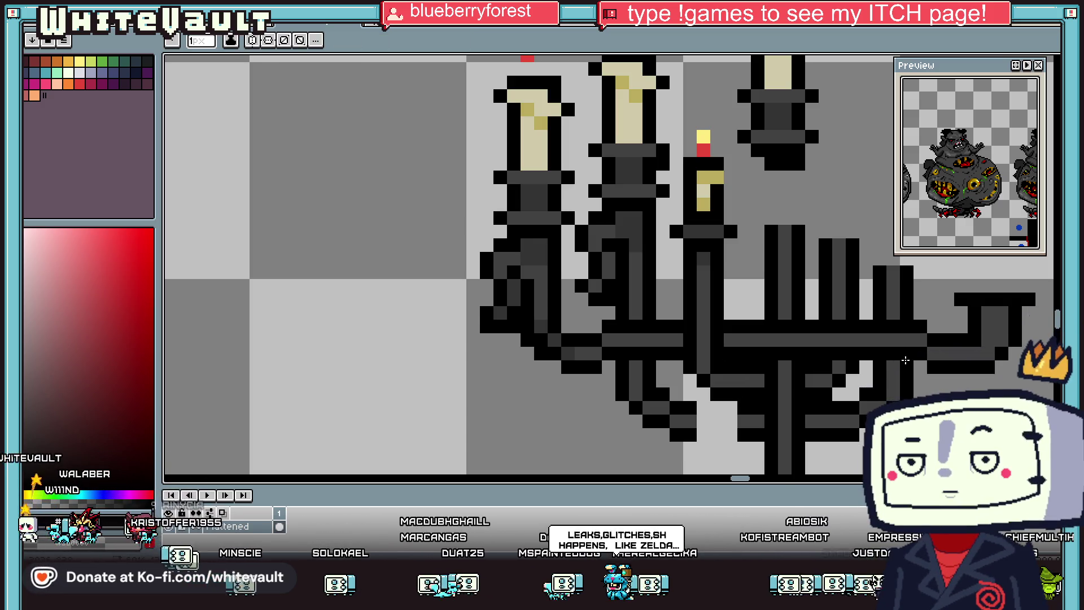
pyautogui.press('alt')
pyautogui.moveTo(703, 435)
pyautogui.mouseDown()
pyautogui.moveTo(741, 432)
pyautogui.moveTo(695, 422)
pyautogui.mouseUp()
pyautogui.keyDown('alt'); pyautogui.click(744, 421); pyautogui.keyUp('alt')
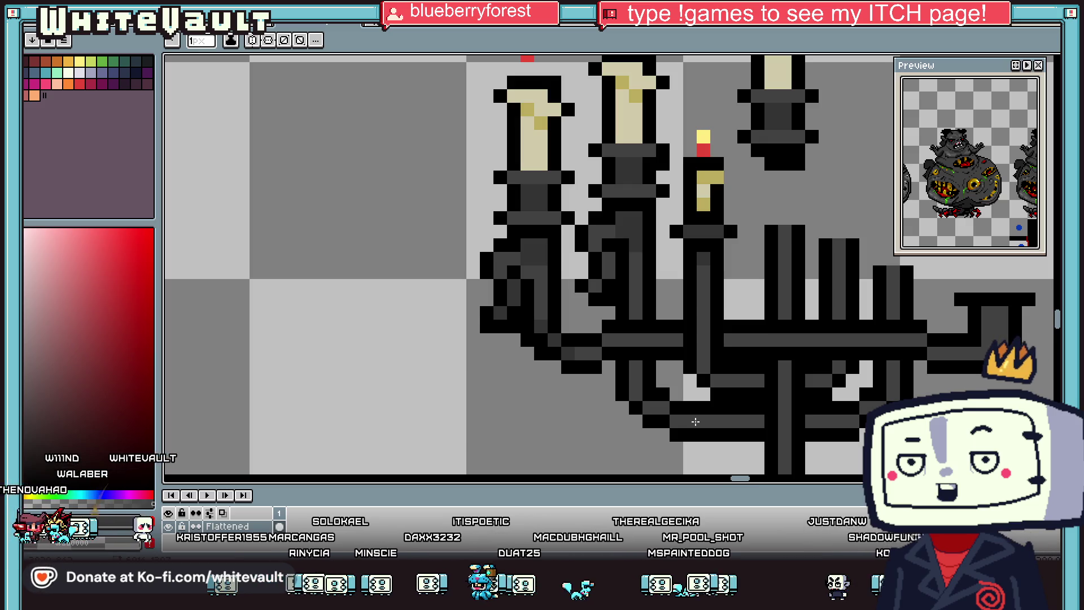
# Select the top candle and its flame with the rectangular marquee
pyautogui.press('alt')
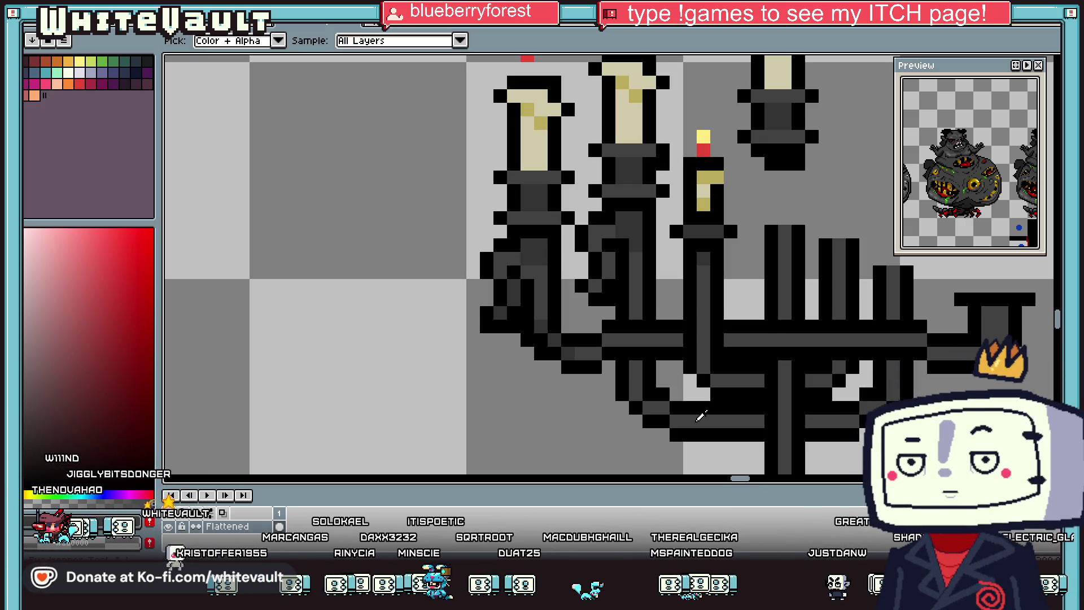
pyautogui.scroll(-2, 741, 444)
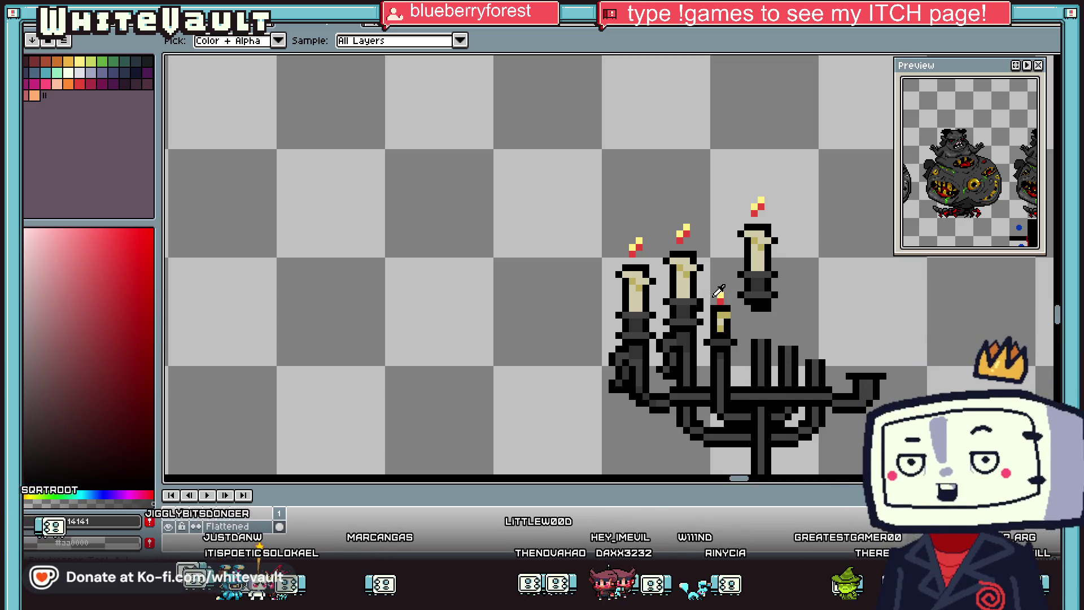
pyautogui.scroll(-3, 732, 303)
pyautogui.scroll(2, 764, 315)
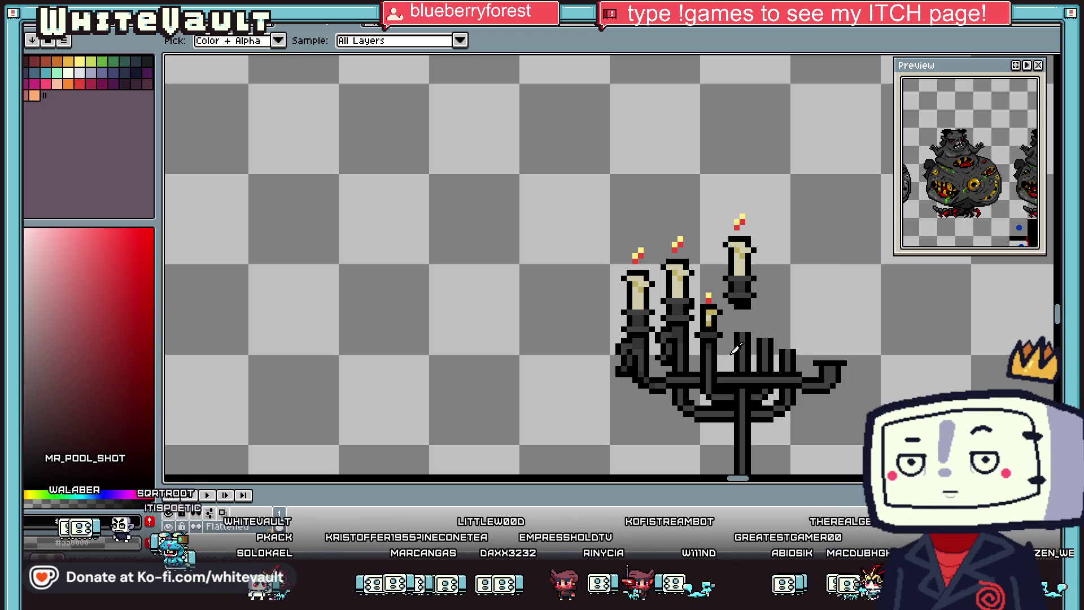
pyautogui.scroll(2, 736, 349)
pyautogui.press('b')
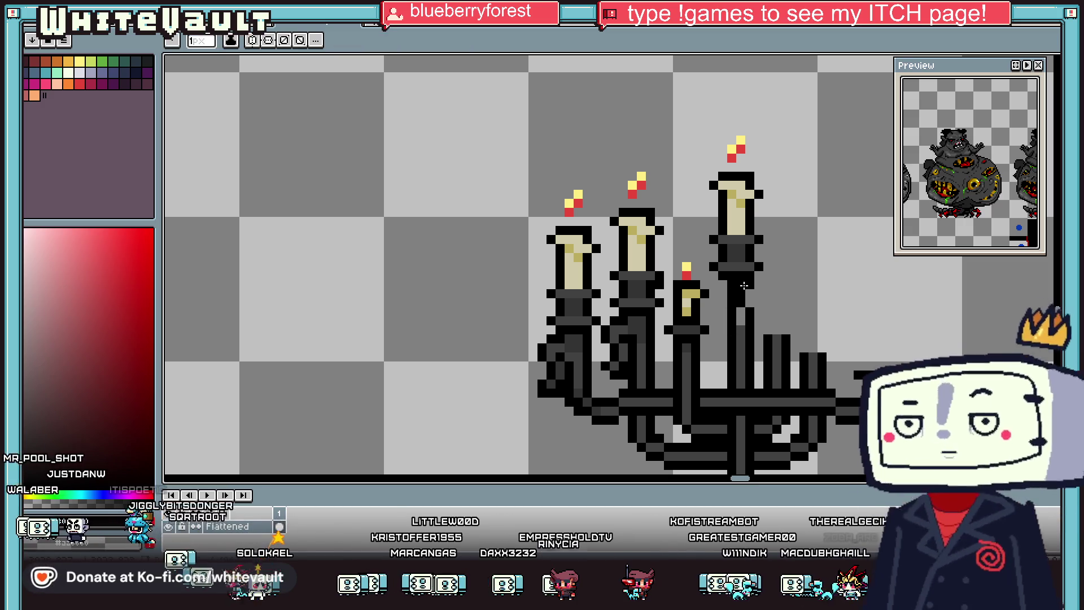
pyautogui.press('i')
pyautogui.scroll(-2, 769, 272)
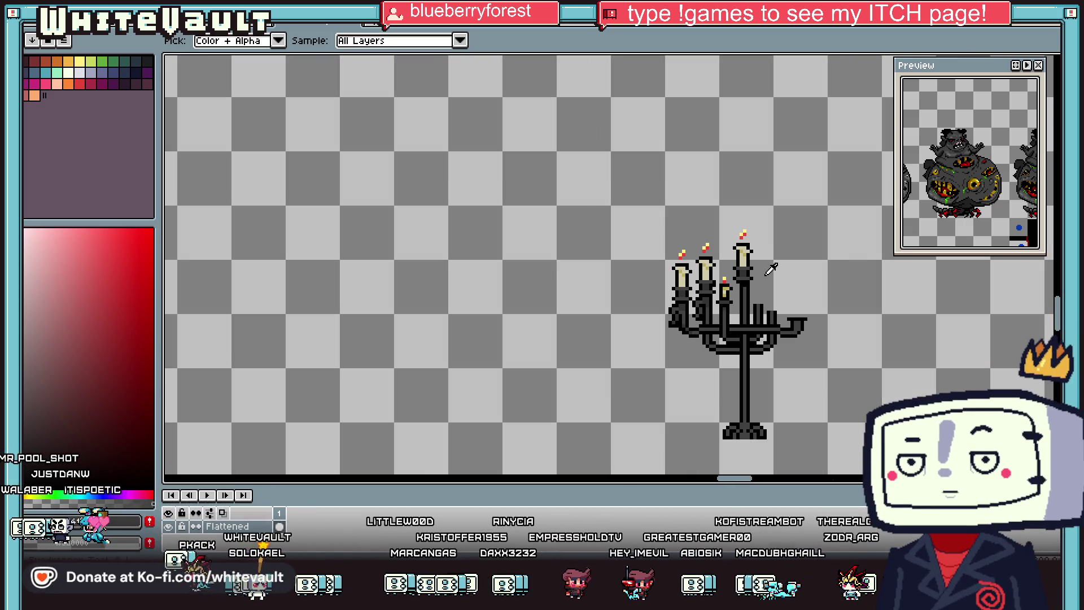
pyautogui.scroll(2, 748, 269)
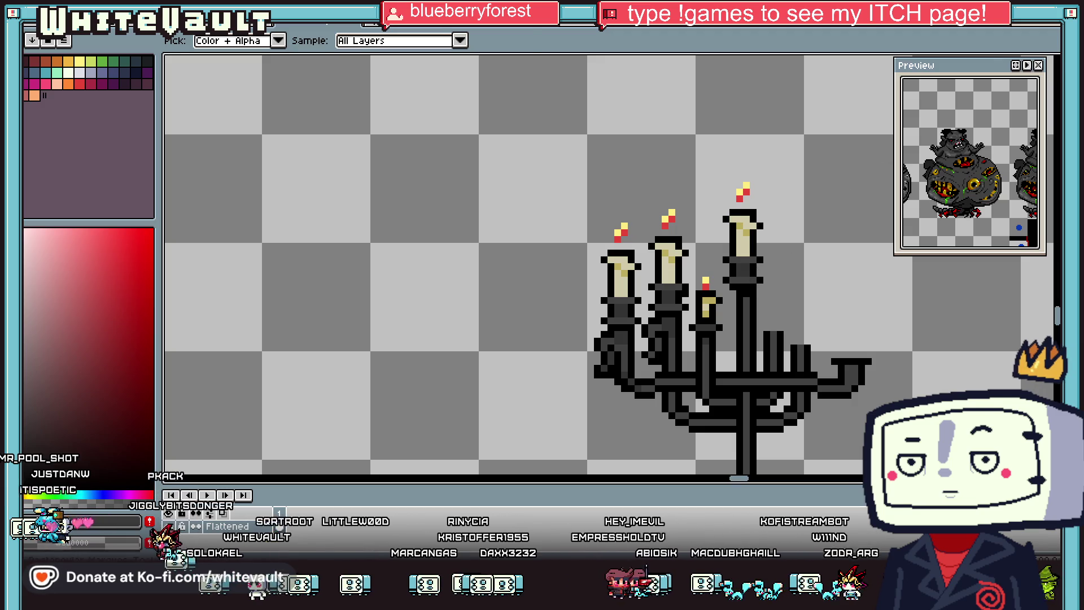
pyautogui.press('m')
pyautogui.moveTo(713, 165); pyautogui.dragTo(800, 266)
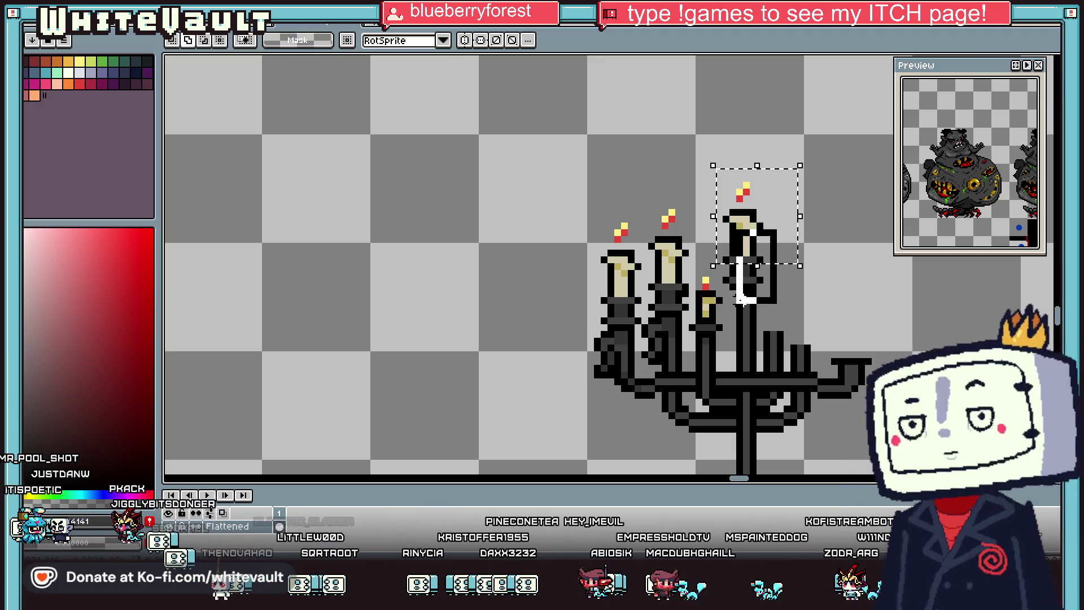
# Move the top candle up and to the left, then commit and deselect
pyautogui.moveTo(749, 306); pyautogui.dragTo(730, 280)
pyautogui.press('Return')
pyautogui.hotkey('ctrl', 'd')
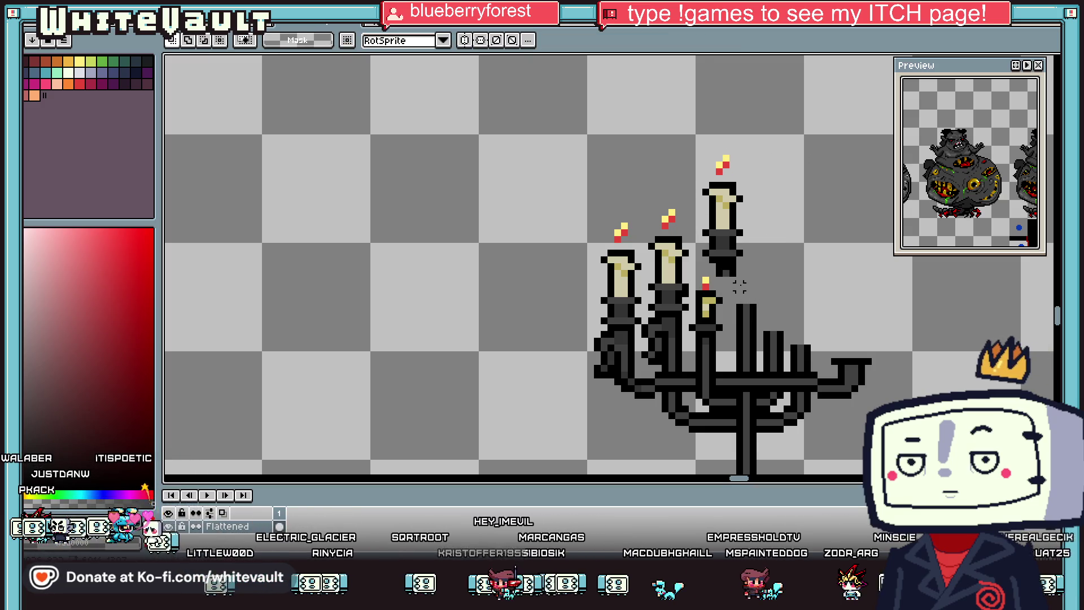
pyautogui.scroll(2, 737, 288)
# Draw black pixels below the top candle and fill the column under it dark grey
pyautogui.press('i')
pyautogui.click(705, 256)
pyautogui.press('b')
pyautogui.moveTo(698, 275)
pyautogui.mouseDown()
pyautogui.moveTo(699, 305)
pyautogui.moveTo(751, 315)
pyautogui.moveTo(761, 300)
pyautogui.moveTo(724, 275)
pyautogui.moveTo(715, 293)
pyautogui.moveTo(739, 301)
pyautogui.mouseUp()
pyautogui.press('i')
pyautogui.click(712, 259)
pyautogui.press('b')
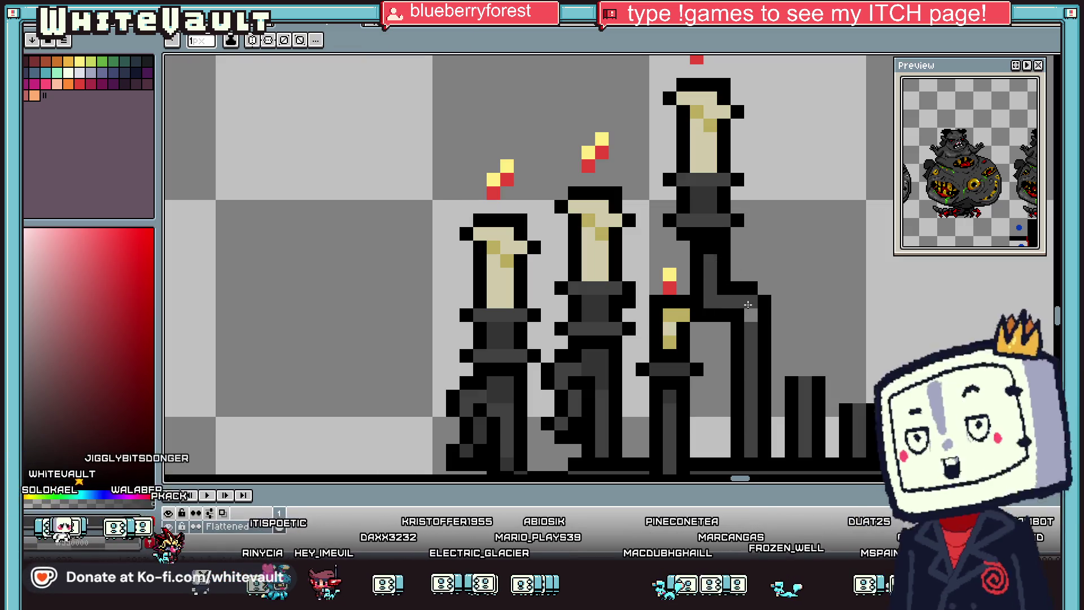
# Add a dark-grey shading pixel to the right candle holder
pyautogui.press('i')
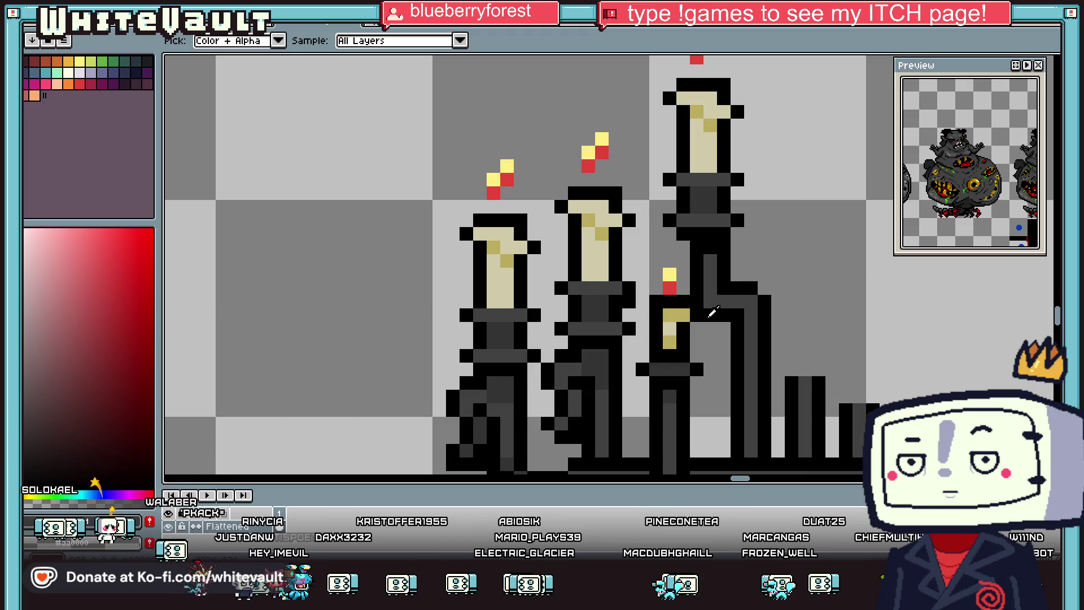
pyautogui.scroll(-1, 713, 312)
pyautogui.press('b')
pyautogui.scroll(2, 708, 290)
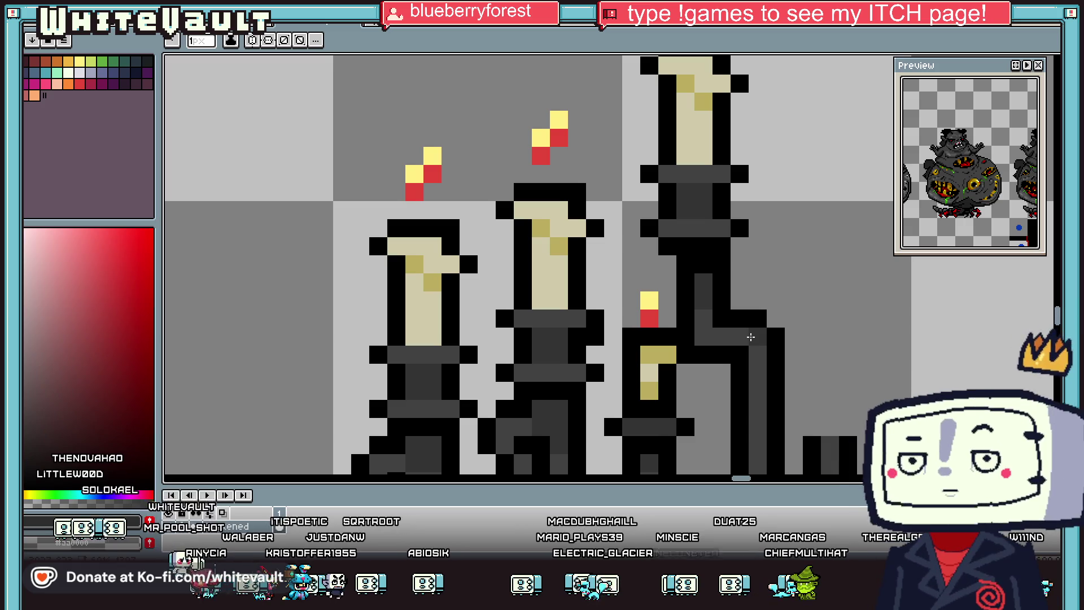
pyautogui.press('i')
pyautogui.click(754, 336)
pyautogui.press('b')
pyautogui.click(739, 369)
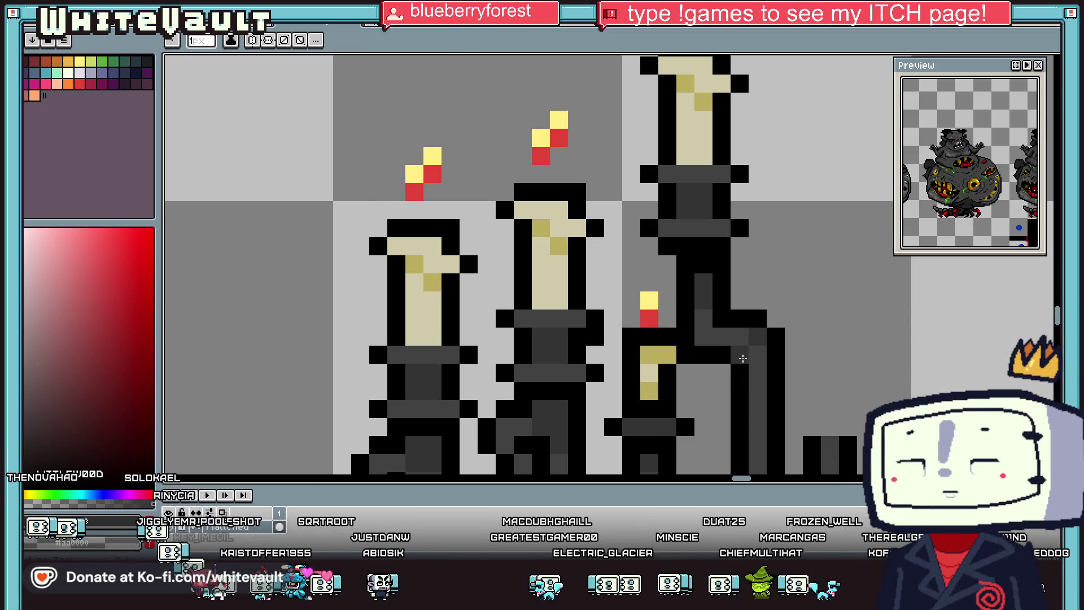
pyautogui.press('i')
pyautogui.scroll(-3, 782, 330)
pyautogui.scroll(-1, 779, 362)
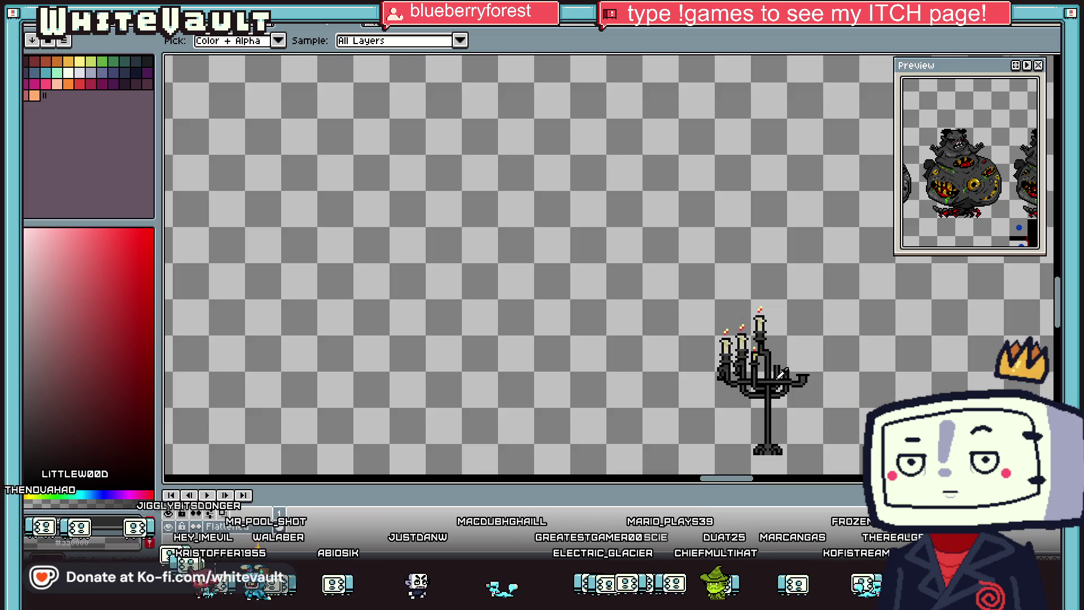
# Delete the candelabra's right-hand arms
pyautogui.press('m')
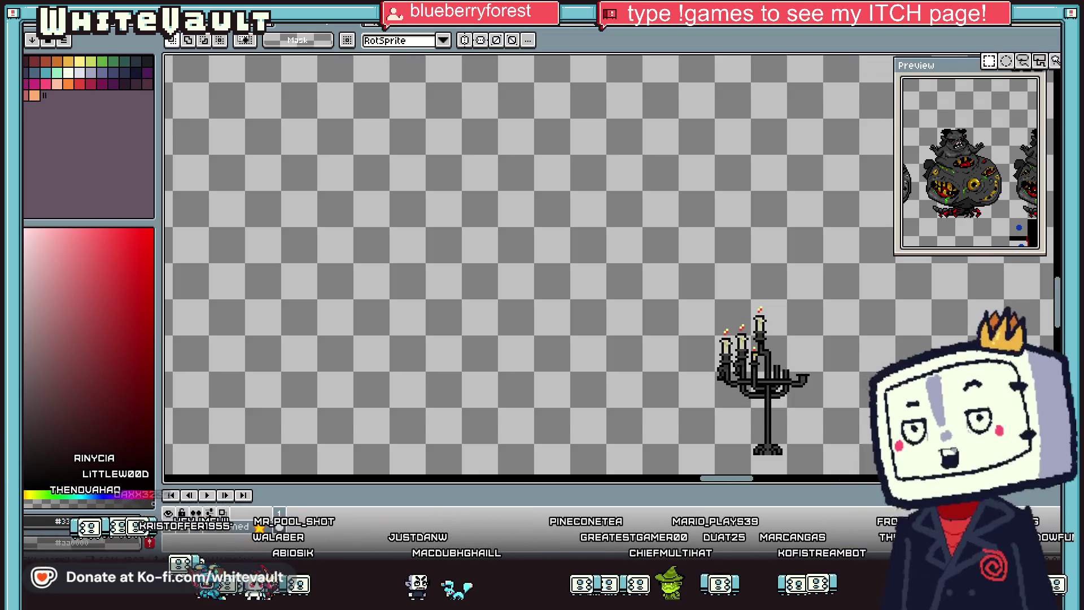
pyautogui.moveTo(857, 321); pyautogui.dragTo(769, 419)
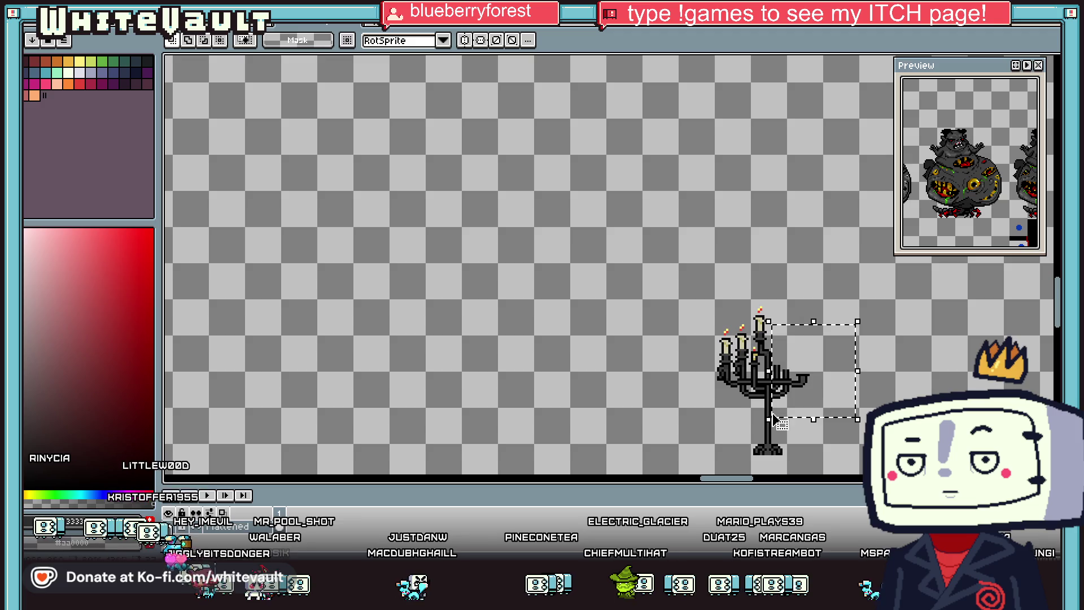
pyautogui.press('Delete')
# Place a mirrored copy of the left half across the stem and drop it into place
pyautogui.moveTo(691, 301)
pyautogui.mouseDown()
pyautogui.moveTo(767, 455)
pyautogui.moveTo(780, 446)
pyautogui.mouseUp()
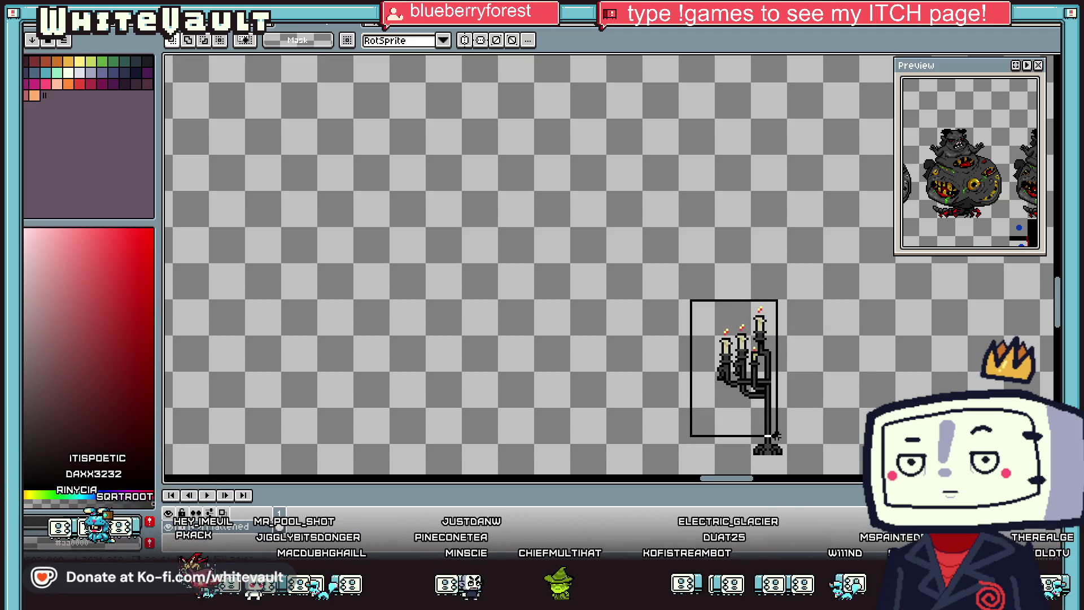
pyautogui.scroll(1, 781, 444)
pyautogui.scroll(2, 779, 442)
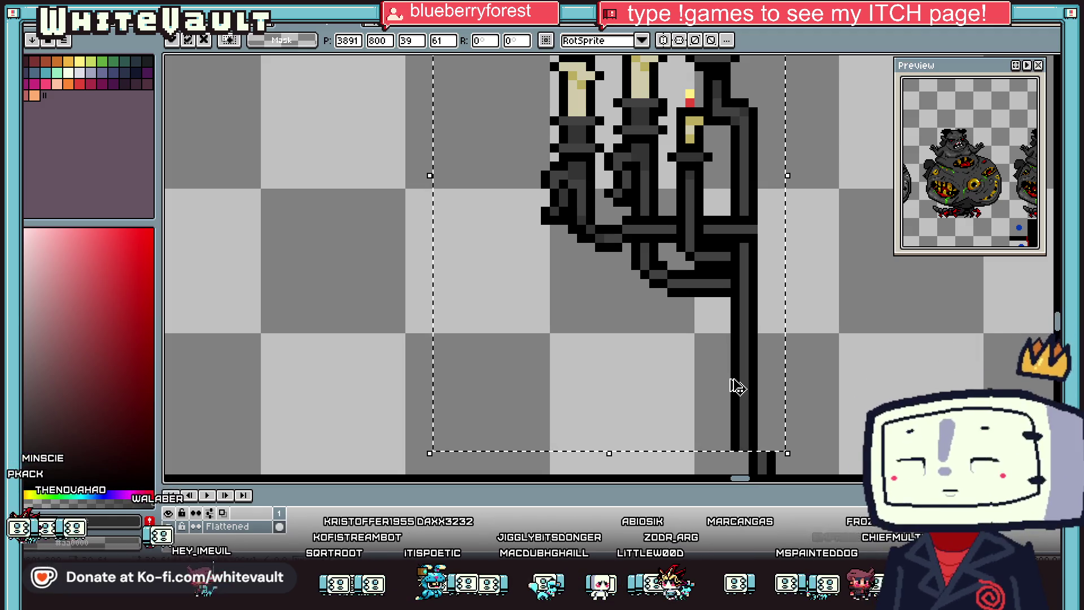
pyautogui.scroll(-1, 737, 387)
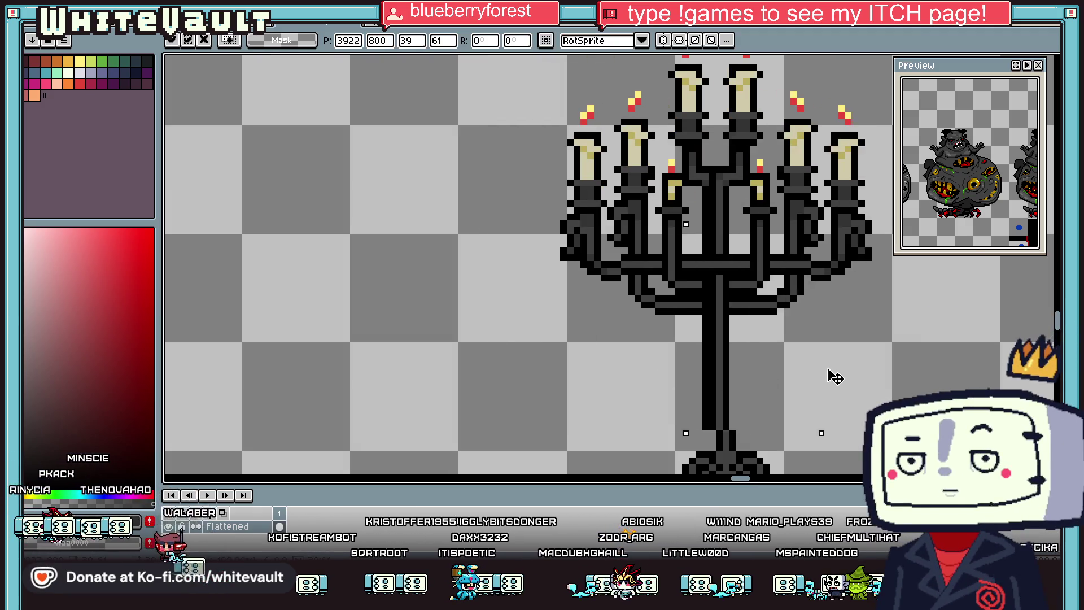
pyautogui.scroll(-1, 847, 375)
pyautogui.hotkey('ctrl', 'd')
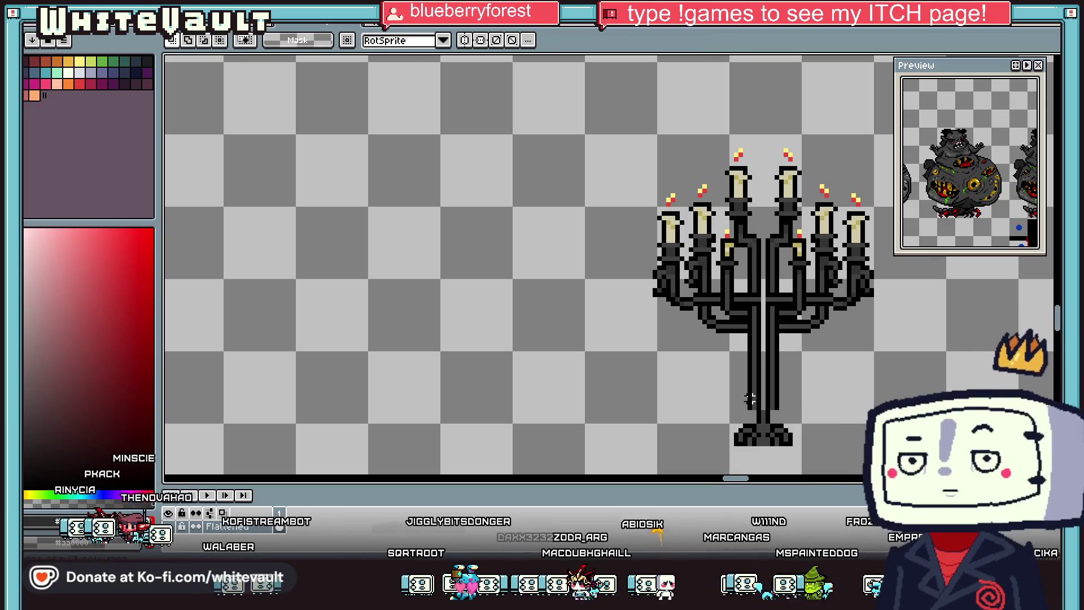
# Sample black from the stem outline and add a black pixel at the stem's base
pyautogui.scroll(3, 751, 399)
pyautogui.press('i')
pyautogui.click(786, 429)
pyautogui.press('b')
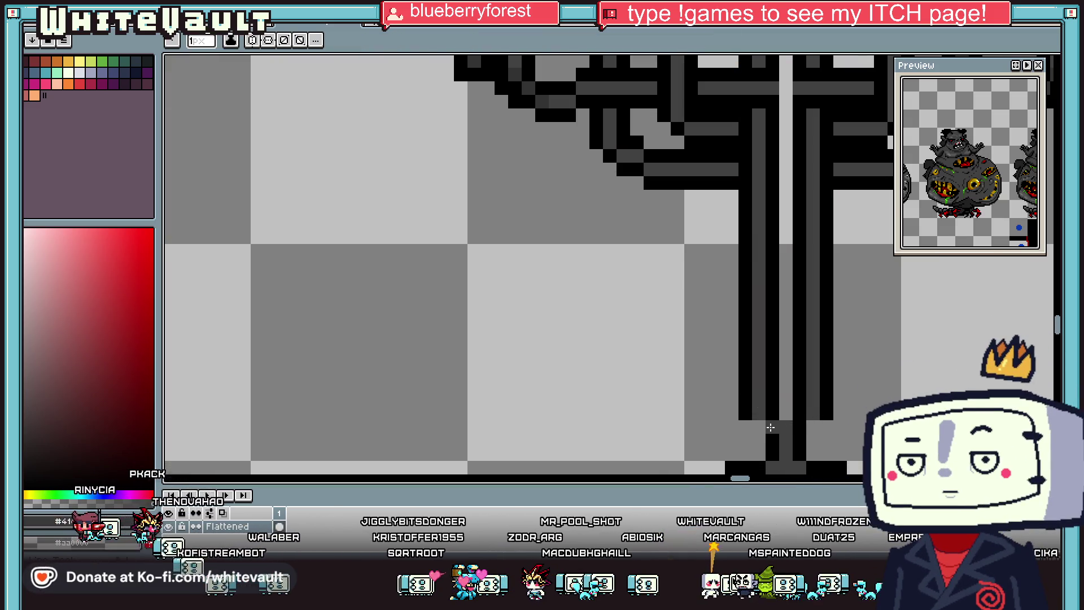
pyautogui.press('i')
pyautogui.click(800, 441)
pyautogui.press('b')
pyautogui.click(815, 439)
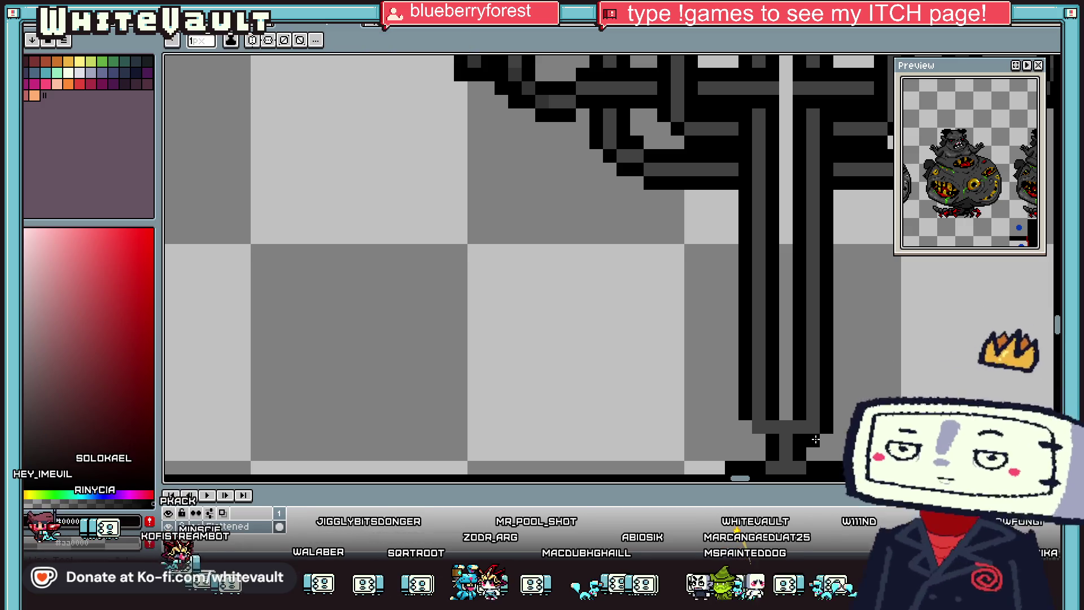
# Pick up the #414141 dark grey and turn a black stem pixel dark grey
pyautogui.press('i')
pyautogui.scroll(-4, 758, 440)
pyautogui.scroll(5, 816, 390)
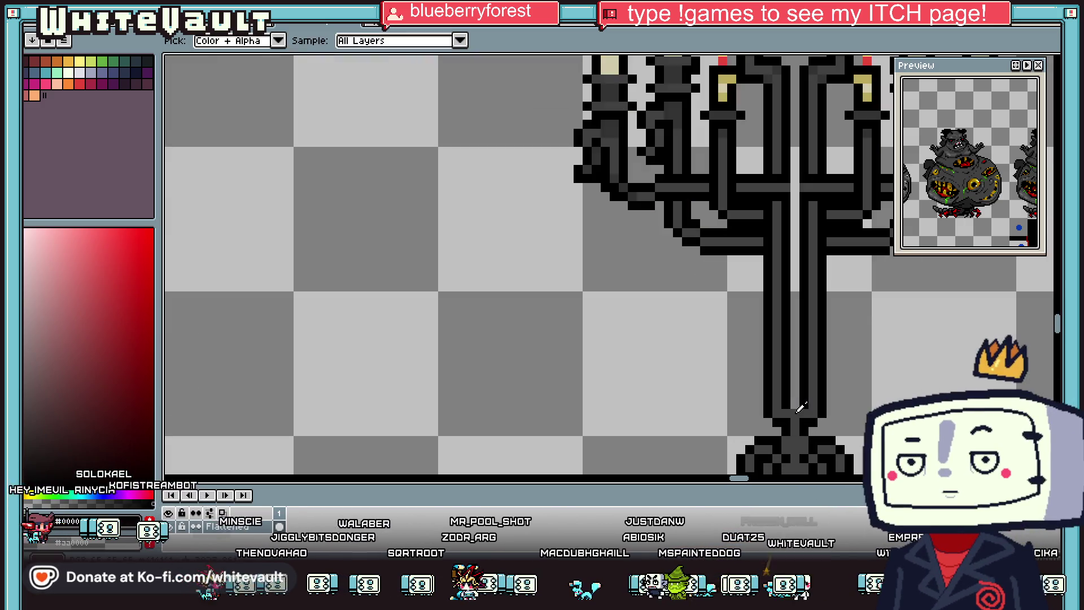
pyautogui.press('b')
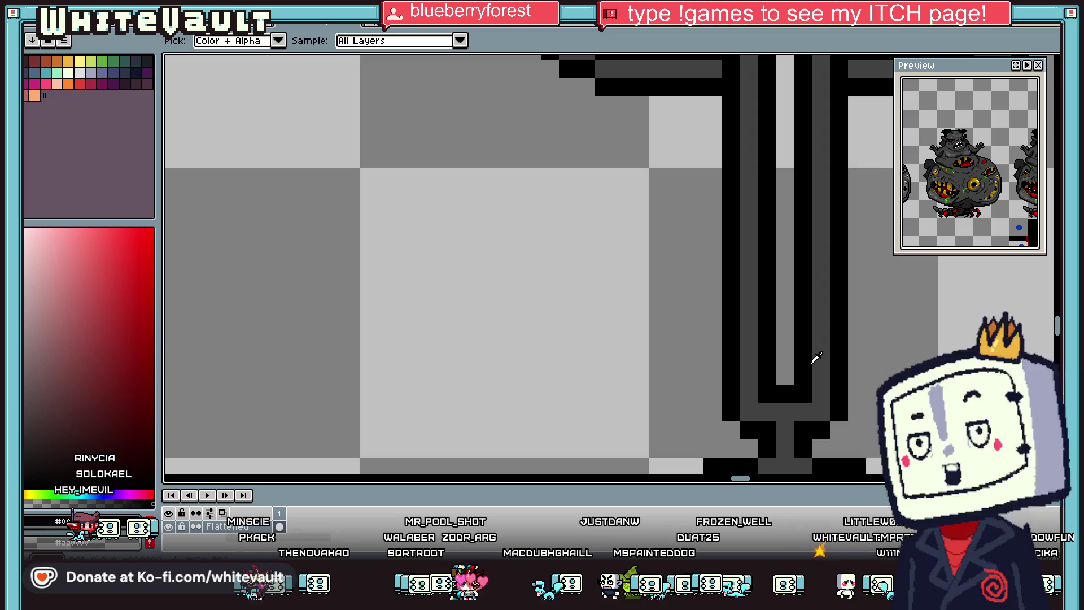
pyautogui.keyDown('alt'); pyautogui.click(816, 358); pyautogui.keyUp('alt')
pyautogui.click(795, 333)
# Fill the stem's centre gap with black and blacken the pixels where the halves meet
pyautogui.keyDown('alt'); pyautogui.click(799, 285); pyautogui.keyUp('alt')
pyautogui.click(785, 285)
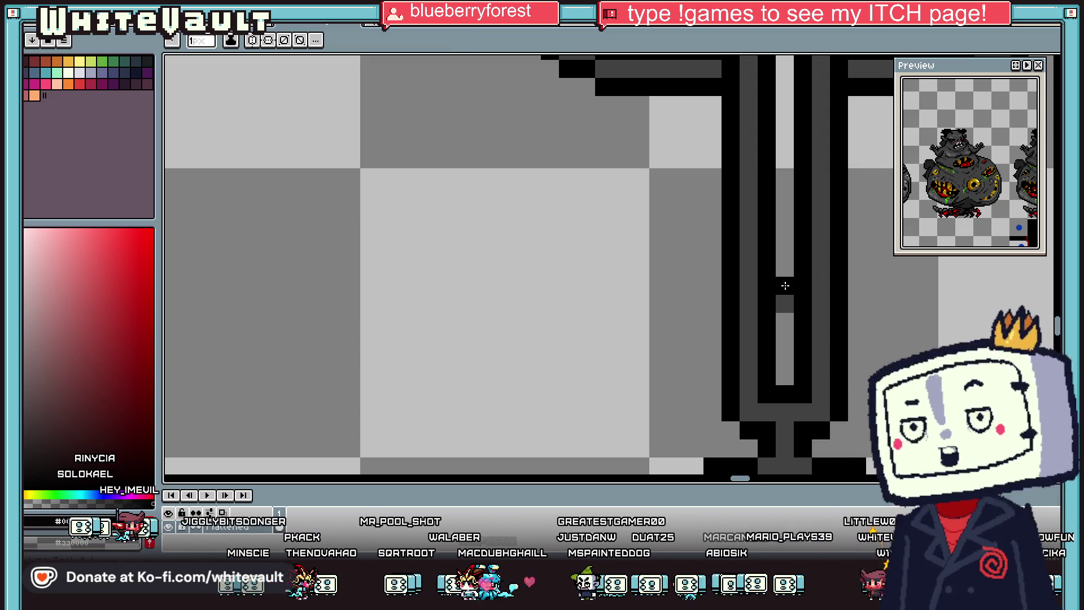
pyautogui.keyDown('alt'); pyautogui.click(785, 303); pyautogui.keyUp('alt')
pyautogui.click(772, 316)
pyautogui.click(785, 320)
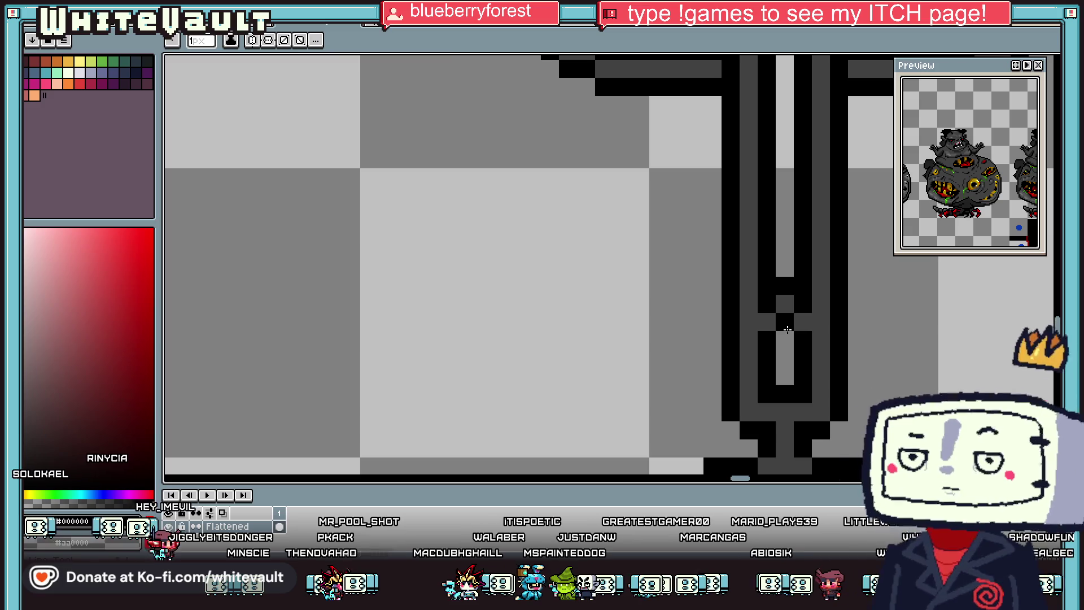
pyautogui.click(749, 321)
pyautogui.click(821, 321)
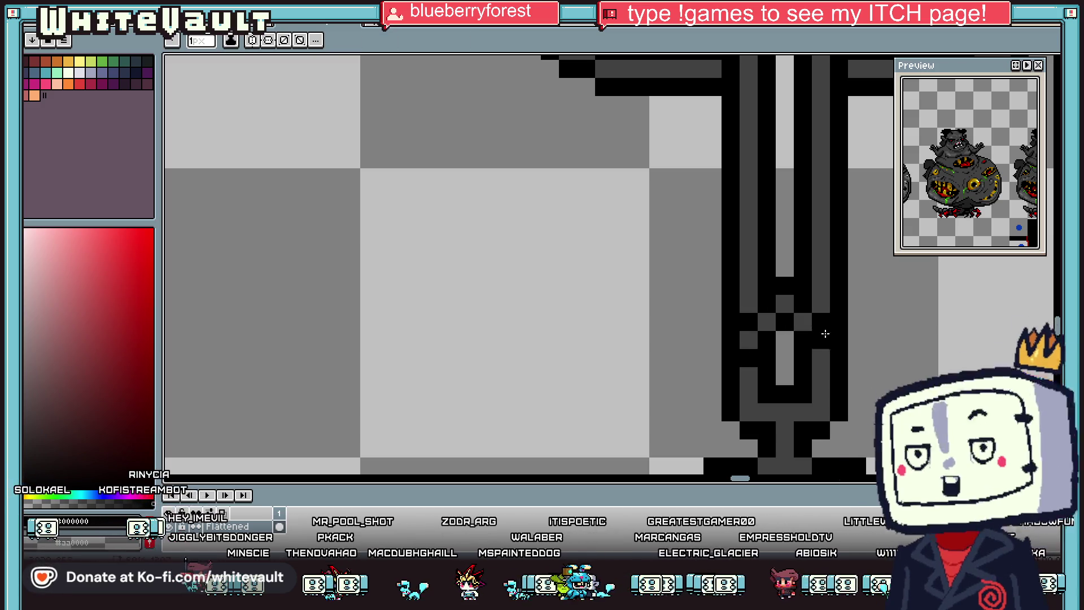
pyautogui.scroll(-5, 842, 353)
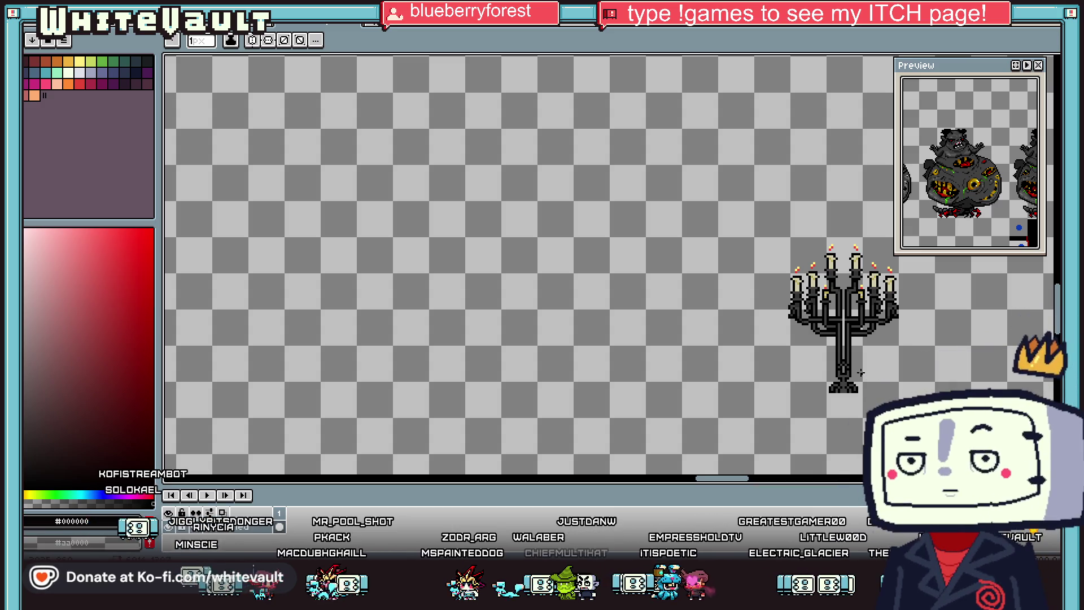
# Alternate between Pencil and Eyedropper for final touch-ups on the candelabra
pyautogui.press('i')
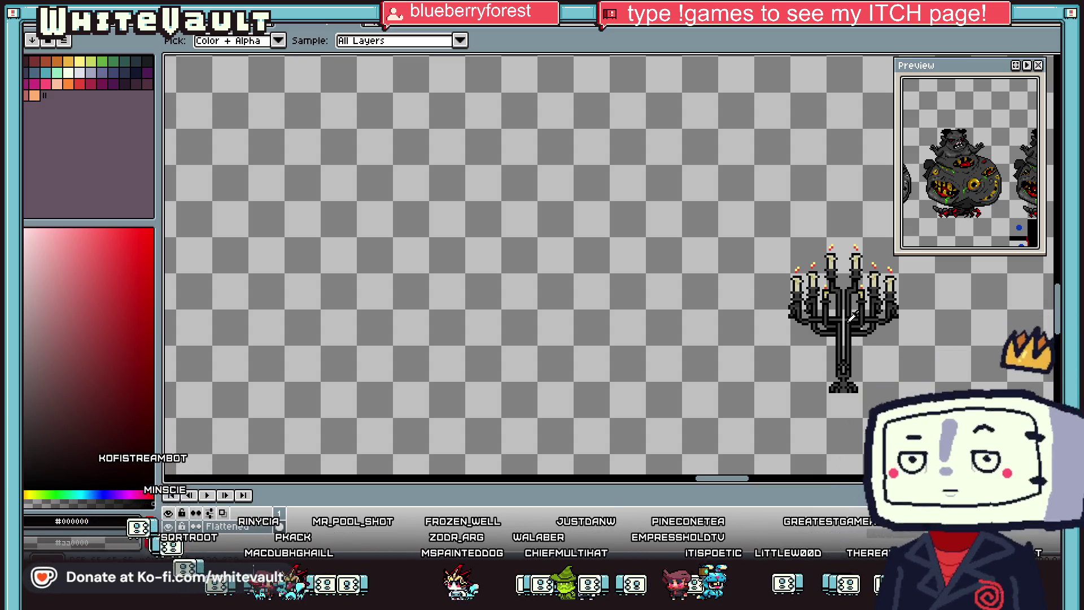
pyautogui.scroll(5, 842, 319)
pyautogui.press('b')
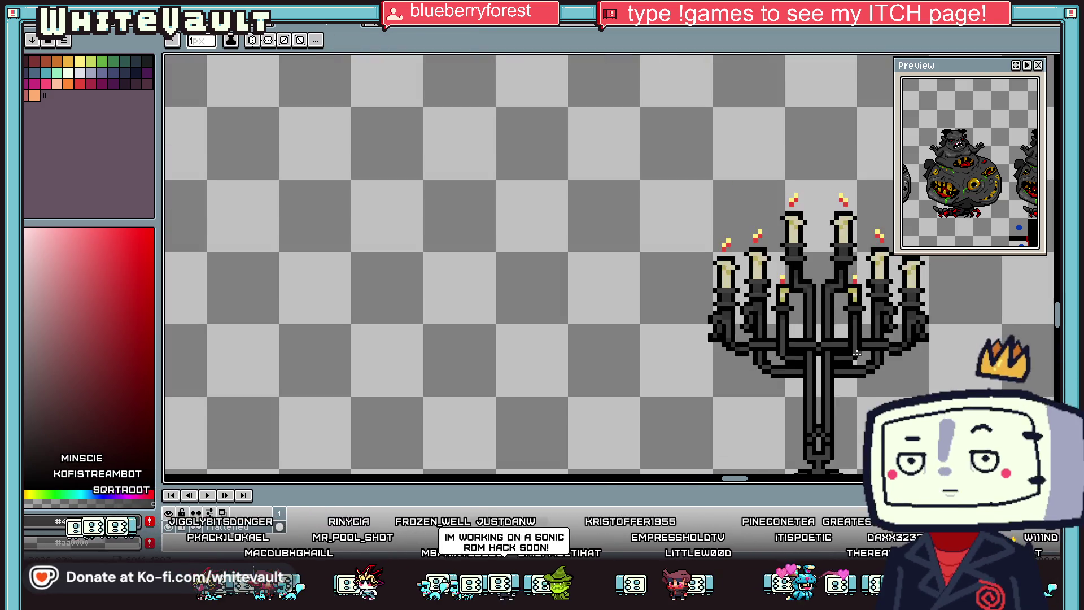
pyautogui.scroll(-5, 848, 350)
pyautogui.press('i')
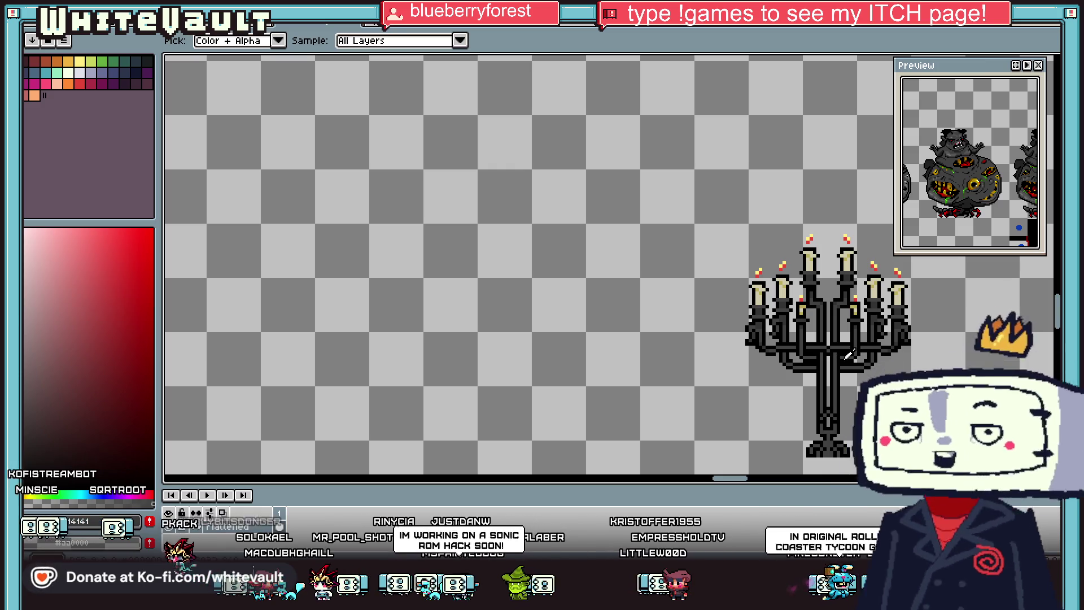
pyautogui.scroll(2, 847, 356)
pyautogui.press('b')
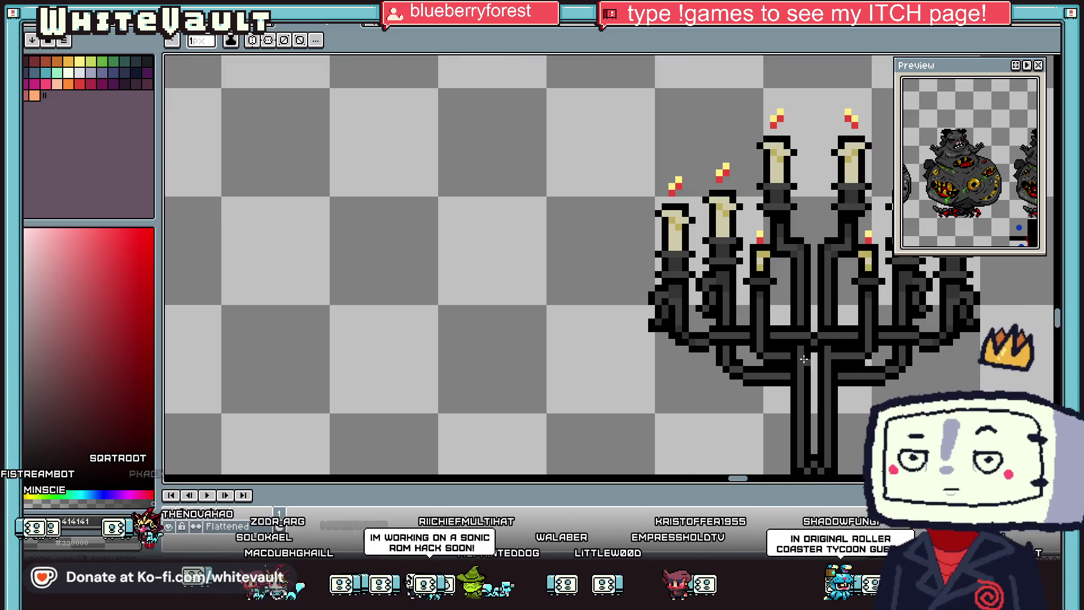
pyautogui.press('i')
pyautogui.scroll(-3, 819, 350)
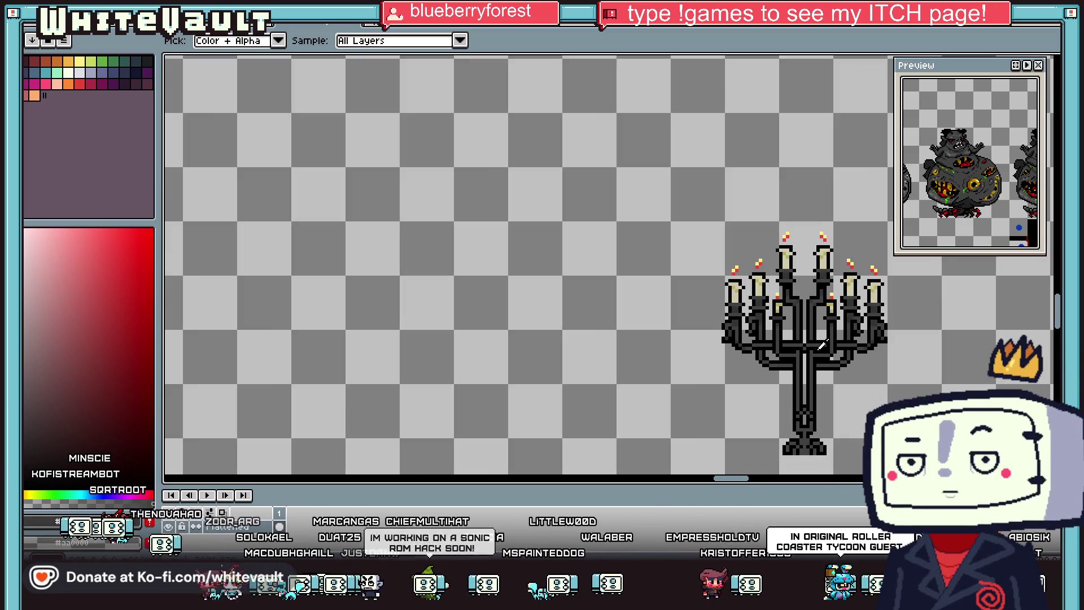
pyautogui.scroll(4, 831, 341)
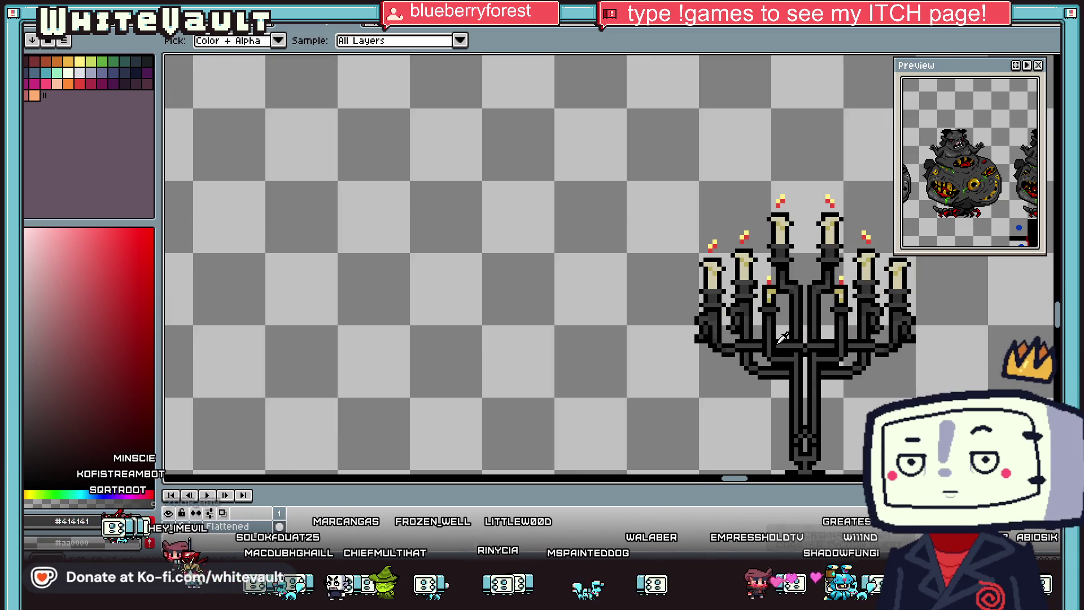
pyautogui.press('b')
pyautogui.scroll(2, 770, 392)
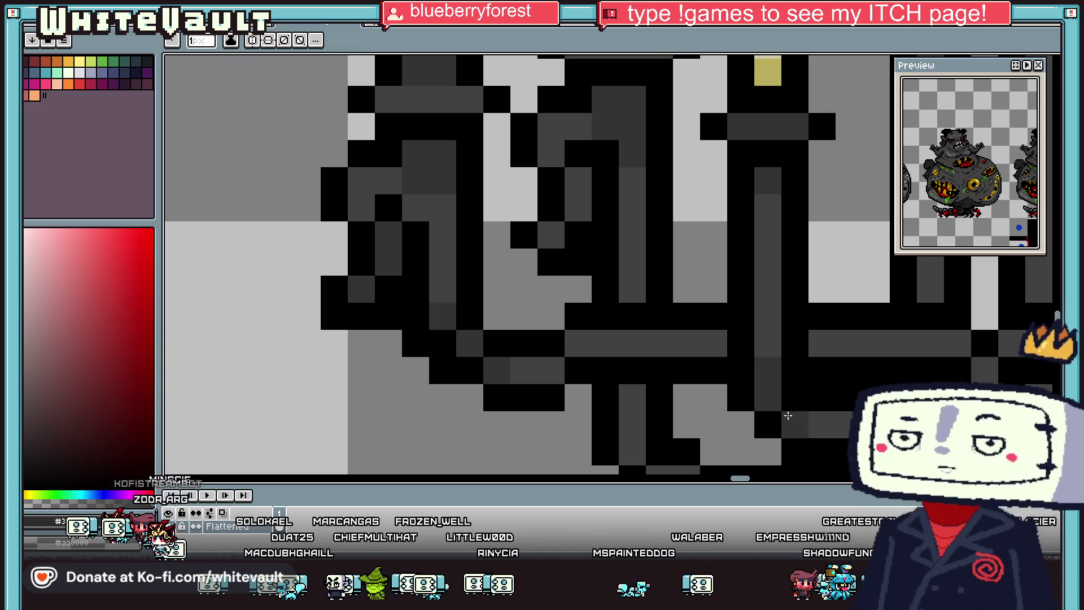
pyautogui.scroll(-3, 929, 390)
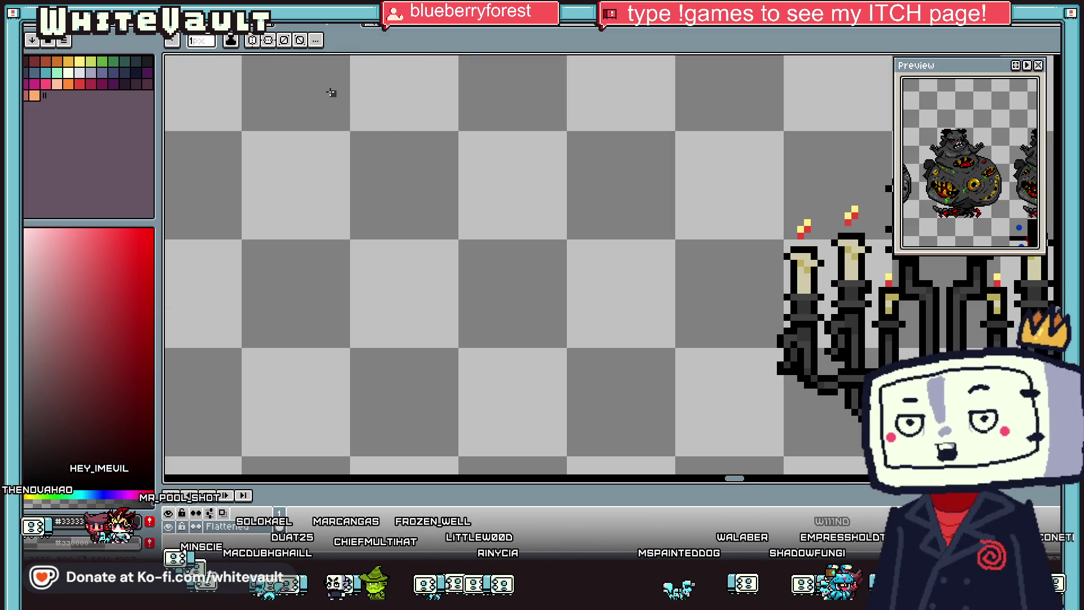
pyautogui.scroll(2, 907, 391)
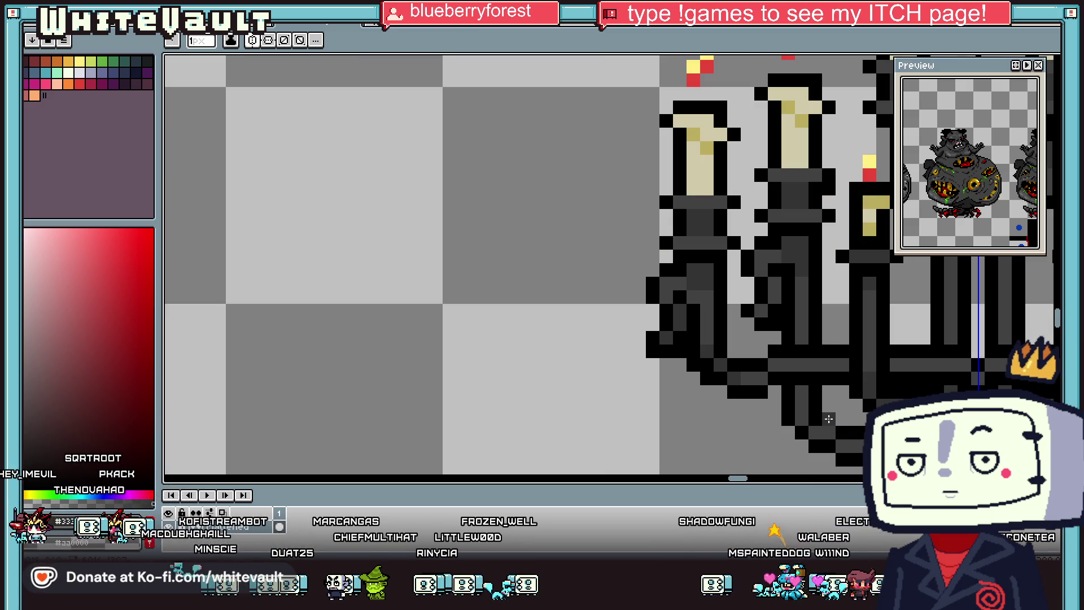
# Finish the Paint Bucket fills and zoom out to view the whole candelabra
pyautogui.press('g')
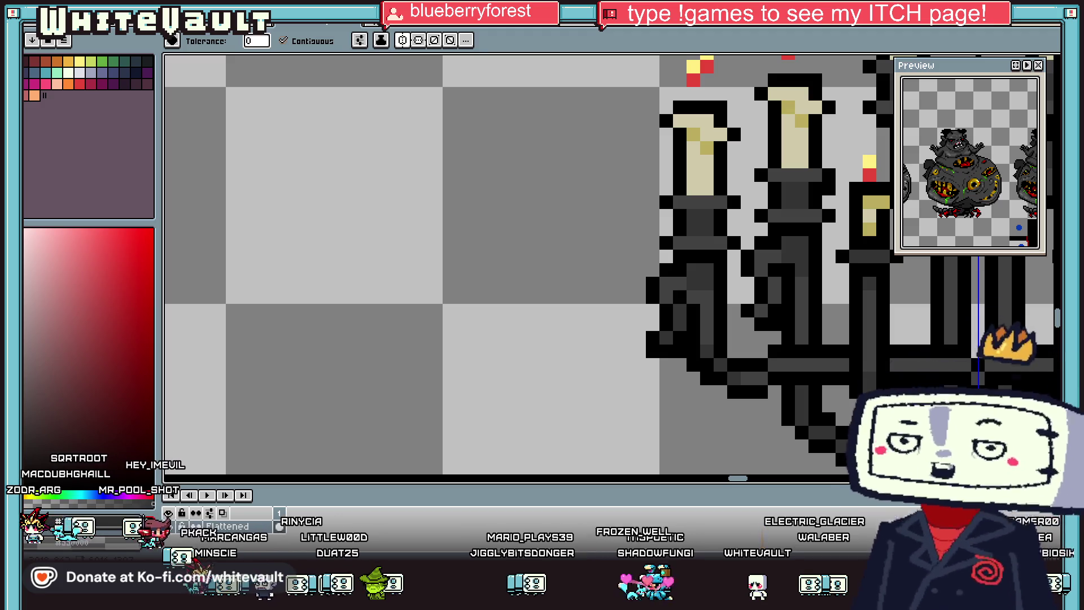
pyautogui.press('i')
pyautogui.scroll(-2, 854, 445)
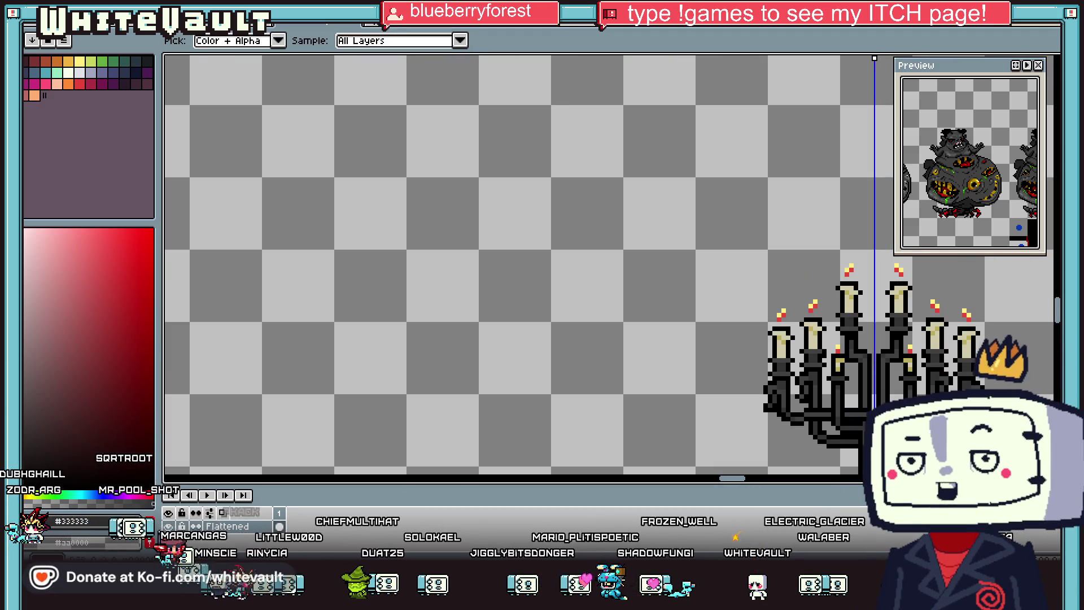
pyautogui.scroll(-3, 609, 456)
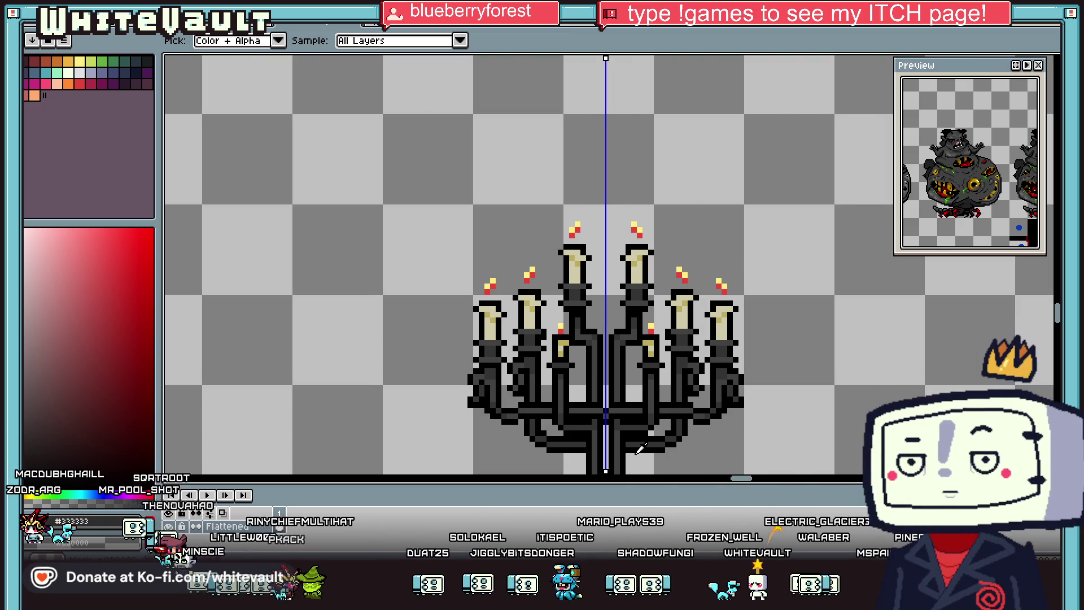
pyautogui.scroll(1, 625, 377)
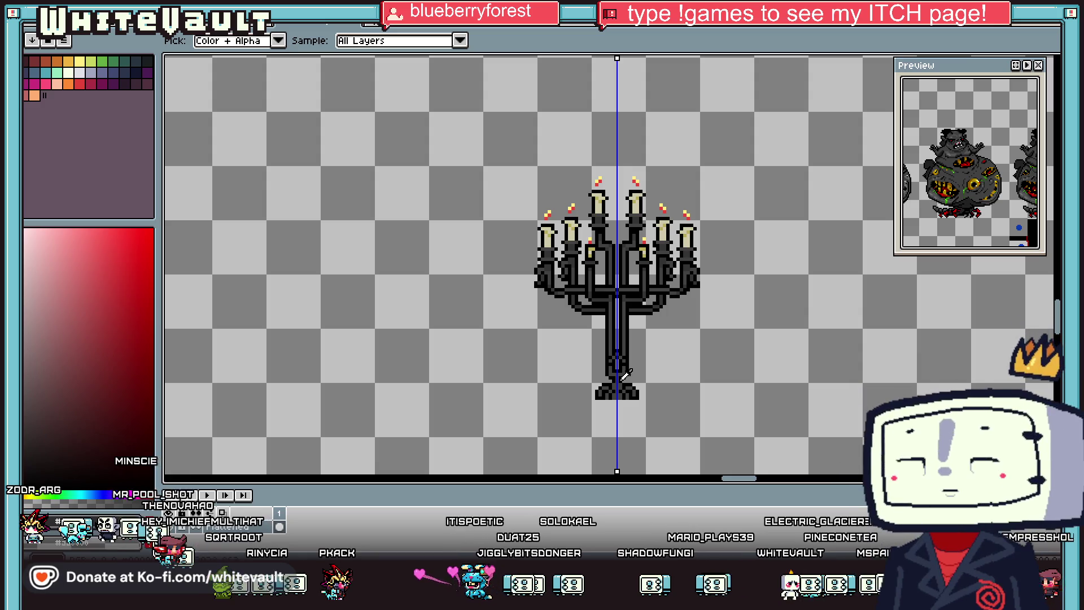
pyautogui.scroll(2, 615, 216)
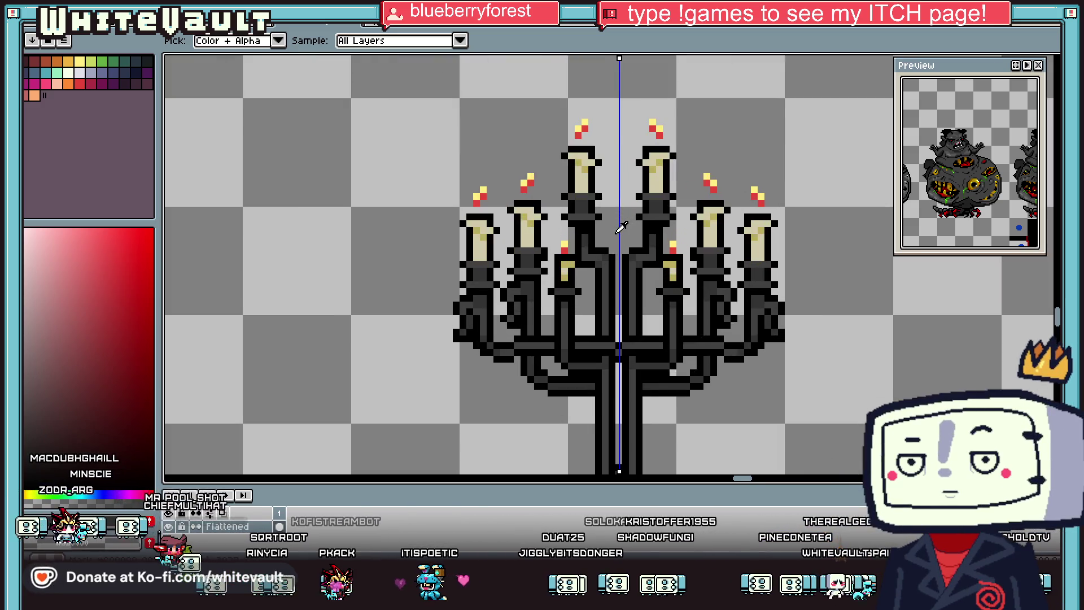
pyautogui.scroll(-3, 633, 229)
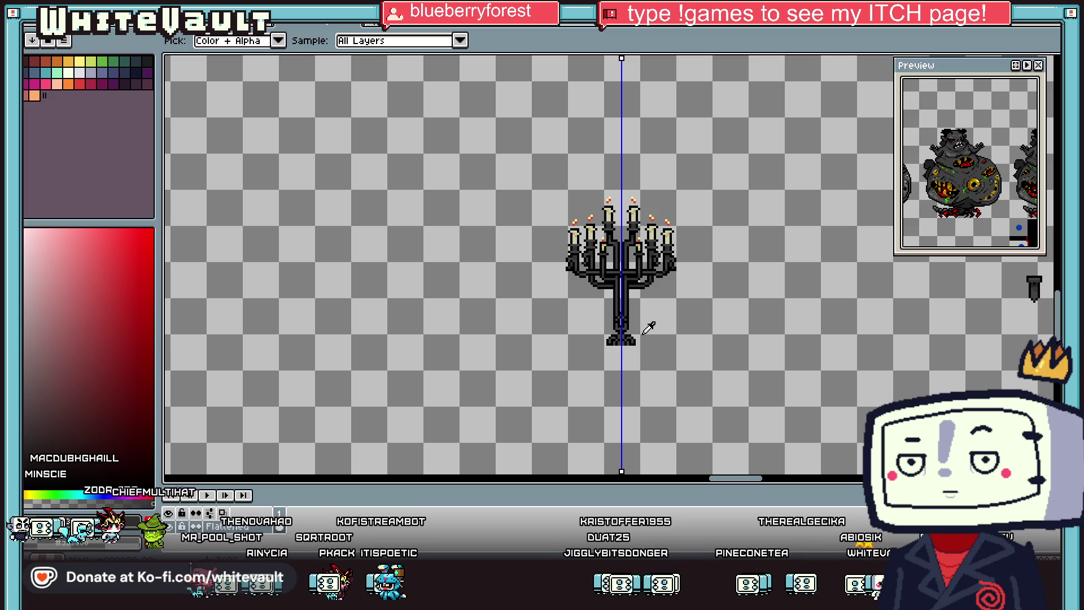
pyautogui.scroll(3, 649, 328)
pyautogui.press('b')
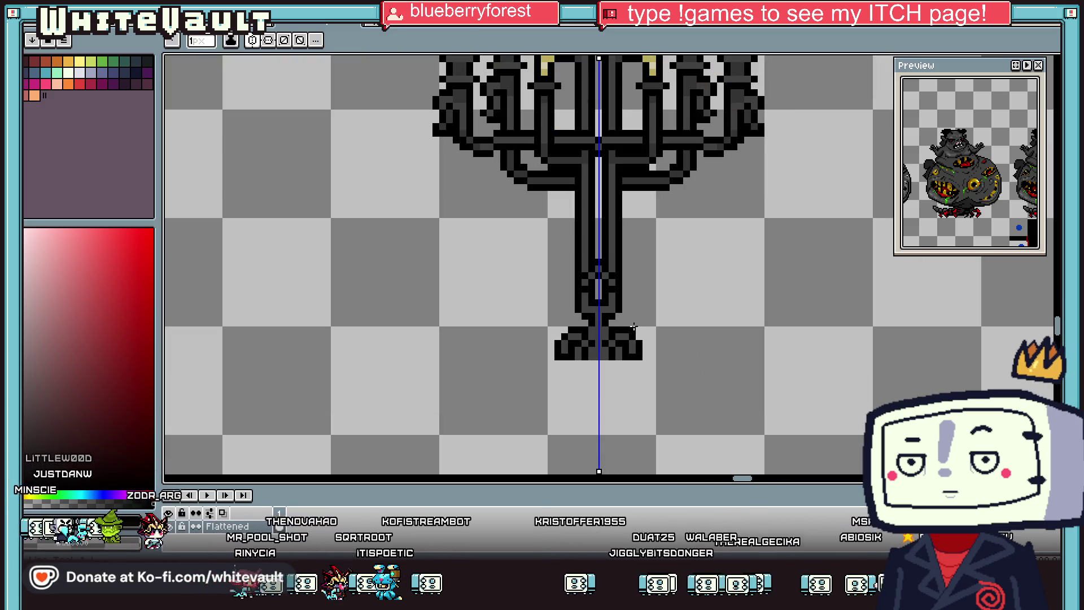
pyautogui.scroll(-4, 634, 328)
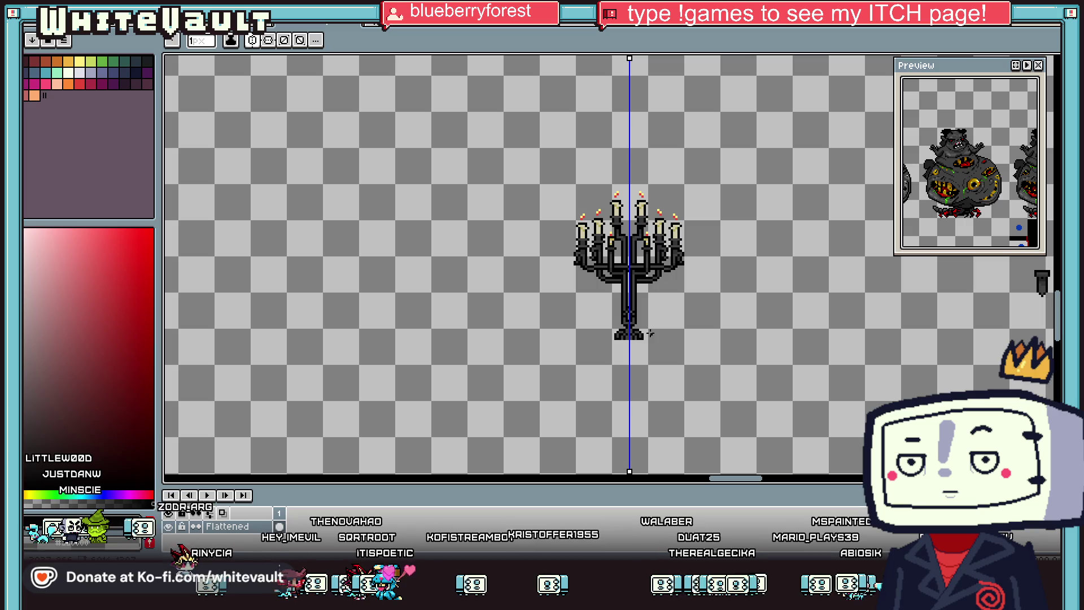
pyautogui.press('m')
# Select and duplicate the candelabra, then erase the flat foot from the copy's stem
pyautogui.moveTo(484, 174)
pyautogui.mouseDown()
pyautogui.moveTo(774, 368)
pyautogui.moveTo(738, 344)
pyautogui.moveTo(794, 64)
pyautogui.moveTo(829, 253)
pyautogui.mouseUp()
pyautogui.hotkey('ctrl', 'd')
pyautogui.scroll(2, 689, 249)
pyautogui.press('i')
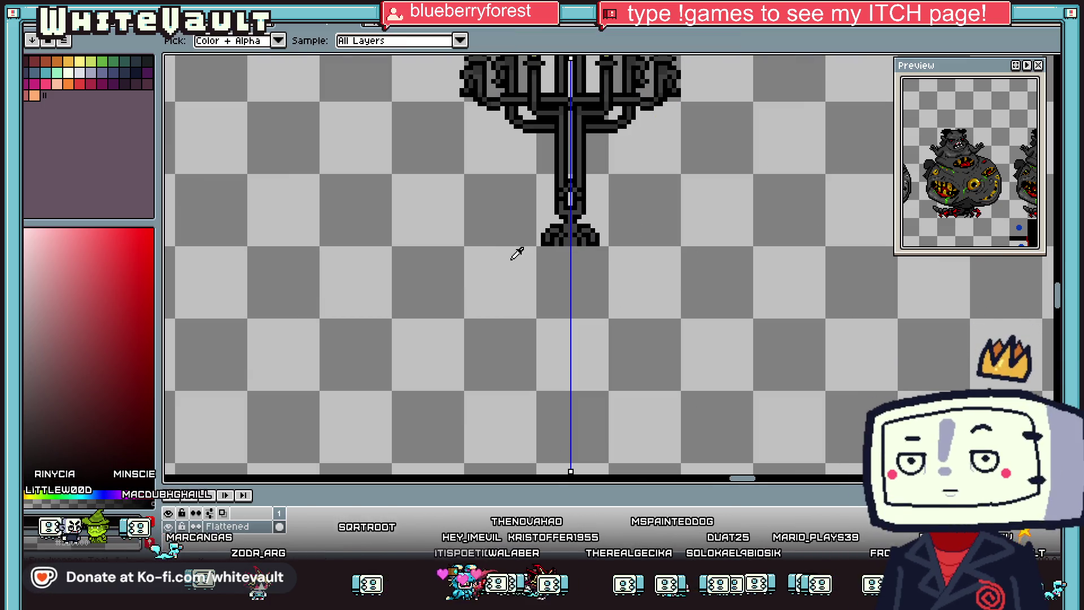
pyautogui.press('e')
pyautogui.moveTo(559, 233)
pyautogui.mouseDown()
pyautogui.moveTo(589, 233)
pyautogui.moveTo(519, 250)
pyautogui.mouseUp()
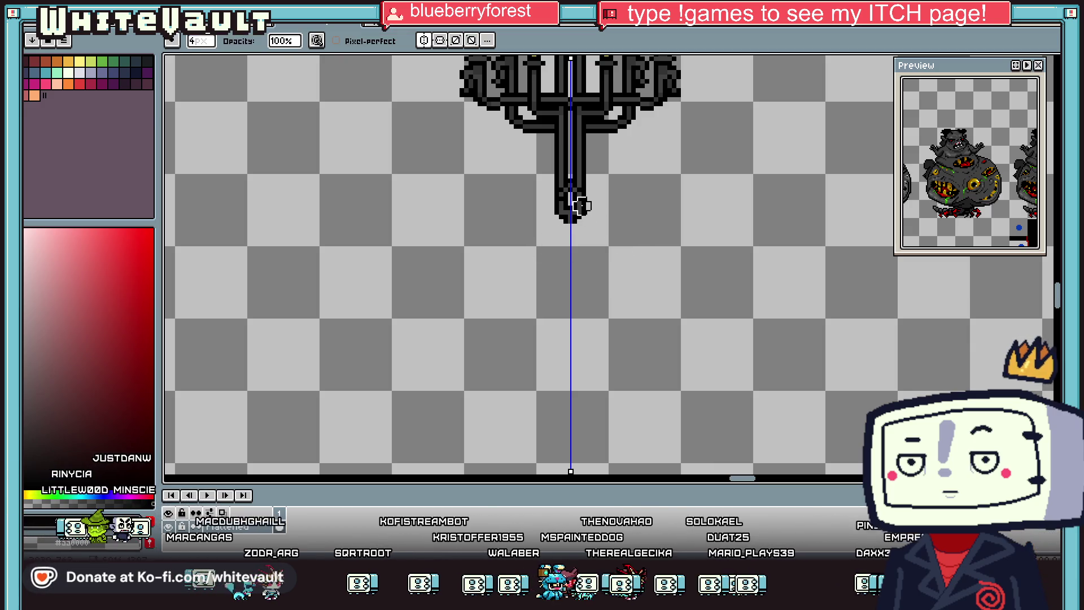
# Pencil a pointed, tapered tip below the stem in dark grey with a black outline
pyautogui.keyDown('alt'); pyautogui.click(580, 205); pyautogui.keyUp('alt')
pyautogui.scroll(2, 580, 205)
pyautogui.press('b')
pyautogui.keyDown('alt'); pyautogui.click(571, 214); pyautogui.keyUp('alt')
pyautogui.scroll(1, 575, 225)
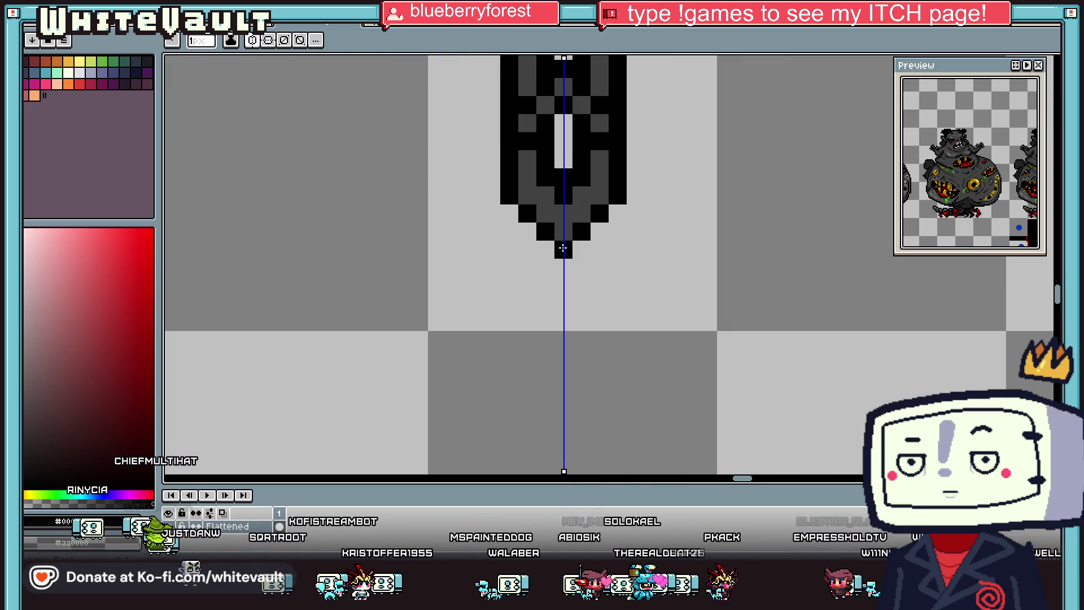
pyautogui.click(621, 180)
pyautogui.click(600, 232)
pyautogui.click(582, 250)
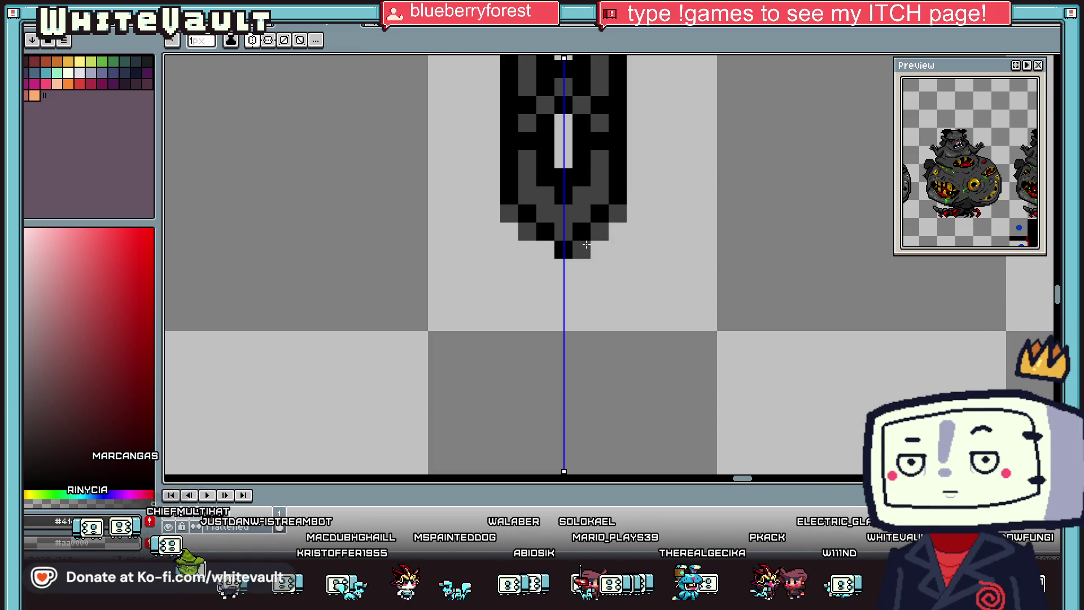
pyautogui.keyDown('alt'); pyautogui.click(620, 194); pyautogui.keyUp('alt')
pyautogui.moveTo(636, 197)
pyautogui.mouseDown()
pyautogui.moveTo(638, 214)
pyautogui.moveTo(577, 267)
pyautogui.mouseUp()
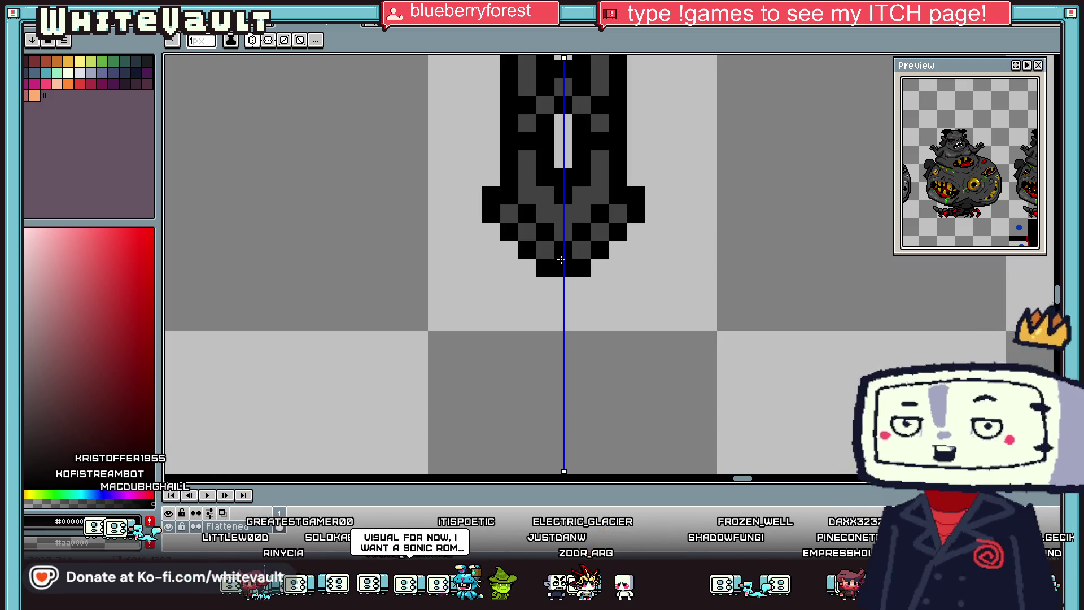
pyautogui.scroll(-5, 666, 255)
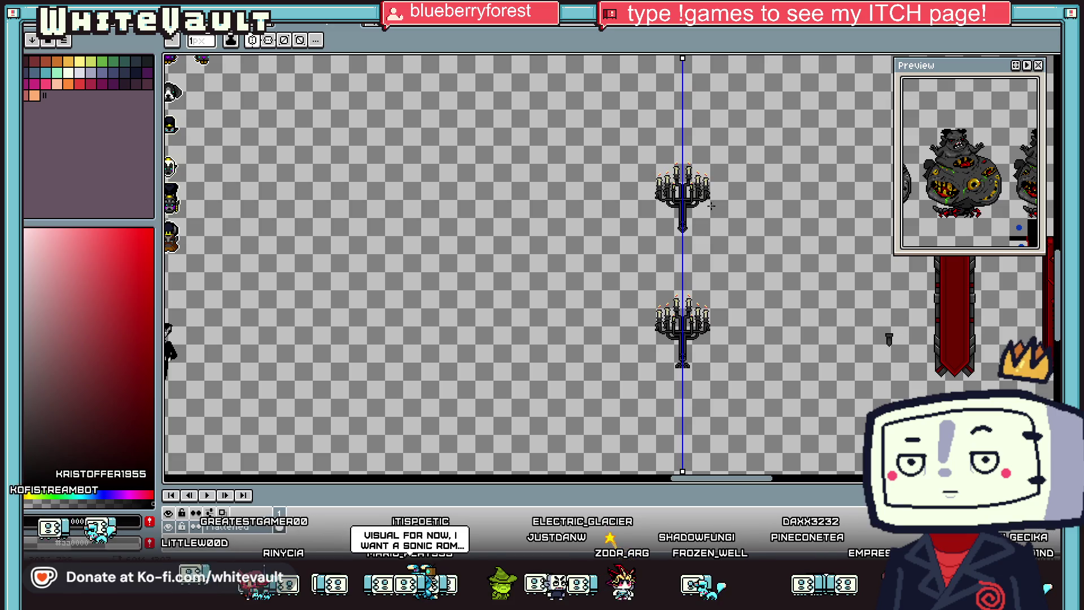
# Zoom out, pan across the candelabra sheet, then bring up the UI_Buttons document
pyautogui.scroll(2, 702, 207)
pyautogui.scroll(-1, 702, 207)
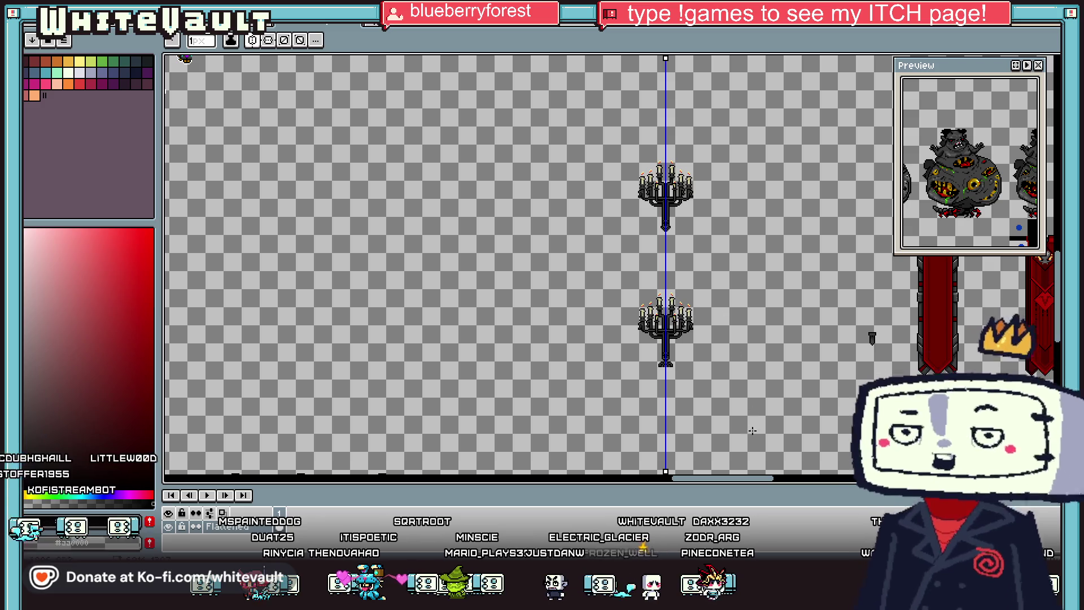
pyautogui.moveTo(745, 480); pyautogui.dragTo(772, 483)
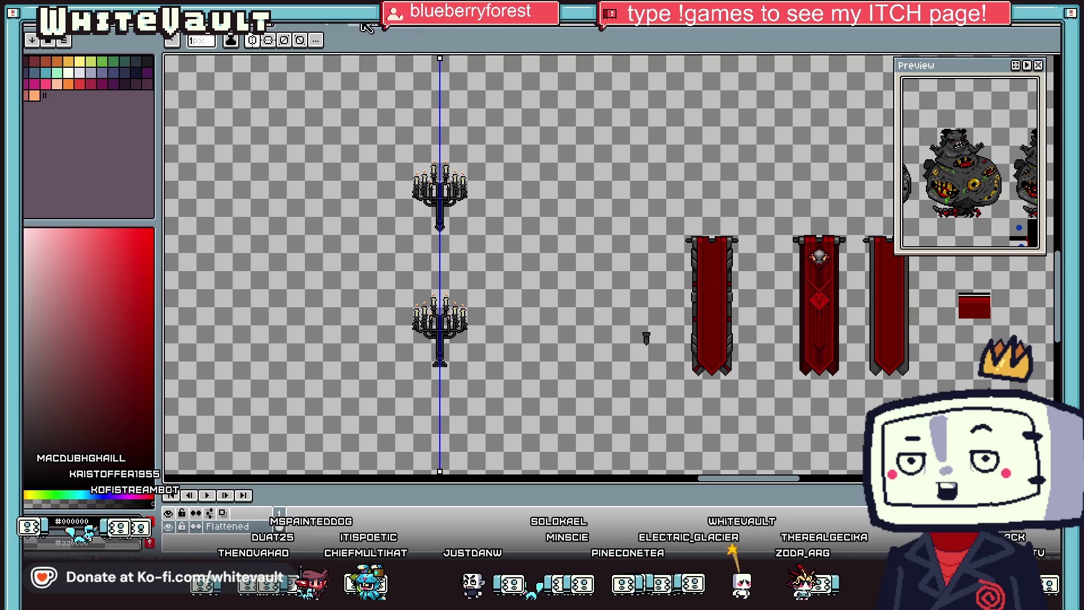
pyautogui.click(685, 29)
pyautogui.scroll(-4, 686, 257)
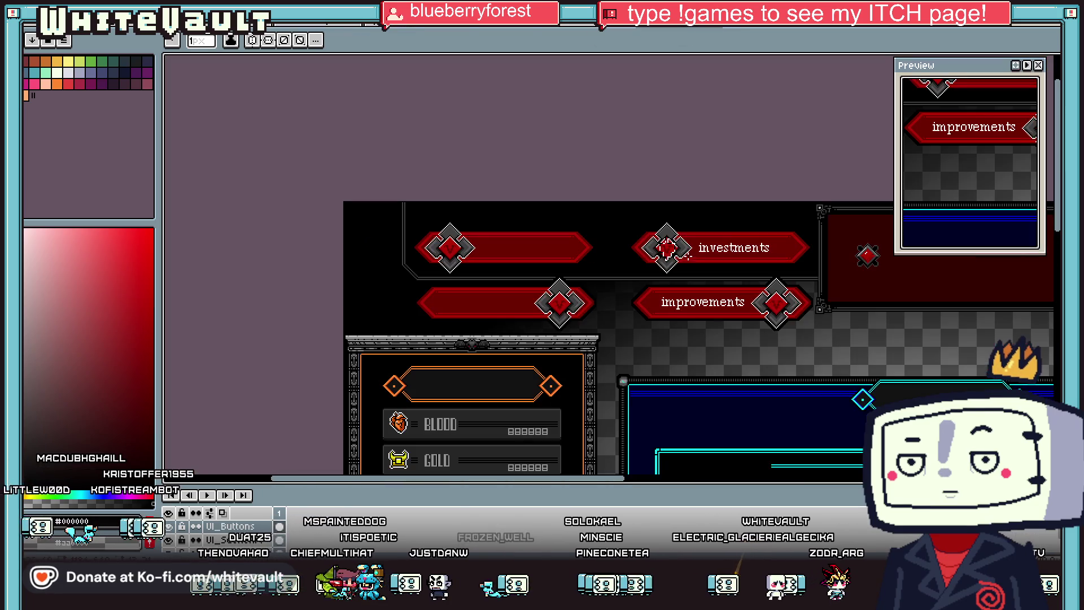
# View the game screenshot zoomed in, then move through the tabs to the orange creatures and bats sheet
pyautogui.click(734, 56)
pyautogui.scroll(-4, 811, 390)
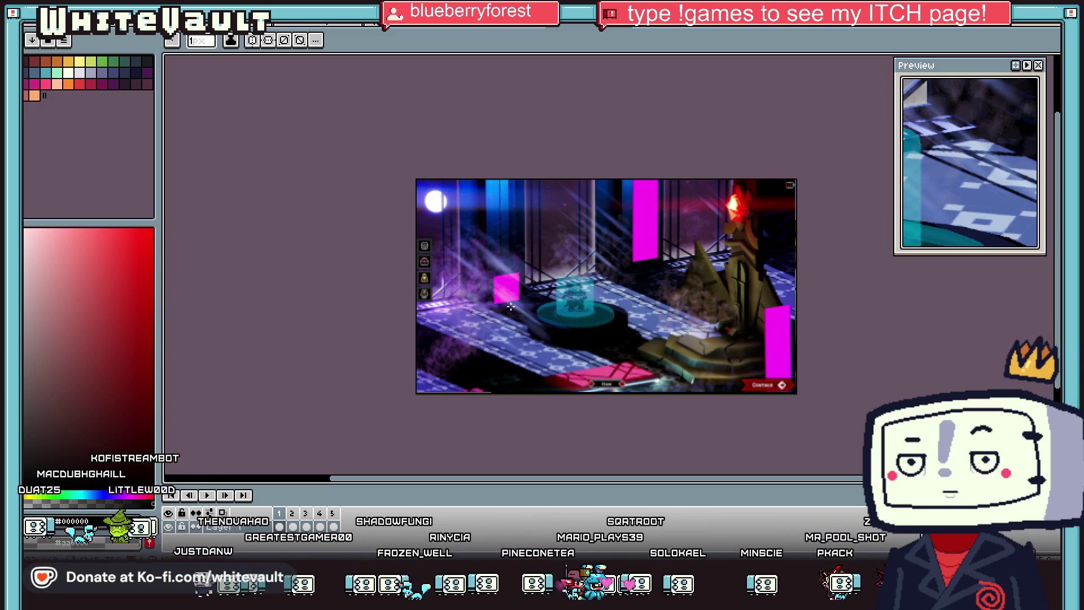
pyautogui.scroll(1, 776, 361)
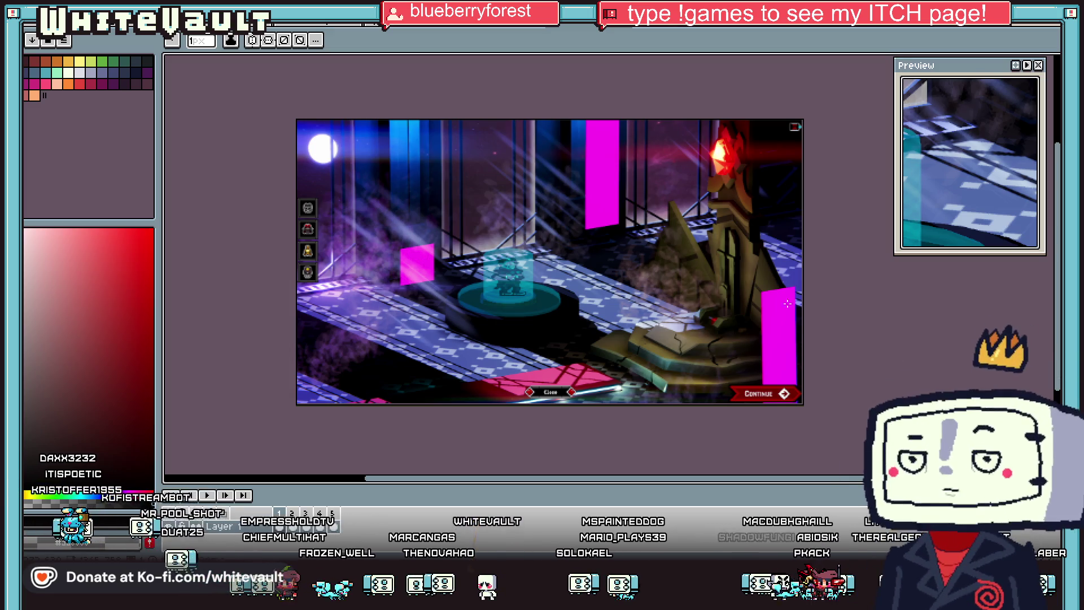
pyautogui.click(837, 31)
pyautogui.click(794, 28)
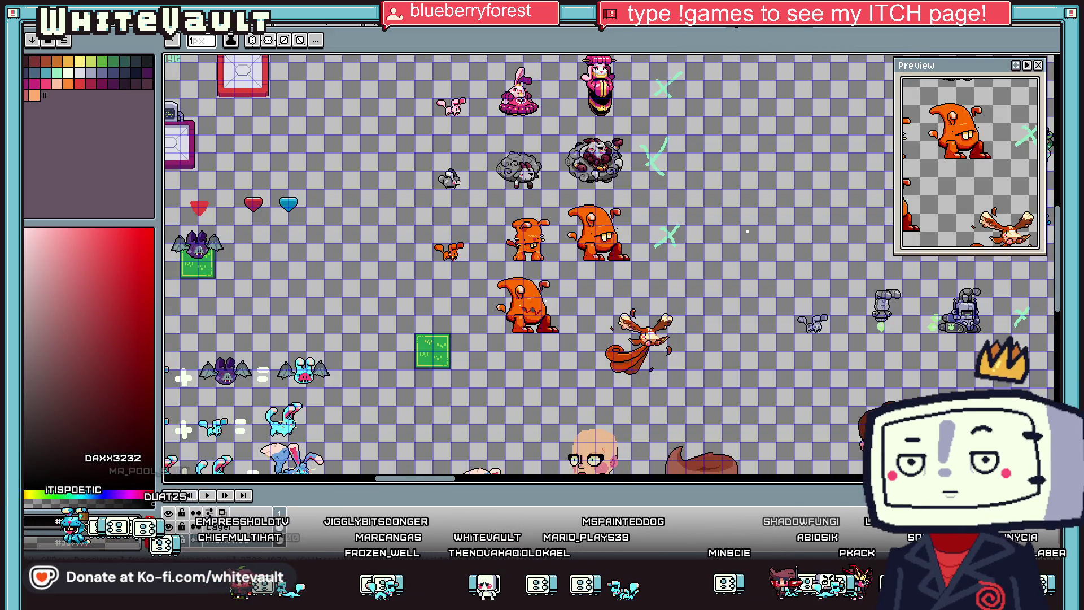
# Step leftward through the UI mockup, 3D scene, character and battle tabs to the candelabra sheet
pyautogui.click(648, 31)
pyautogui.click(597, 29)
pyautogui.click(507, 34)
pyautogui.click(415, 31)
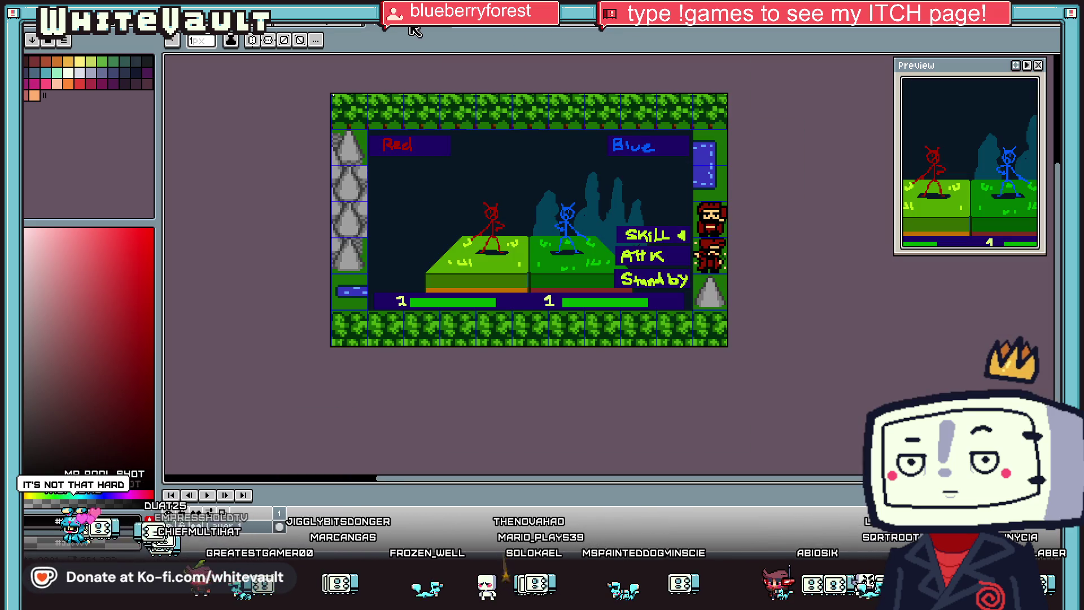
pyautogui.click(336, 25)
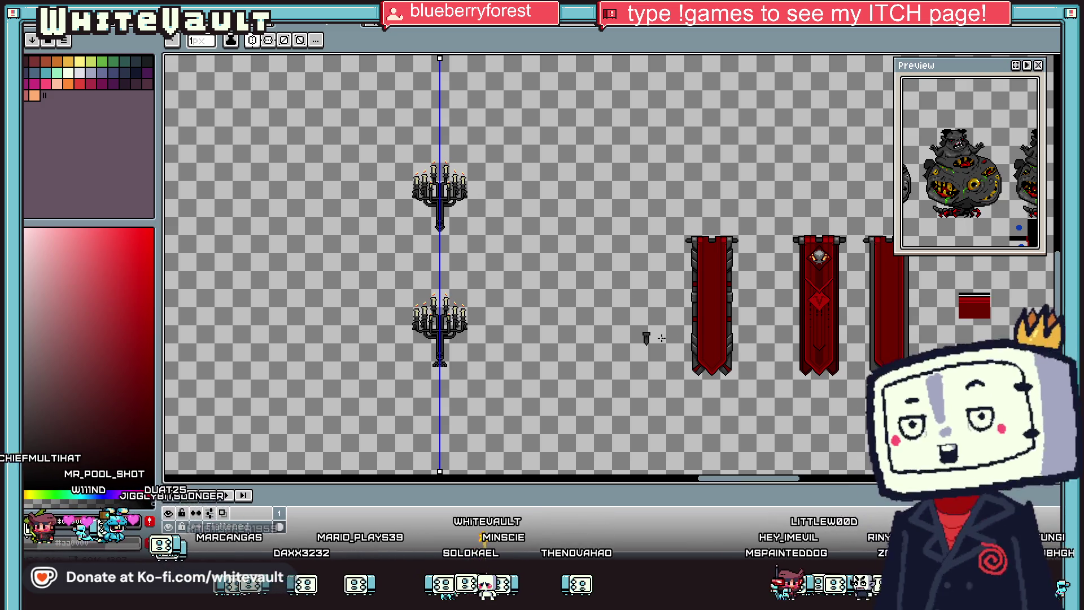
# Save the candelabra and banner sprite sheet with File > Save, then switch to the Rectangular Marquee
pyautogui.scroll(1, 635, 350)
pyautogui.scroll(-1, 635, 350)
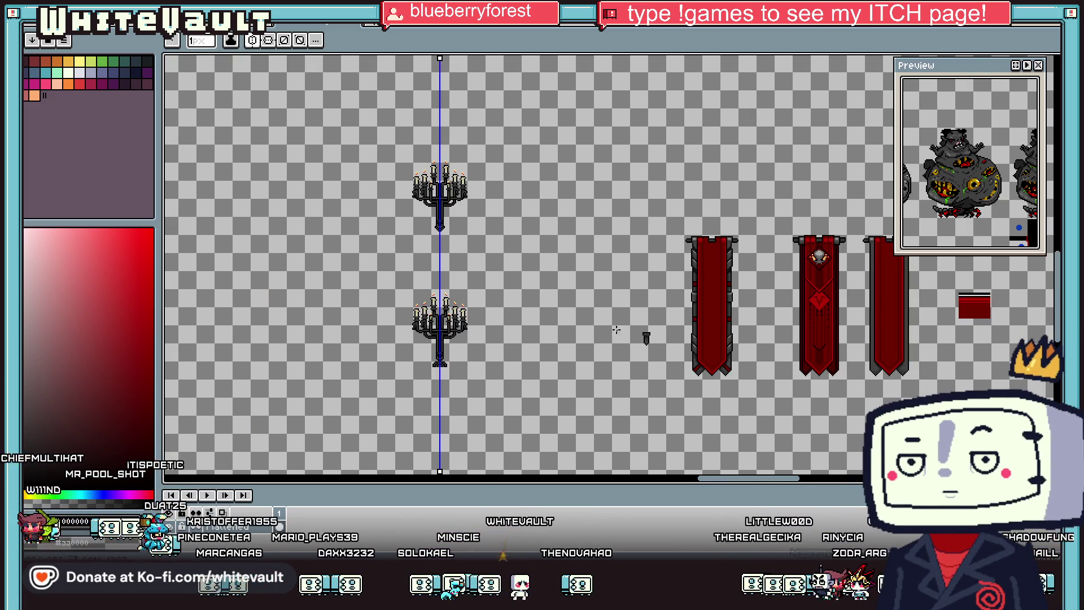
pyautogui.scroll(-1, 407, 126)
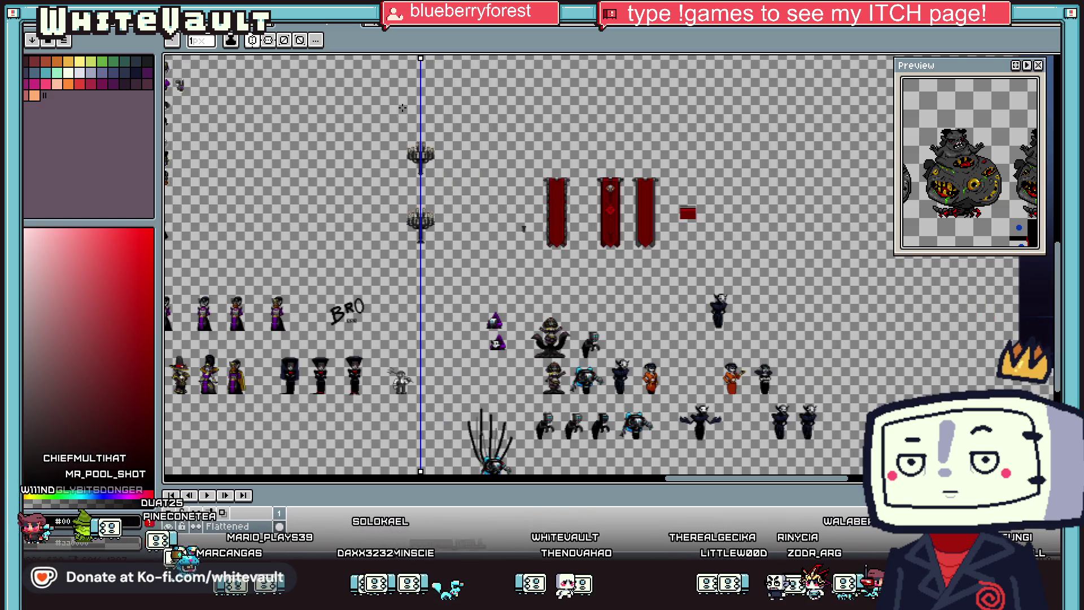
pyautogui.click(31, 40)
pyautogui.click(53, 72)
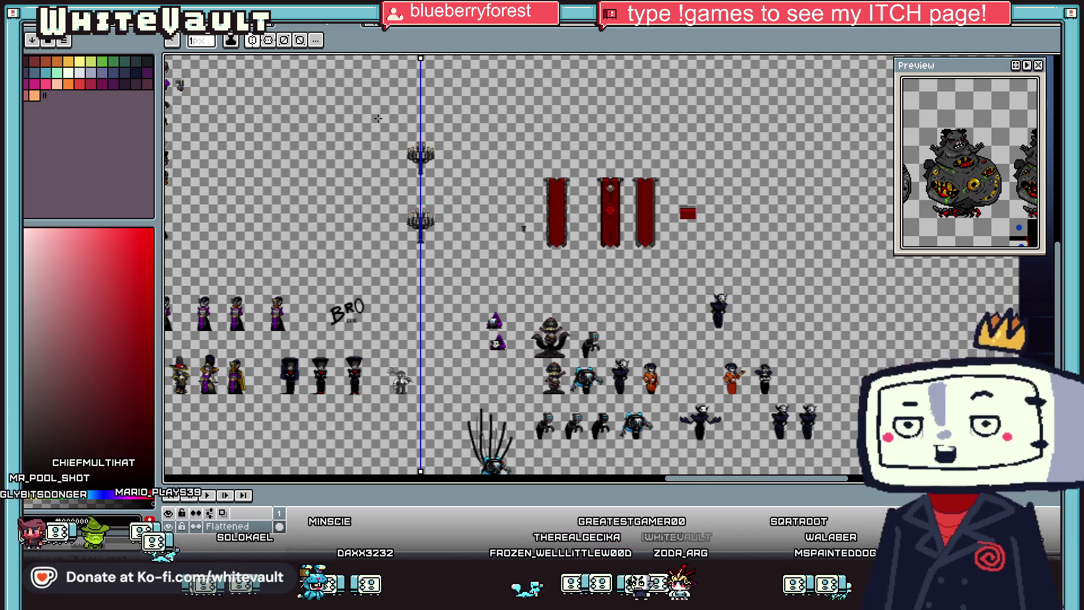
pyautogui.scroll(1, 377, 118)
pyautogui.press('m')
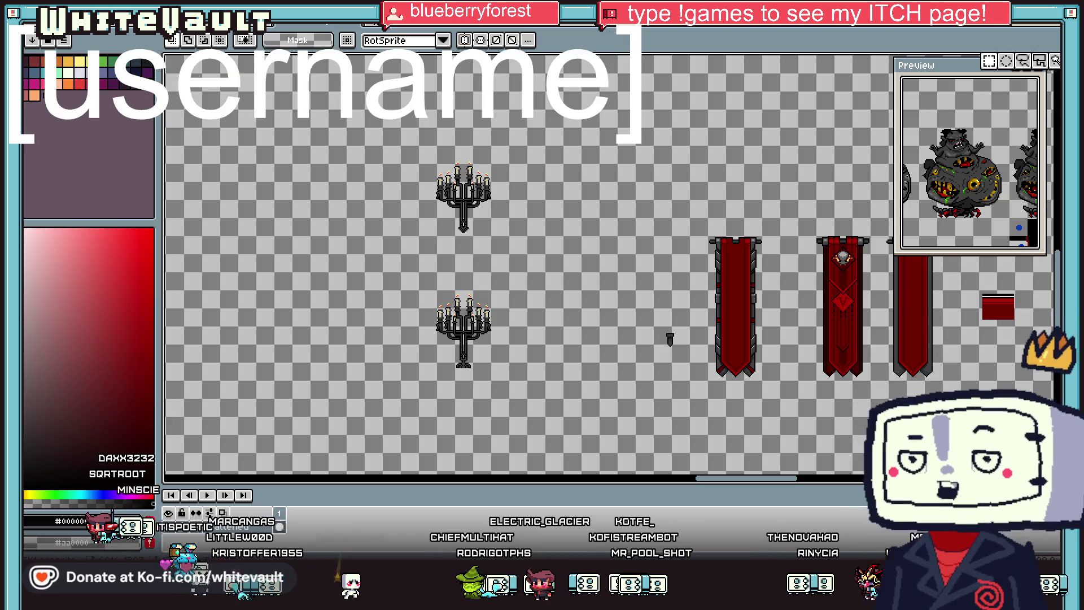
pyautogui.scroll(-3, 655, 377)
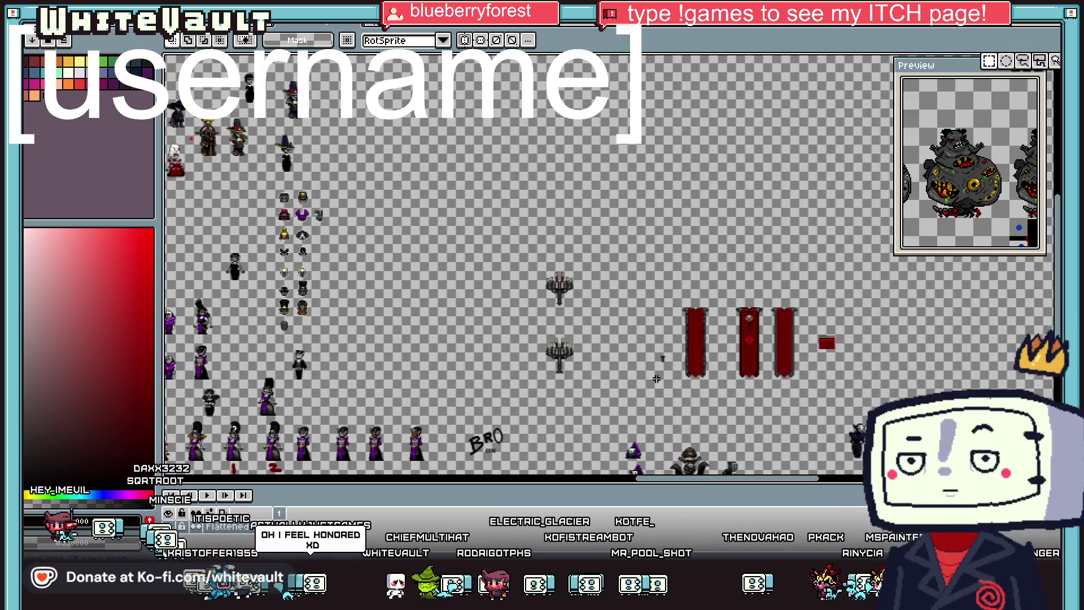
pyautogui.scroll(1, 655, 376)
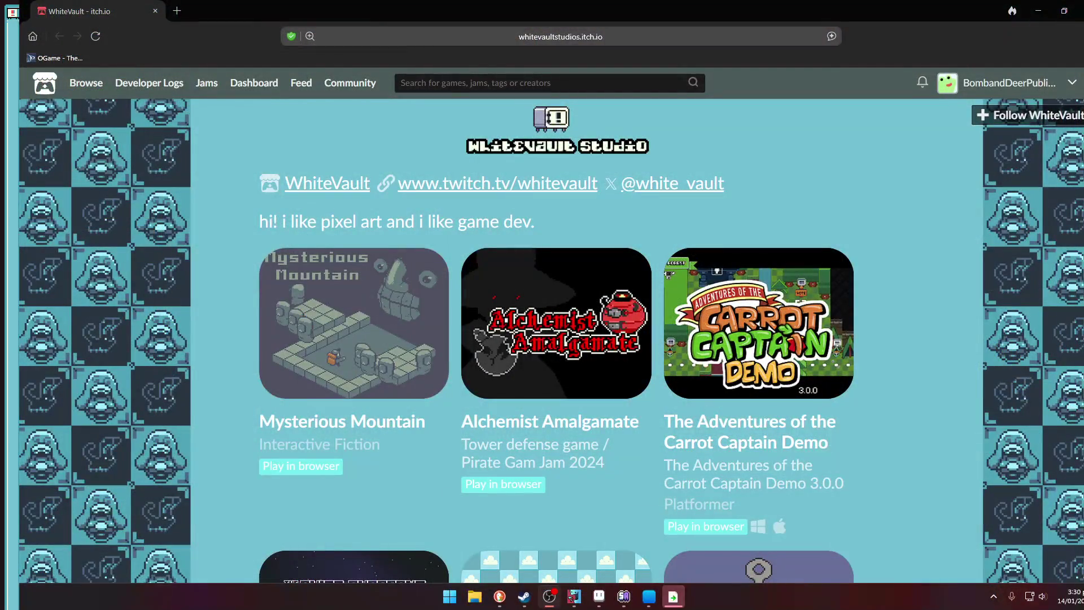
# Open the Carrot Captain Demo page from the developer's profile and run the game fullscreen
pyautogui.click(901, 298)
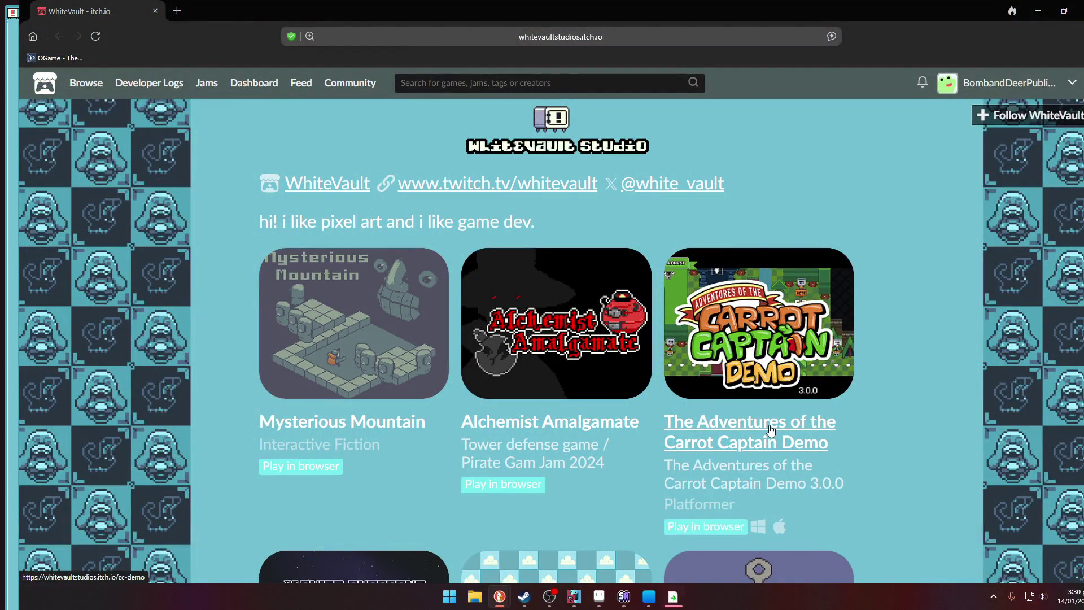
pyautogui.click(771, 430)
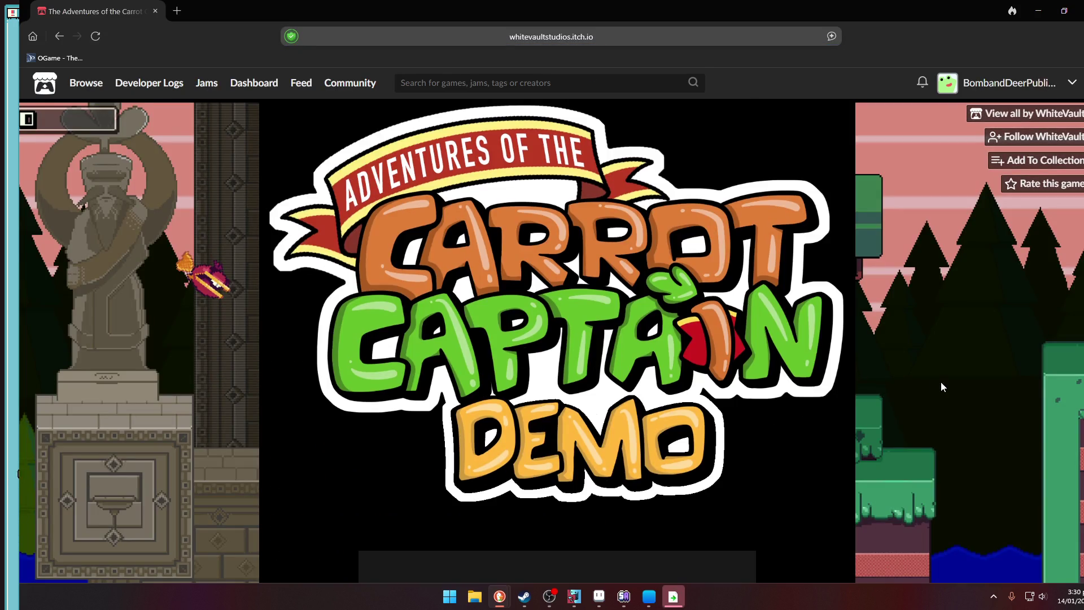
pyautogui.scroll(-7, 942, 381)
pyautogui.click(593, 272)
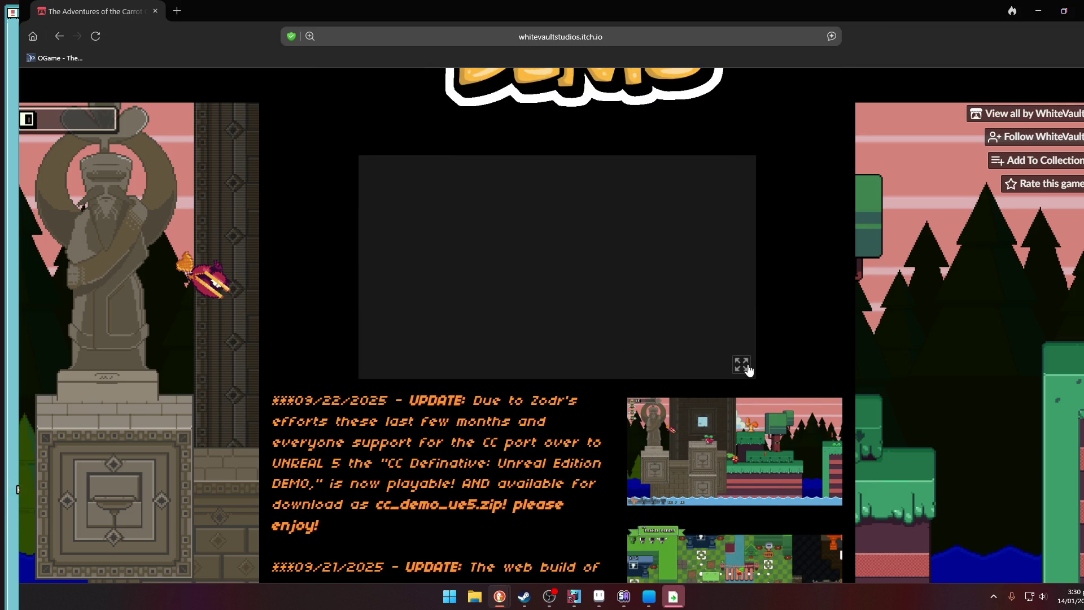
pyautogui.click(746, 367)
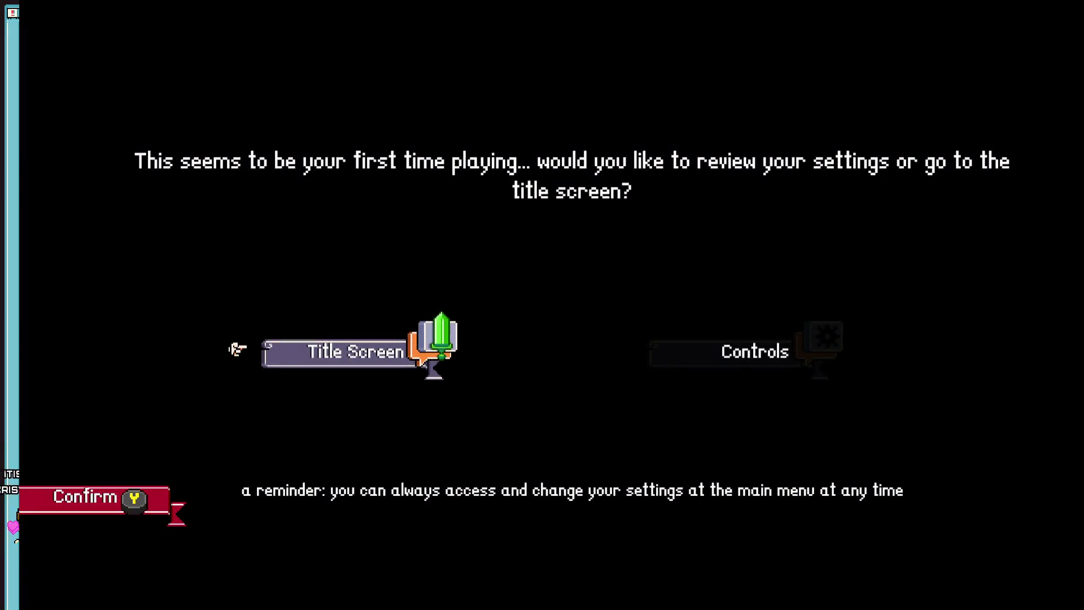
# Choose Title Screen over Controls at the first-time prompt and continue to the title screen
pyautogui.press('Right')
pyautogui.press('Left')
pyautogui.press('Right')
pyautogui.press('Left')
pyautogui.press('Right')
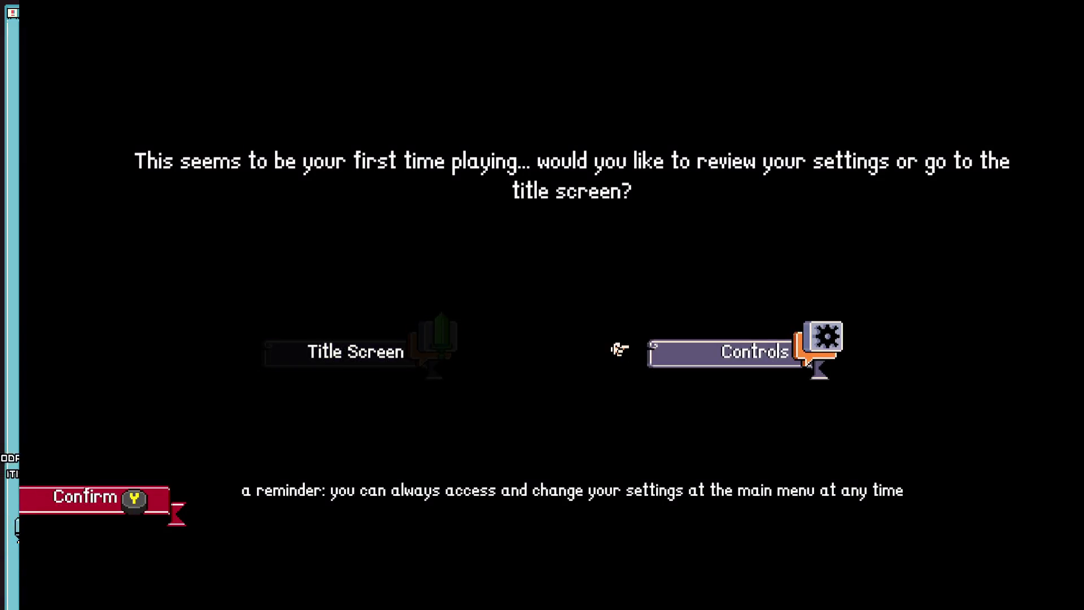
pyautogui.press('Left')
pyautogui.press('Return')
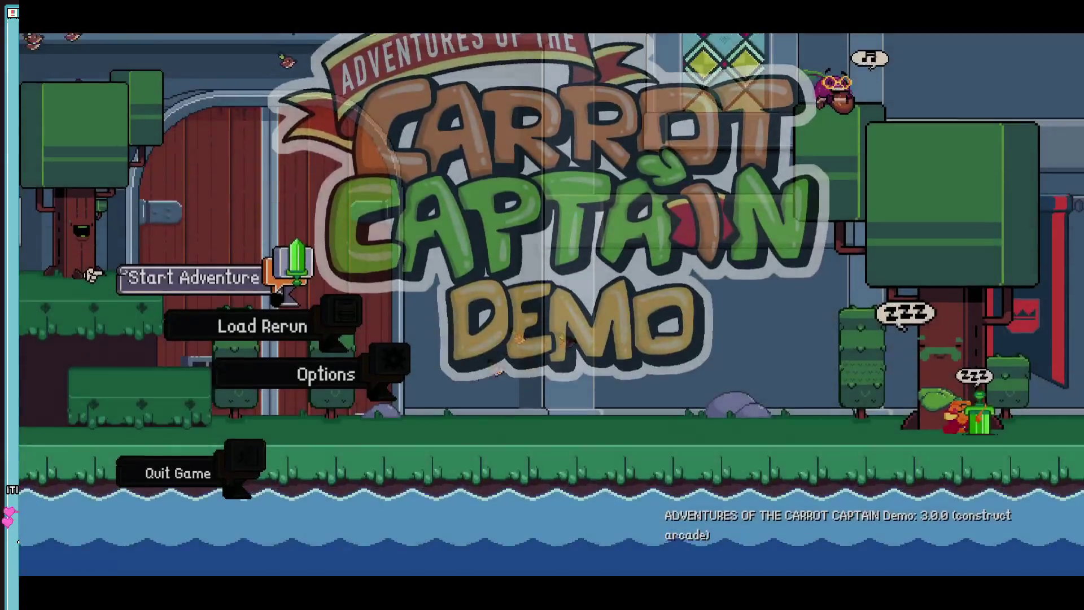
# Start a new adventure and confirm the tutorial to load LVL 0-0
pyautogui.press('Down')
pyautogui.press('Up')
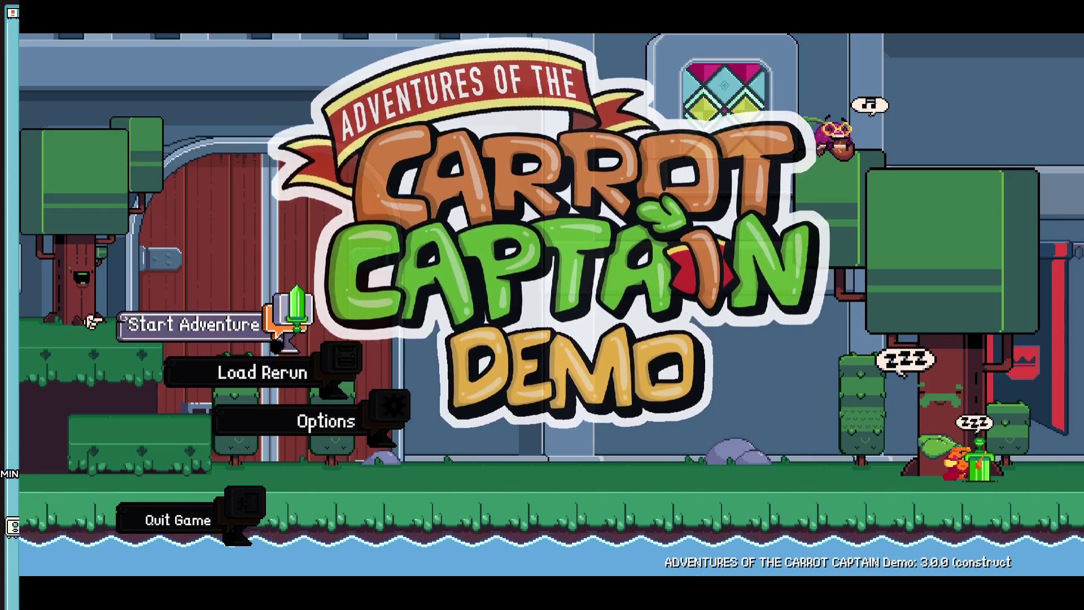
pyautogui.press('Return')
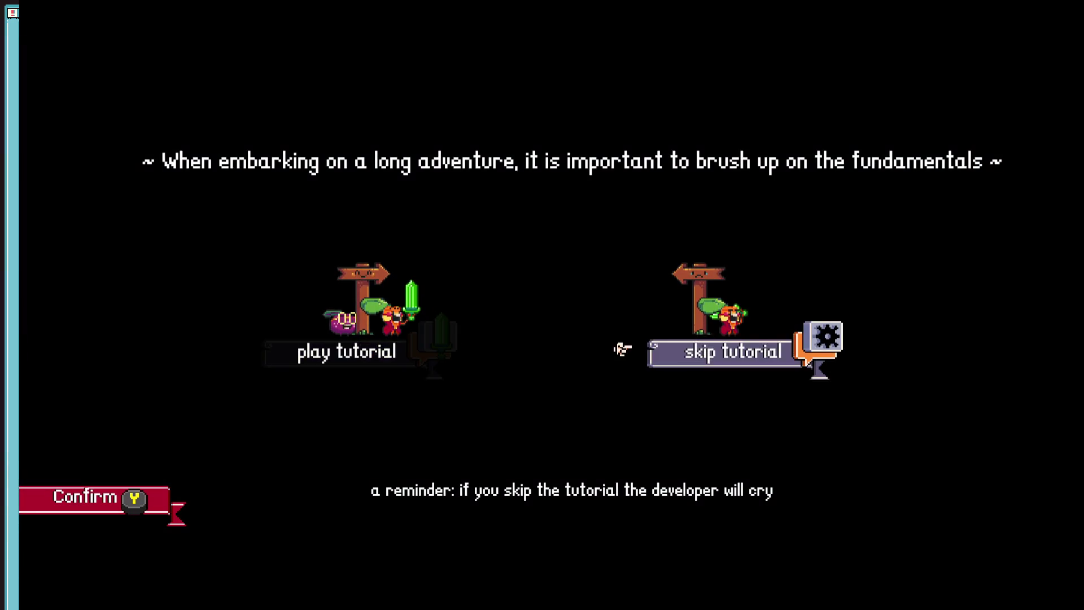
pyautogui.press('Return')
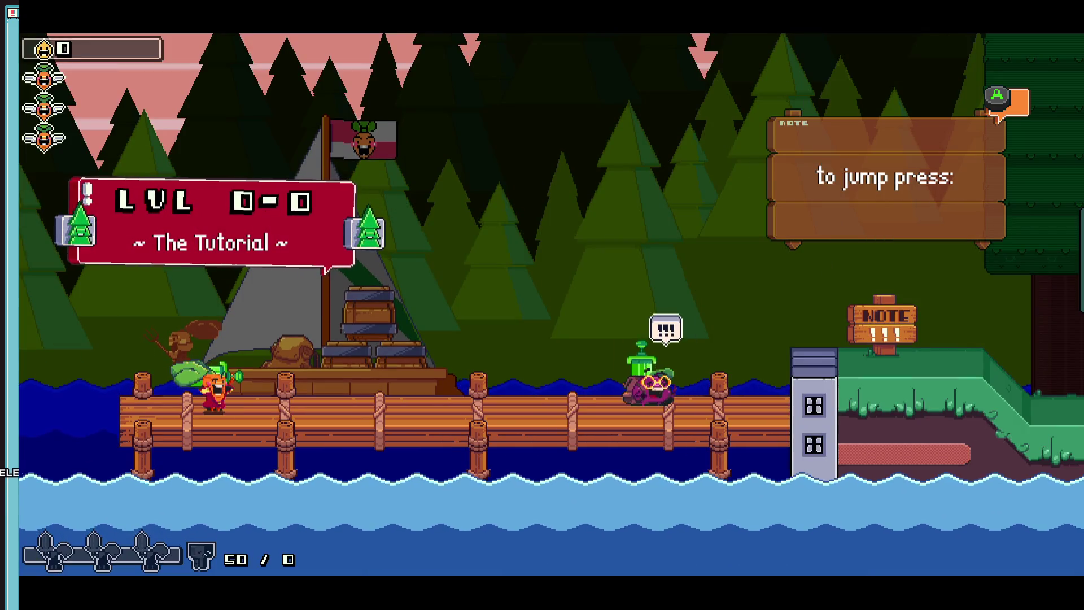
# Walk right off the dock, then run and jump through the tutorial level
pyautogui.press('Right')
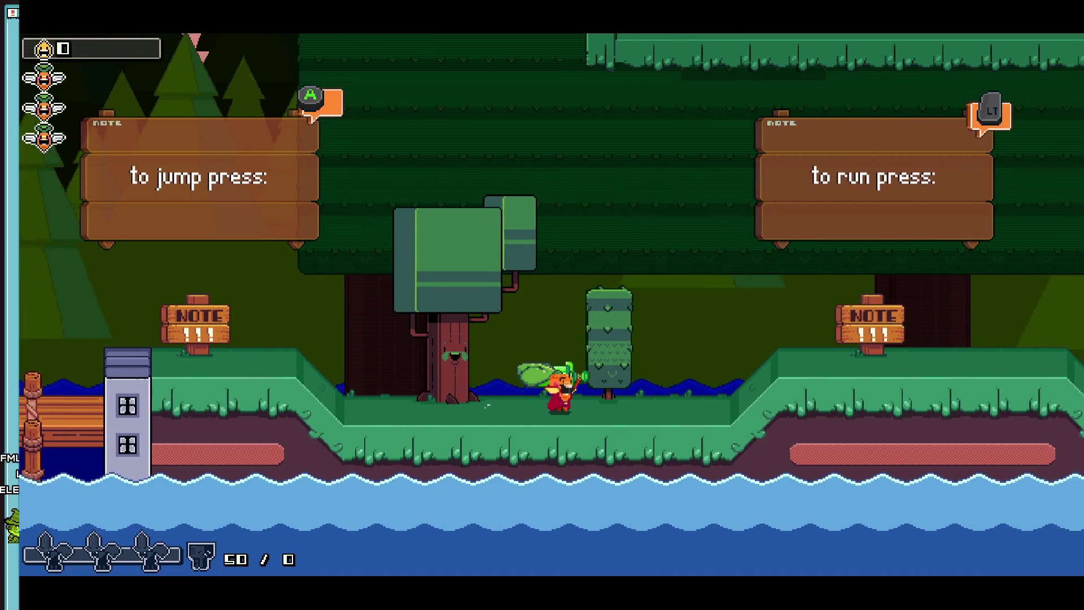
pyautogui.press('Right')
pyautogui.press('space')
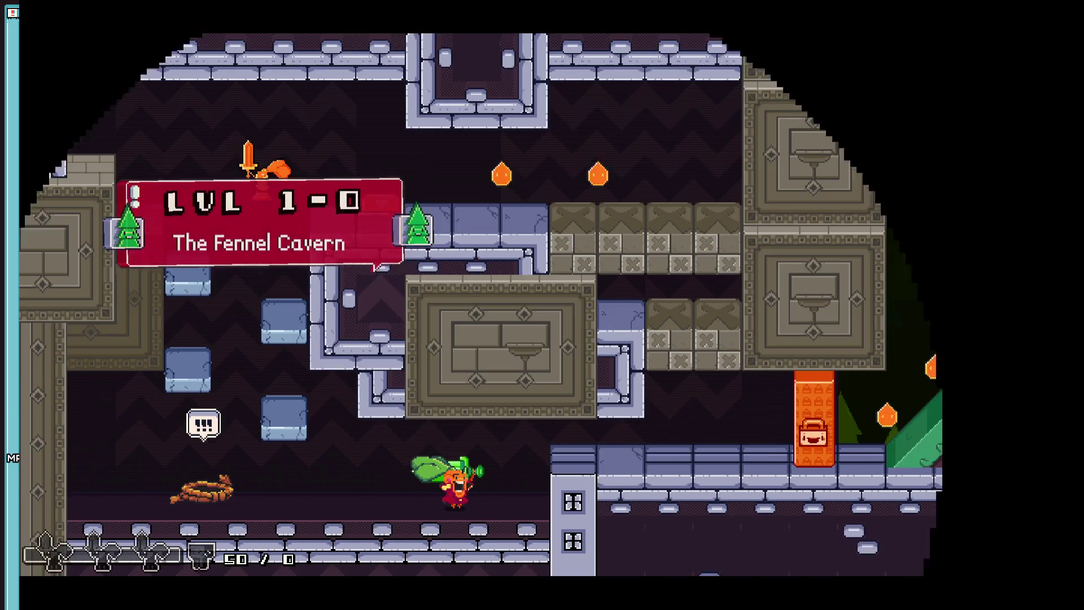
# Hop across the blue blocks, grab the sword at the statue and press the orange floor button
pyautogui.press('Left')
pyautogui.press('Right')
pyautogui.press('space')
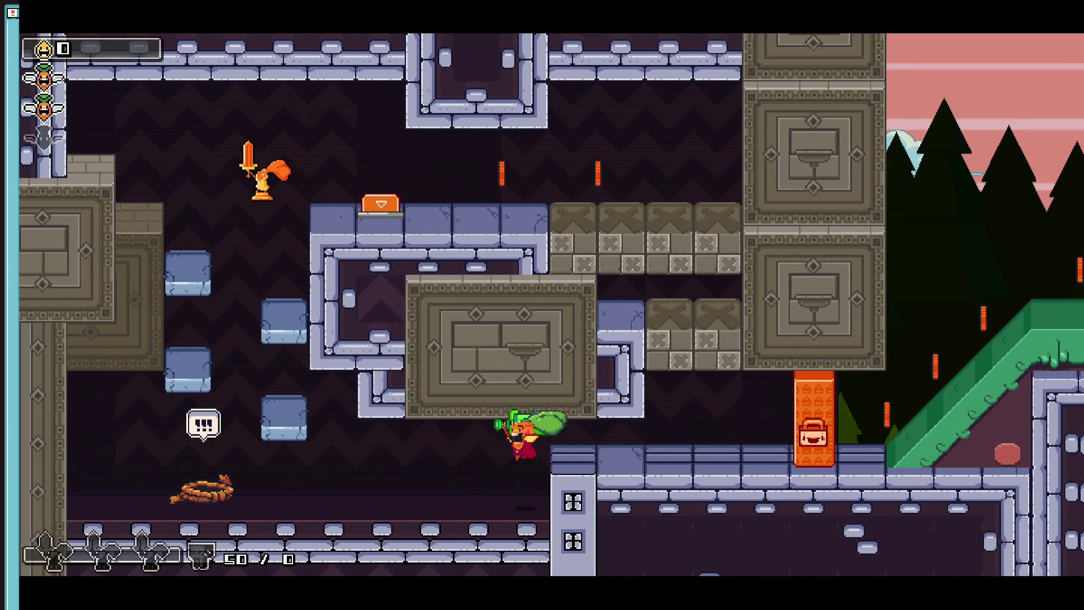
pyautogui.press('Left')
pyautogui.press('space')
pyautogui.press('Left')
pyautogui.press('space')
pyautogui.press('space')
pyautogui.press('Right')
pyautogui.press('space')
pyautogui.press('Left')
pyautogui.press('Right')
pyautogui.press('space')
pyautogui.press('Down')
pyautogui.press('Right')
pyautogui.press('Right')
pyautogui.press('space')
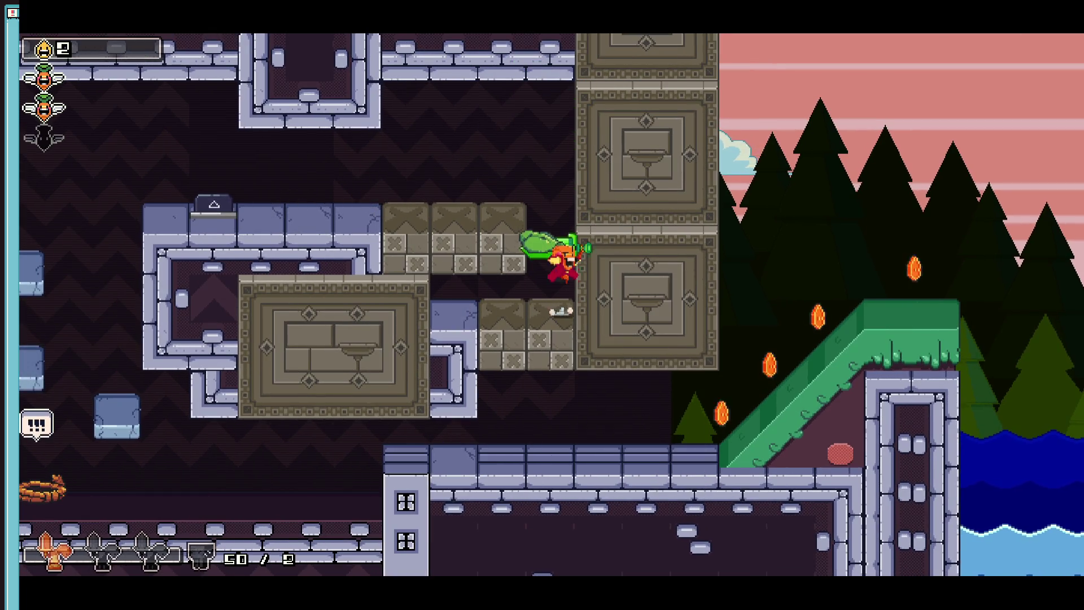
pyautogui.press('space')
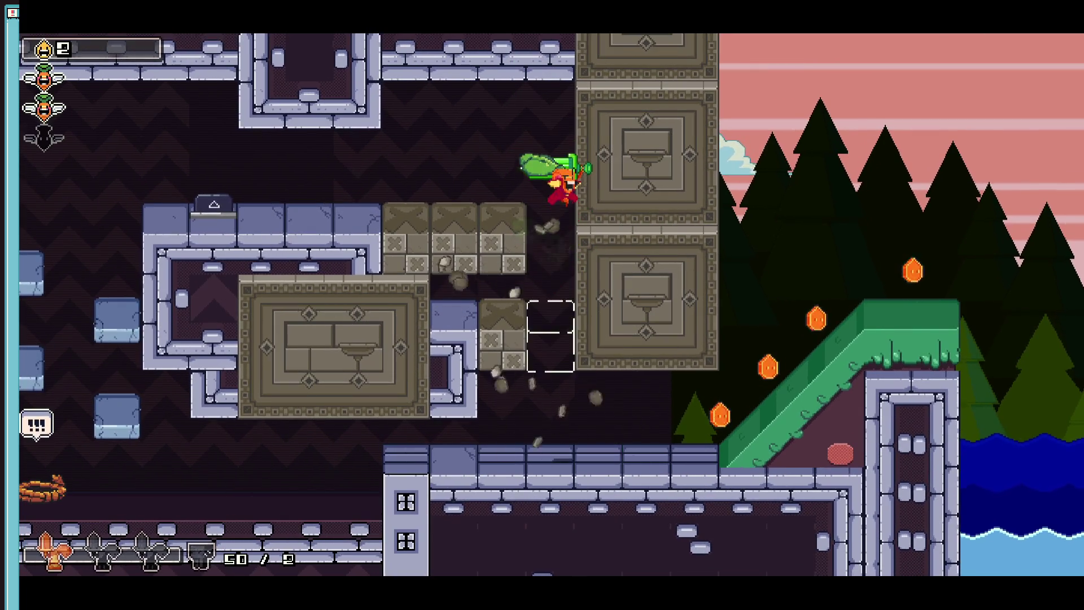
# Glide right over the grassy slope, tower and pillars to the soda machine checkpoint, collecting gems
pyautogui.press('Right')
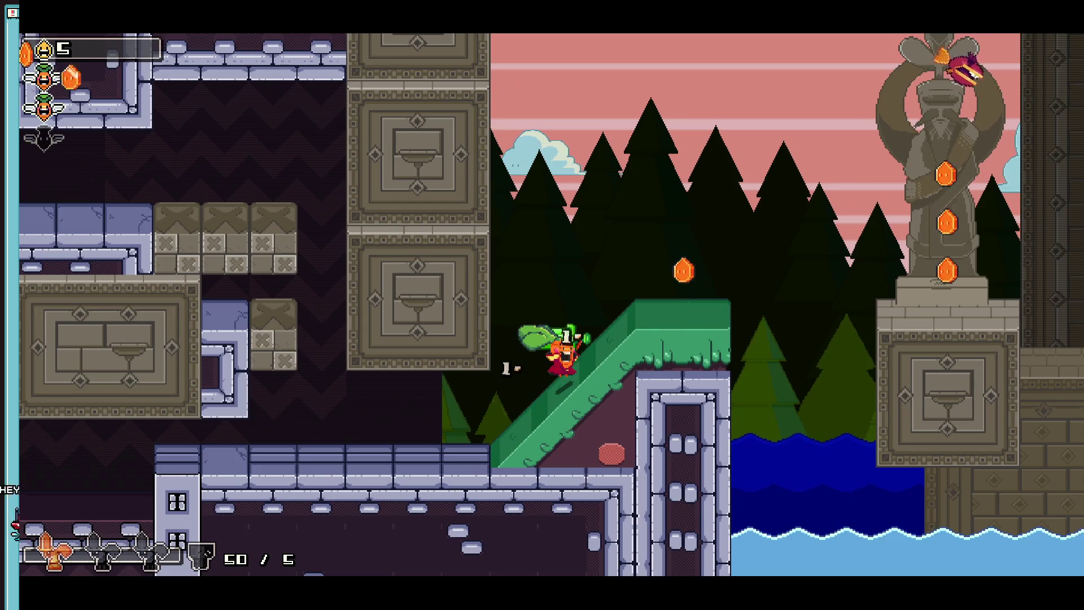
pyautogui.press('Right')
pyautogui.press('space')
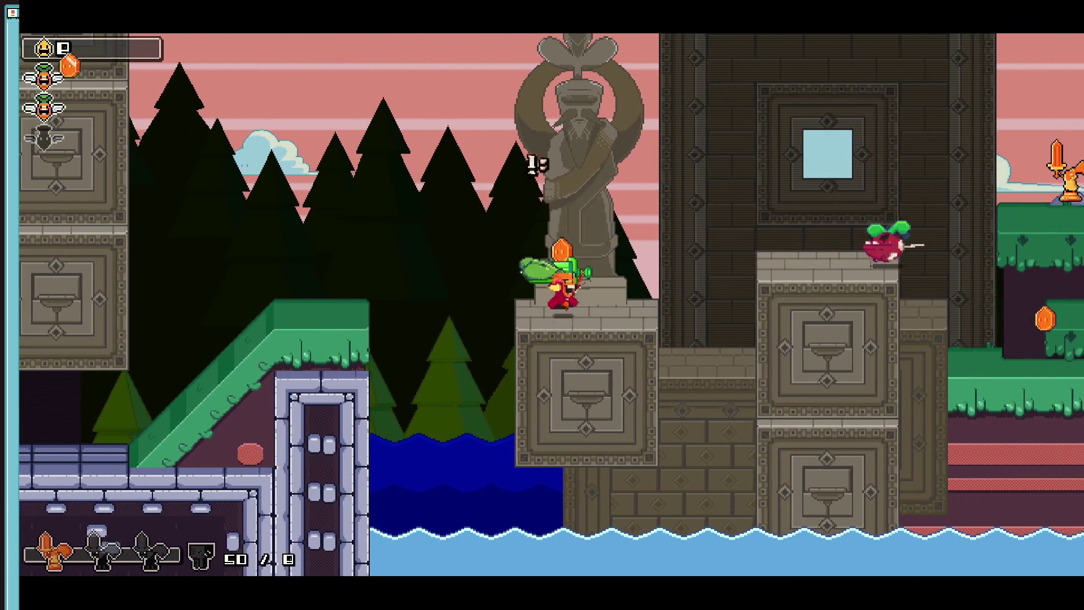
pyautogui.press('Right')
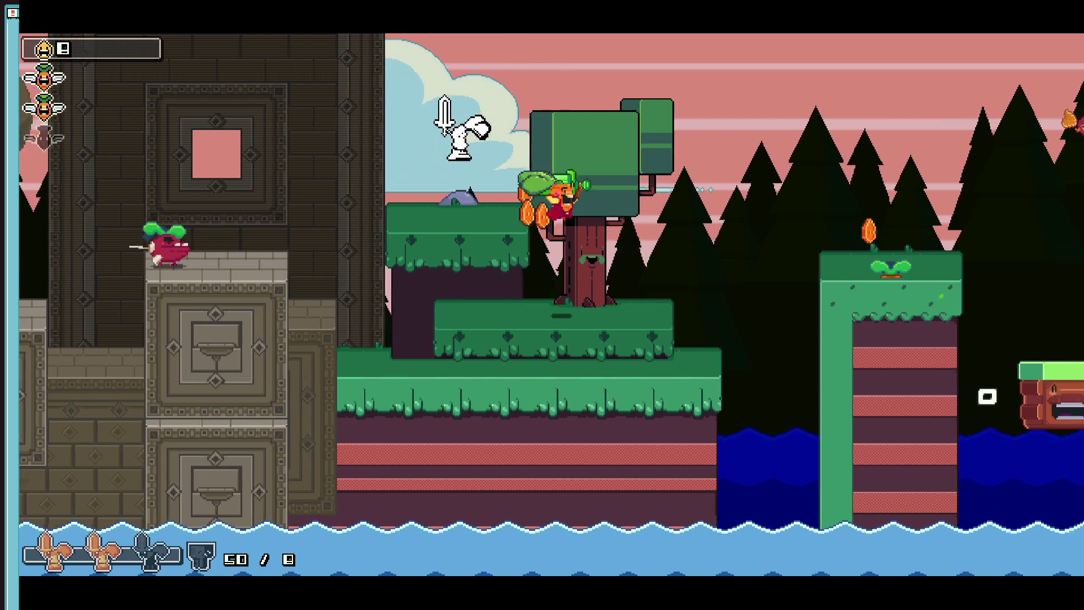
pyautogui.press('Right')
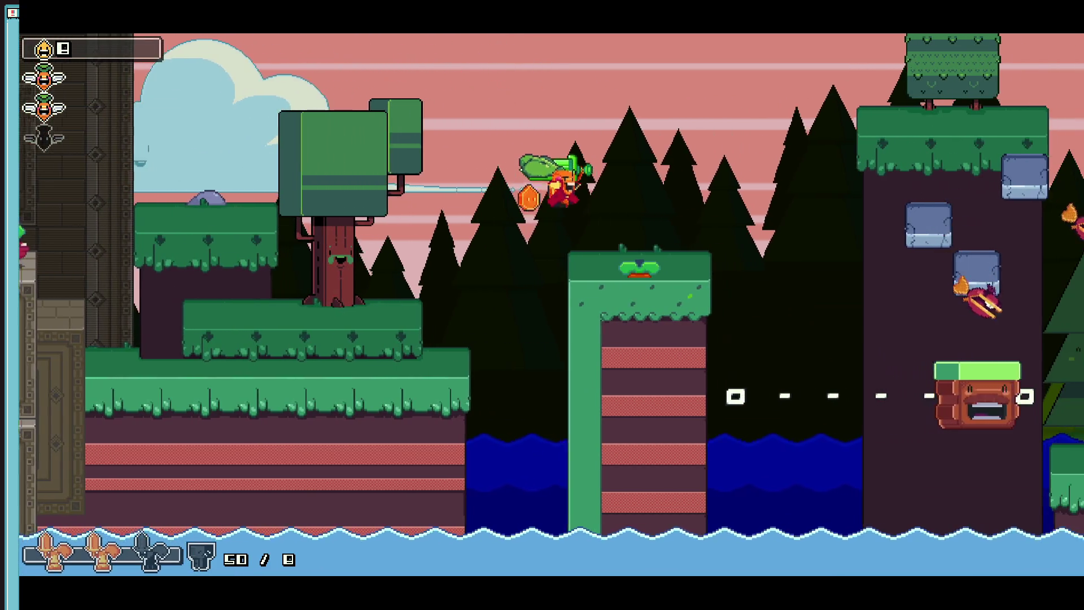
pyautogui.press('Right')
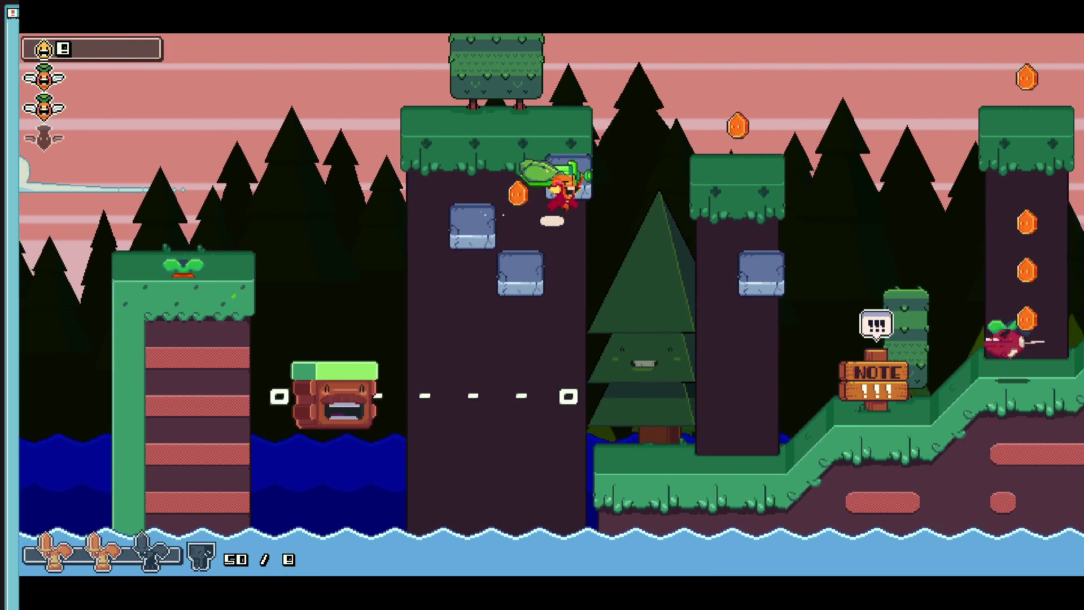
pyautogui.press('Right')
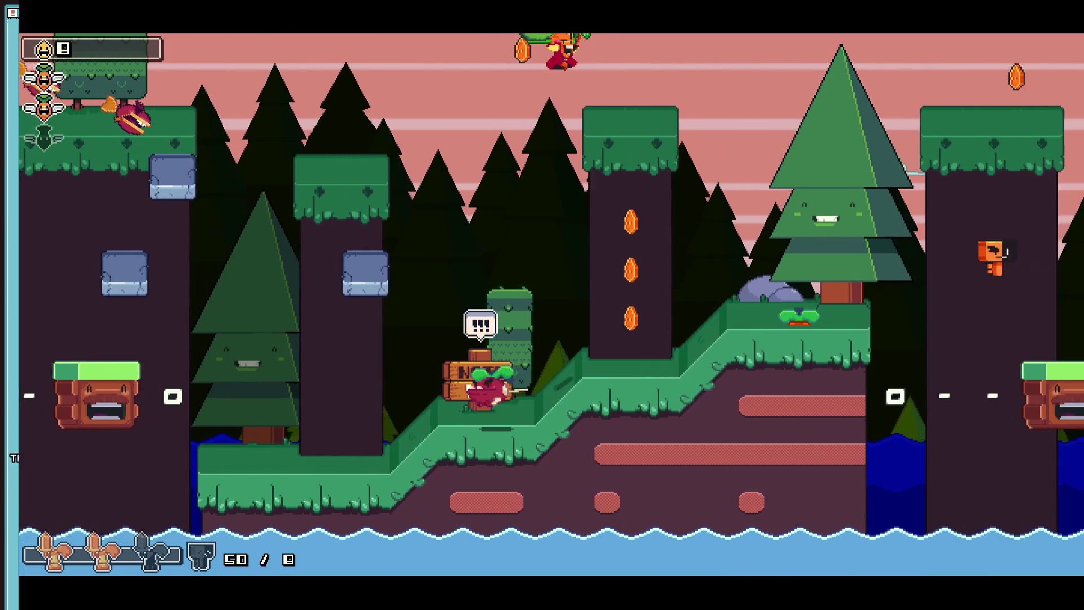
pyautogui.press('Right')
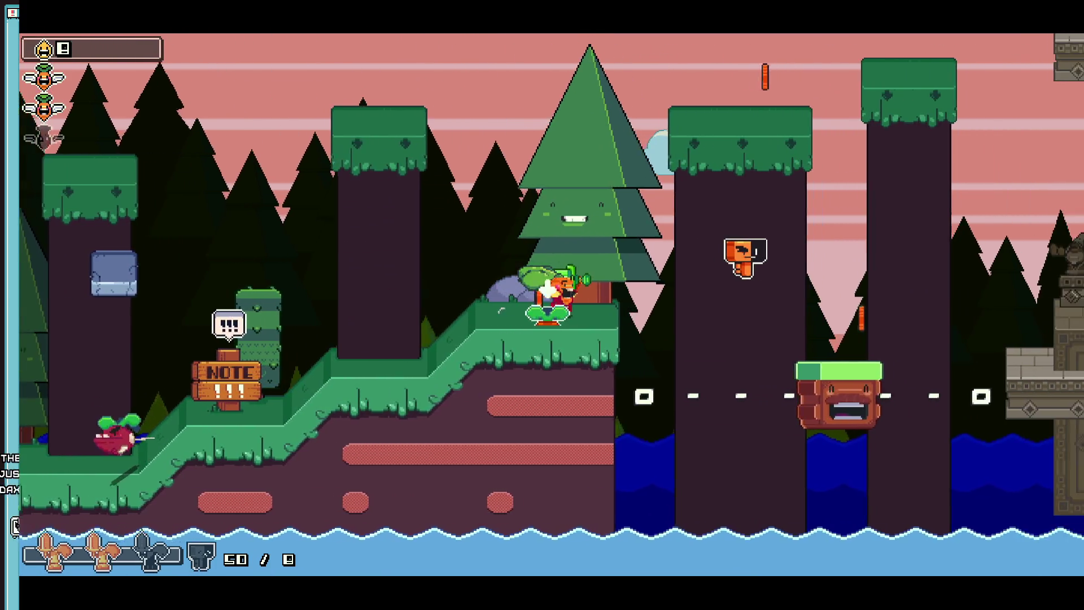
pyautogui.press('Right')
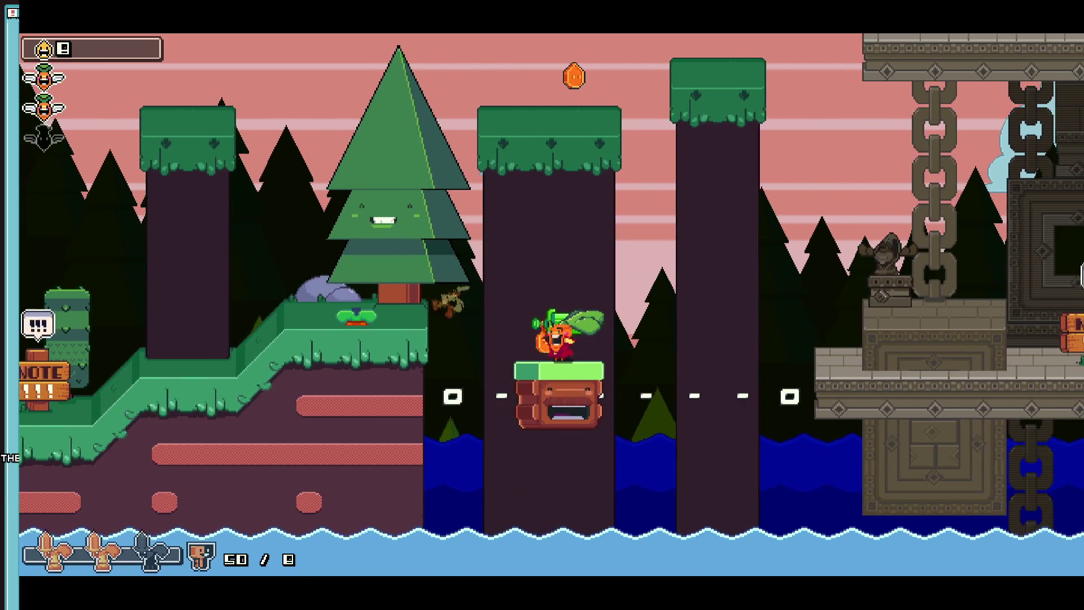
pyautogui.press('Right')
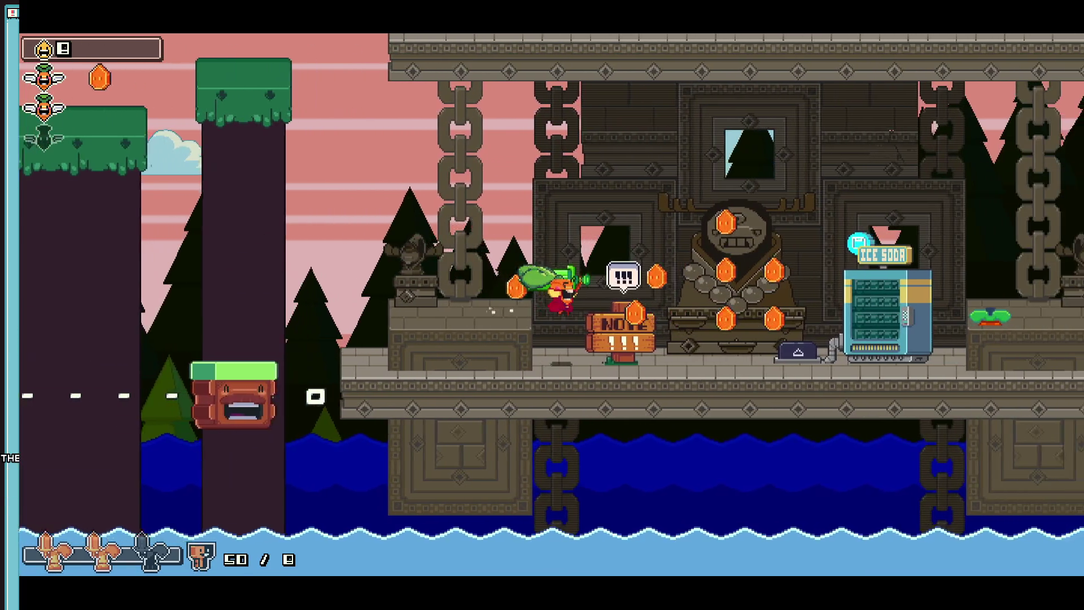
pyautogui.press('Right')
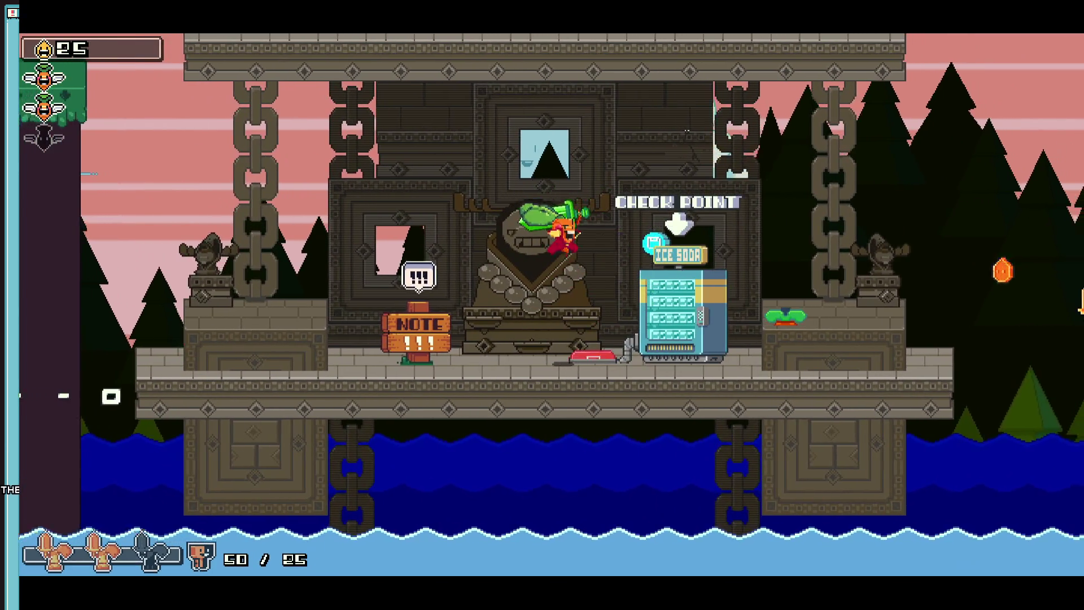
pyautogui.press('Right')
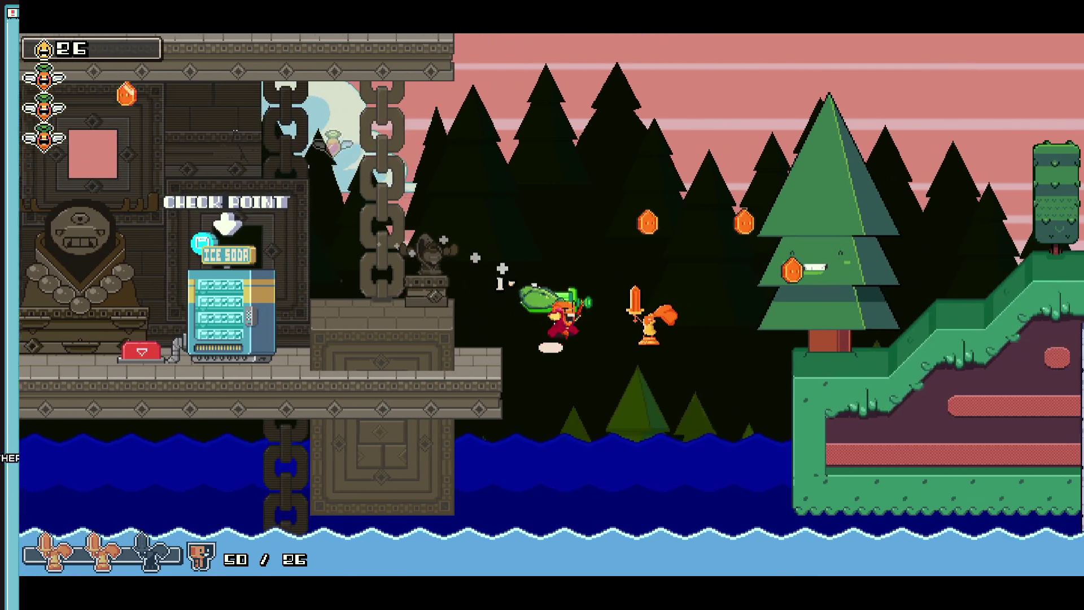
# Collect gems across the grass ledge, stone castle and slopes, reaching the end gate at 46 gems
pyautogui.press('Right')
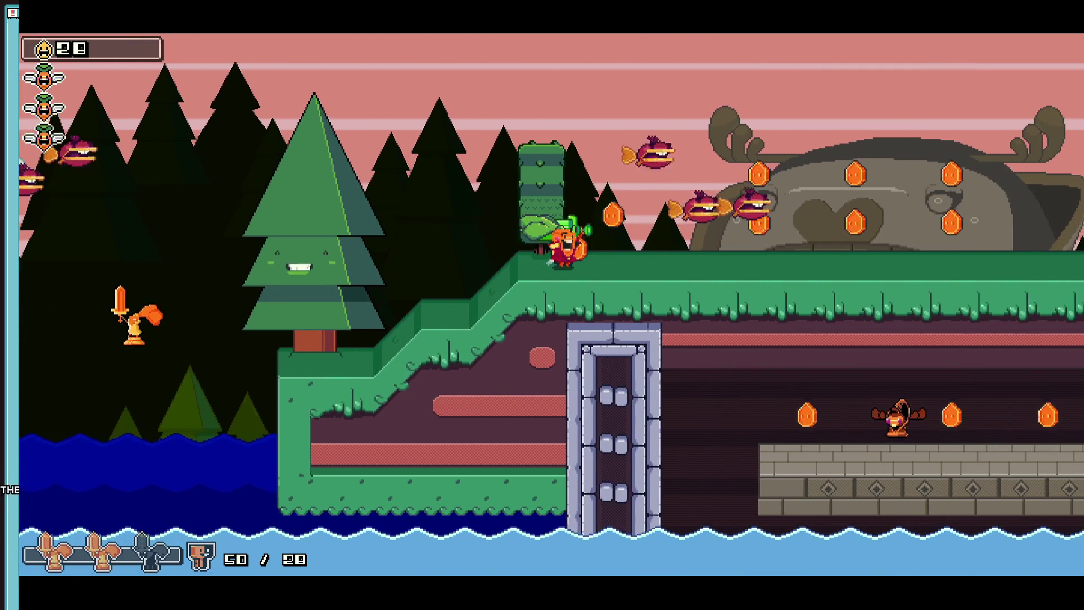
pyautogui.press('Right')
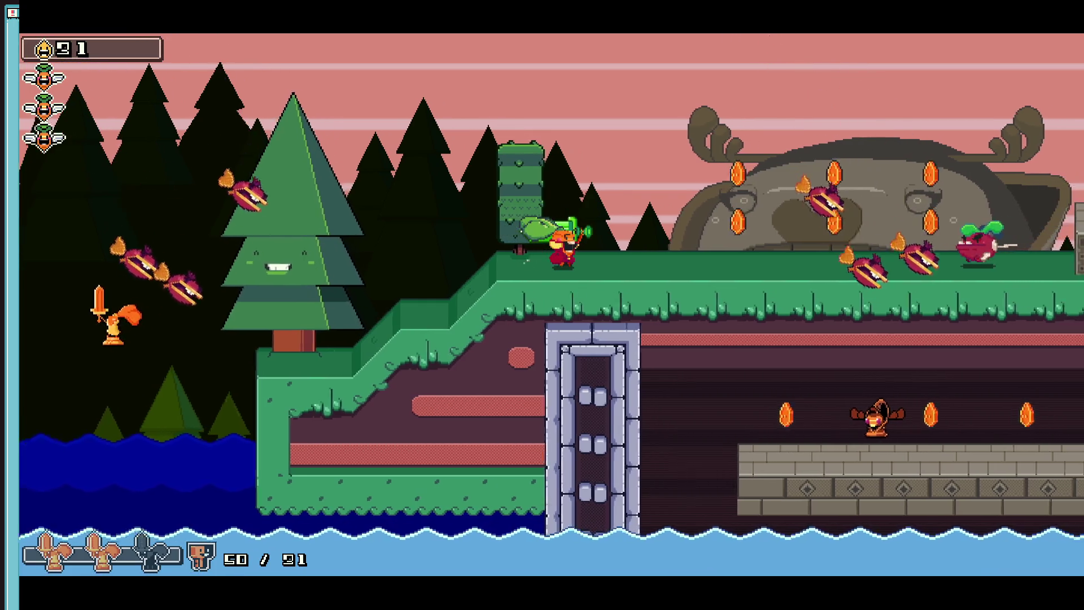
pyautogui.press('Right')
pyautogui.press('space')
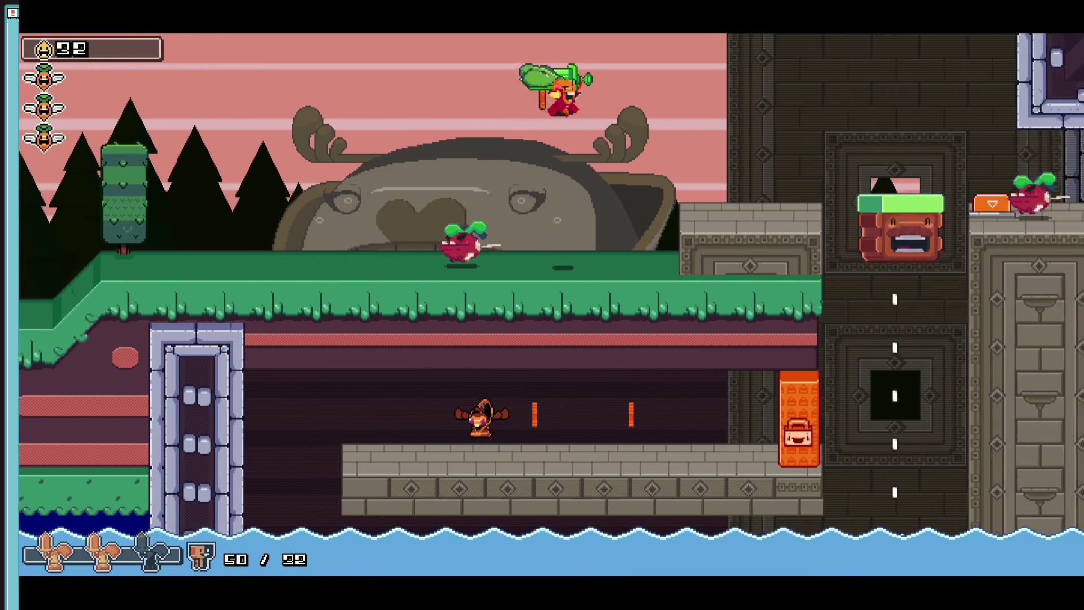
pyautogui.press('Right')
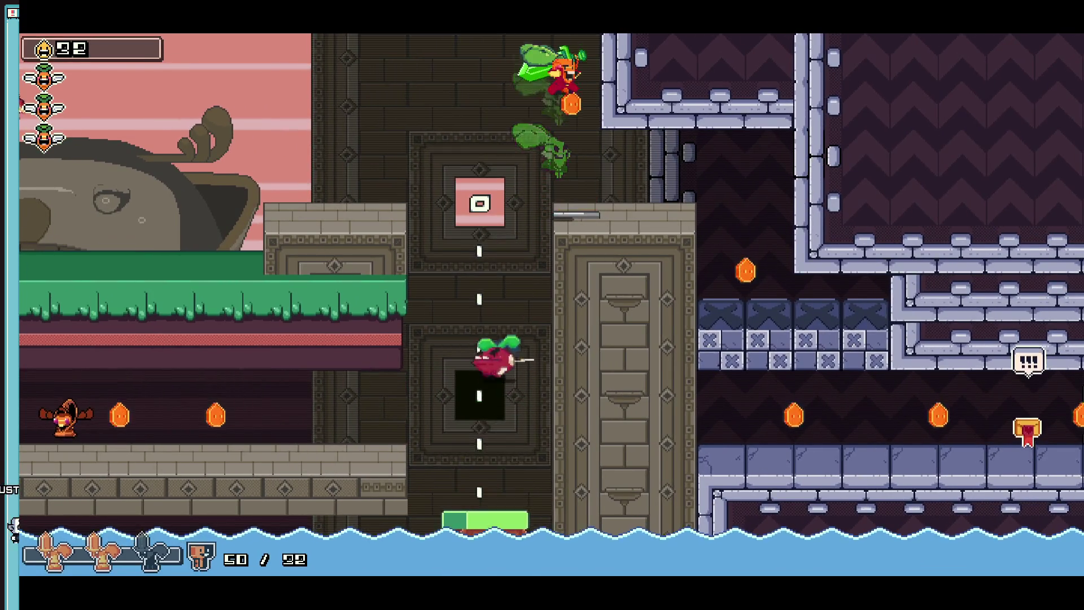
pyautogui.press('Right')
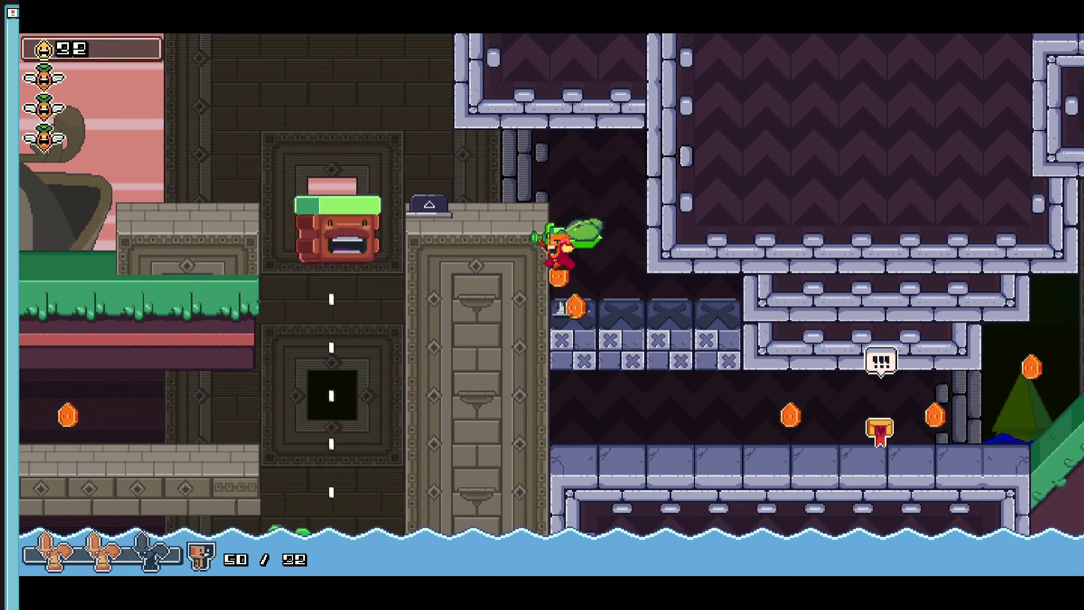
pyautogui.press('Down')
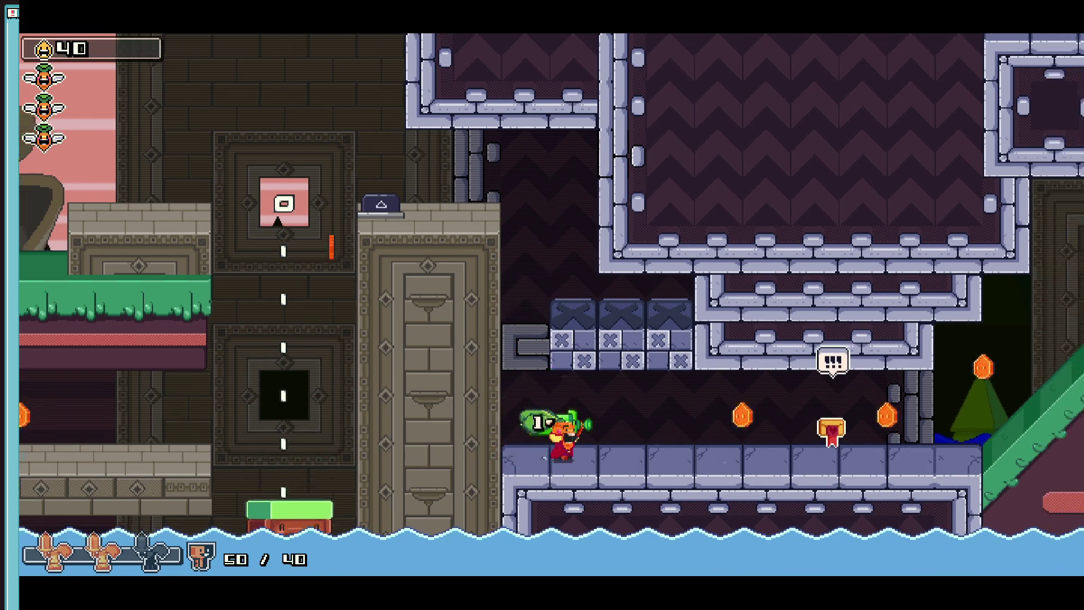
pyautogui.press('Right')
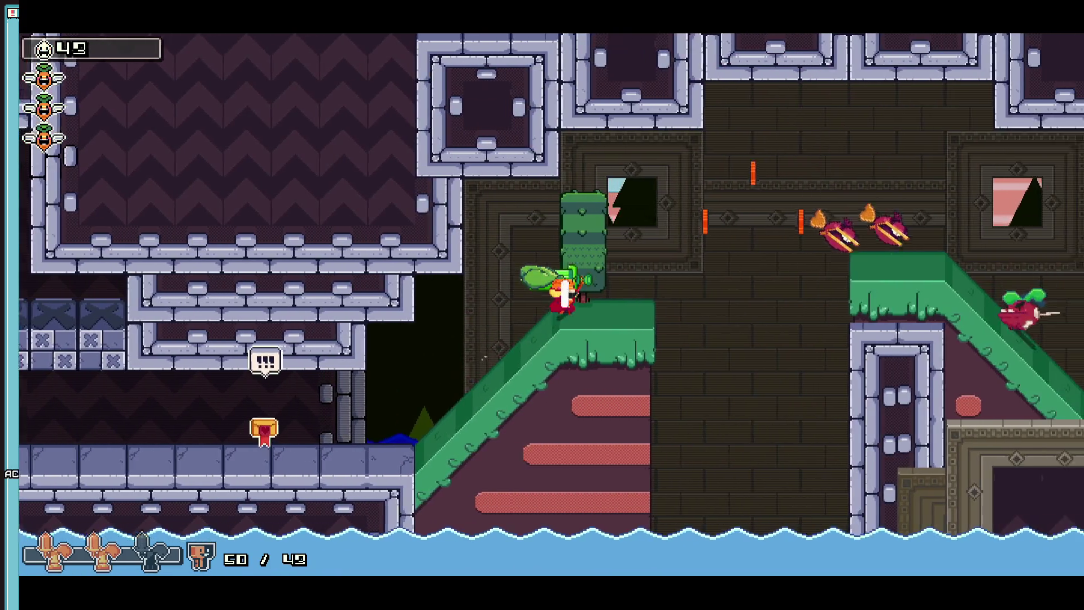
pyautogui.press('Right')
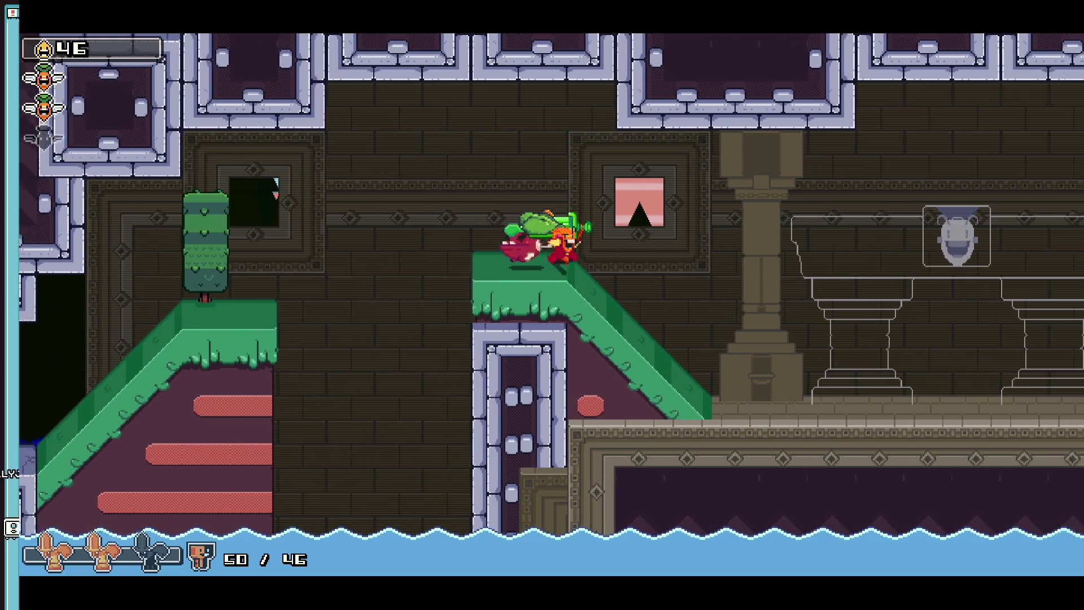
pyautogui.press('Right')
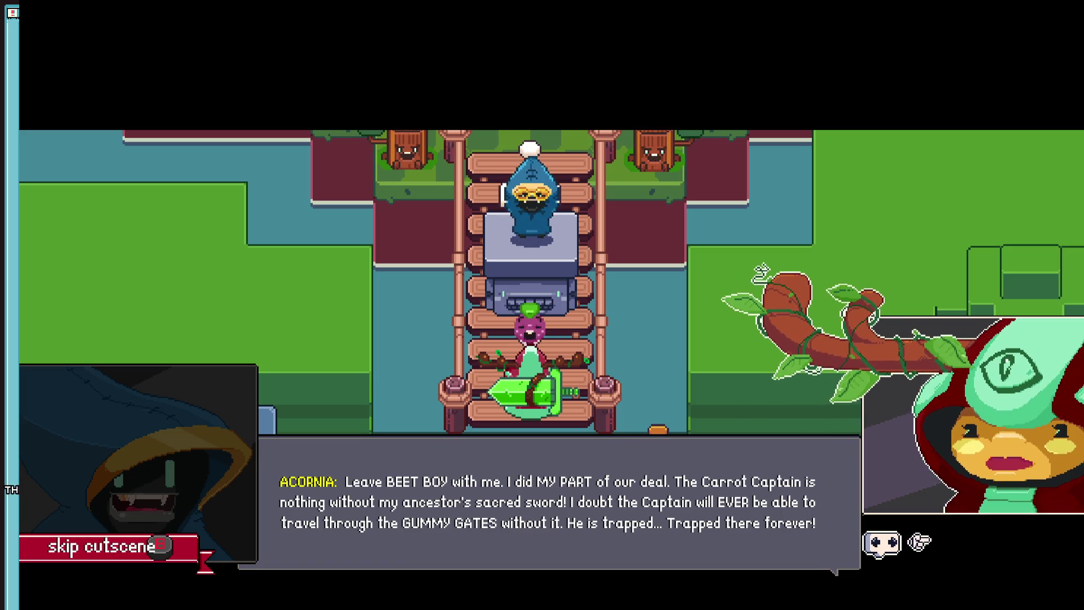
# Advance through the Sugar Mage dialogue until the cutscene ends at the Fennel Forest camp
pyautogui.press('Return')
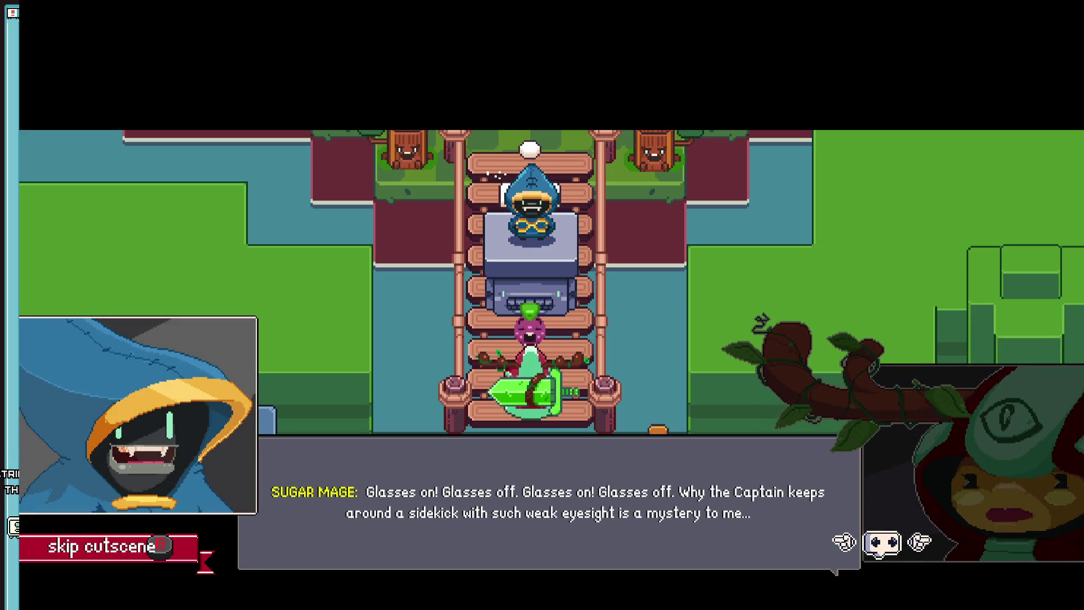
pyautogui.press('Return')
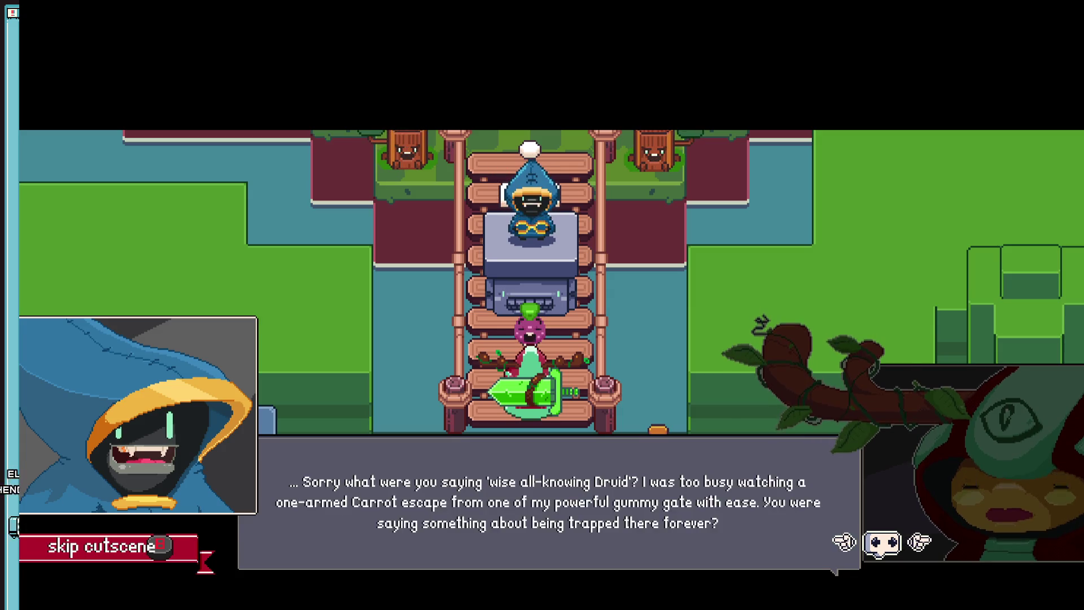
pyautogui.press('Return')
pyautogui.press('Return')
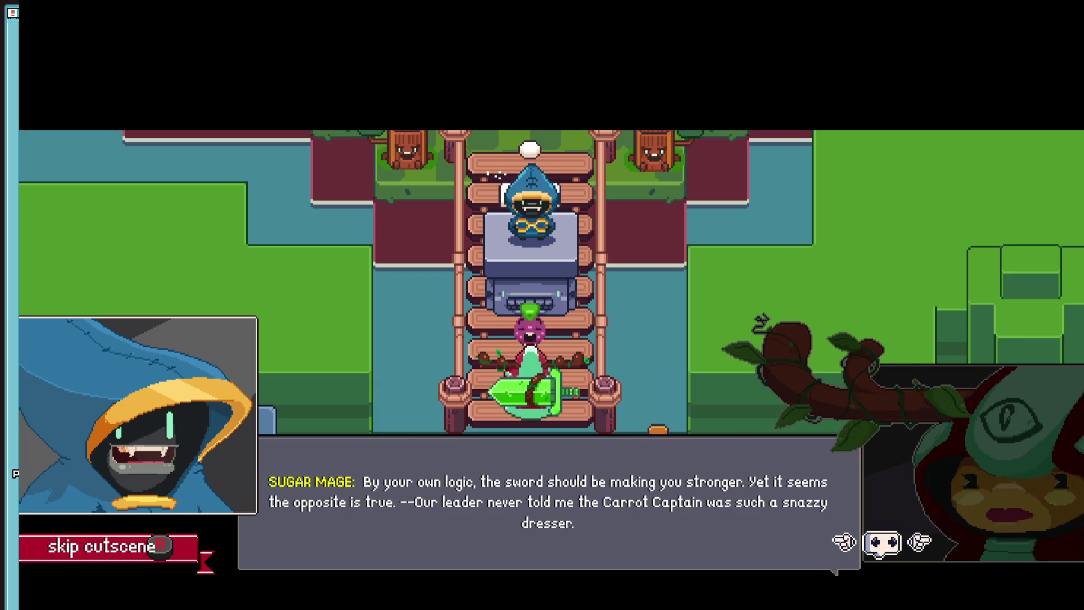
pyautogui.press('Return')
pyautogui.press('Return')
pyautogui.press('Return')
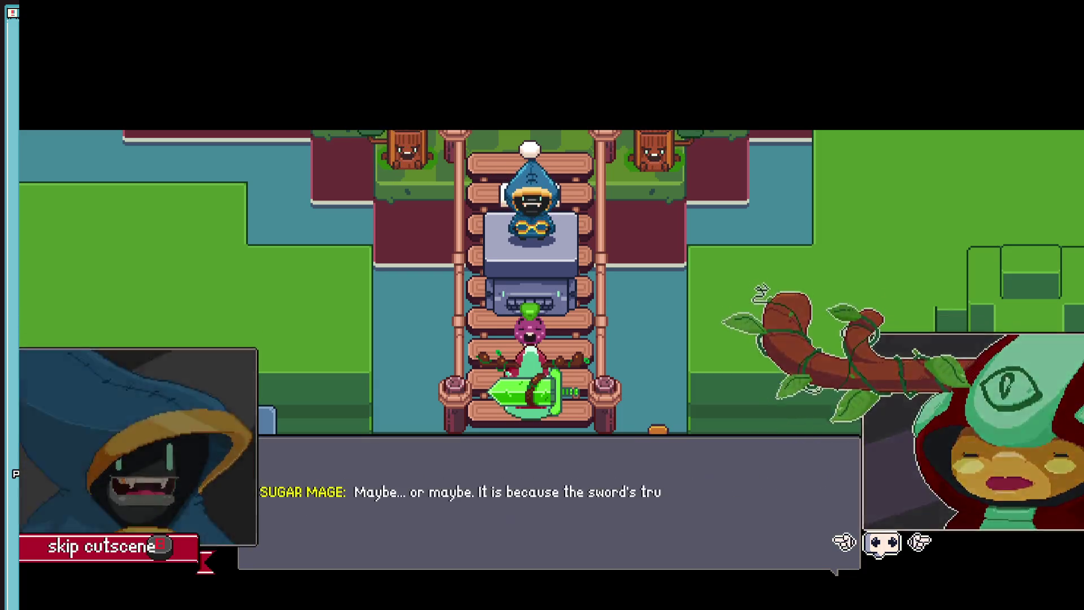
pyautogui.press('Return')
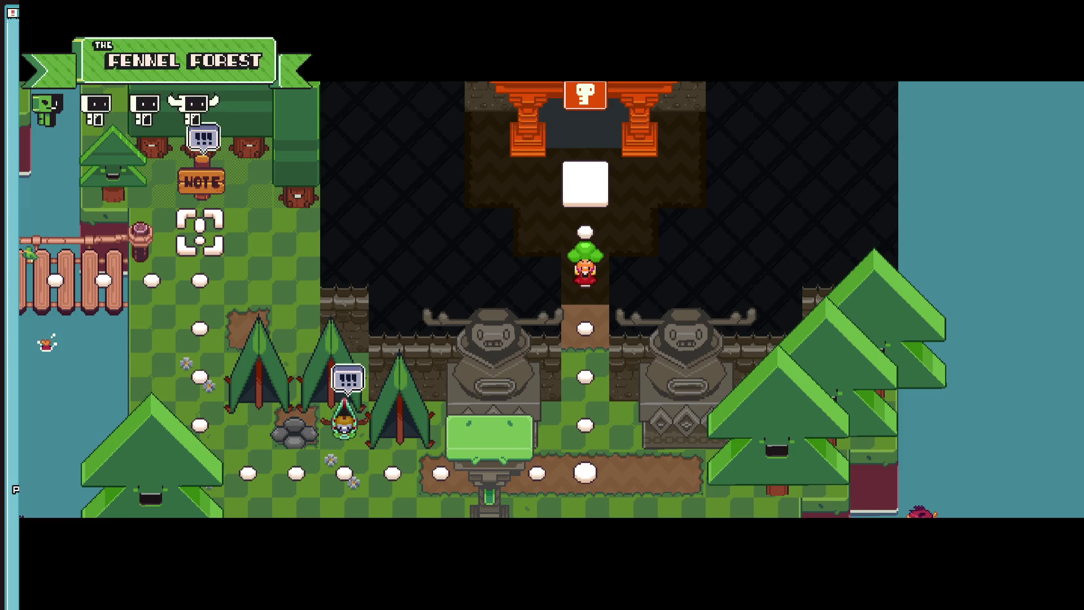
# Walk the captain down, left past the tent camp, over the bridge and south along the path
pyautogui.press('Down')
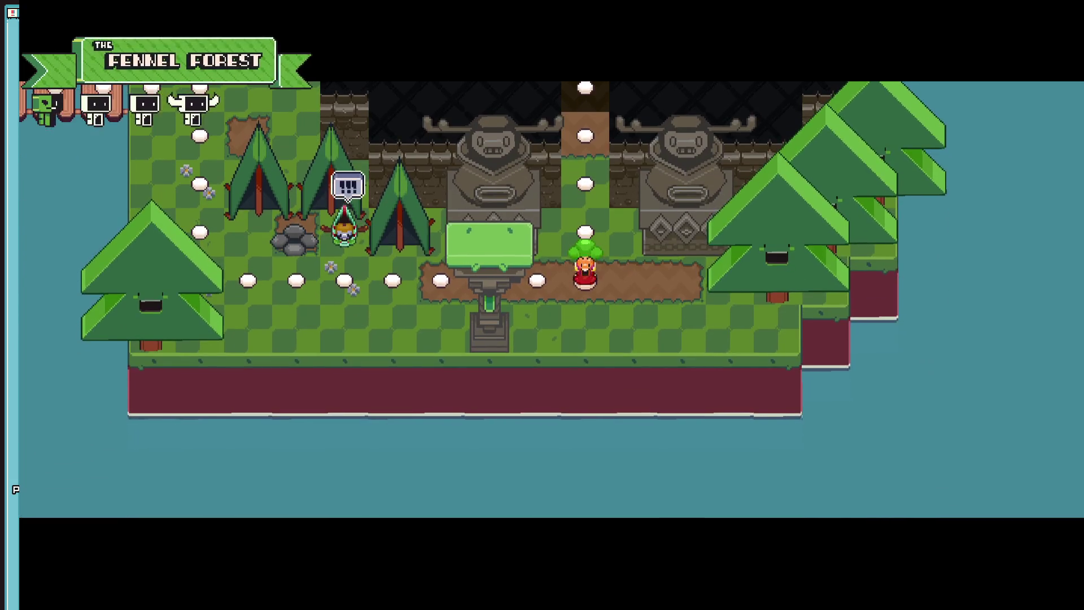
pyautogui.press('Left')
pyautogui.press('Up')
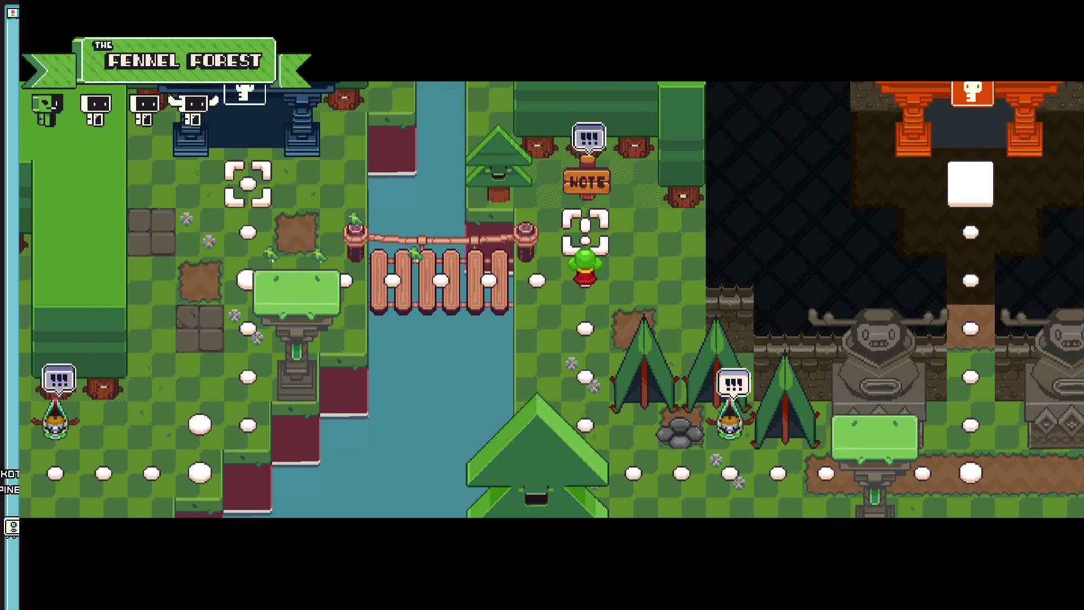
pyautogui.press('Left')
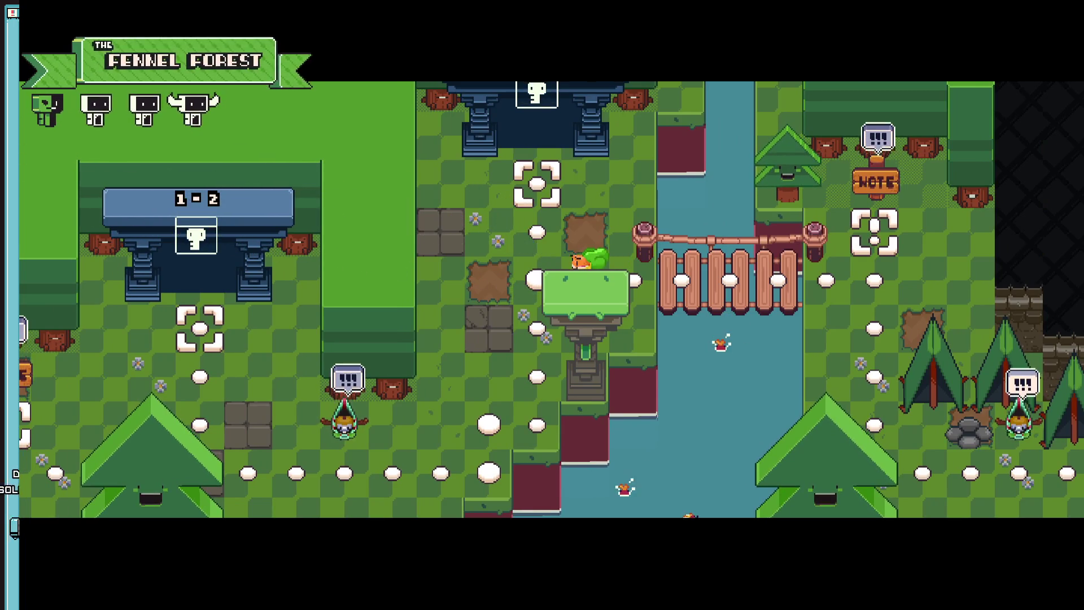
pyautogui.press('Left')
pyautogui.press('Left')
pyautogui.press('Down')
pyautogui.press('Down')
pyautogui.press('Down')
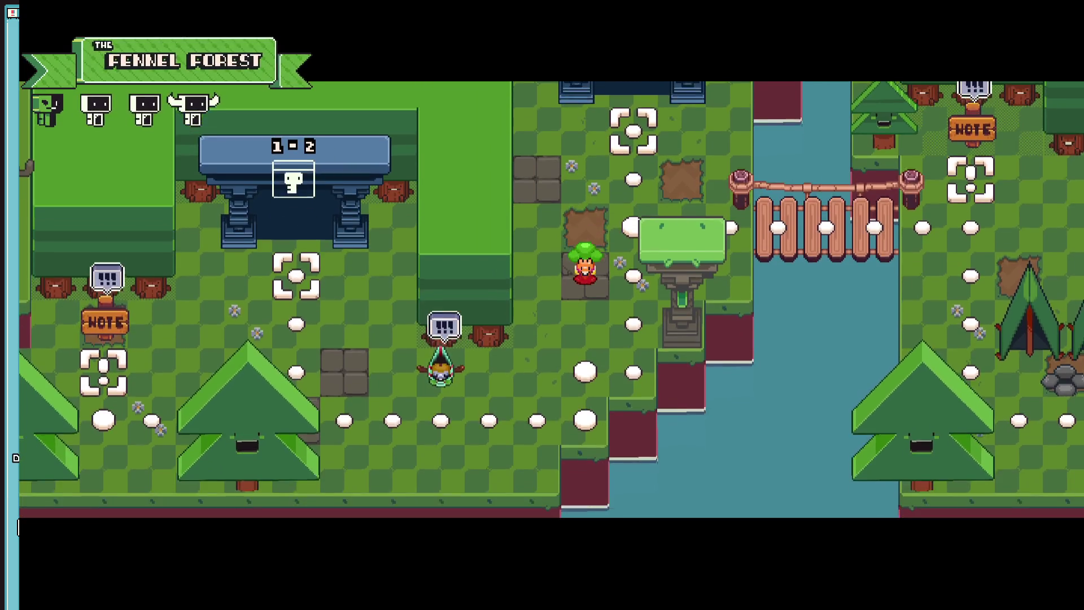
# Walk past the NOTE sign, up between the statues to level 1-5, then exit fullscreen
pyautogui.press('Left')
pyautogui.press('Left')
pyautogui.press('Left')
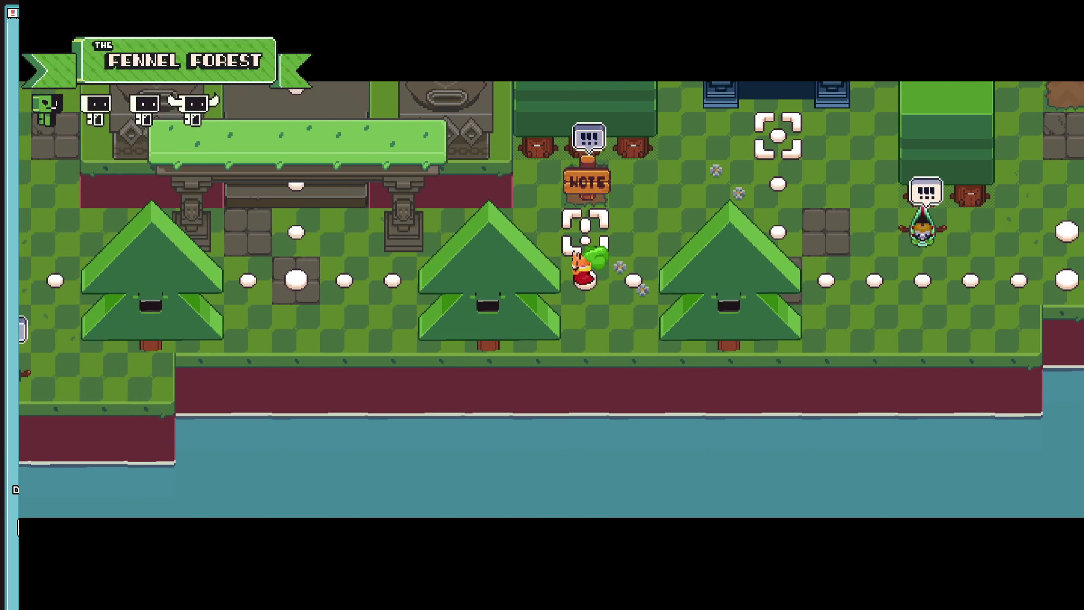
pyautogui.press('Left')
pyautogui.press('Left')
pyautogui.press('Left')
pyautogui.press('Left')
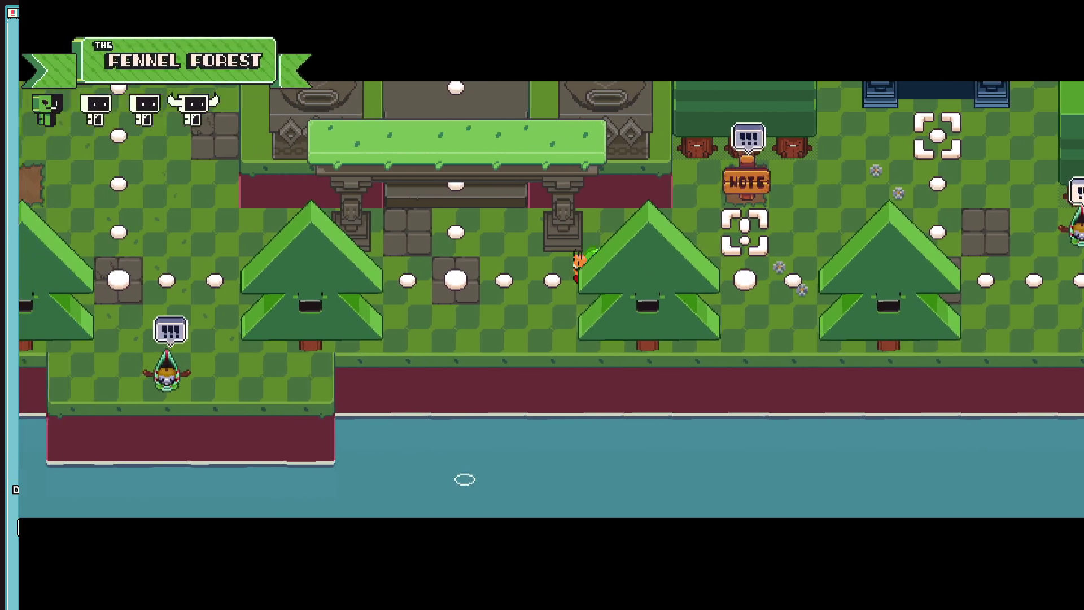
pyautogui.press('Up')
pyautogui.press('Up')
pyautogui.press('Up')
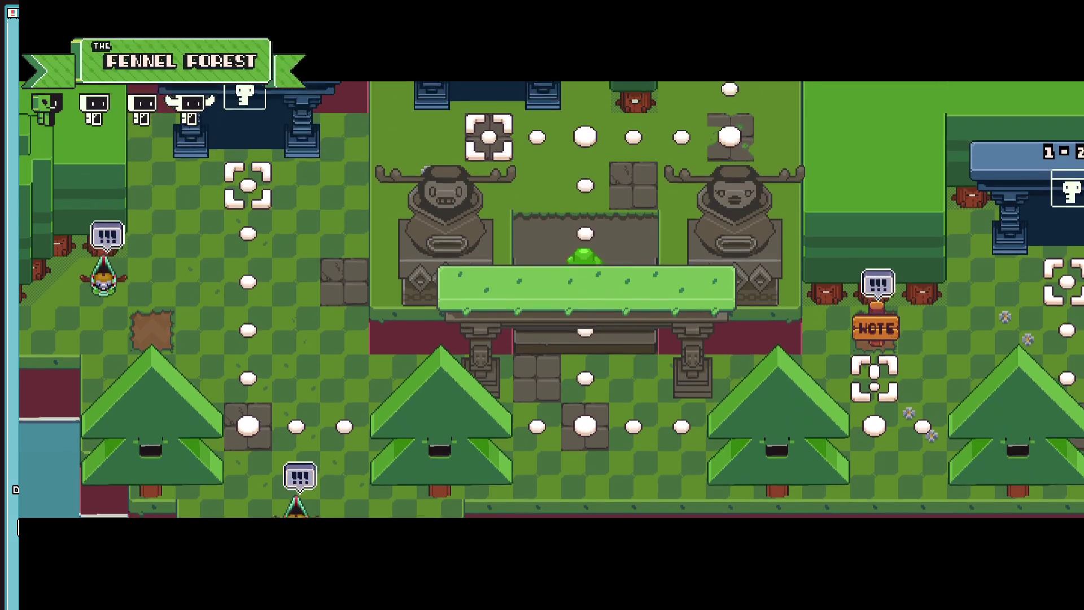
pyautogui.press('Up')
pyautogui.press('Up')
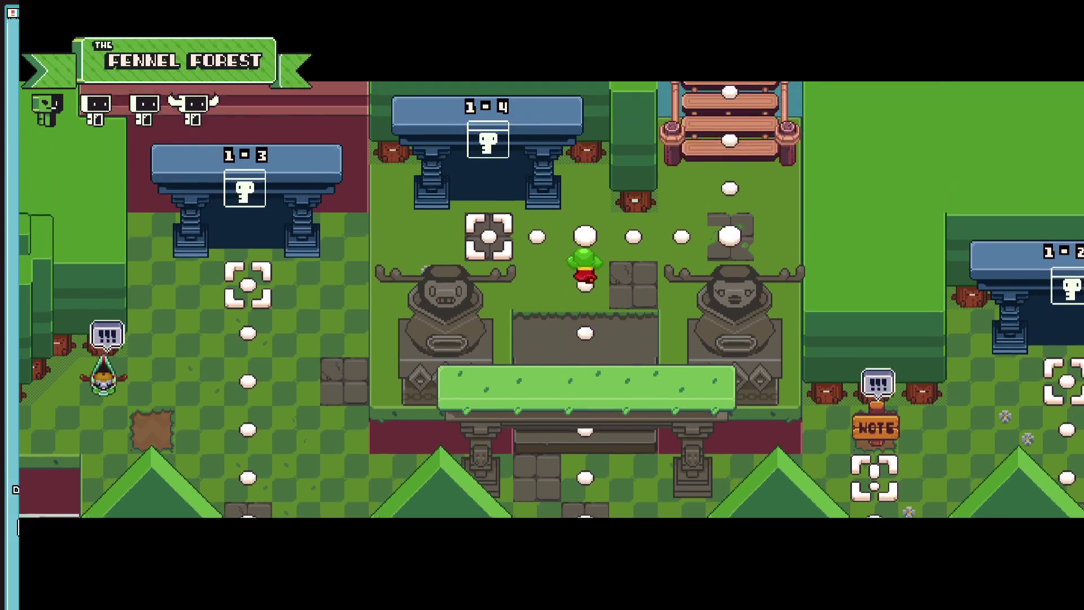
pyautogui.press('Right')
pyautogui.press('Right')
pyautogui.press('Right')
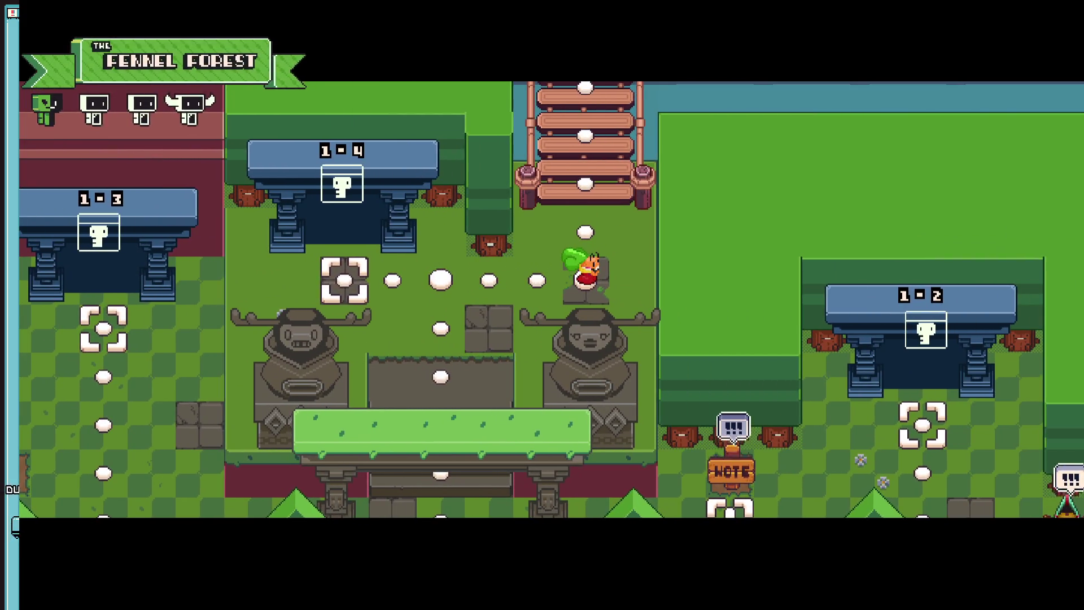
pyautogui.press('Up')
pyautogui.press('Up')
pyautogui.press('Up')
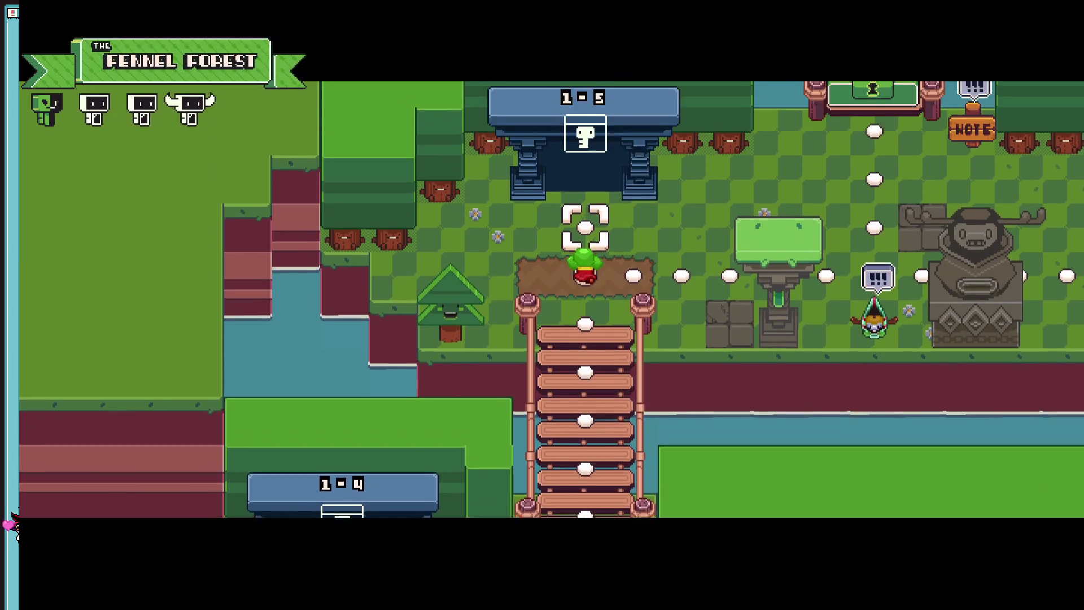
pyautogui.press('Right')
pyautogui.press('Right')
pyautogui.press('Right')
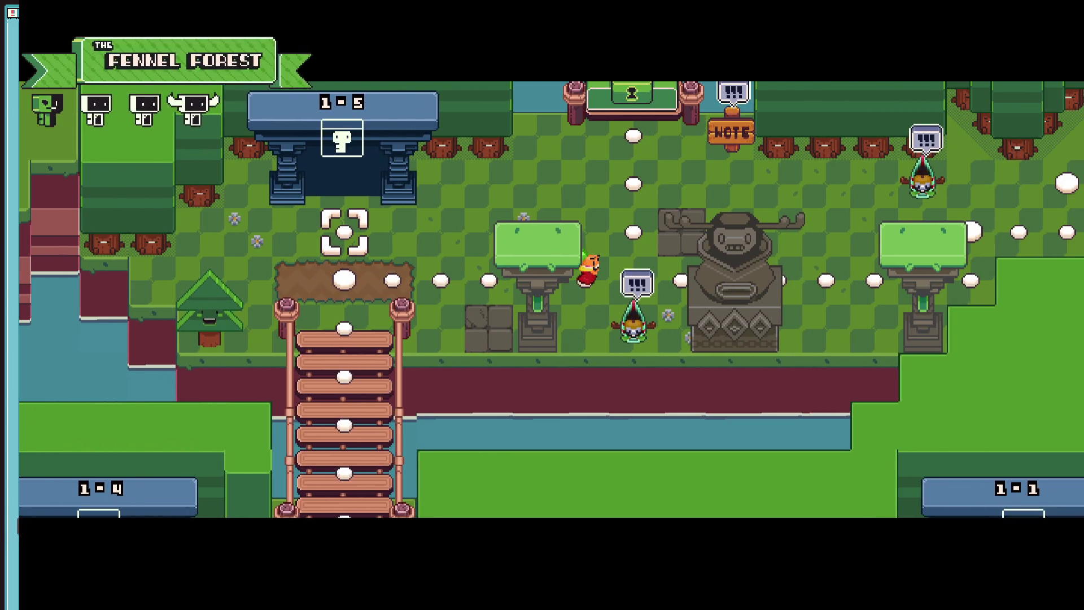
pyautogui.press('Escape')
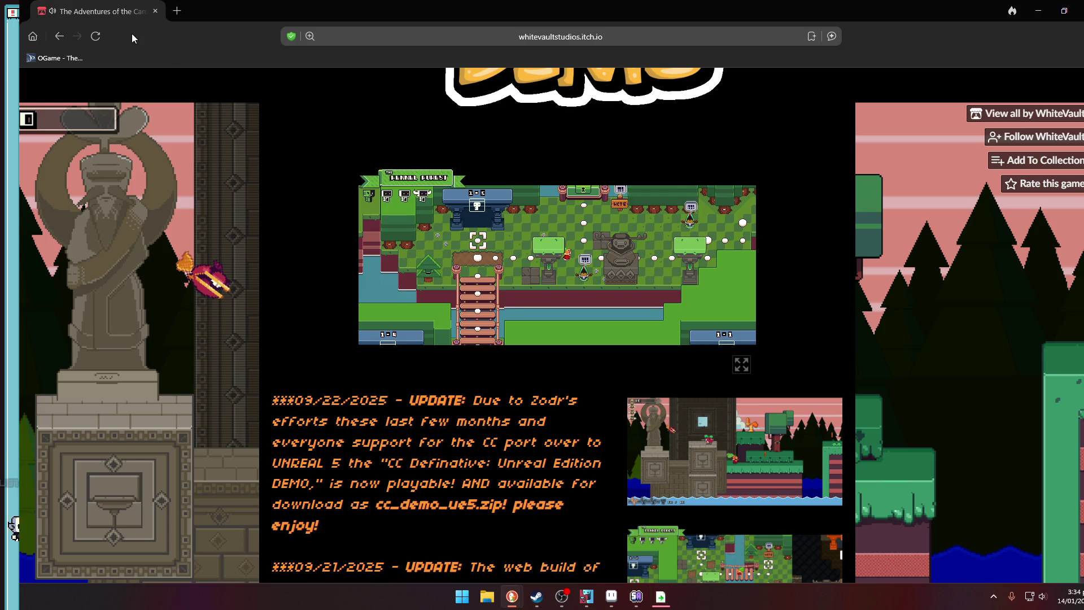
# Reload the itch.io page with F5 to stop the Carrot Captain demo
pyautogui.press('F5')
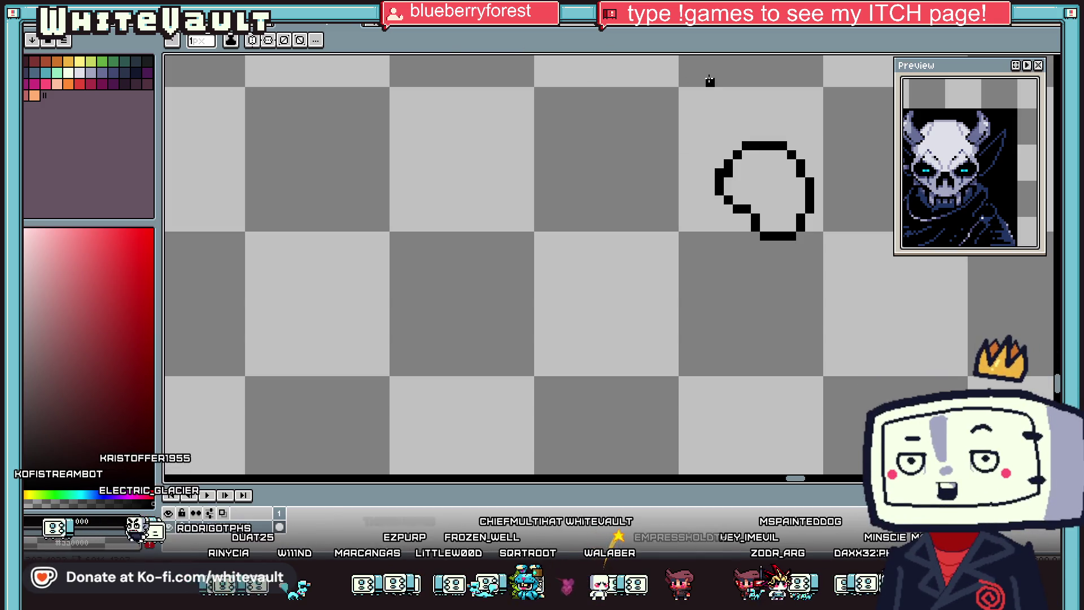
# Select the Eyedropper and zoom out to see the outline beside the other sprites
pyautogui.press('i')
pyautogui.scroll(-3, 847, 138)
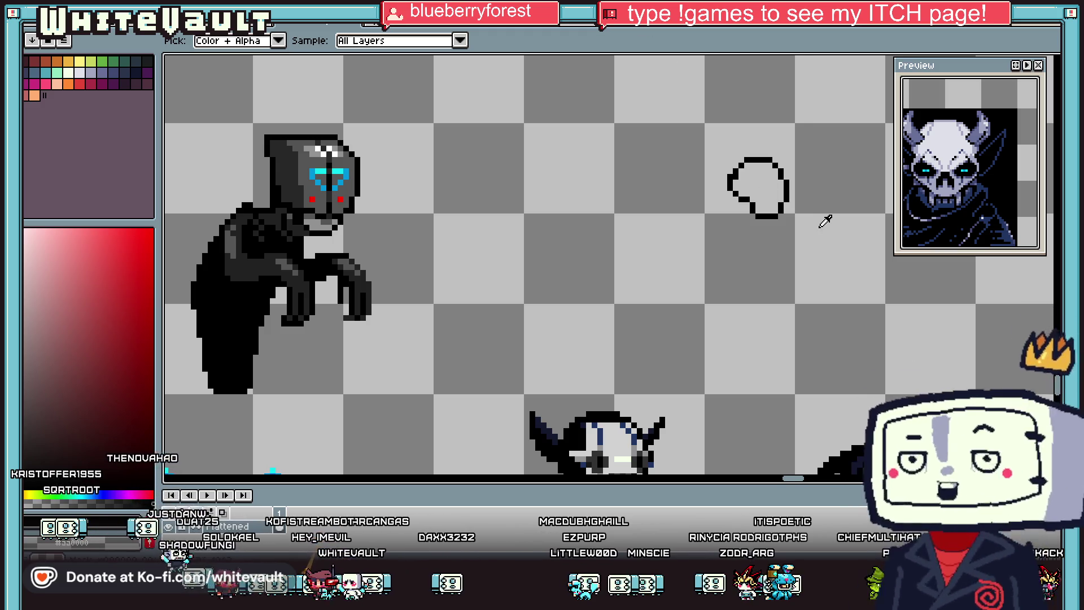
# Draw black pixels inside the ring to shape the eye socket and its right edge
pyautogui.scroll(-3, 821, 223)
pyautogui.scroll(1, 858, 192)
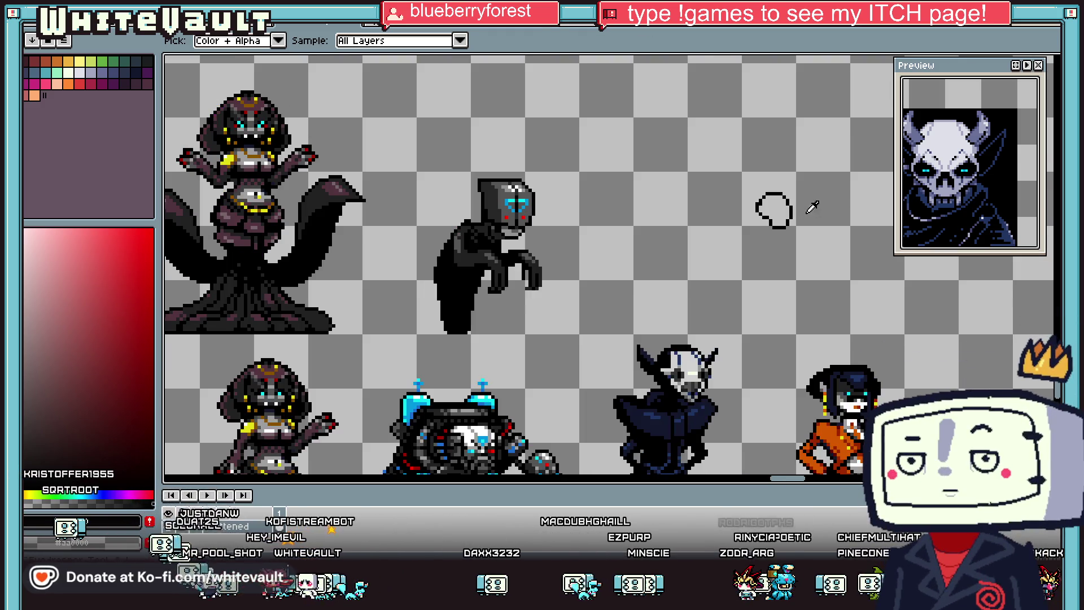
pyautogui.scroll(2, 790, 198)
pyautogui.moveTo(697, 213)
pyautogui.mouseDown()
pyautogui.moveTo(716, 213)
pyautogui.moveTo(696, 184)
pyautogui.moveTo(668, 211)
pyautogui.moveTo(691, 265)
pyautogui.moveTo(746, 268)
pyautogui.moveTo(751, 291)
pyautogui.mouseUp()
pyautogui.scroll(1, 716, 213)
pyautogui.click(750, 238)
pyautogui.click(670, 210)
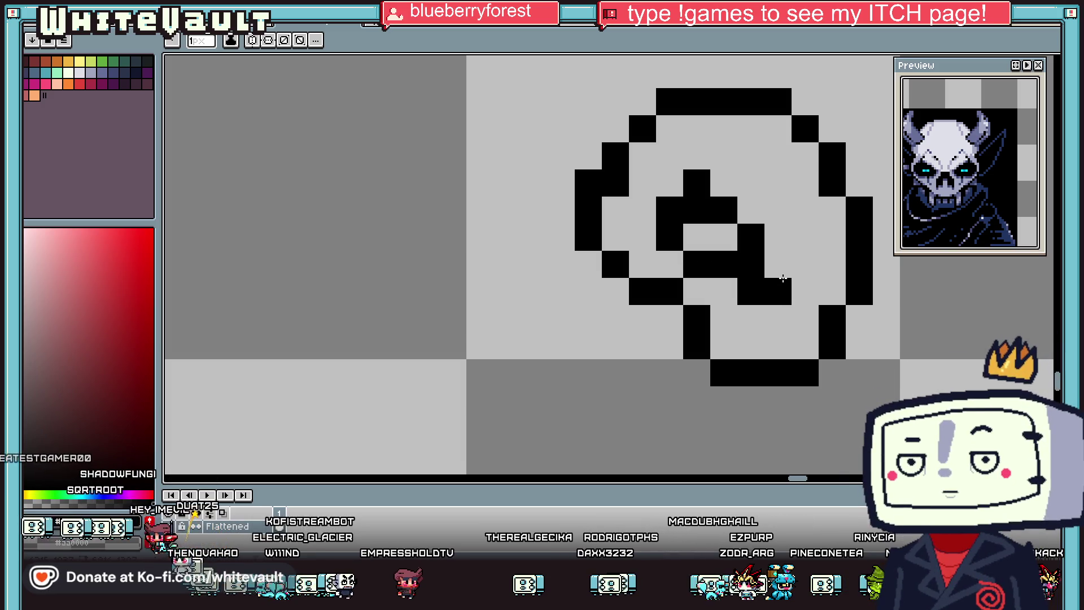
pyautogui.click(837, 247)
pyautogui.scroll(-5, 836, 231)
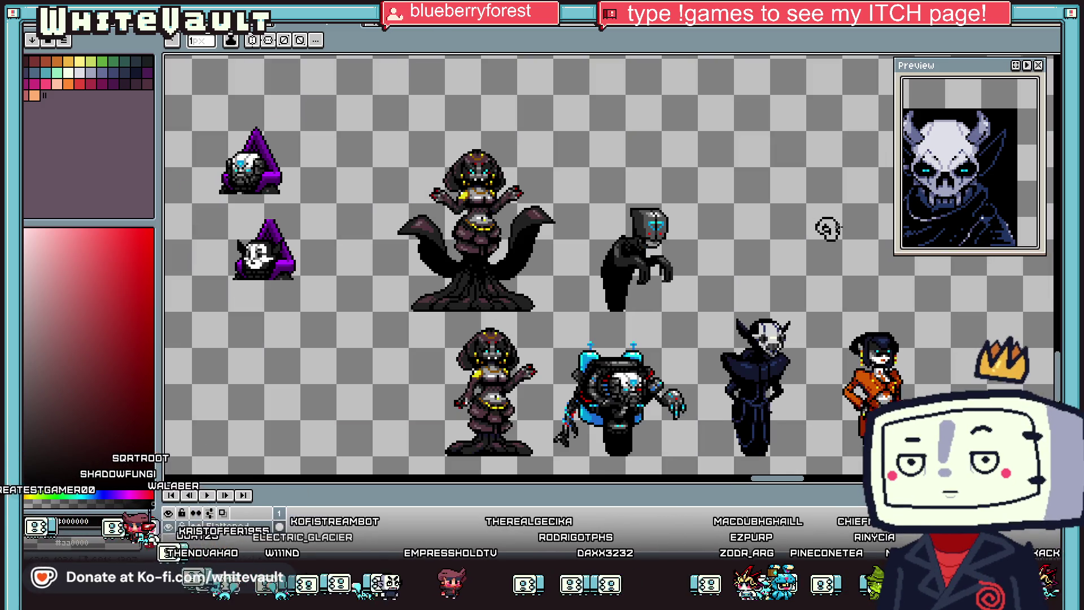
# Sample cyan from the robot sprite and place a cyan eye pixel inside the ring
pyautogui.press('i')
pyautogui.click(633, 384)
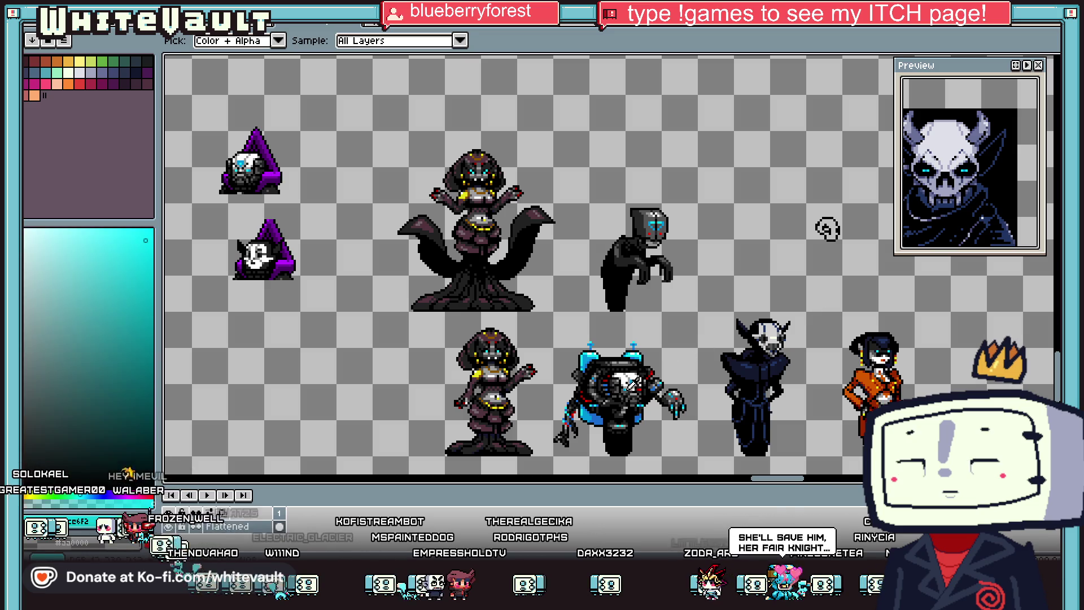
pyautogui.press('b')
pyautogui.scroll(5, 826, 226)
pyautogui.click(829, 224)
# Sample the blue from the artwork and return to the pencil
pyautogui.press('i')
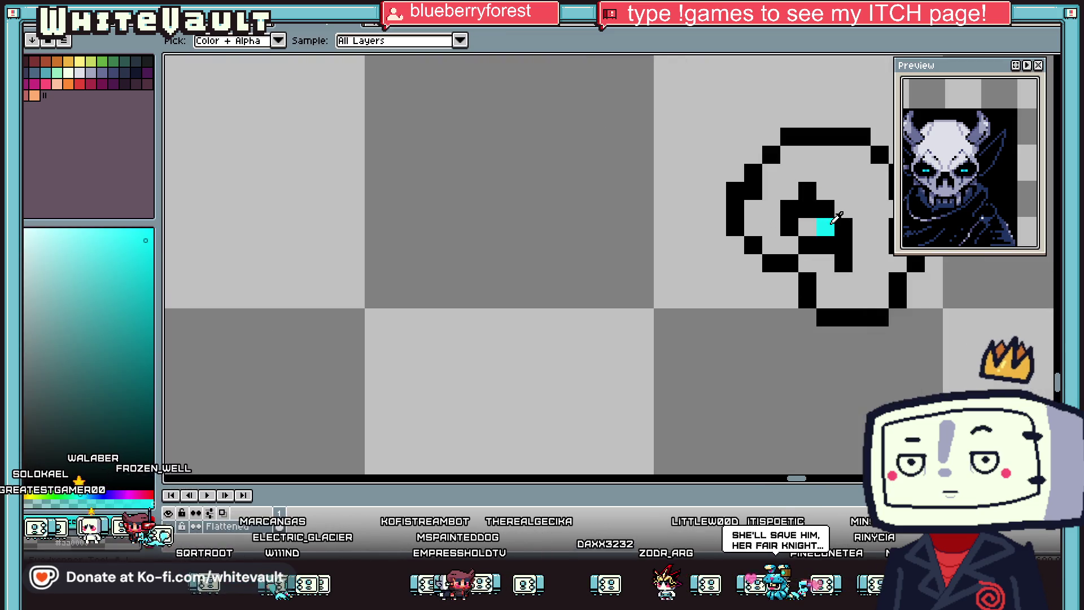
pyautogui.scroll(-5, 796, 297)
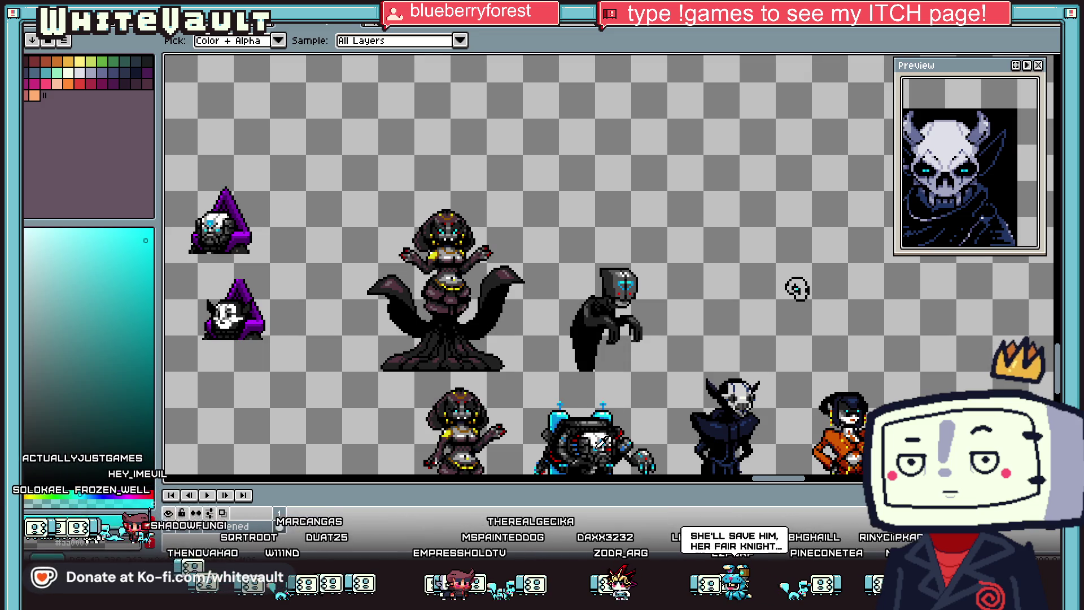
pyautogui.press('b')
pyautogui.scroll(5, 796, 288)
pyautogui.scroll(-6, 791, 285)
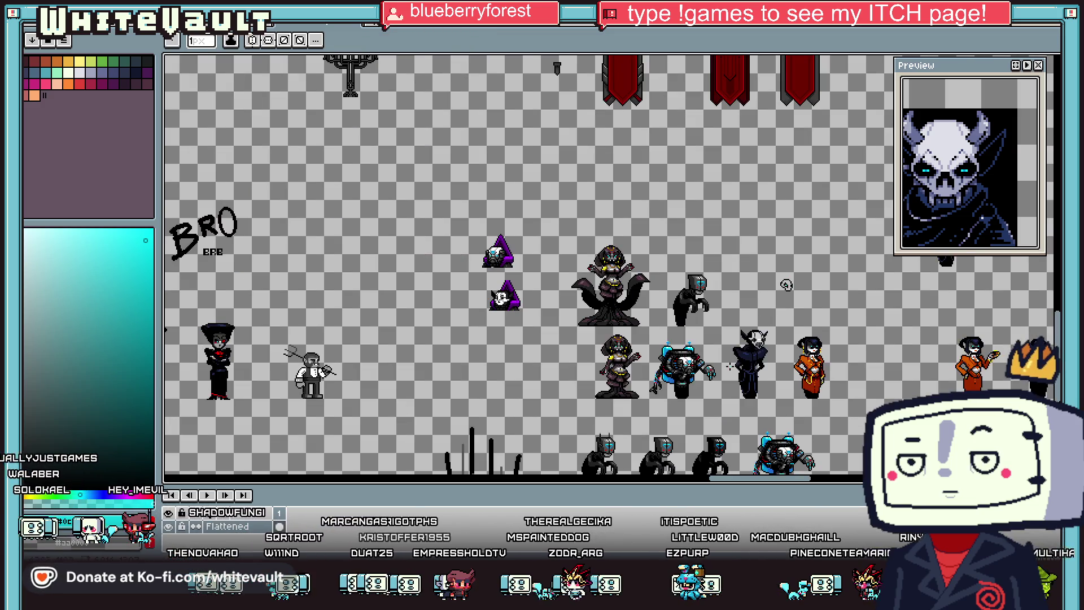
pyautogui.press('i')
pyautogui.scroll(3, 706, 338)
pyautogui.click(678, 317)
pyautogui.scroll(-6, 859, 215)
pyautogui.scroll(6, 859, 215)
pyautogui.press('b')
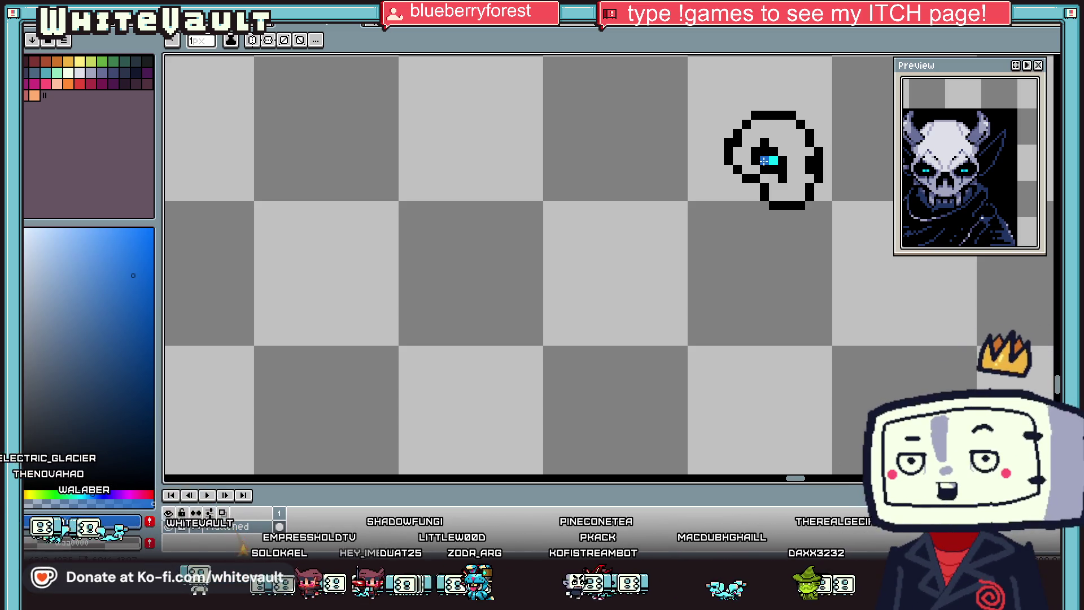
# Erase one black outline pixel and add two black pixels at the ring's top right
pyautogui.scroll(-1, 818, 178)
pyautogui.scroll(1, 829, 138)
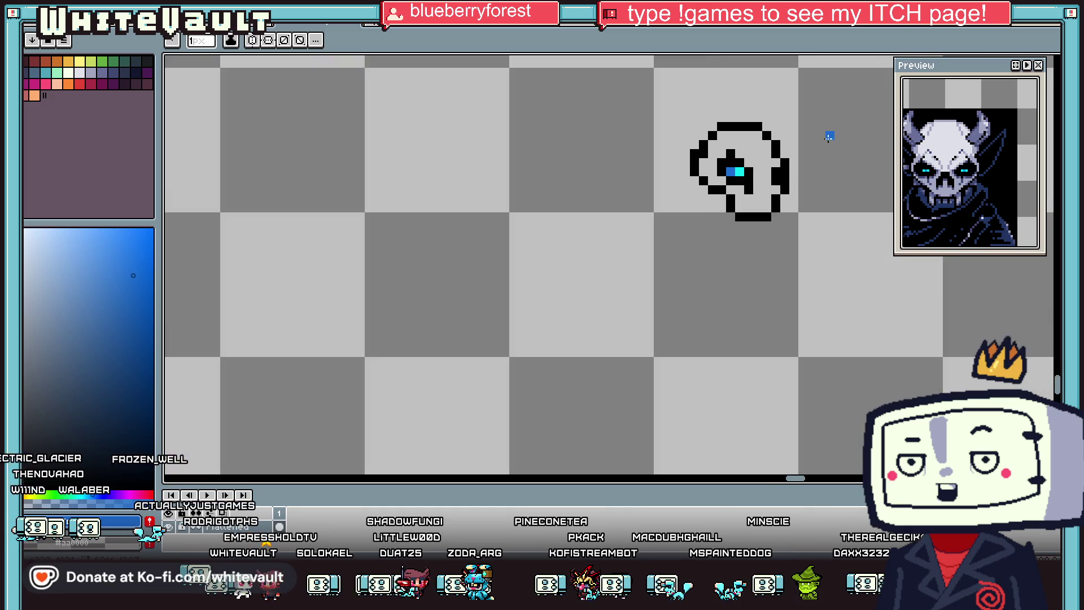
pyautogui.scroll(2, 806, 145)
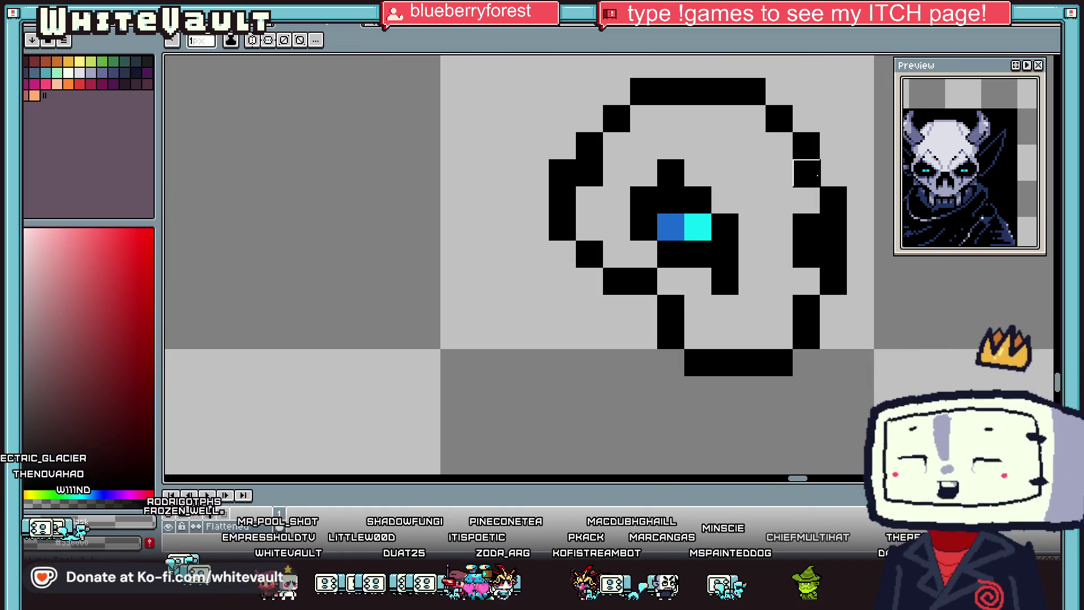
pyautogui.rightClick(779, 119)
pyautogui.click(834, 146)
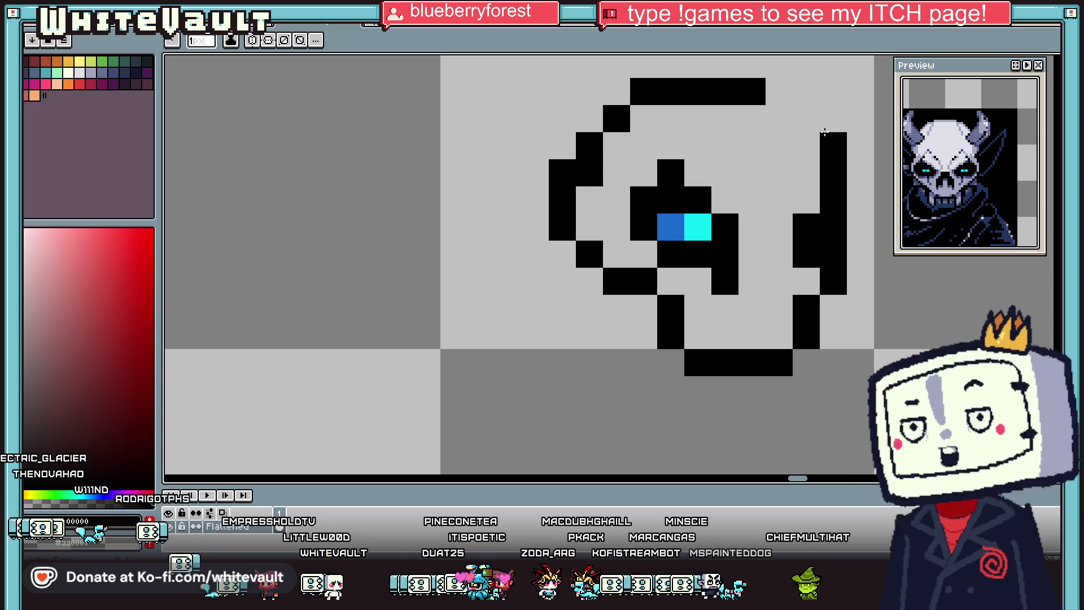
pyautogui.click(806, 118)
# Paint two lavender pixels at the skull's top corners
pyautogui.press('i')
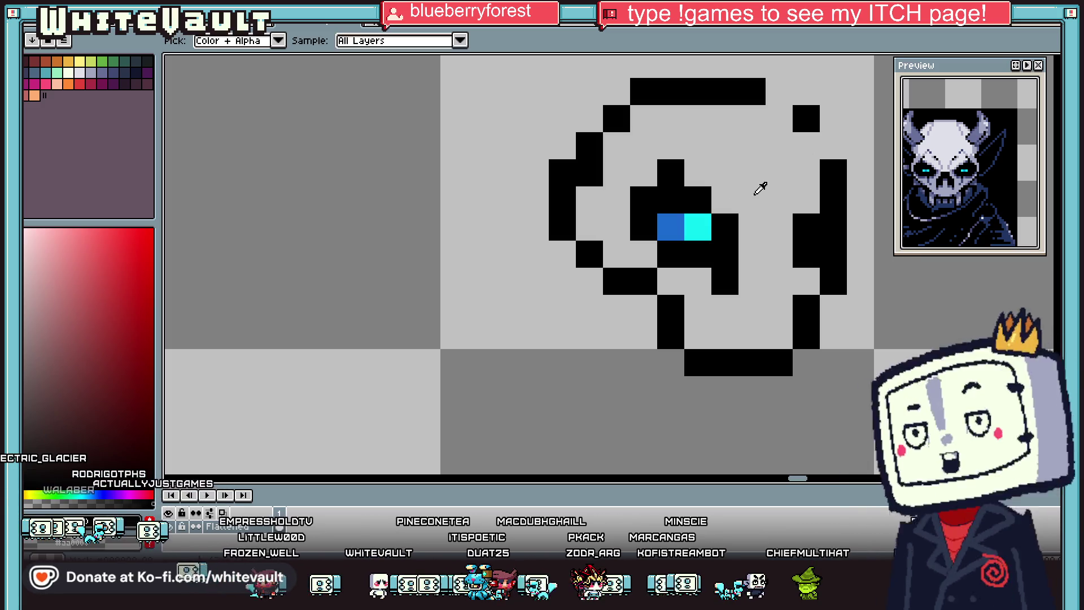
pyautogui.click(91, 72)
pyautogui.press('b')
pyautogui.click(834, 145)
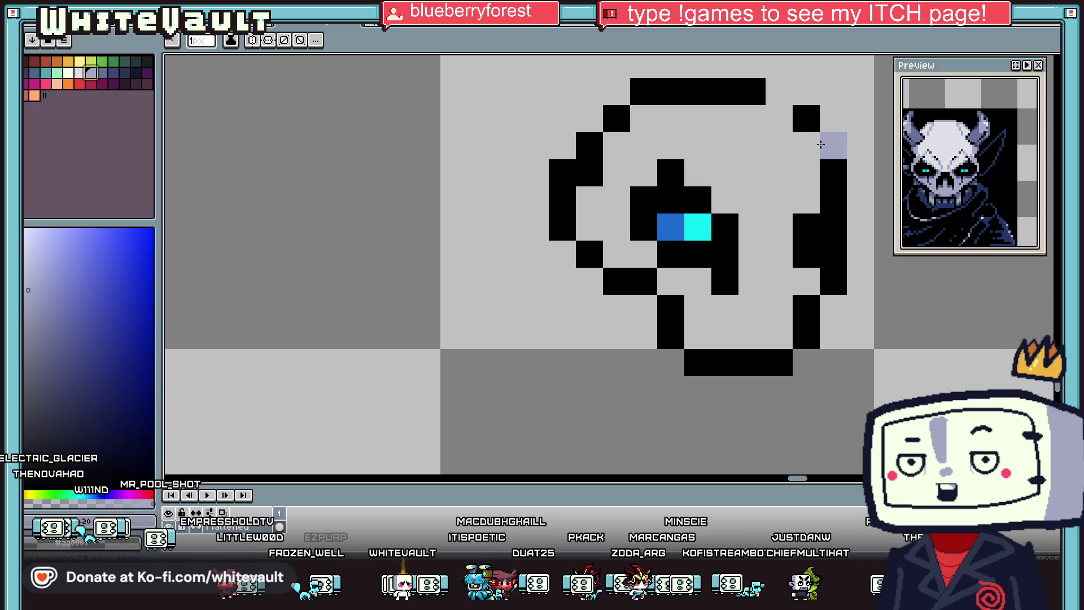
pyautogui.click(778, 93)
# Sample the skull's grey and the pale off-white colour for shading
pyautogui.press('i')
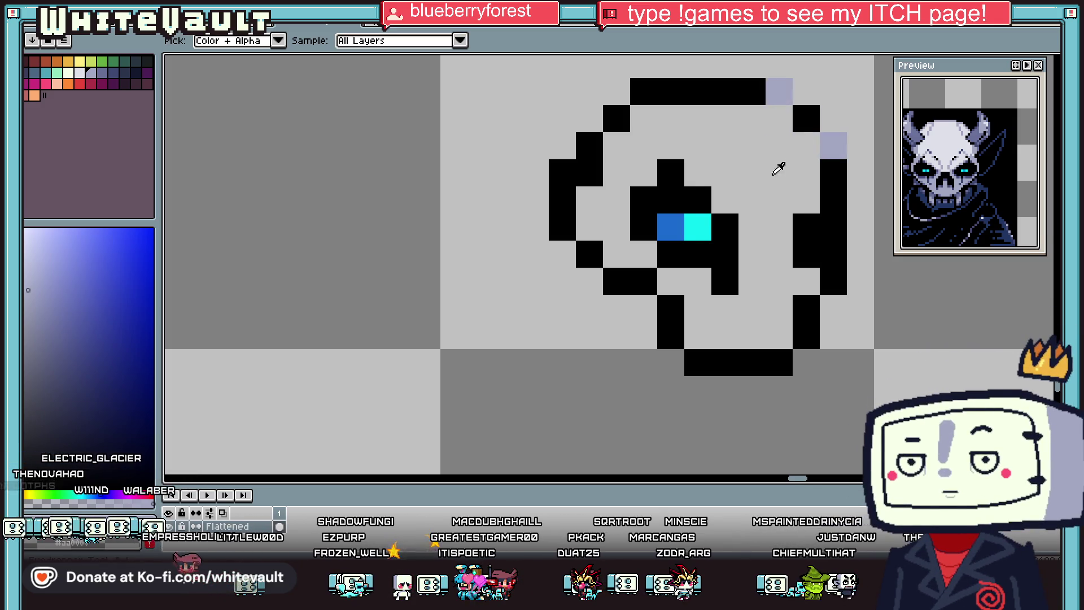
pyautogui.scroll(-2, 777, 169)
pyautogui.scroll(-1, 563, 259)
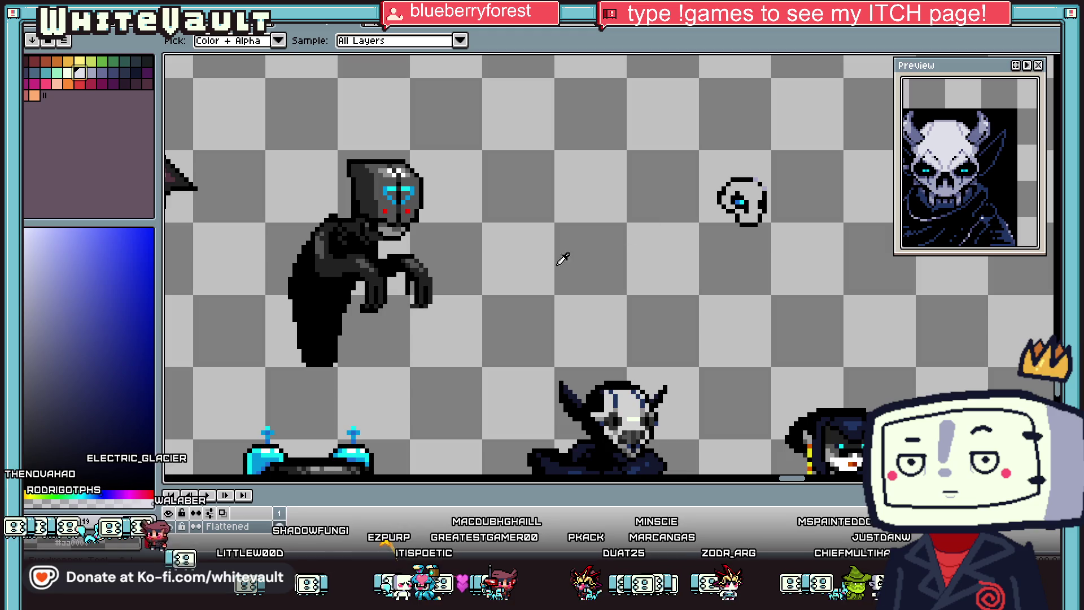
pyautogui.click(628, 388)
pyautogui.press('g')
pyautogui.press('i')
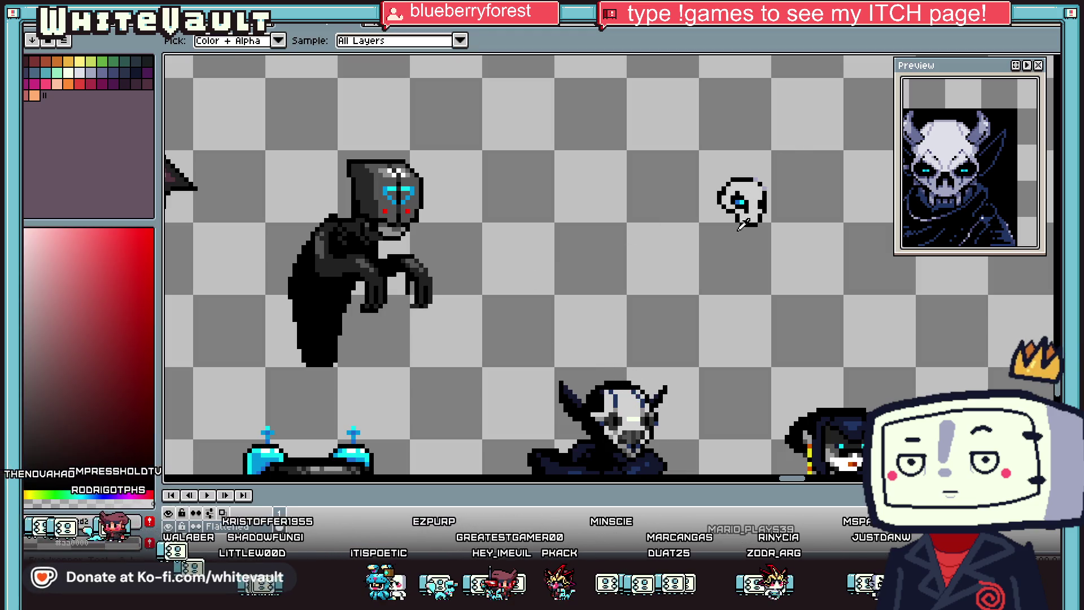
pyautogui.click(639, 413)
pyautogui.press('b')
pyautogui.scroll(2, 749, 202)
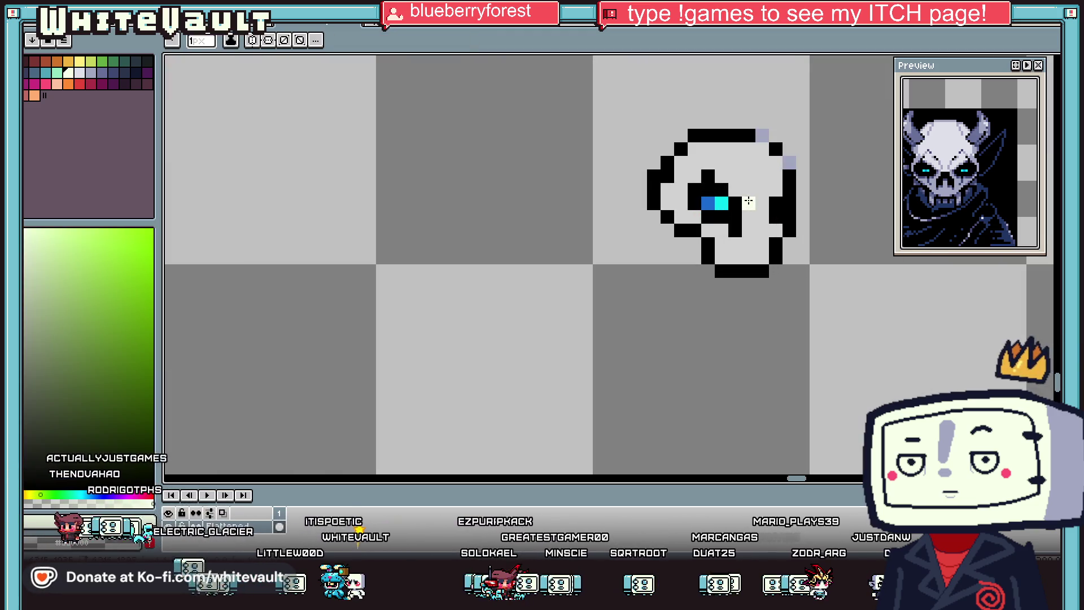
# Paint a three-pixel slate-blue diagonal crack above the eye
pyautogui.press('i')
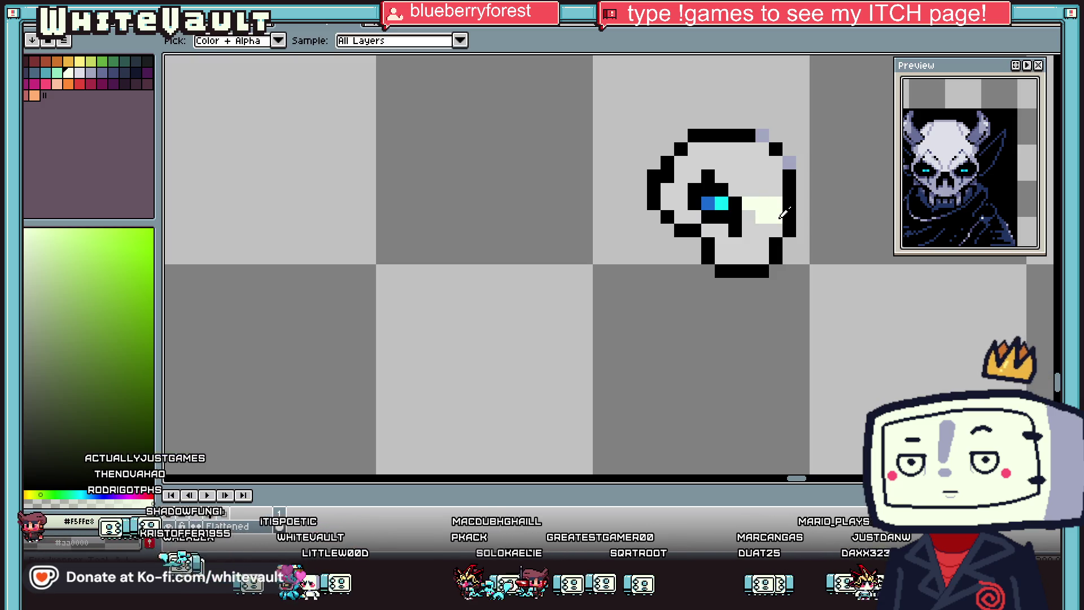
pyautogui.scroll(-2, 779, 214)
pyautogui.scroll(3, 791, 198)
pyautogui.click(797, 192)
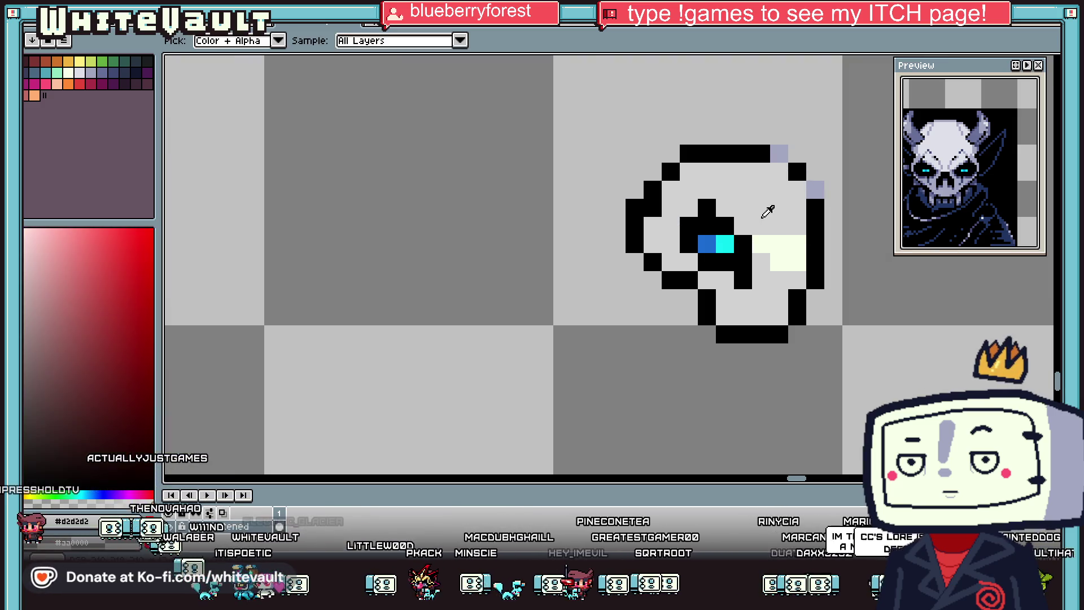
pyautogui.press('b')
pyautogui.click(761, 225)
pyautogui.click(743, 208)
pyautogui.click(725, 190)
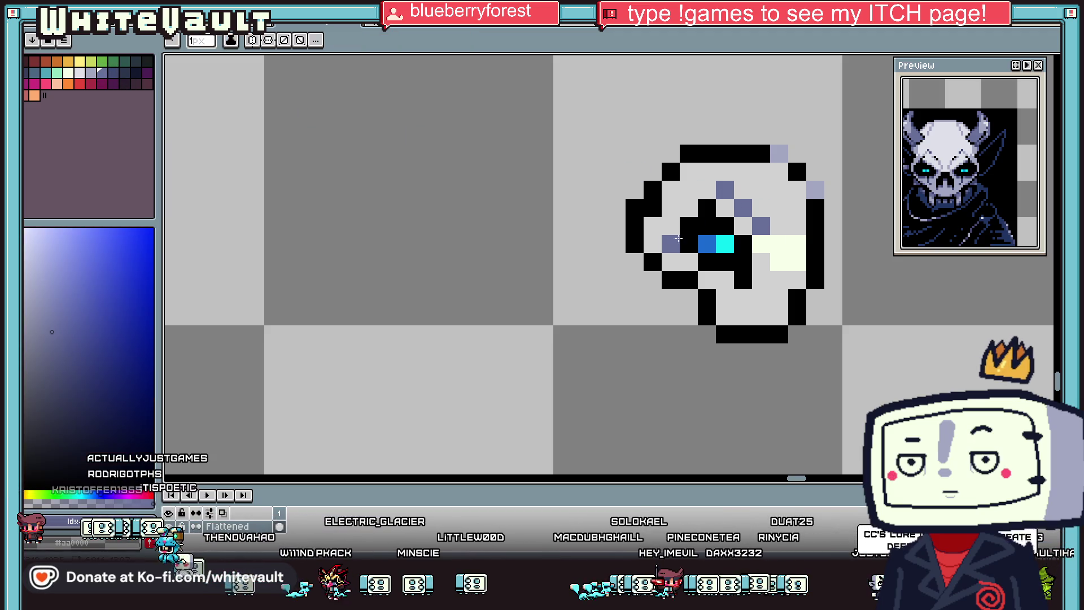
# Turn lower-left outline pixels light grey, then redraw the lower-left outline in black
pyautogui.press('i')
pyautogui.scroll(-4, 757, 257)
pyautogui.scroll(4, 761, 257)
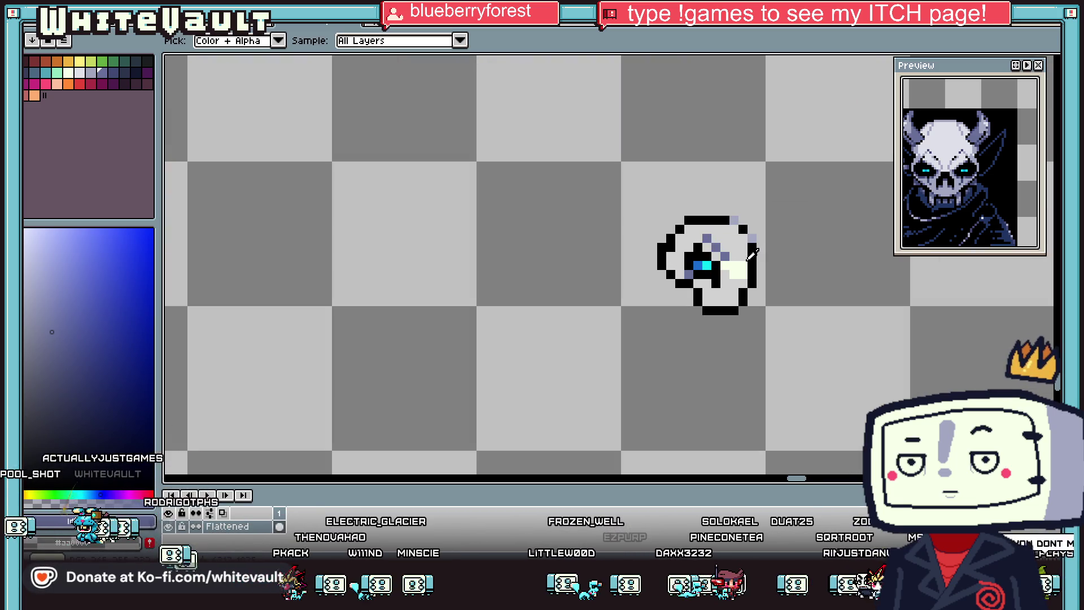
pyautogui.scroll(2, 768, 246)
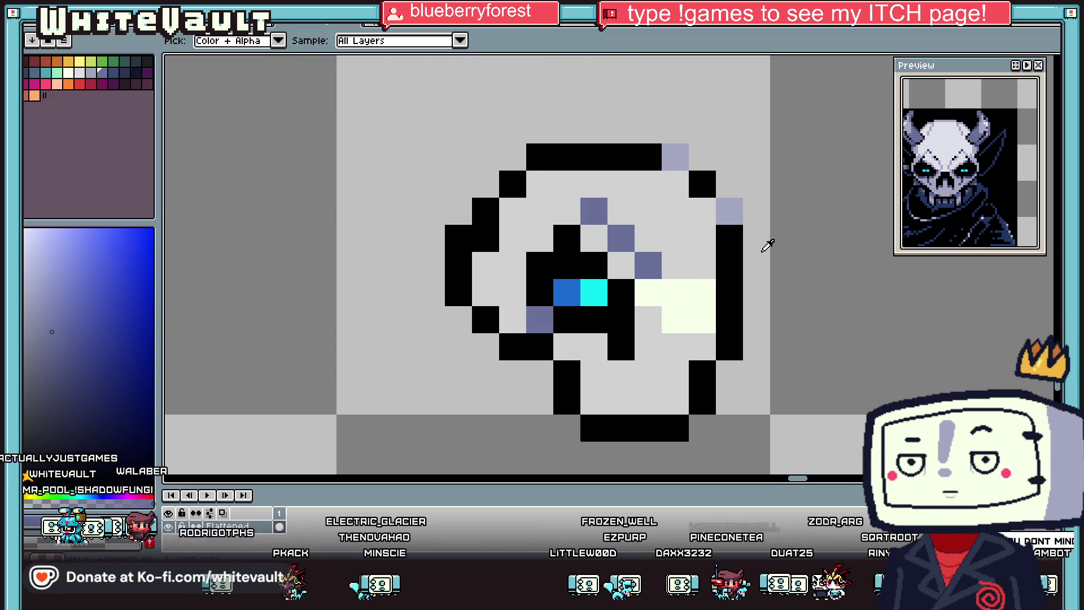
pyautogui.click(715, 266)
pyautogui.press('b')
pyautogui.moveTo(540, 347)
pyautogui.mouseDown()
pyautogui.moveTo(512, 342)
pyautogui.moveTo(458, 292)
pyautogui.mouseUp()
pyautogui.keyDown('alt'); pyautogui.click(594, 215); pyautogui.keyUp('alt')
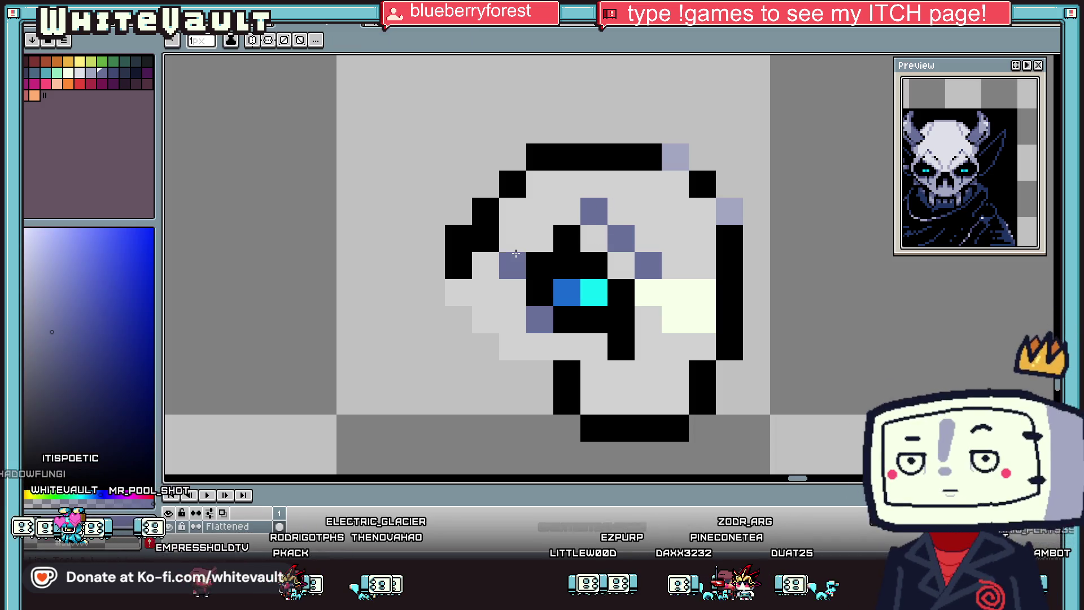
pyautogui.click(512, 243)
pyautogui.keyDown('alt'); pyautogui.click(459, 266); pyautogui.keyUp('alt')
pyautogui.moveTo(432, 293)
pyautogui.mouseDown()
pyautogui.moveTo(432, 319)
pyautogui.moveTo(486, 375)
pyautogui.moveTo(566, 378)
pyautogui.mouseUp()
pyautogui.scroll(-5, 621, 367)
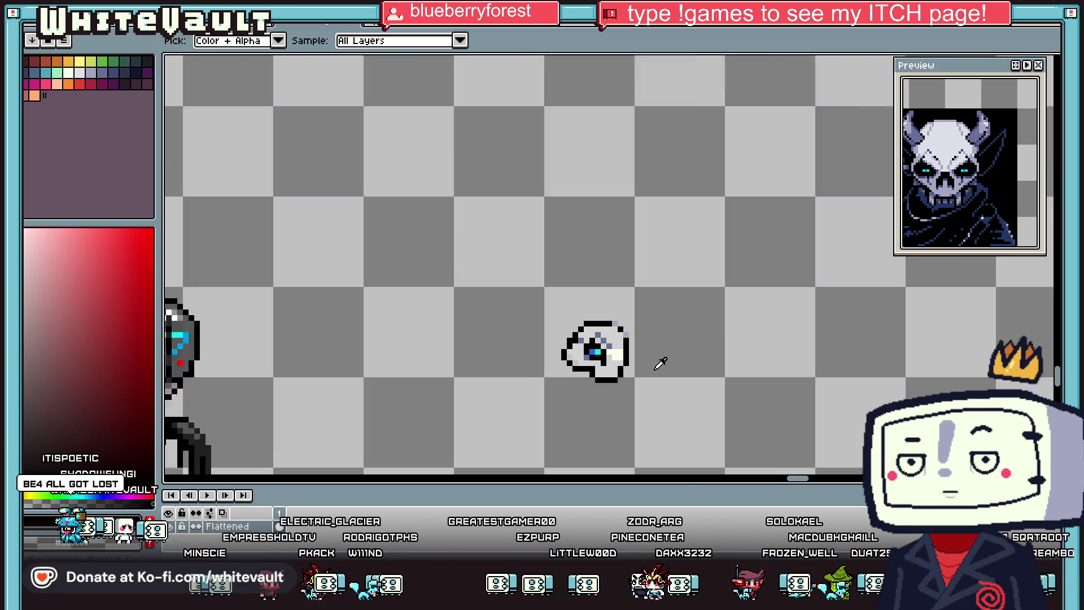
# Add a black bottom-row pixel and a blue-grey (#636f99) drip below the skull, outlined black
pyautogui.scroll(3, 636, 370)
pyautogui.scroll(1, 581, 350)
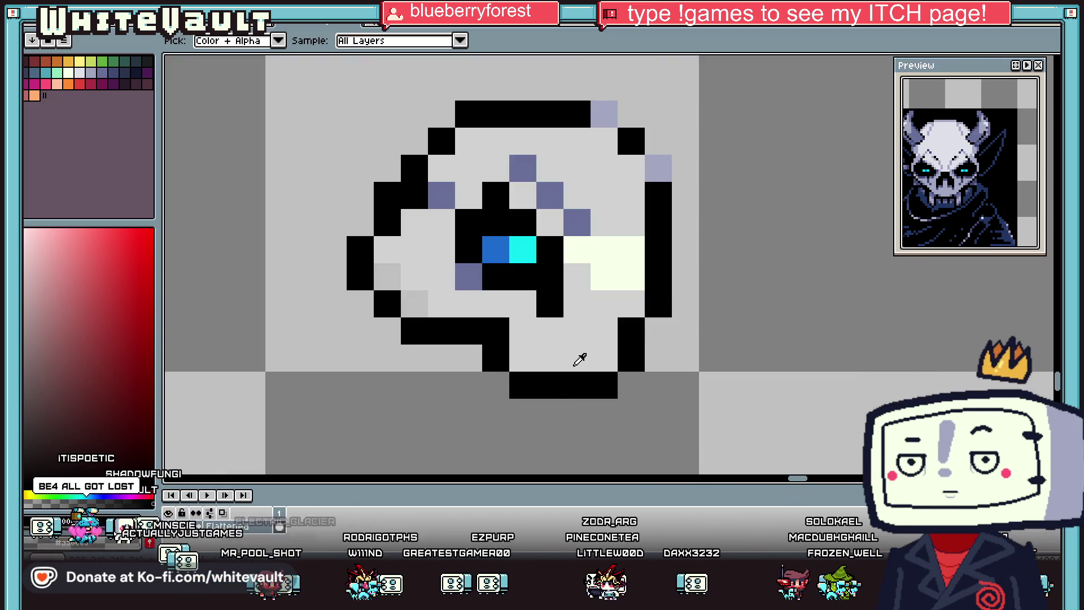
pyautogui.click(576, 358)
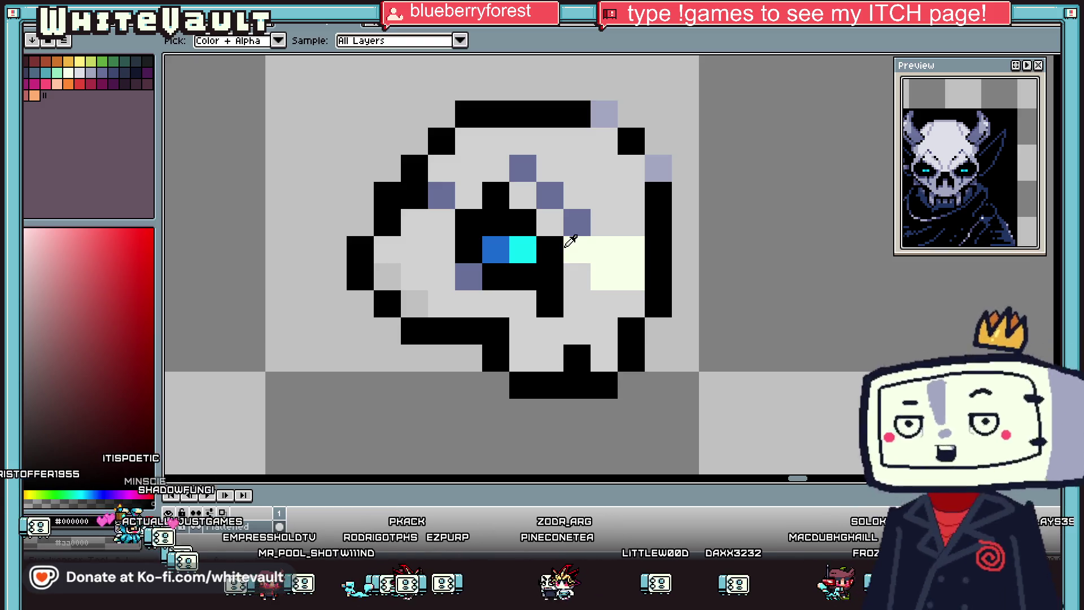
pyautogui.keyDown('alt'); pyautogui.click(577, 222); pyautogui.keyUp('alt')
pyautogui.click(550, 358)
pyautogui.hotkey('ctrl', 'z')
pyautogui.moveTo(550, 385)
pyautogui.mouseDown()
pyautogui.moveTo(550, 440)
pyautogui.moveTo(494, 380)
pyautogui.moveTo(525, 440)
pyautogui.moveTo(552, 457)
pyautogui.moveTo(571, 407)
pyautogui.mouseUp()
pyautogui.keyDown('alt'); pyautogui.click(496, 345); pyautogui.keyUp('alt')
# Add a second blue-grey drip column outlined in black
pyautogui.scroll(-3, 571, 407)
pyautogui.scroll(4, 559, 395)
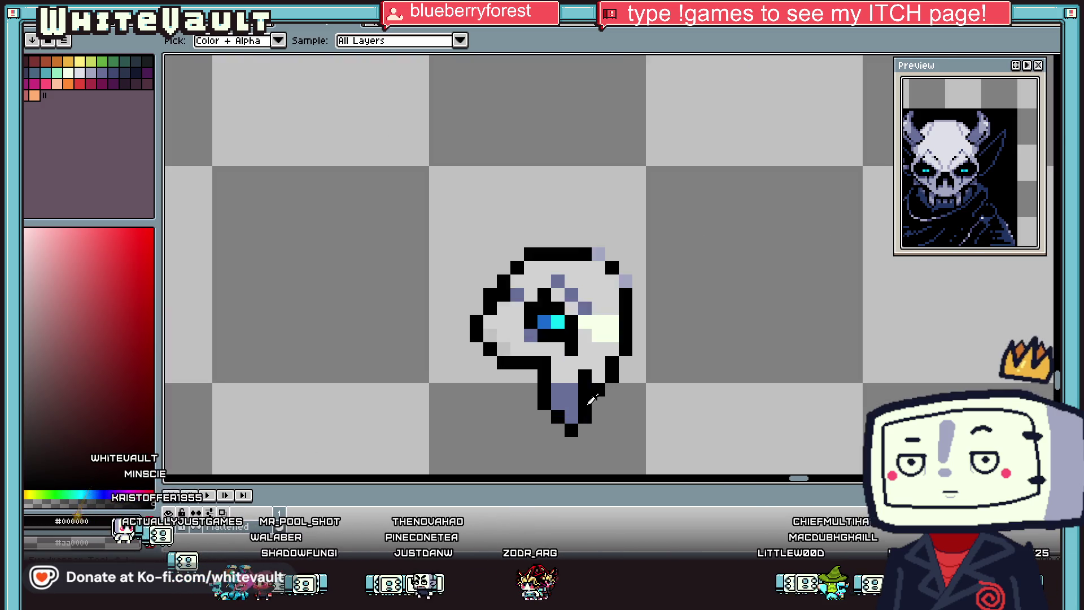
pyautogui.keyDown('alt'); pyautogui.click(550, 385); pyautogui.keyUp('alt')
pyautogui.rightClick(637, 377)
pyautogui.moveTo(664, 376); pyautogui.dragTo(665, 430)
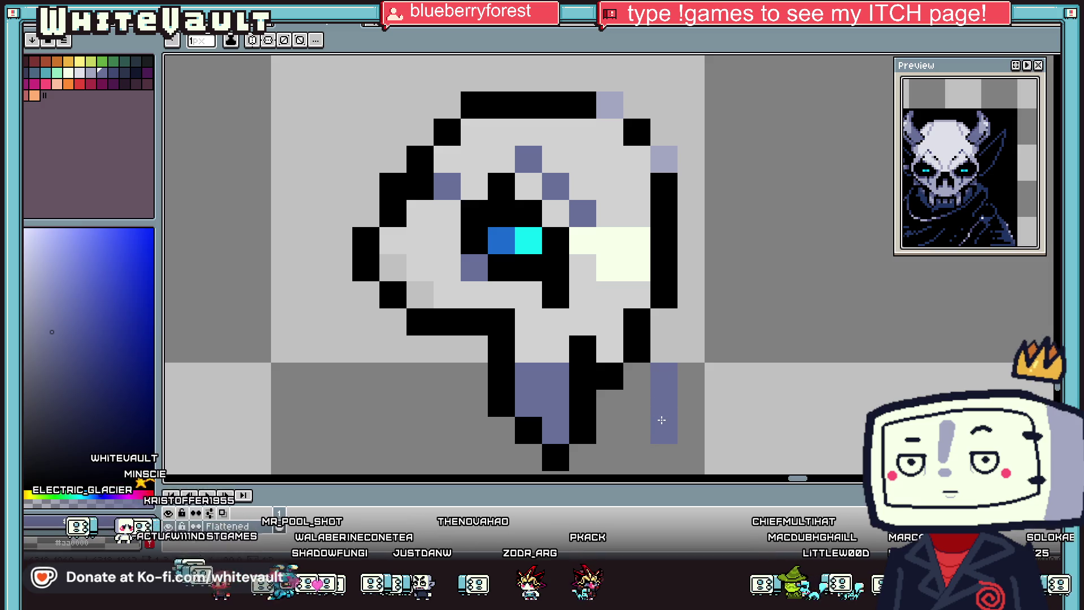
pyautogui.moveTo(626, 373)
pyautogui.mouseDown()
pyautogui.moveTo(629, 424)
pyautogui.moveTo(690, 430)
pyautogui.moveTo(690, 358)
pyautogui.moveTo(673, 339)
pyautogui.mouseUp()
pyautogui.click(672, 324)
# Shift the skull's lower-right outline one pixel right and blacken an outline pixel
pyautogui.scroll(-3, 681, 310)
pyautogui.scroll(3, 680, 313)
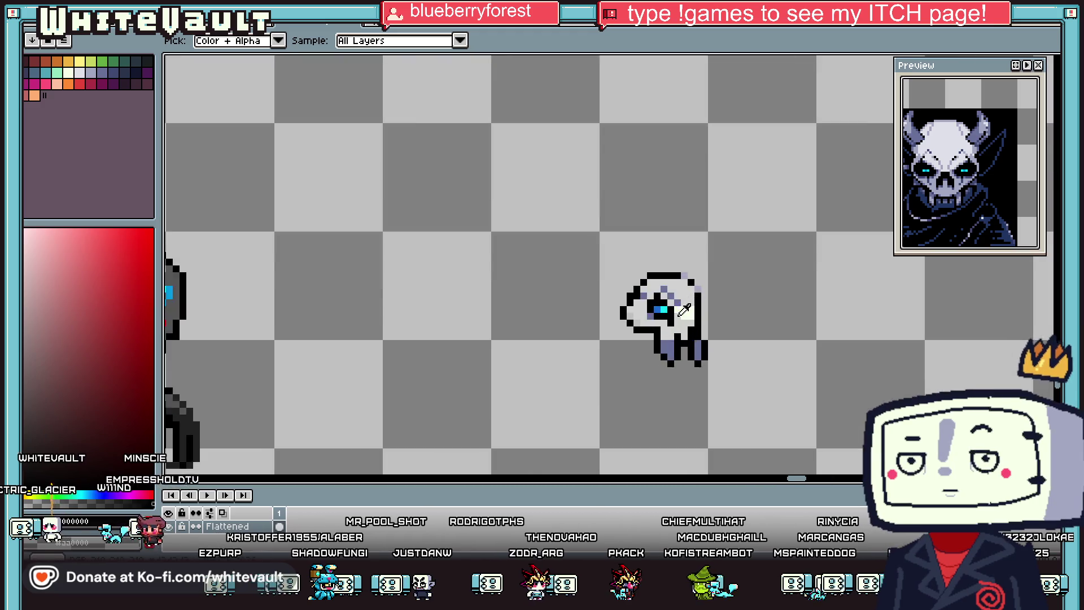
pyautogui.click(700, 351)
pyautogui.moveTo(714, 330)
pyautogui.mouseDown()
pyautogui.moveTo(715, 277)
pyautogui.moveTo(729, 328)
pyautogui.mouseUp()
pyautogui.keyDown('alt'); pyautogui.click(714, 265); pyautogui.keyUp('alt')
pyautogui.scroll(-3, 729, 330)
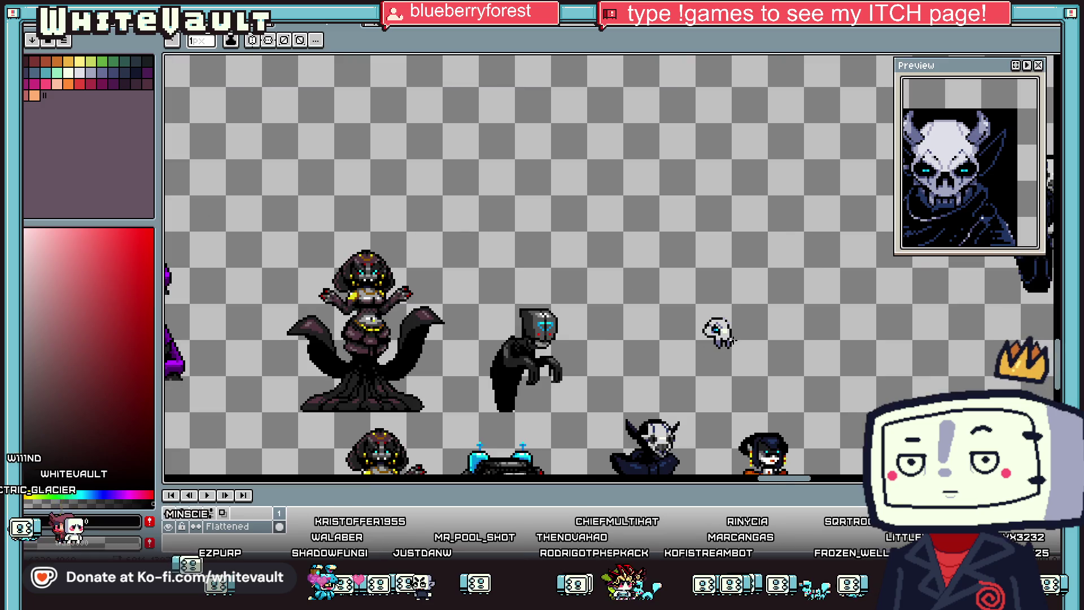
pyautogui.scroll(2, 737, 329)
pyautogui.scroll(2, 741, 328)
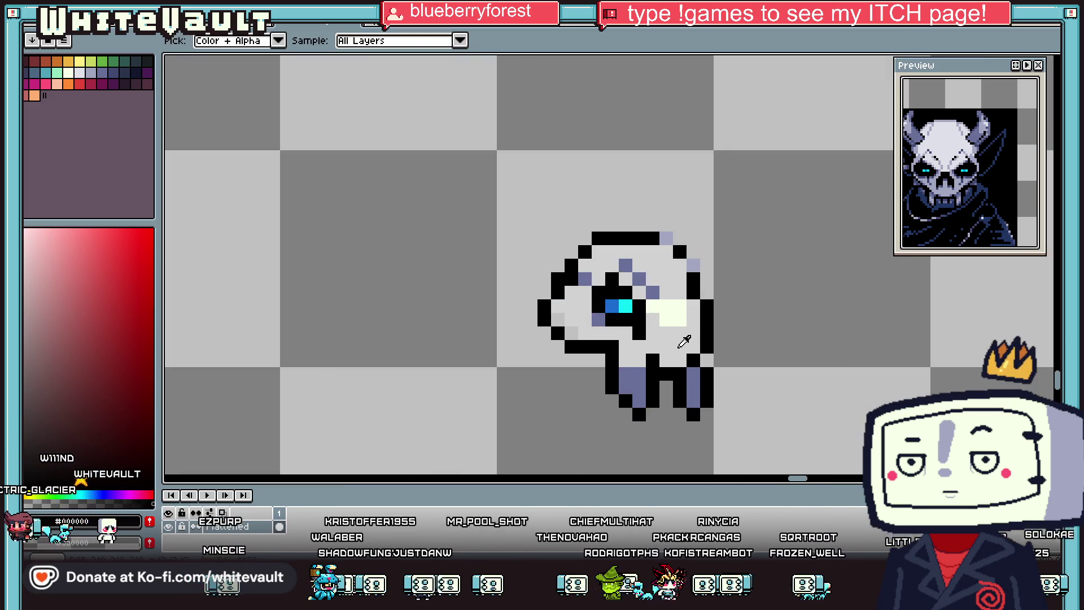
pyautogui.click(680, 310)
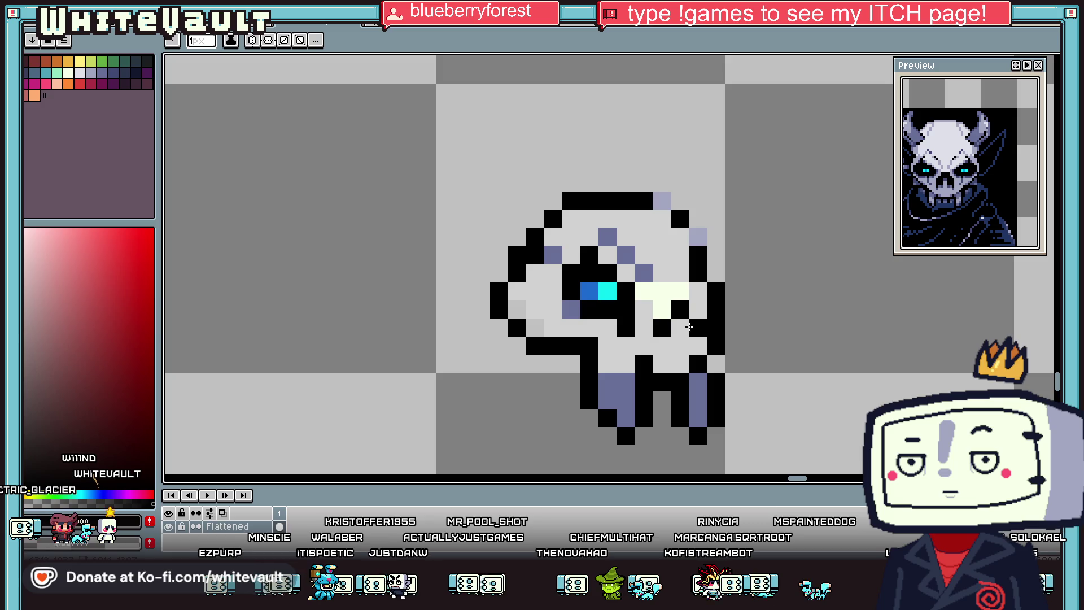
# Draw a black pixel column along the skull's jaw
pyautogui.scroll(-4, 729, 329)
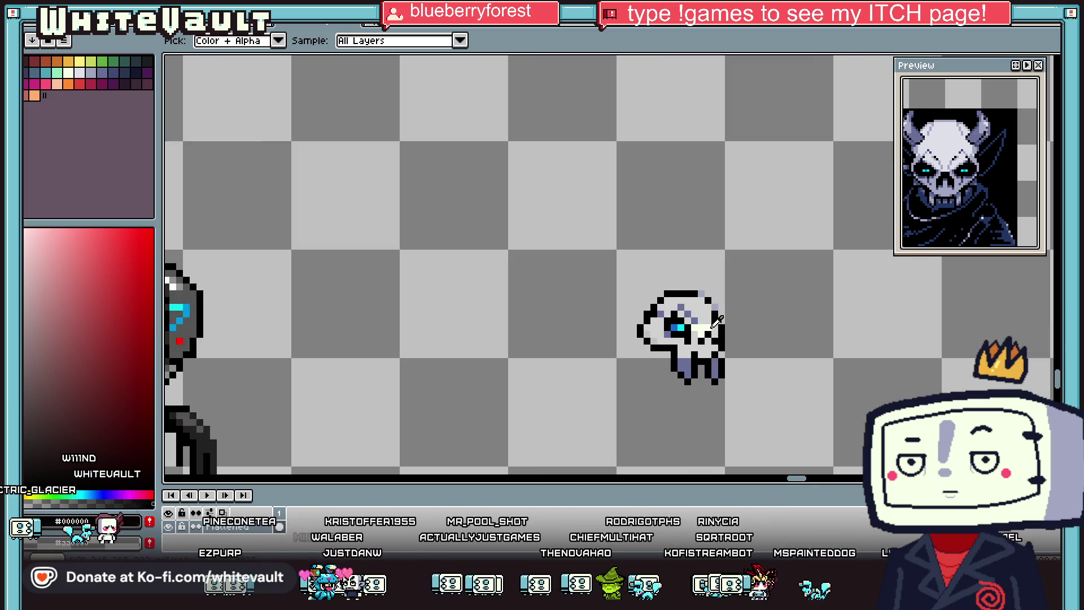
pyautogui.scroll(4, 732, 330)
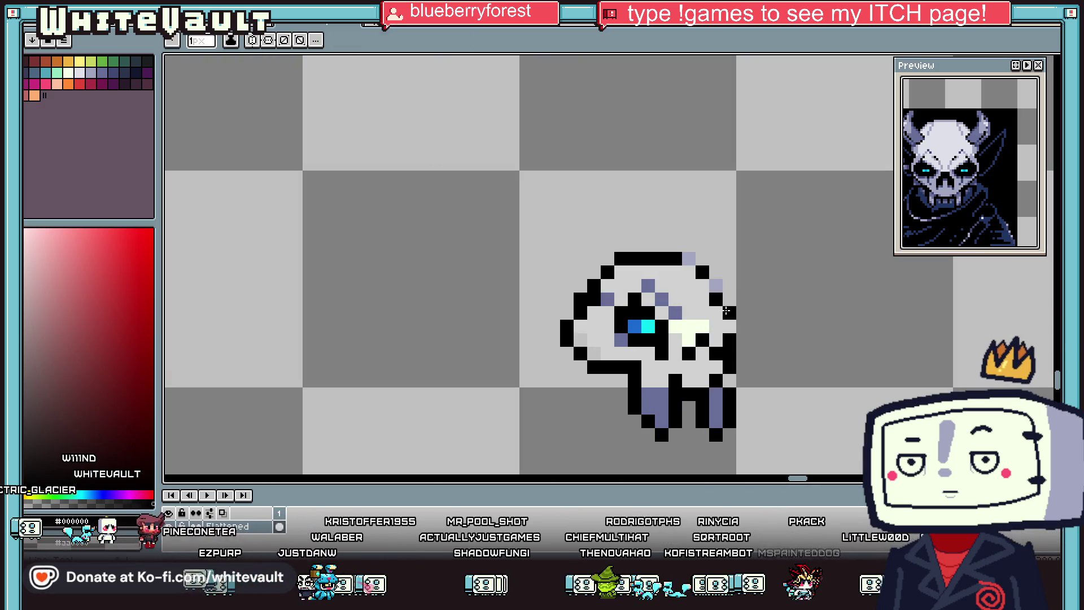
pyautogui.scroll(-4, 737, 331)
pyautogui.scroll(4, 746, 339)
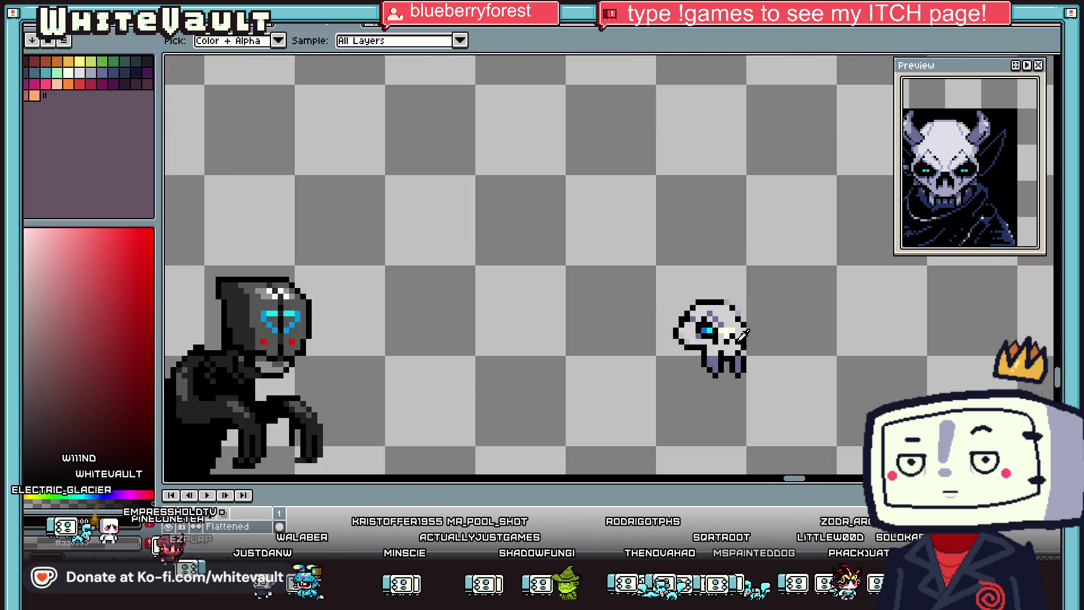
pyautogui.press('b')
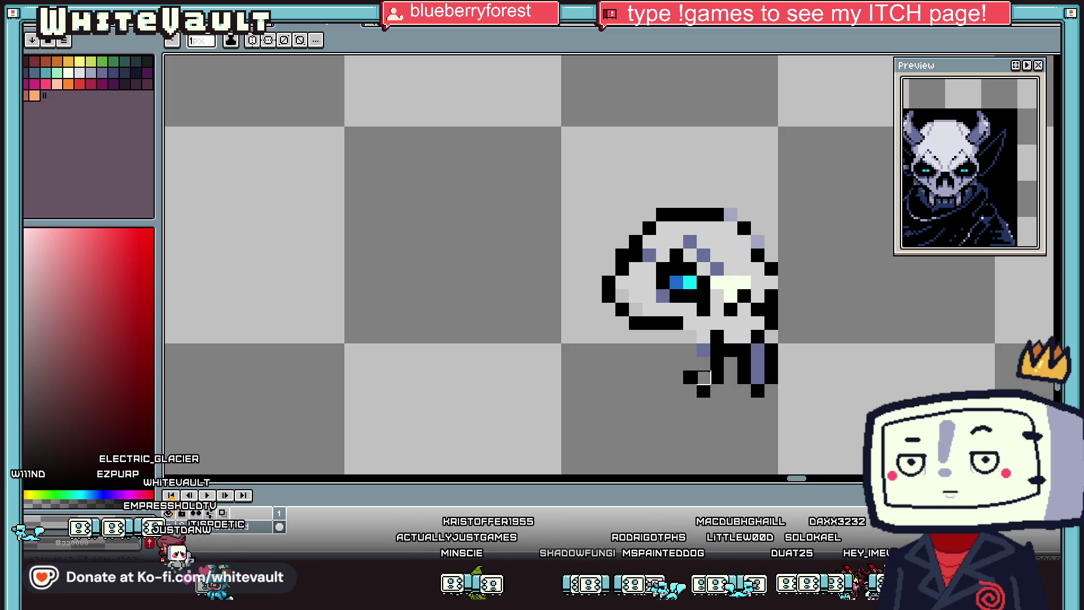
pyautogui.moveTo(703, 364)
pyautogui.mouseDown()
pyautogui.moveTo(690, 345)
pyautogui.moveTo(690, 364)
pyautogui.mouseUp()
pyautogui.scroll(-4, 692, 363)
pyautogui.scroll(3, 717, 361)
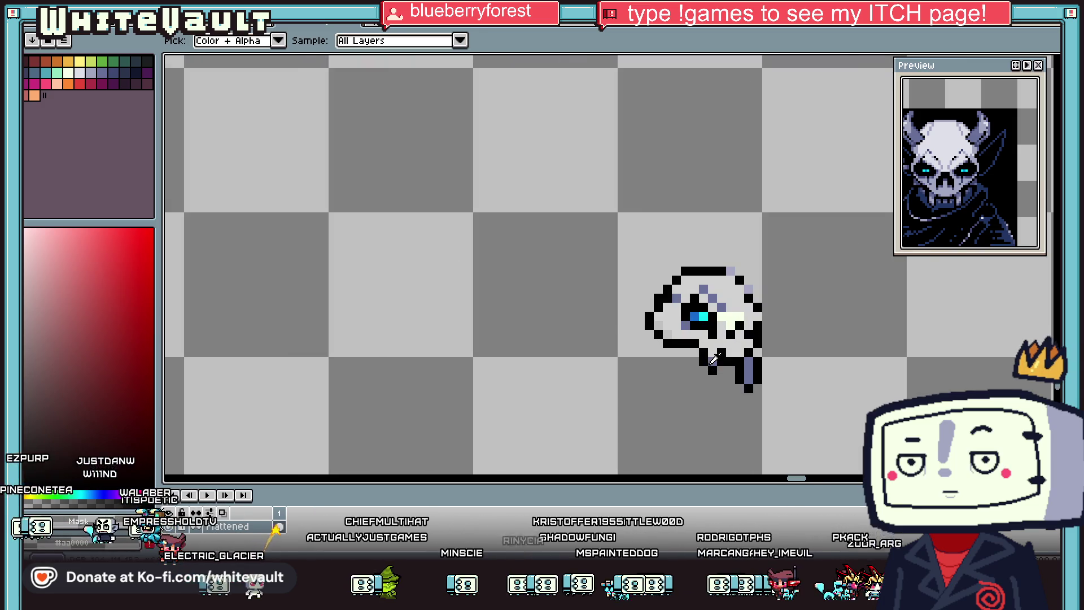
# Erase the extra black pixels at the lower-right edge and the stray pixel below the skull
pyautogui.keyDown('alt'); pyautogui.click(731, 373); pyautogui.keyUp('alt')
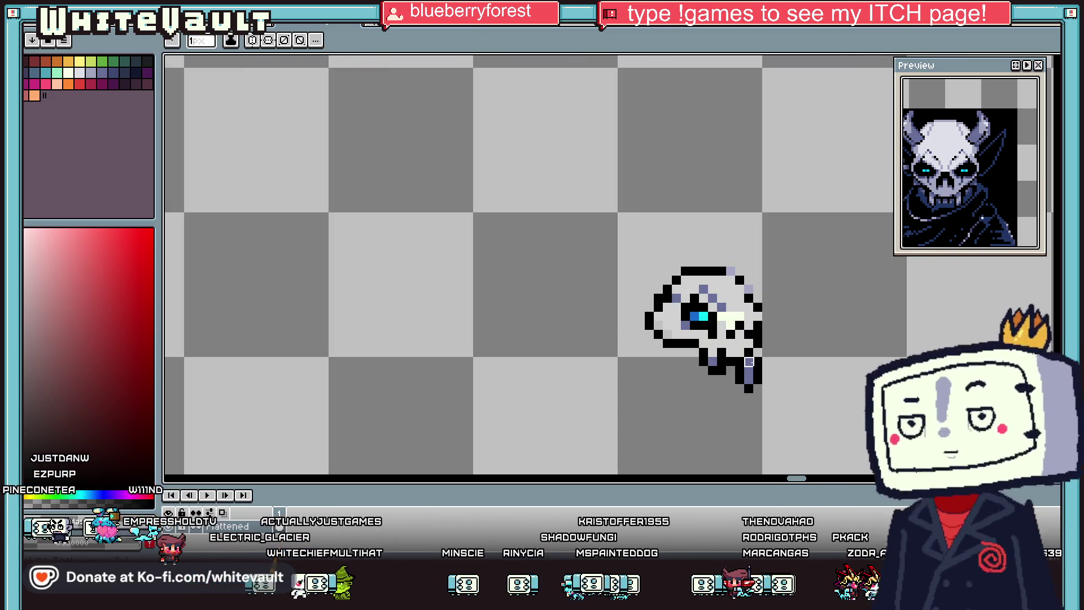
pyautogui.moveTo(740, 380); pyautogui.dragTo(756, 377)
pyautogui.keyDown('alt'); pyautogui.click(757, 360); pyautogui.keyUp('alt')
pyautogui.keyDown('alt'); pyautogui.click(758, 375); pyautogui.keyUp('alt')
pyautogui.click(749, 388)
pyautogui.scroll(-3, 768, 377)
pyautogui.scroll(3, 768, 377)
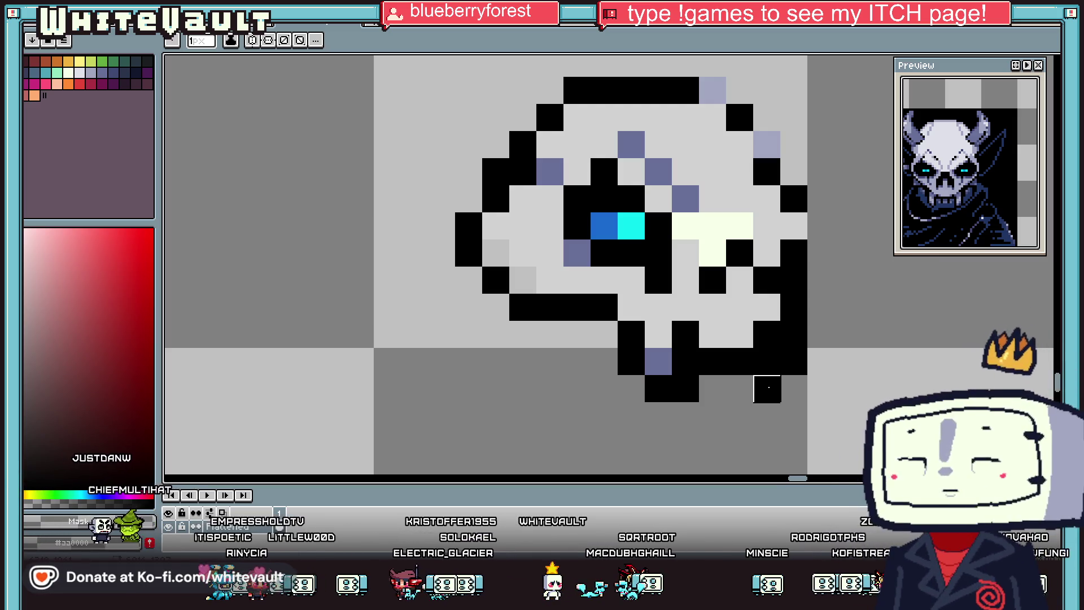
# Repaint two grey jaw pixels light grey and add a purple shade pixel to the skull
pyautogui.scroll(-3, 767, 389)
pyautogui.press('i')
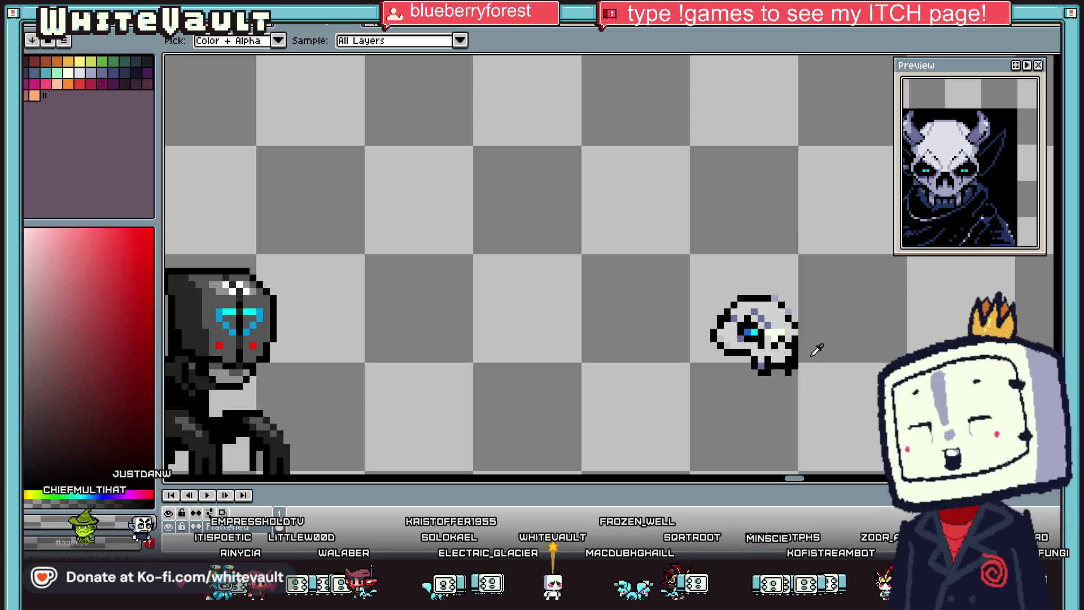
pyautogui.scroll(3, 801, 351)
pyautogui.moveTo(553, 283); pyautogui.dragTo(580, 310)
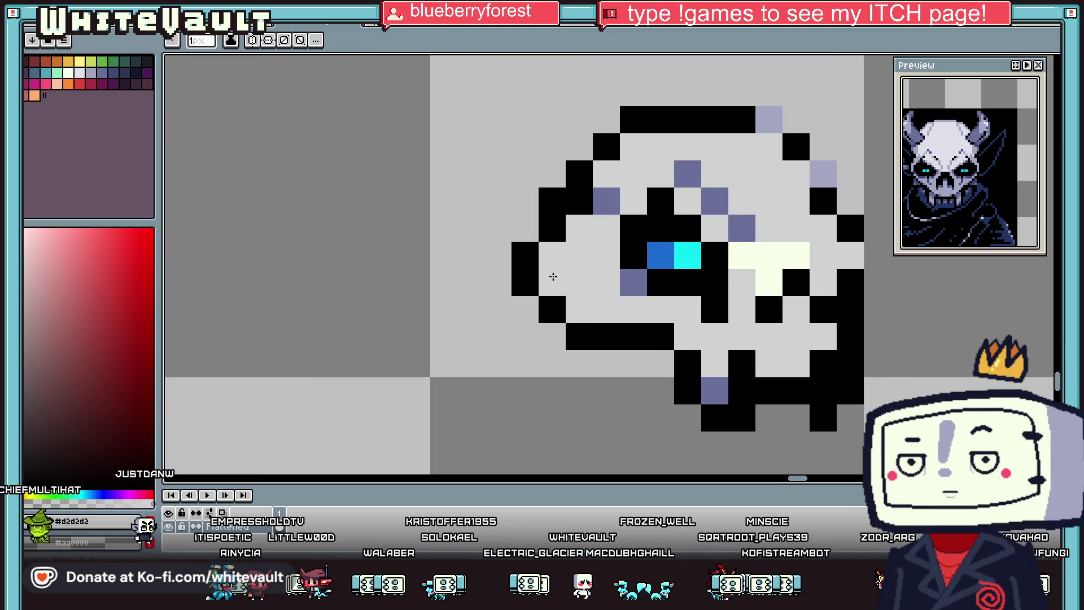
pyautogui.keyDown('alt'); pyautogui.click(715, 391); pyautogui.keyUp('alt')
pyautogui.click(769, 363)
# Add a cream highlight pixel at the cyan eye's right edge
pyautogui.scroll(-3, 812, 364)
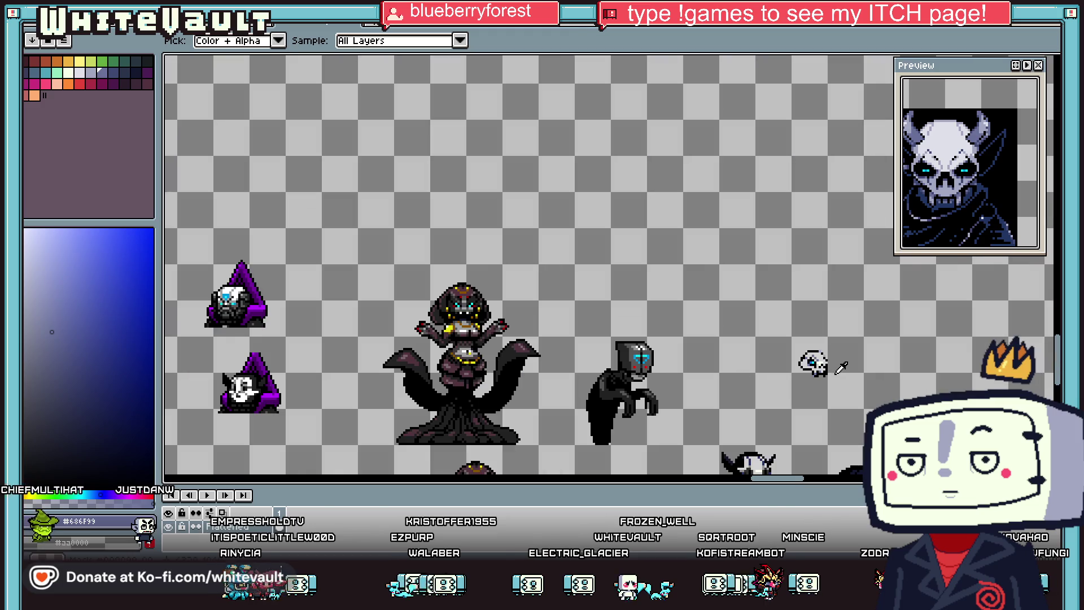
pyautogui.scroll(3, 835, 367)
pyautogui.click(816, 358)
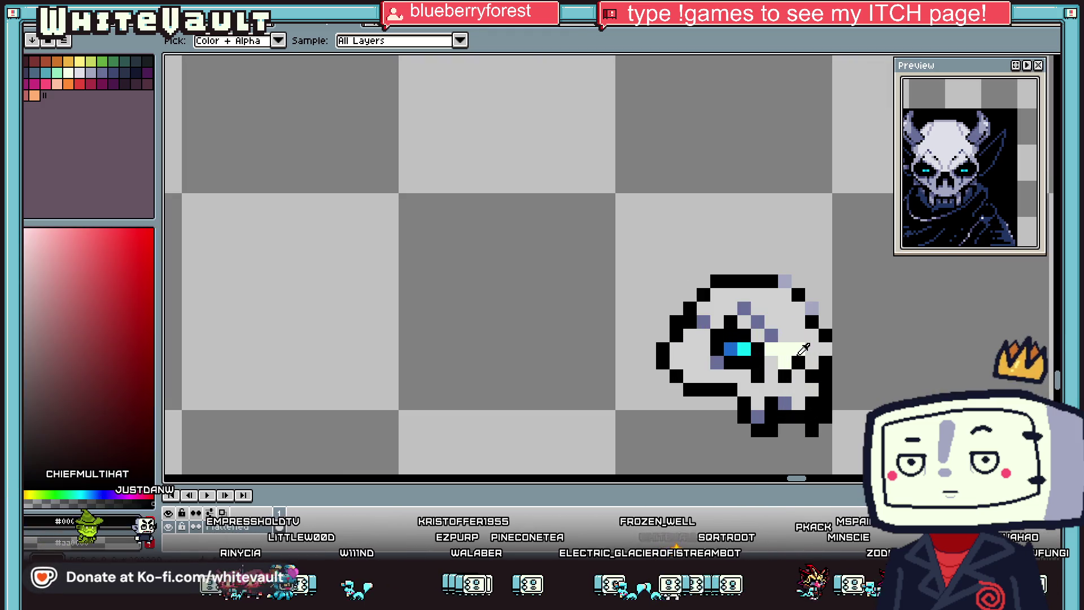
pyautogui.keyDown('alt'); pyautogui.click(802, 349); pyautogui.keyUp('alt')
pyautogui.click(813, 346)
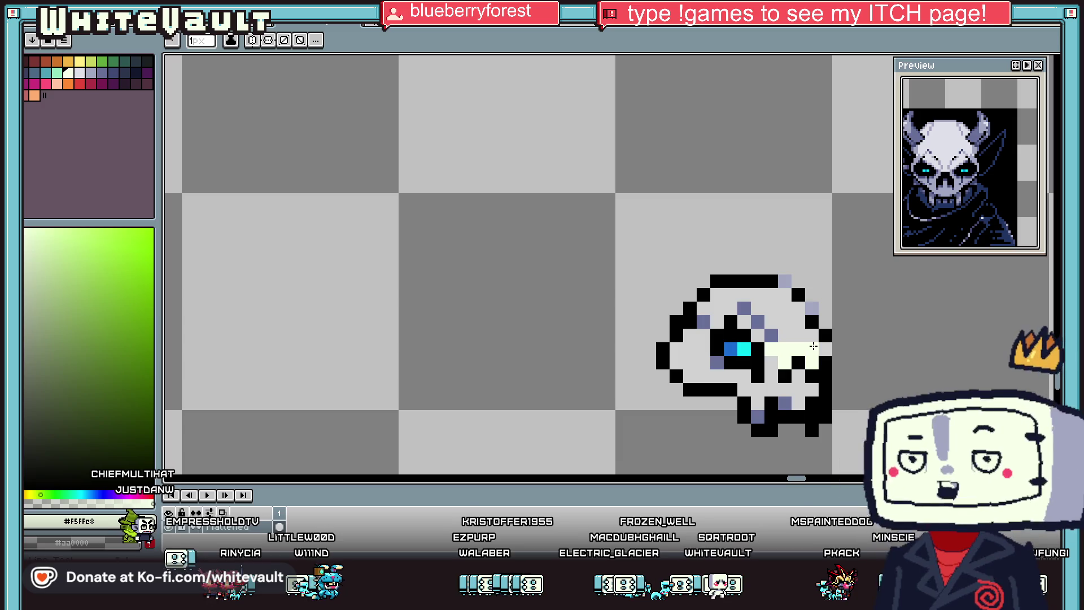
pyautogui.keyDown('alt'); pyautogui.click(779, 357); pyautogui.keyUp('alt')
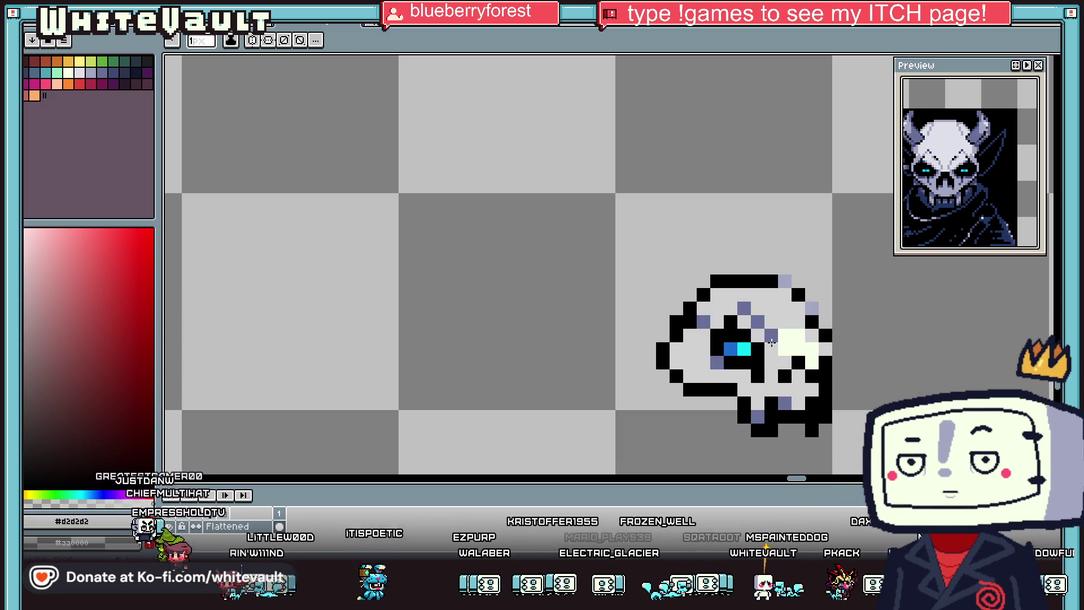
# Paint two more cream highlight pixels above the eye, widening the highlight
pyautogui.scroll(-3, 802, 353)
pyautogui.scroll(2, 817, 358)
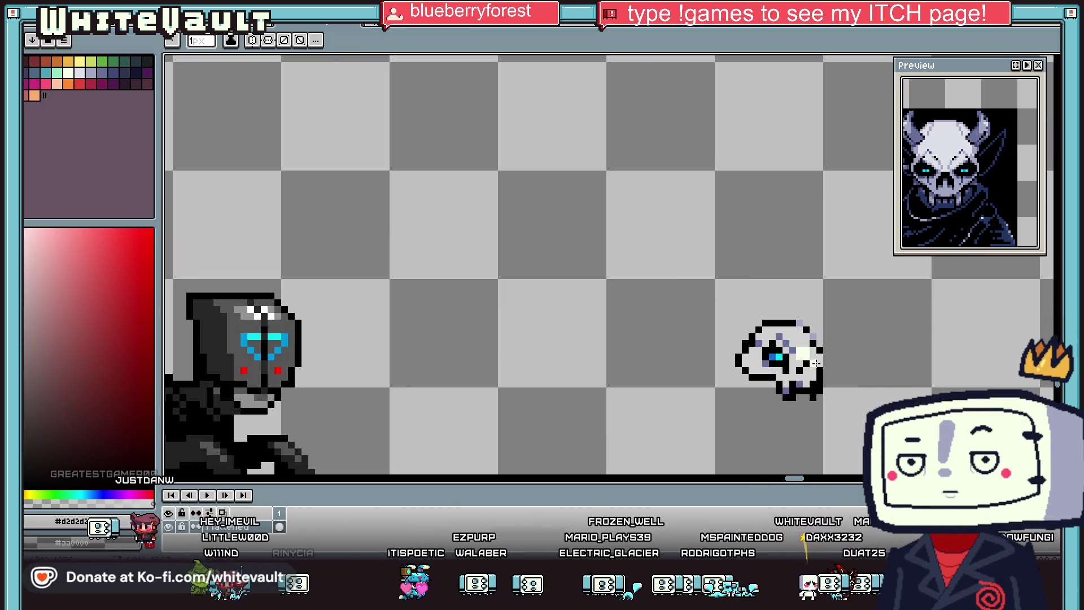
pyautogui.scroll(1, 814, 363)
pyautogui.keyDown('alt'); pyautogui.click(777, 331); pyautogui.keyUp('alt')
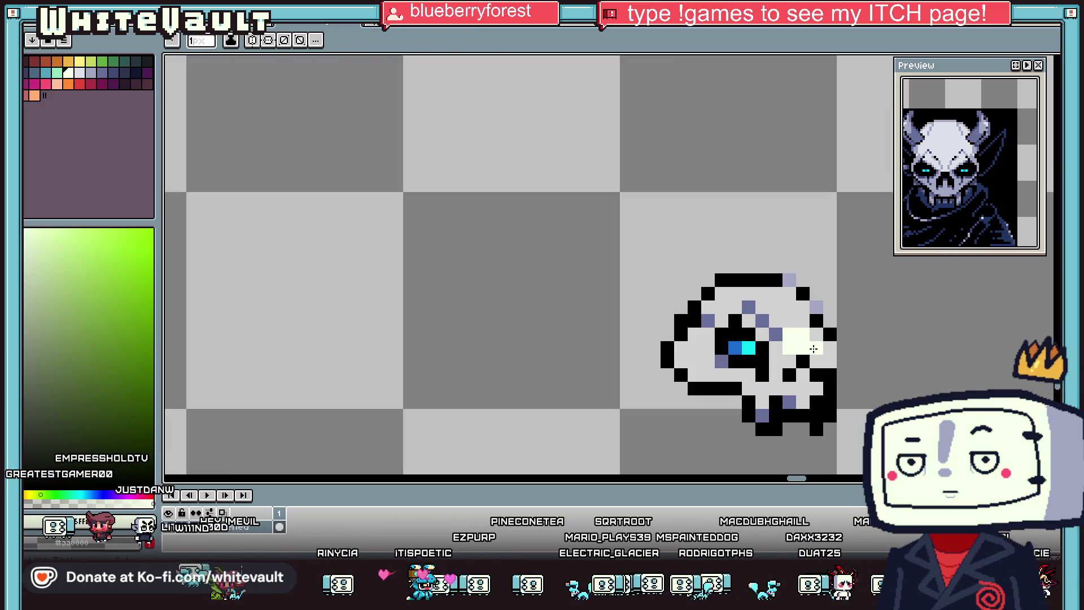
pyautogui.moveTo(776, 321); pyautogui.dragTo(790, 321)
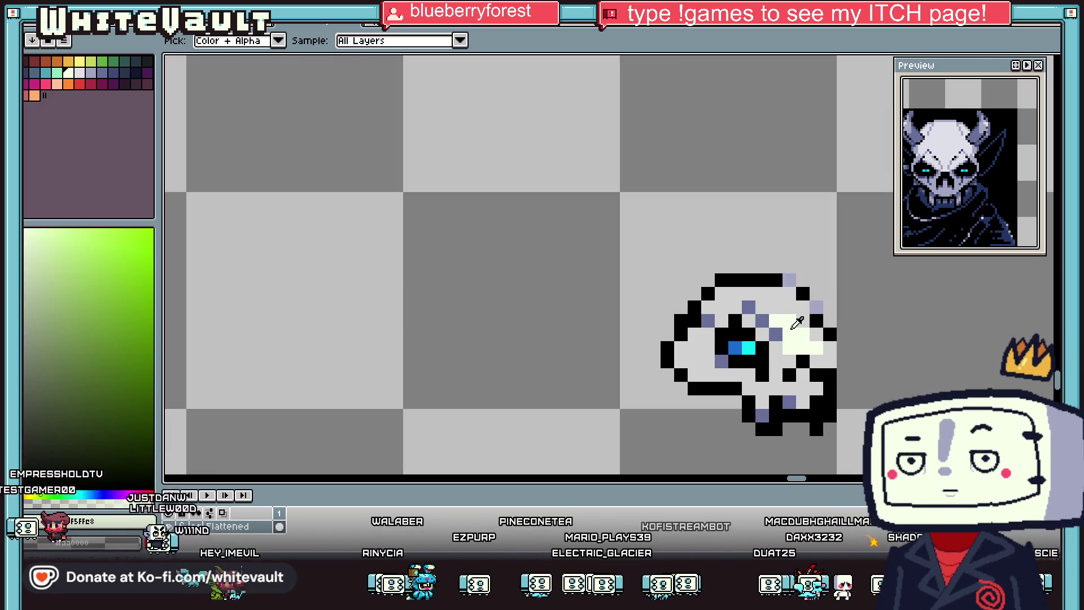
pyautogui.keyDown('alt'); pyautogui.click(787, 347); pyautogui.keyUp('alt')
pyautogui.keyDown('alt'); pyautogui.click(804, 345); pyautogui.keyUp('alt')
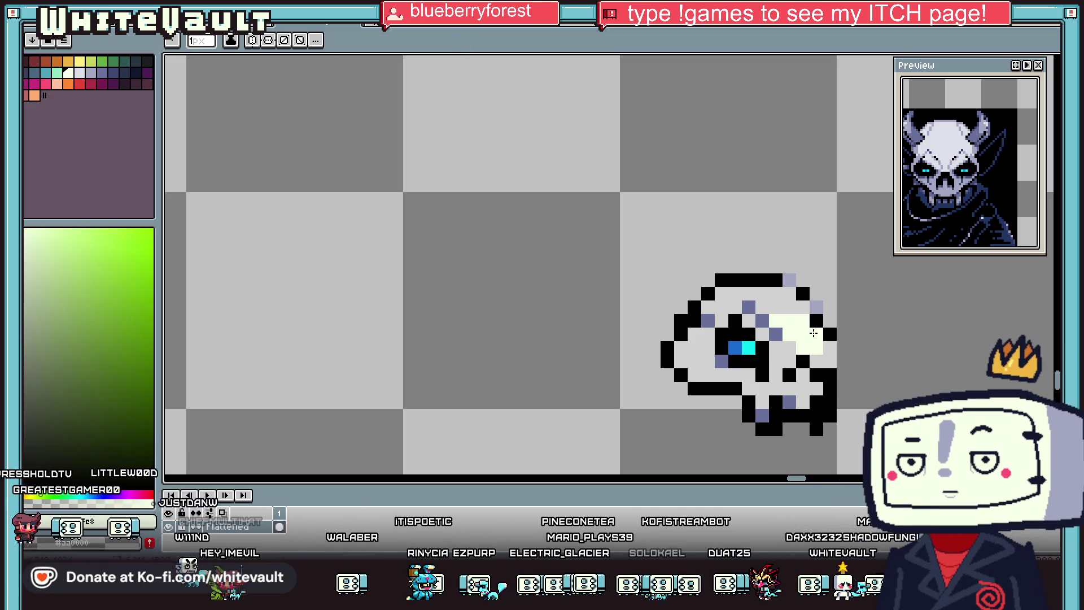
pyautogui.scroll(-3, 830, 342)
pyautogui.scroll(-1, 827, 339)
pyautogui.scroll(5, 791, 331)
pyautogui.keyDown('alt'); pyautogui.click(772, 323); pyautogui.keyUp('alt')
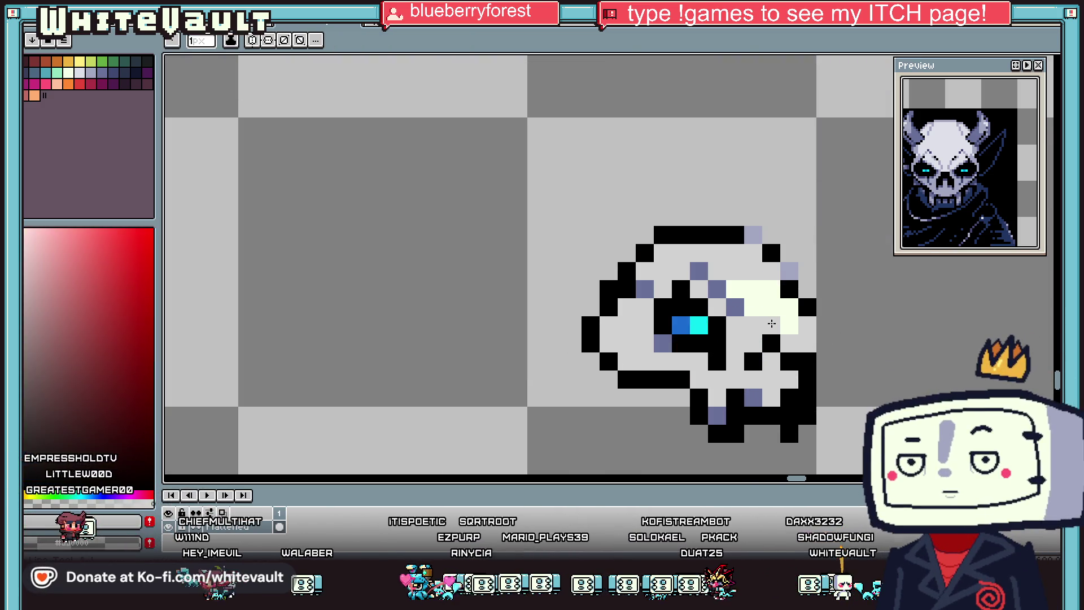
pyautogui.scroll(-3, 782, 327)
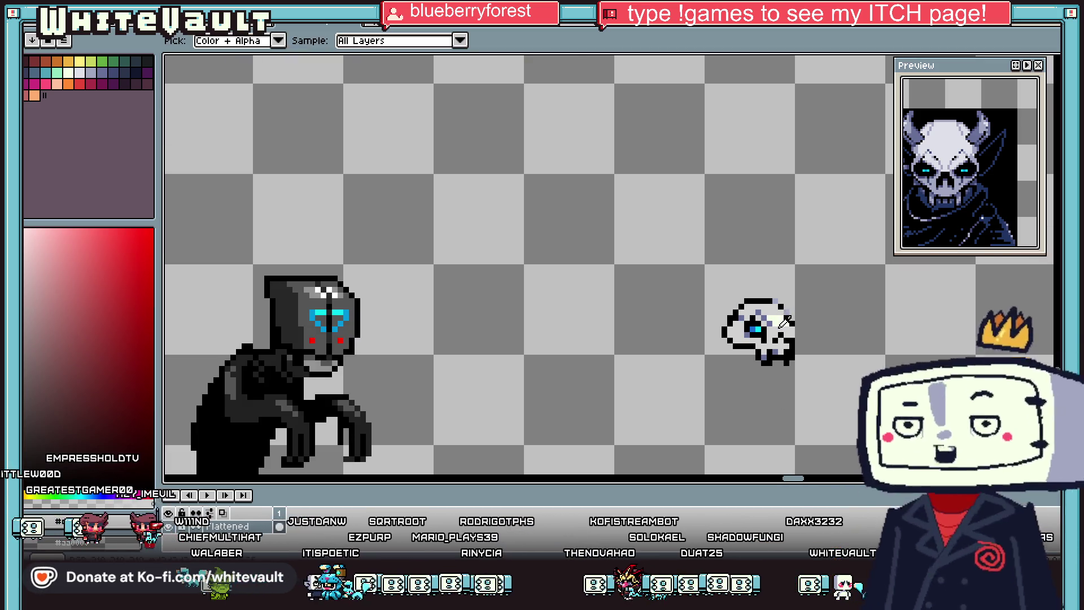
pyautogui.scroll(-1, 830, 322)
pyautogui.scroll(1, 837, 354)
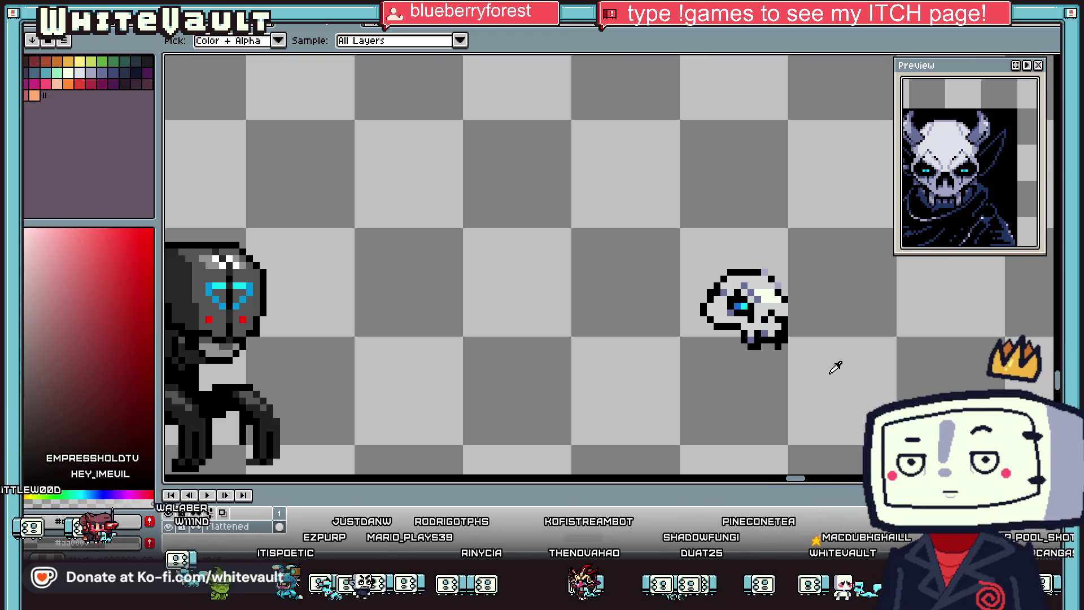
pyautogui.press('b')
pyautogui.scroll(1, 711, 317)
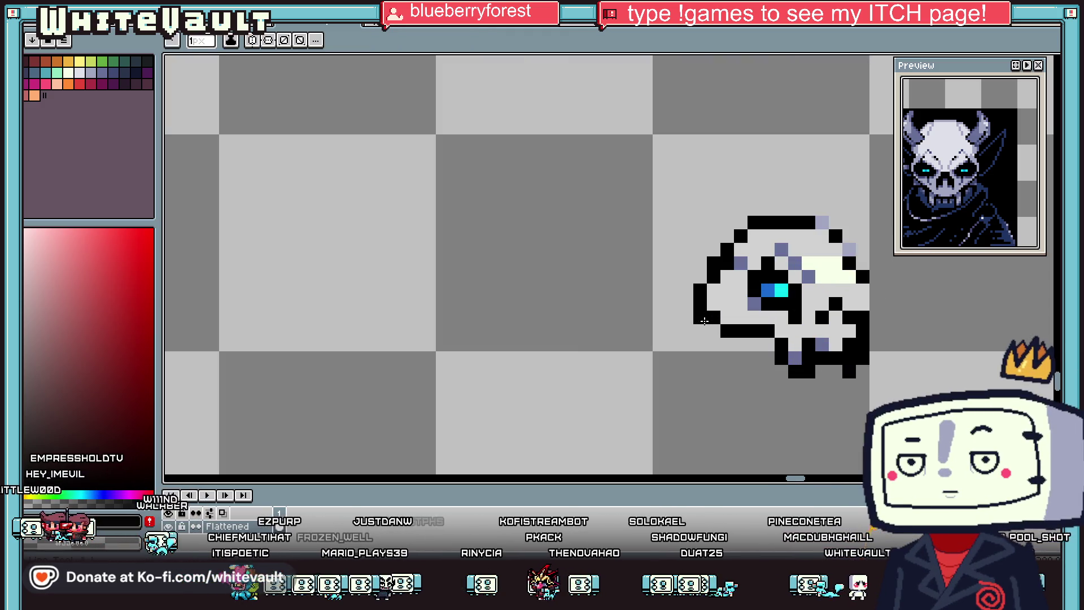
# Draw the black cloak outline: a stepped line under the skull, a right-edge stroke and a diagonal down-left
pyautogui.moveTo(701, 373); pyautogui.dragTo(823, 399)
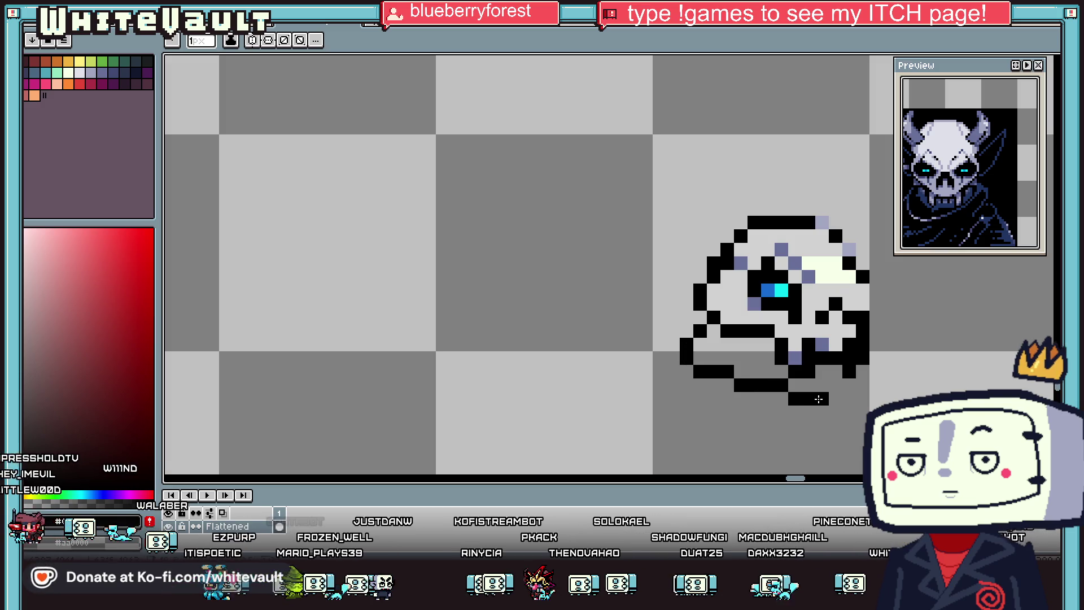
pyautogui.moveTo(876, 345)
pyautogui.mouseDown()
pyautogui.moveTo(890, 372)
pyautogui.moveTo(873, 396)
pyautogui.moveTo(847, 400)
pyautogui.mouseUp()
pyautogui.moveTo(674, 371)
pyautogui.mouseDown()
pyautogui.moveTo(686, 403)
pyautogui.moveTo(850, 426)
pyautogui.mouseUp()
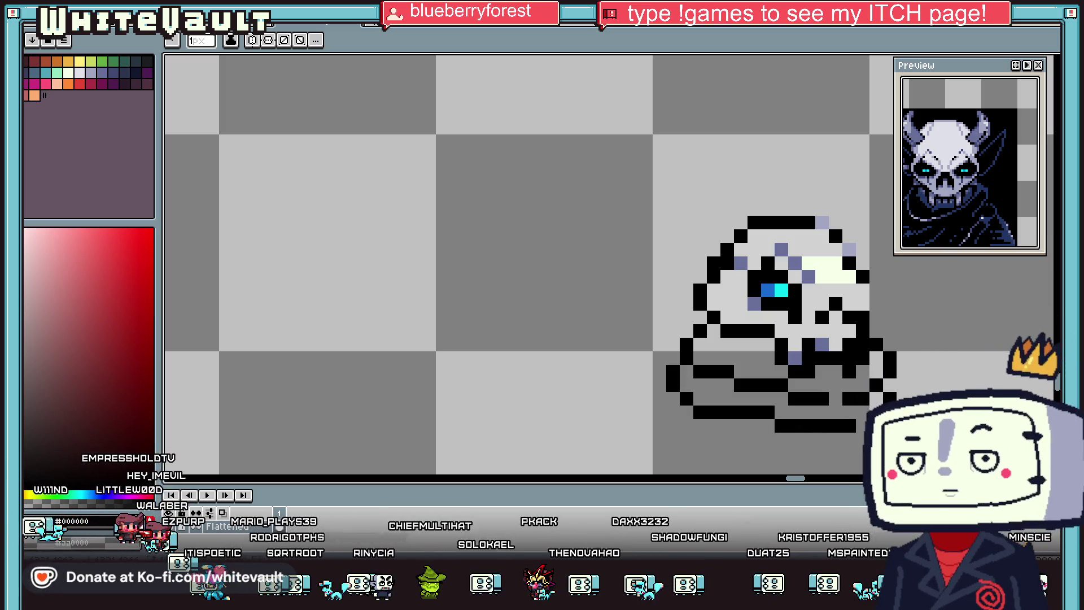
pyautogui.scroll(-2, 878, 398)
pyautogui.scroll(1, 878, 398)
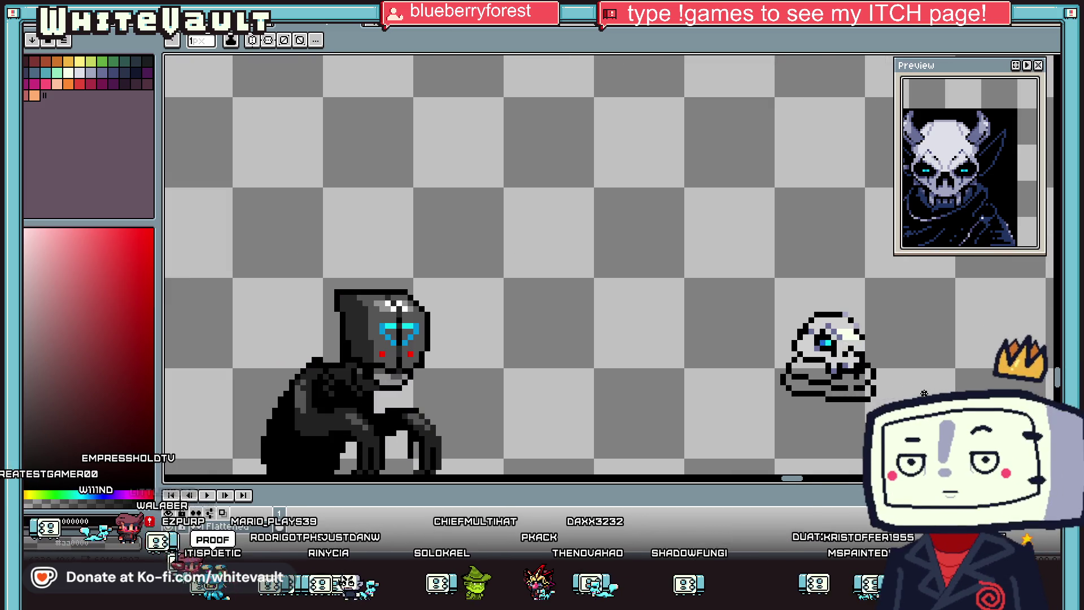
# Bucket-fill the cloak black, then undo the fill that blackened the background
pyautogui.press('alt')
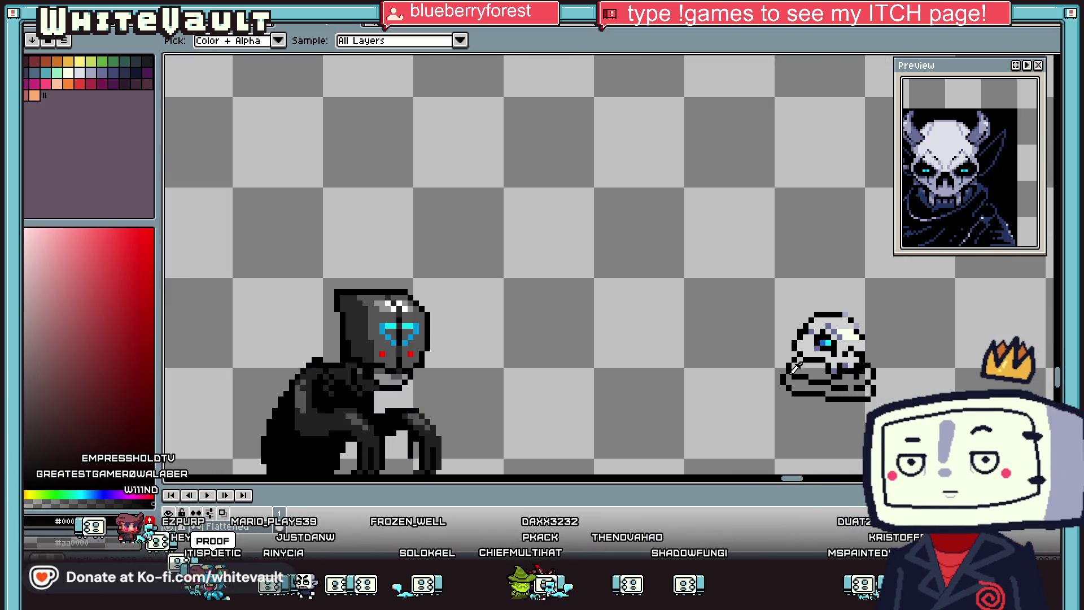
pyautogui.scroll(1, 796, 366)
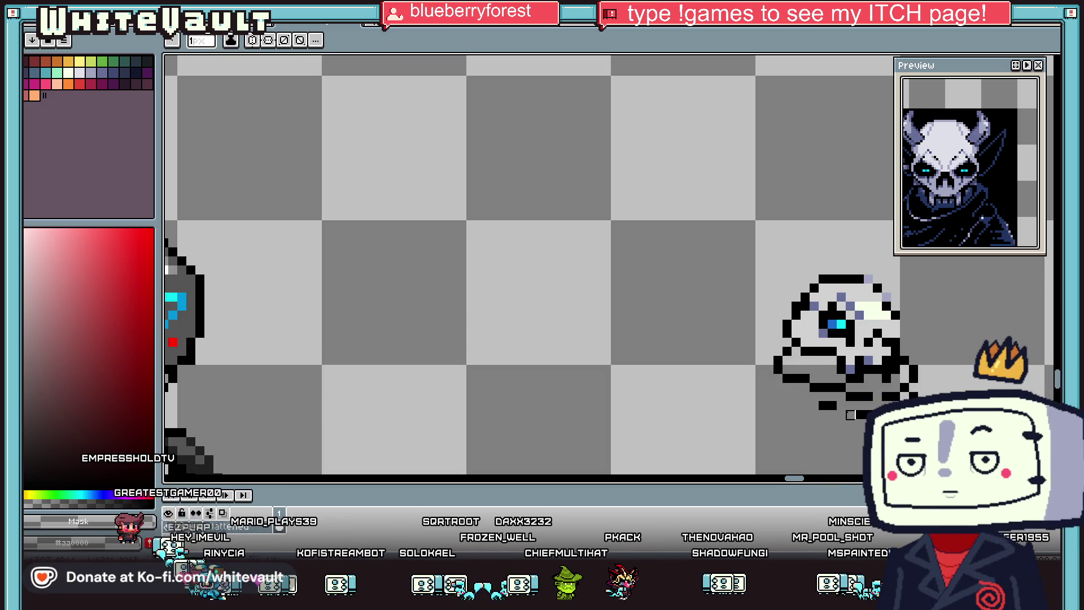
pyautogui.press('alt')
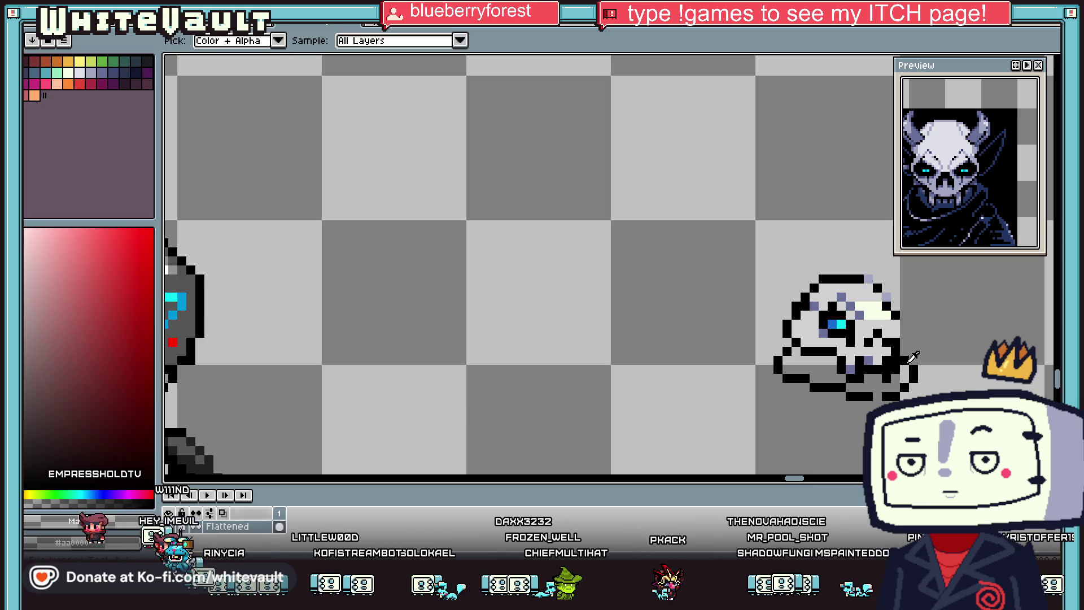
pyautogui.press('alt')
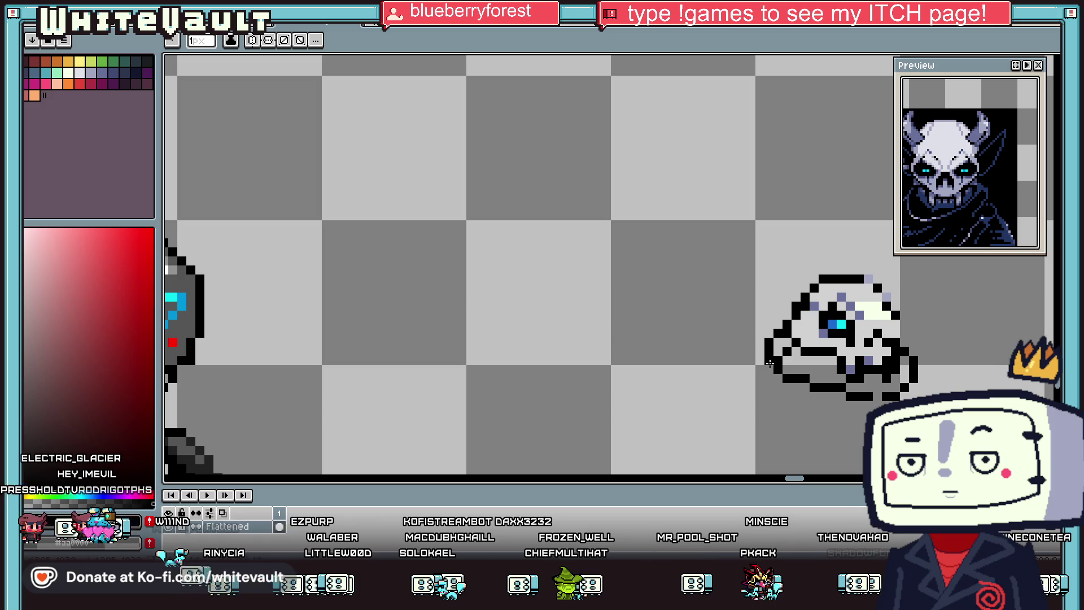
pyautogui.press('g')
pyautogui.scroll(-2, 790, 345)
pyautogui.scroll(1, 836, 362)
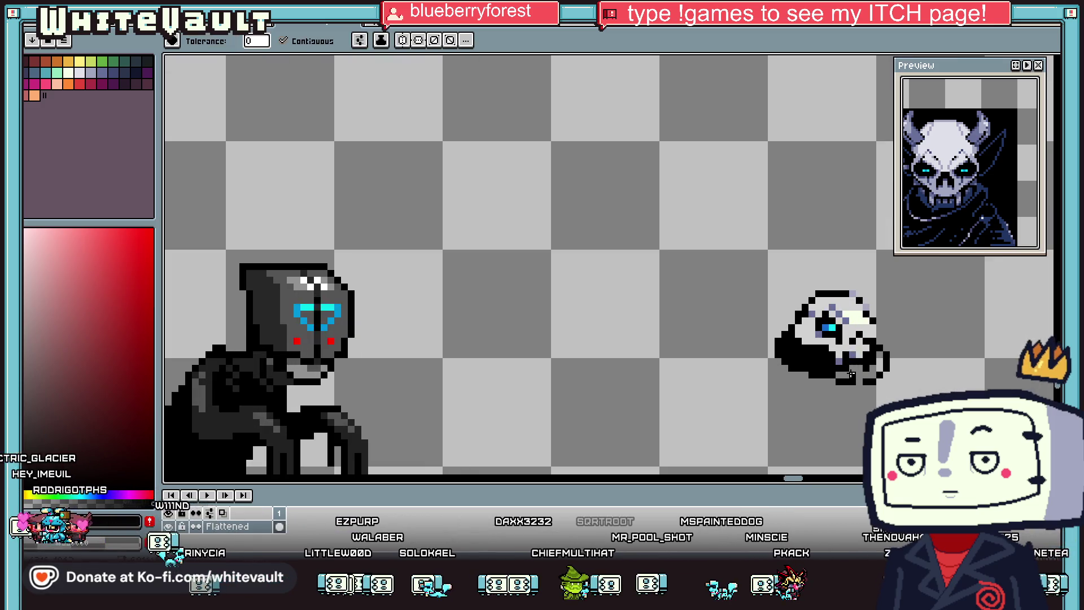
pyautogui.click(863, 373)
pyautogui.scroll(-1, 862, 374)
pyautogui.hotkey('ctrl', 'z')
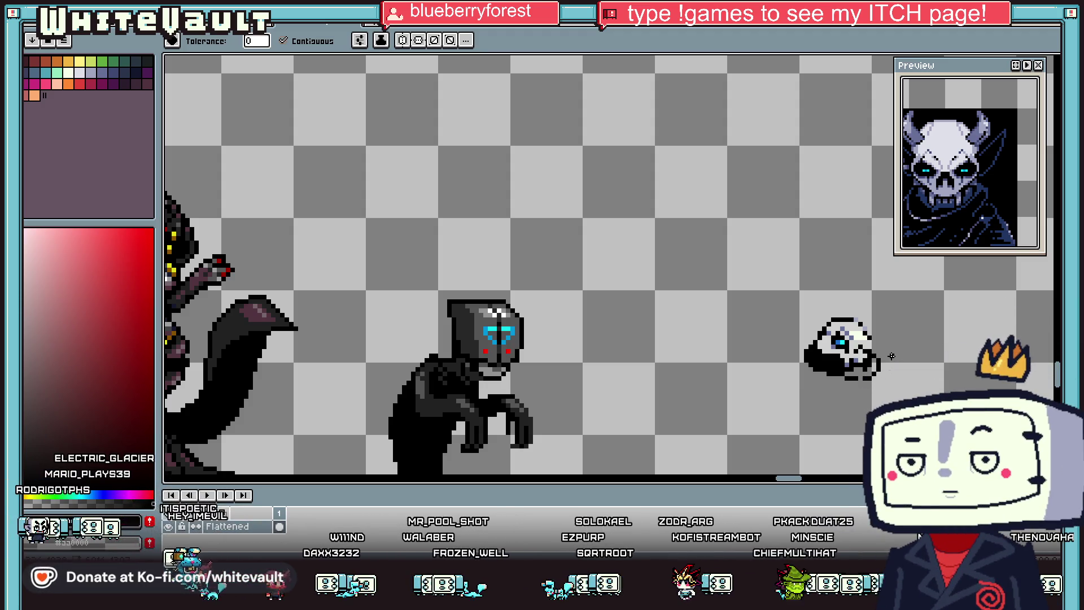
# Fill the missing pixel and the gaps along the skull's bottom with black
pyautogui.scroll(3, 882, 377)
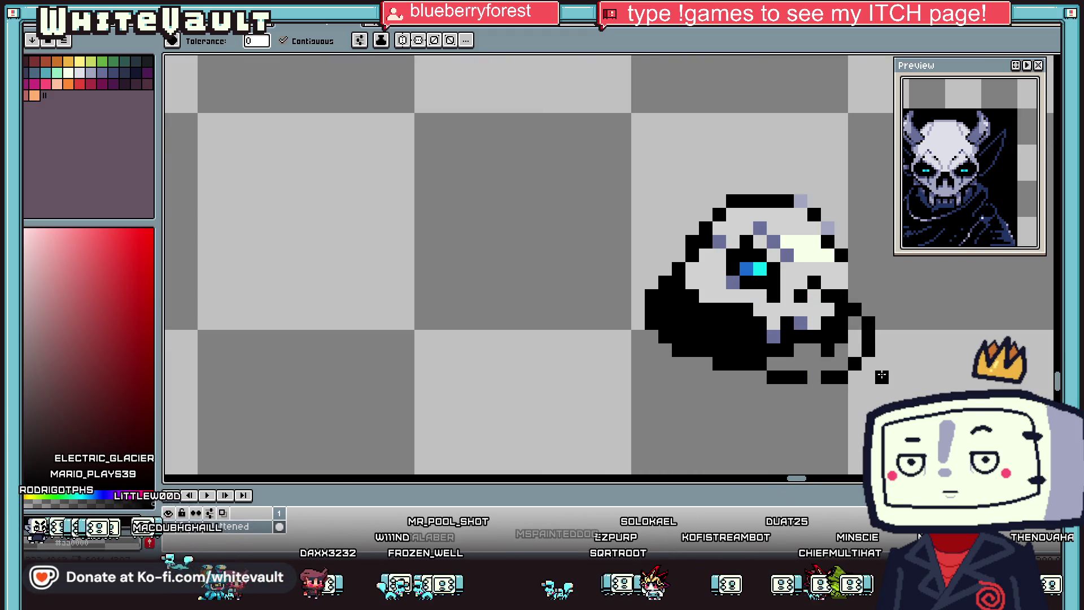
pyautogui.press('i')
pyautogui.press('b')
pyautogui.click(812, 376)
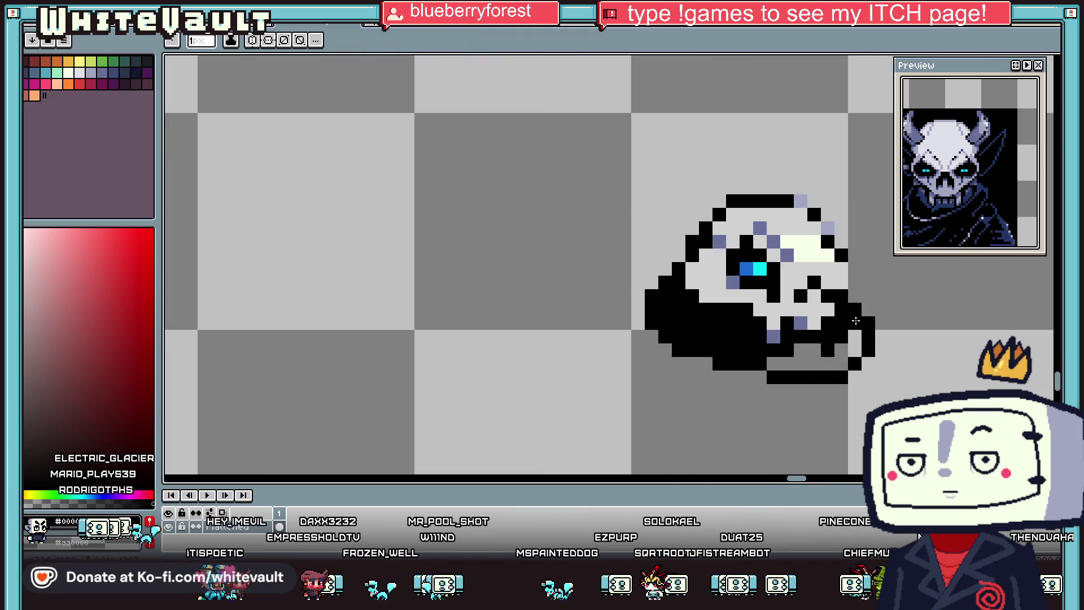
pyautogui.press('i')
pyautogui.press('b')
pyautogui.moveTo(863, 332); pyautogui.dragTo(802, 350)
pyautogui.scroll(-3, 835, 333)
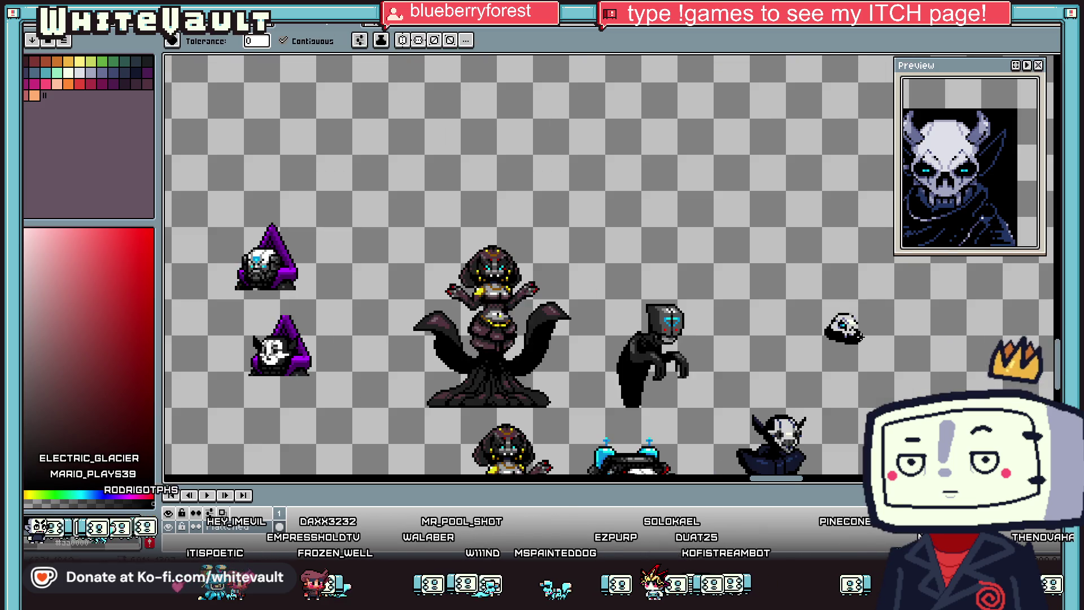
pyautogui.scroll(3, 840, 326)
# Add a dark blue-grey shading pixel and repaint a stray purple pixel black
pyautogui.press('i')
pyautogui.click(840, 325)
pyautogui.press('b')
pyautogui.click(890, 328)
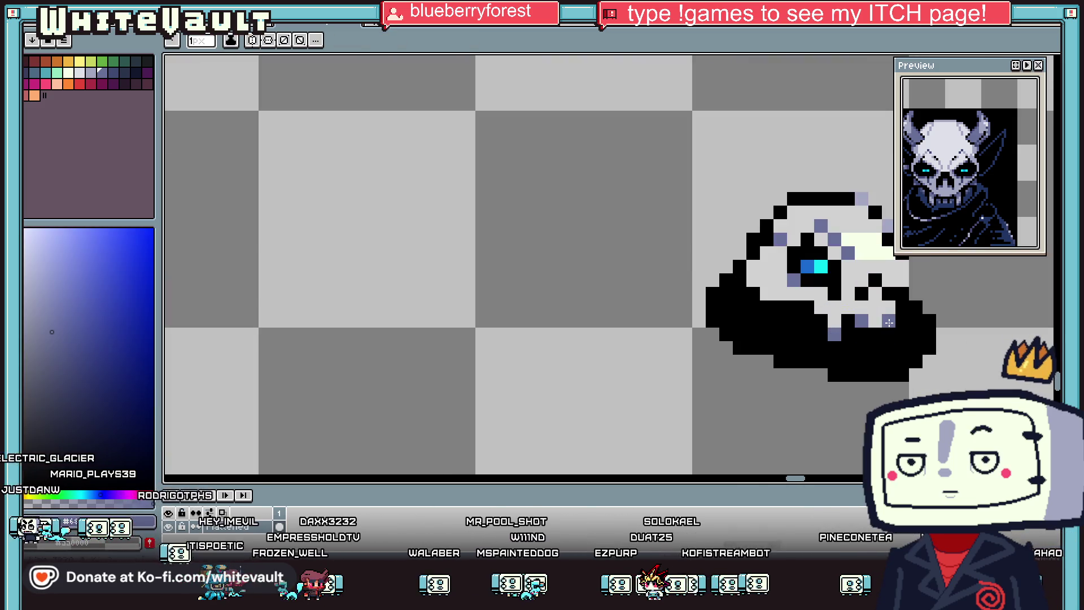
pyautogui.press('i')
pyautogui.press('b')
pyautogui.click(861, 321)
pyautogui.press('i')
pyautogui.click(889, 333)
pyautogui.press('b')
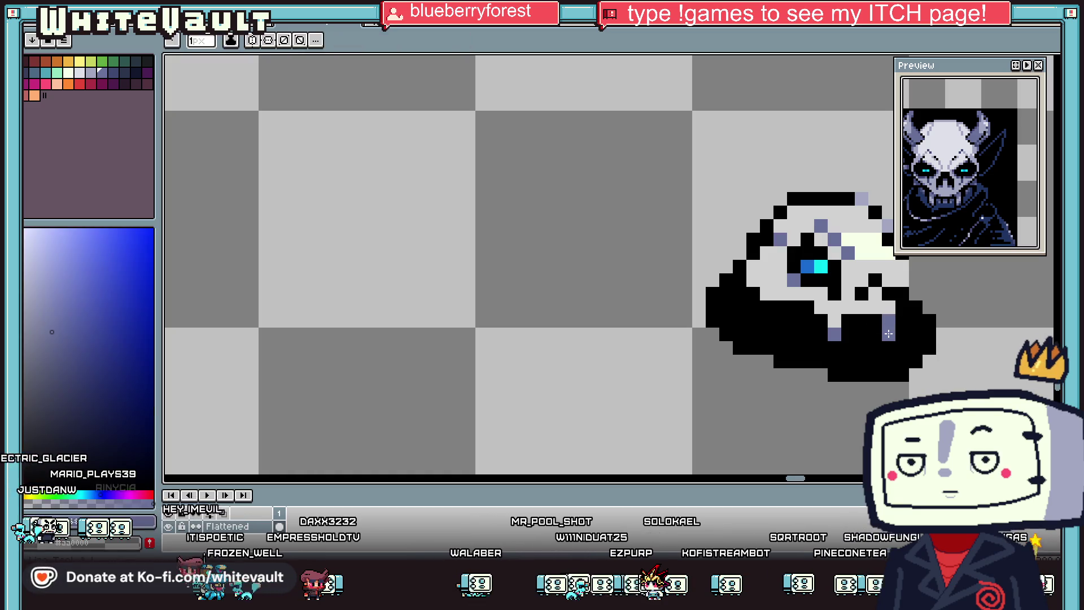
pyautogui.press('i')
pyautogui.click(889, 334)
pyautogui.press('b')
pyautogui.scroll(-3, 898, 321)
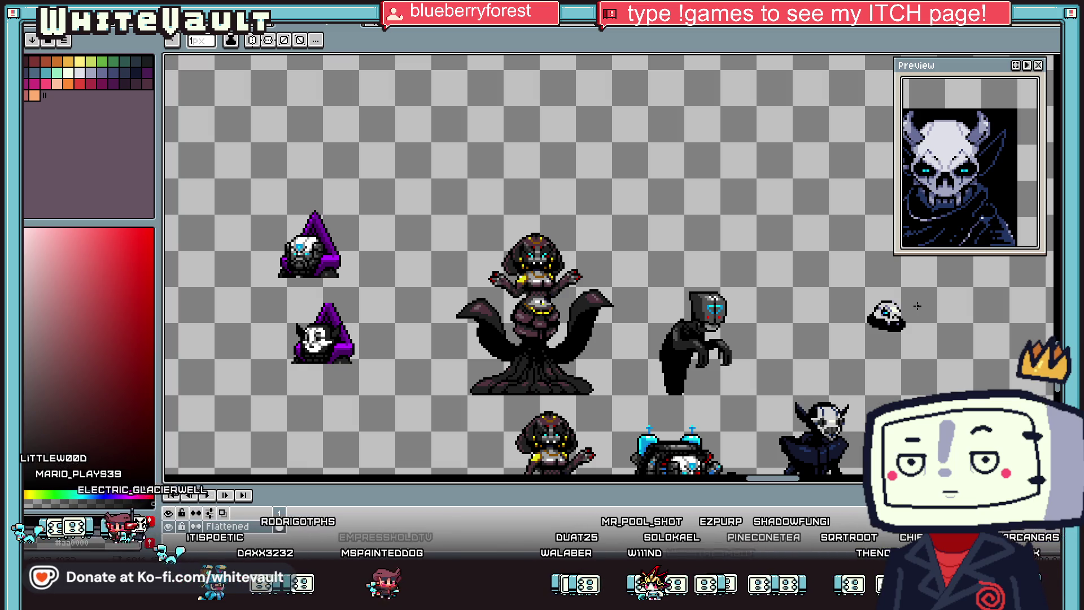
# Add a black pixel on the skull's right edge, a cyan eye pixel and a dark pixel
pyautogui.press('i')
pyautogui.scroll(4, 905, 310)
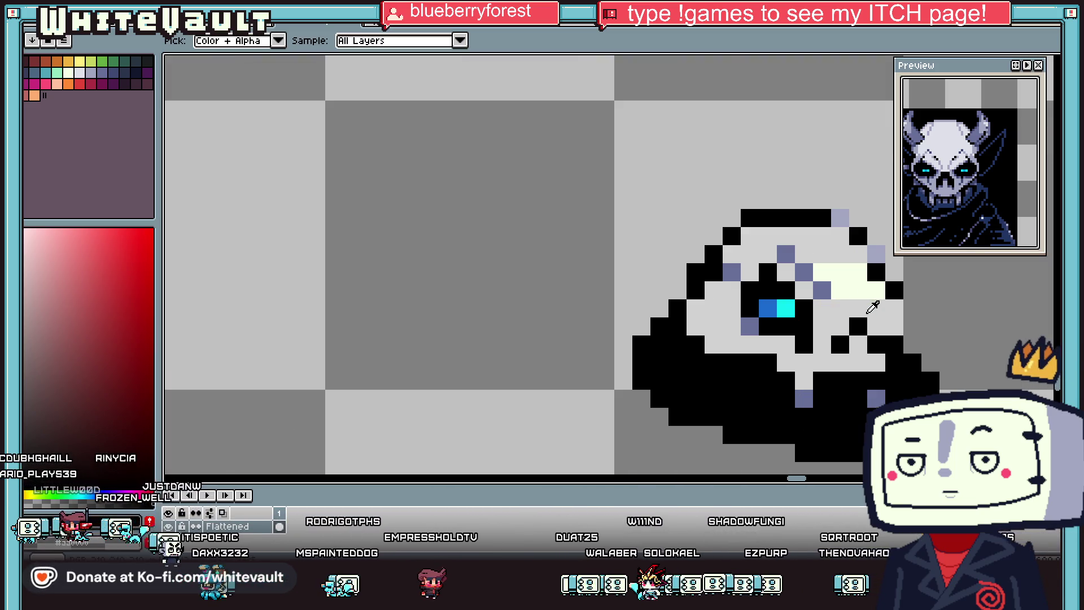
pyautogui.press('b')
pyautogui.click(897, 305)
pyautogui.press('i')
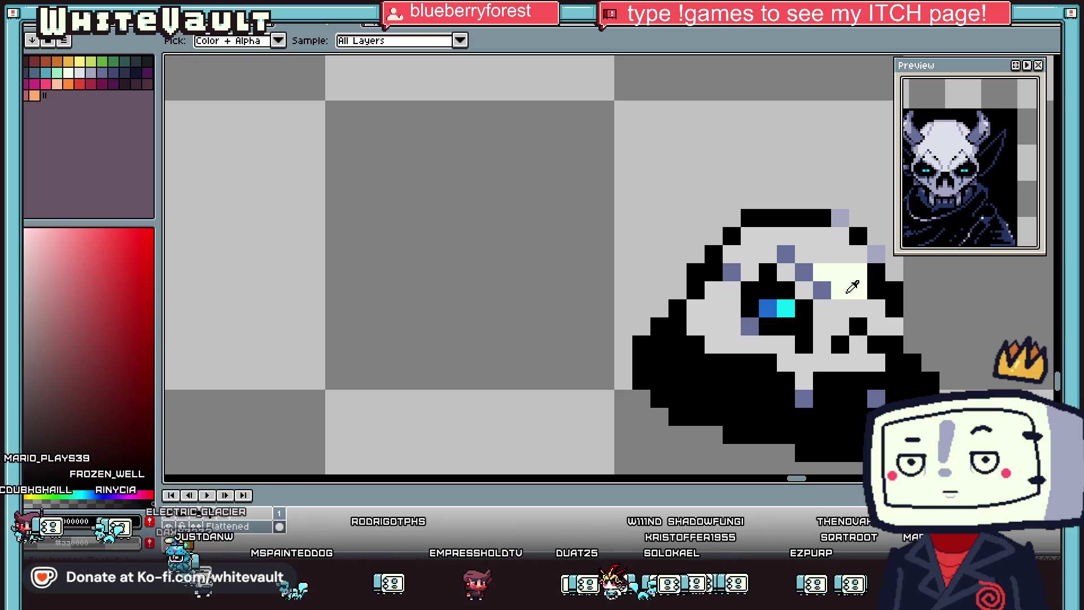
pyautogui.click(786, 308)
pyautogui.press('b')
pyautogui.click(894, 291)
pyautogui.press('i')
pyautogui.click(879, 275)
pyautogui.press('b')
pyautogui.click(913, 308)
pyautogui.scroll(-4, 912, 308)
pyautogui.scroll(4, 930, 301)
pyautogui.press('v')
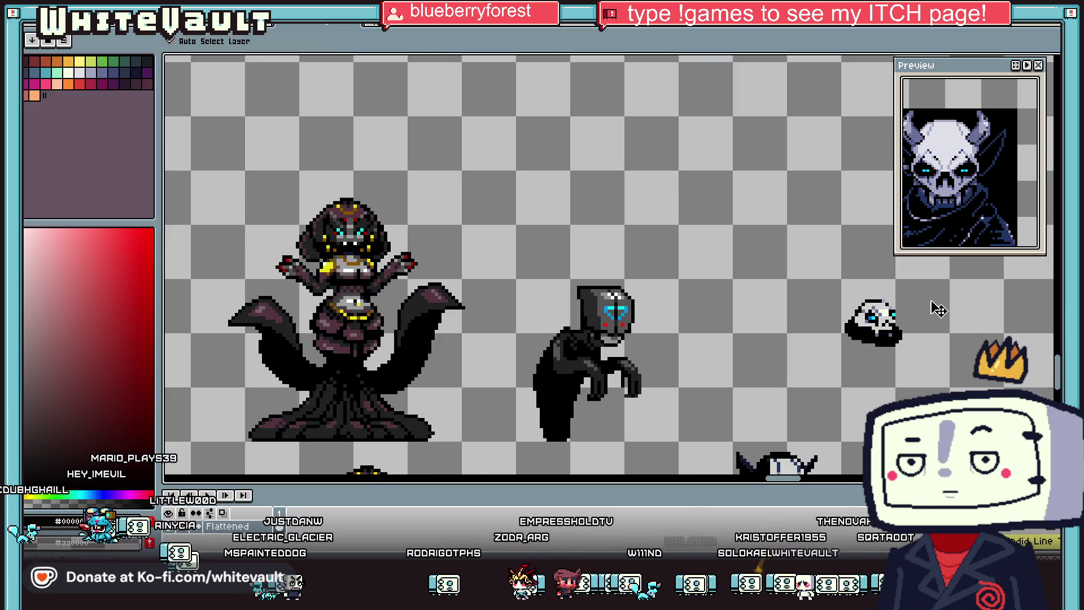
pyautogui.press('b')
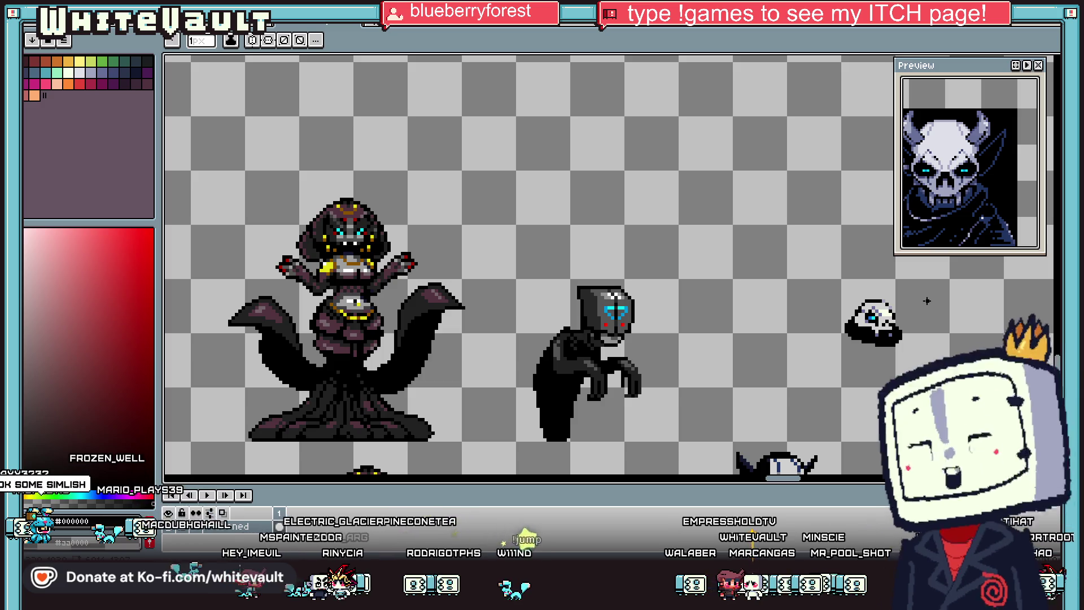
# Outline the skull's top-left and top-right edges in black, restoring two outline pixels to light grey
pyautogui.press('i')
pyautogui.scroll(6, 878, 309)
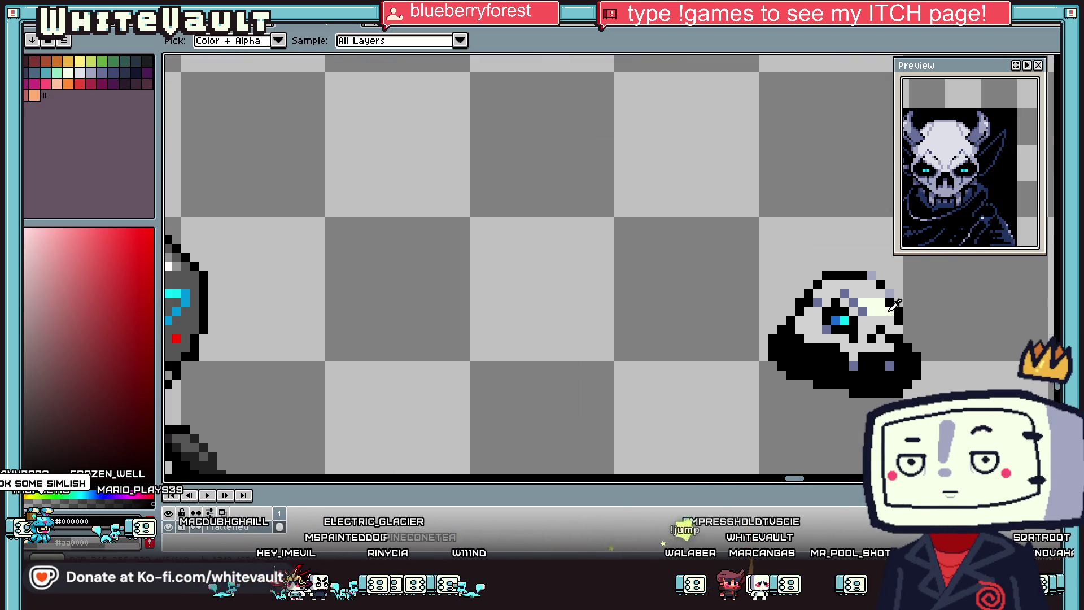
pyautogui.scroll(-3, 843, 311)
pyautogui.moveTo(796, 480); pyautogui.dragTo(805, 481)
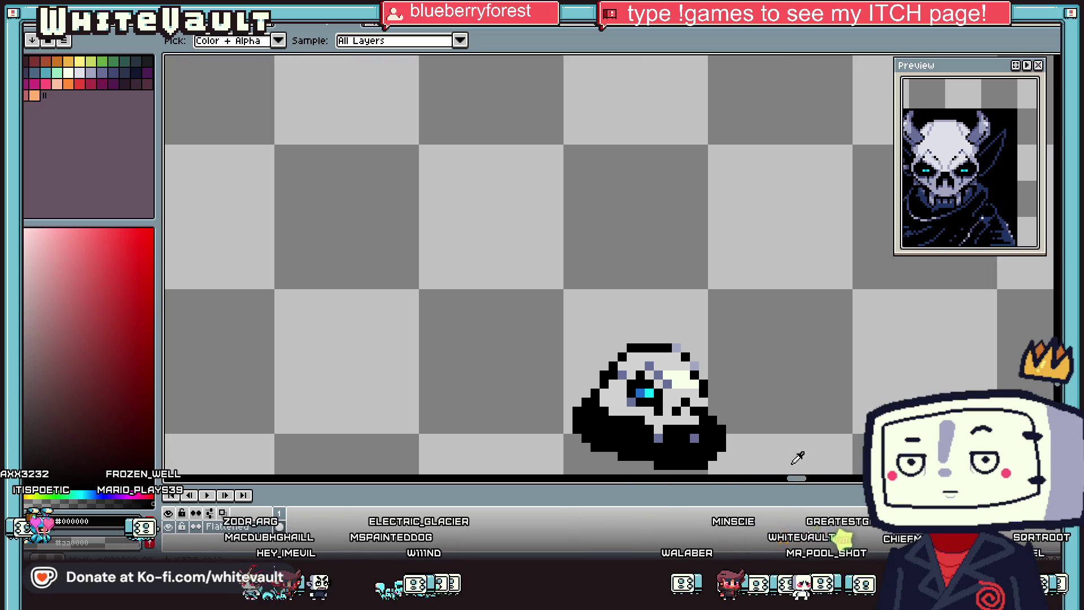
pyautogui.press('b')
pyautogui.scroll(2, 619, 358)
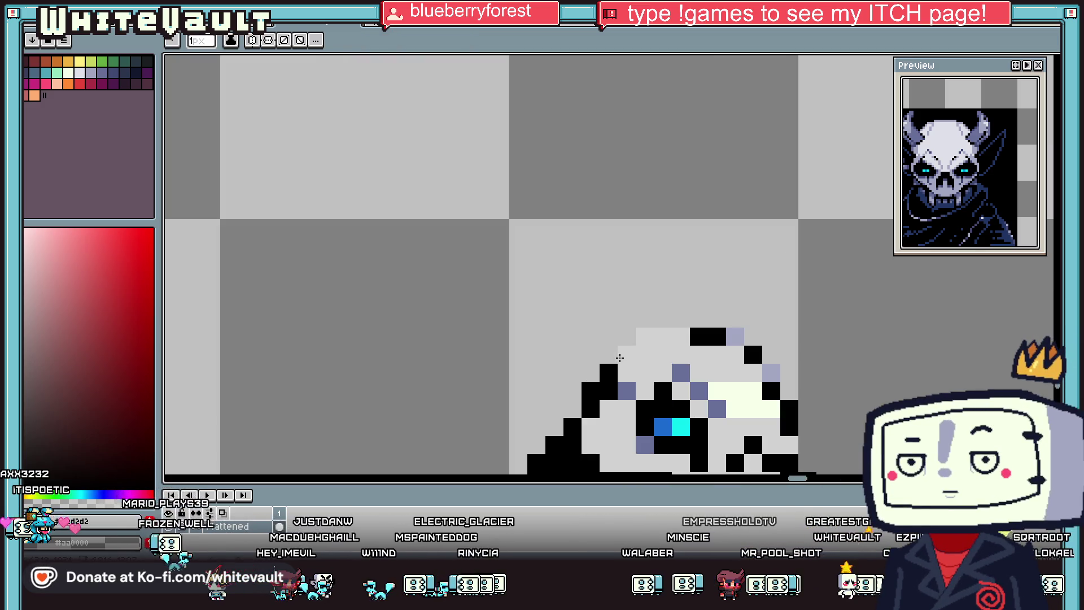
pyautogui.keyDown('alt'); pyautogui.click(705, 333); pyautogui.keyUp('alt')
pyautogui.moveTo(700, 319)
pyautogui.mouseDown()
pyautogui.moveTo(627, 337)
pyautogui.moveTo(591, 371)
pyautogui.mouseUp()
pyautogui.keyDown('alt'); pyautogui.click(672, 344); pyautogui.keyUp('alt')
pyautogui.click(705, 343)
pyautogui.click(749, 353)
pyautogui.keyDown('alt'); pyautogui.click(678, 319); pyautogui.keyUp('alt')
pyautogui.moveTo(699, 319)
pyautogui.mouseDown()
pyautogui.moveTo(717, 318)
pyautogui.moveTo(753, 354)
pyautogui.mouseUp()
# Start a horn with a black pixel and a vertical black line right of the skull
pyautogui.scroll(-9, 842, 378)
pyautogui.scroll(9, 841, 377)
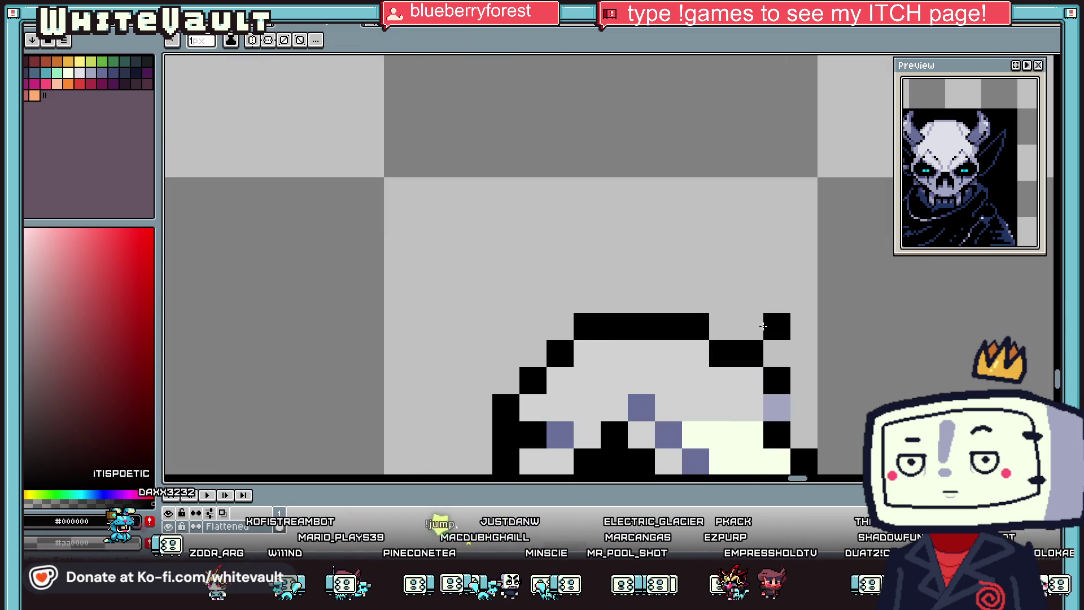
pyautogui.click(823, 305)
pyautogui.moveTo(822, 305)
pyautogui.mouseDown()
pyautogui.moveTo(804, 266)
pyautogui.moveTo(811, 242)
pyautogui.moveTo(860, 264)
pyautogui.mouseUp()
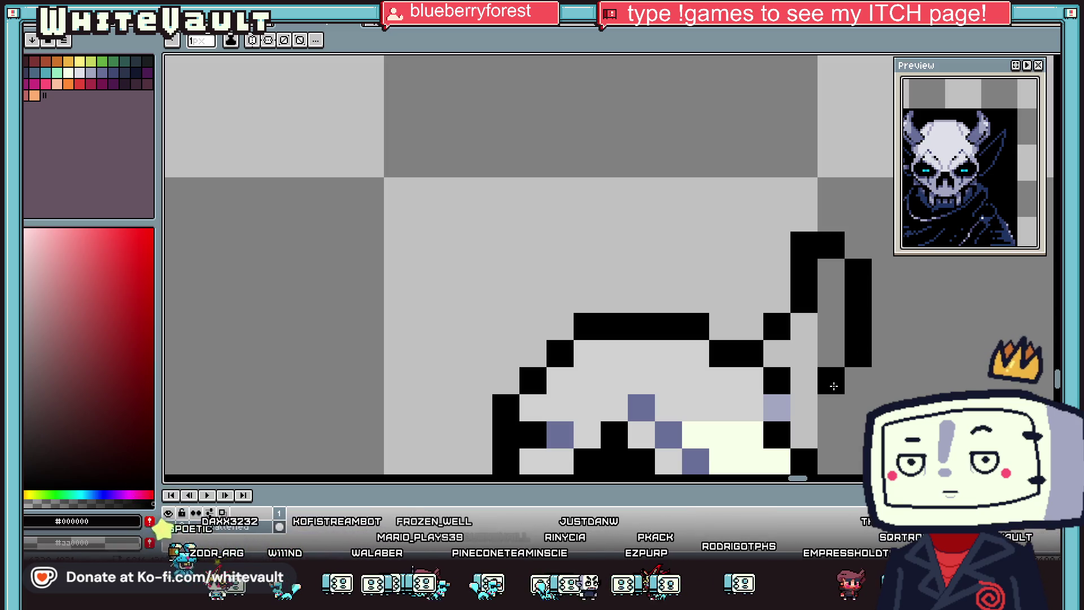
# Paint the ear's inside blue-grey and give its base and edge a black outline
pyautogui.keyDown('alt'); pyautogui.click(779, 407); pyautogui.keyUp('alt')
pyautogui.press('g')
pyautogui.scroll(-5, 852, 333)
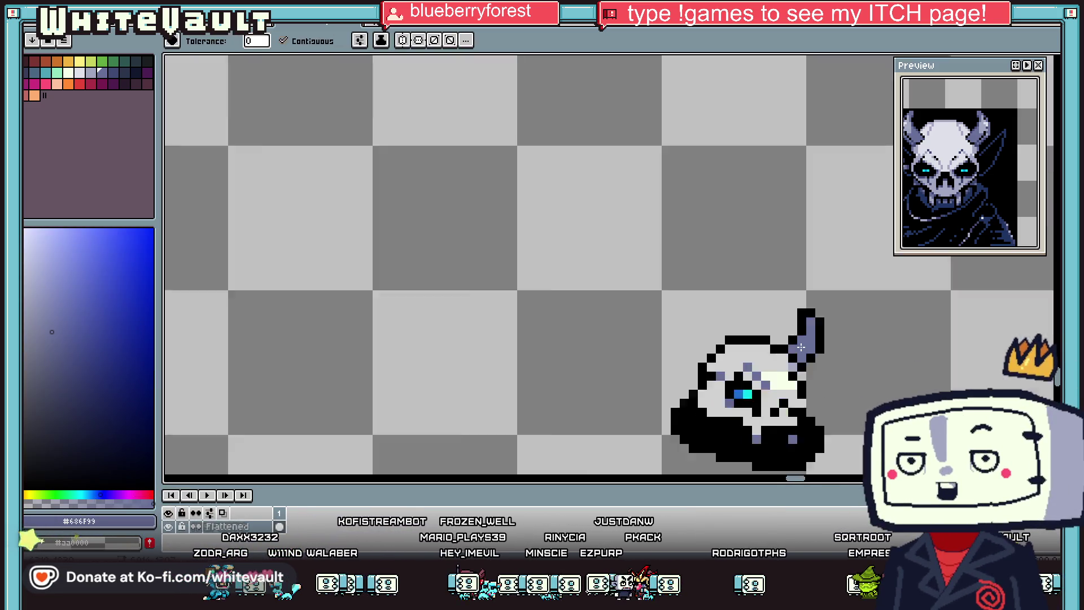
pyautogui.press('i')
pyautogui.scroll(2, 830, 328)
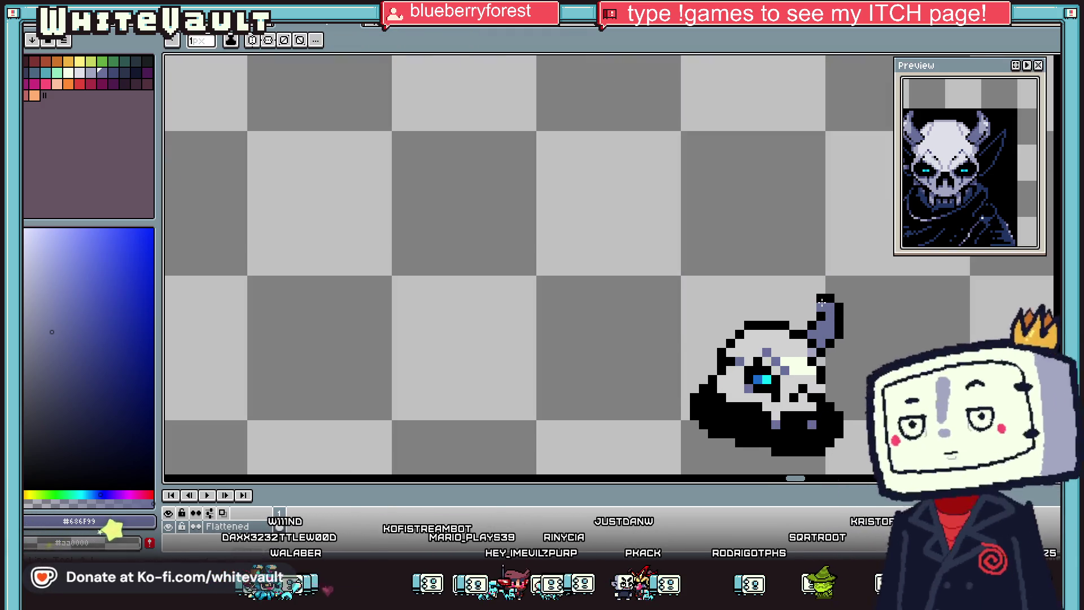
pyautogui.scroll(2, 822, 291)
pyautogui.press('b')
pyautogui.moveTo(821, 292); pyautogui.dragTo(827, 336)
pyautogui.keyDown('alt'); pyautogui.click(735, 397); pyautogui.keyUp('alt')
pyautogui.moveTo(762, 396); pyautogui.dragTo(757, 378)
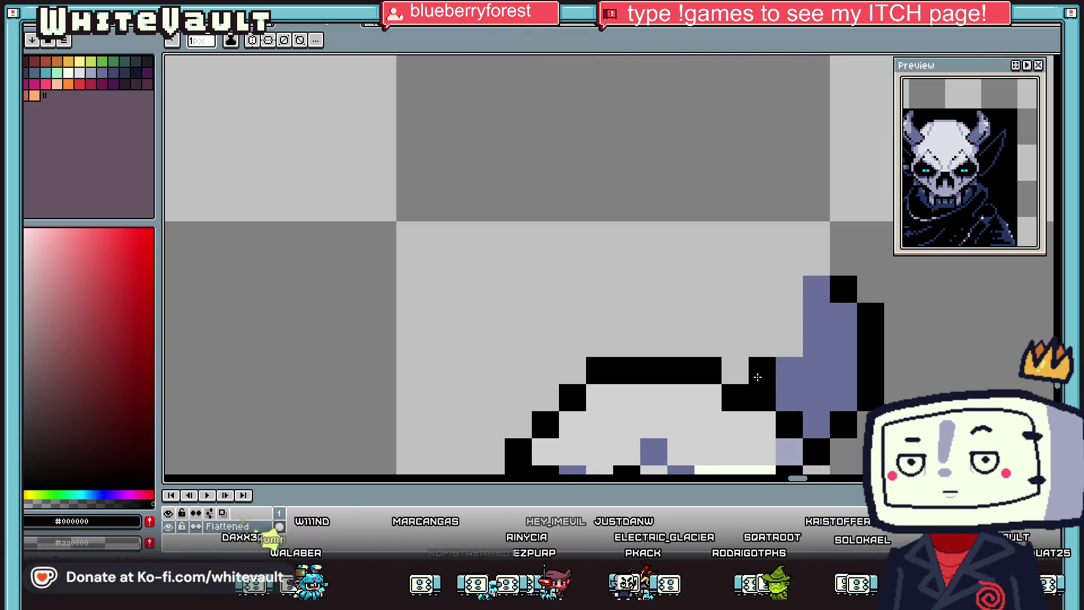
pyautogui.moveTo(794, 292)
pyautogui.mouseDown()
pyautogui.moveTo(791, 254)
pyautogui.moveTo(820, 286)
pyautogui.mouseUp()
pyautogui.scroll(-4, 835, 291)
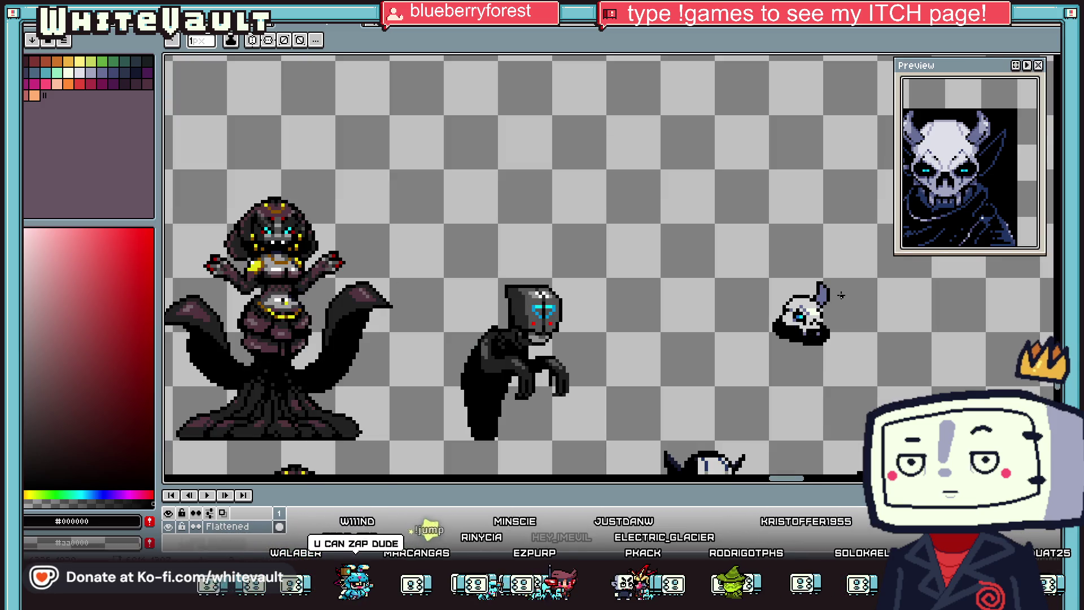
pyautogui.scroll(1, 848, 295)
# Select the ear with the Rectangular Marquee and move a copy to the head's other side
pyautogui.press('m')
pyautogui.scroll(1, 828, 278)
pyautogui.moveTo(763, 239); pyautogui.dragTo(859, 294)
pyautogui.scroll(1, 849, 315)
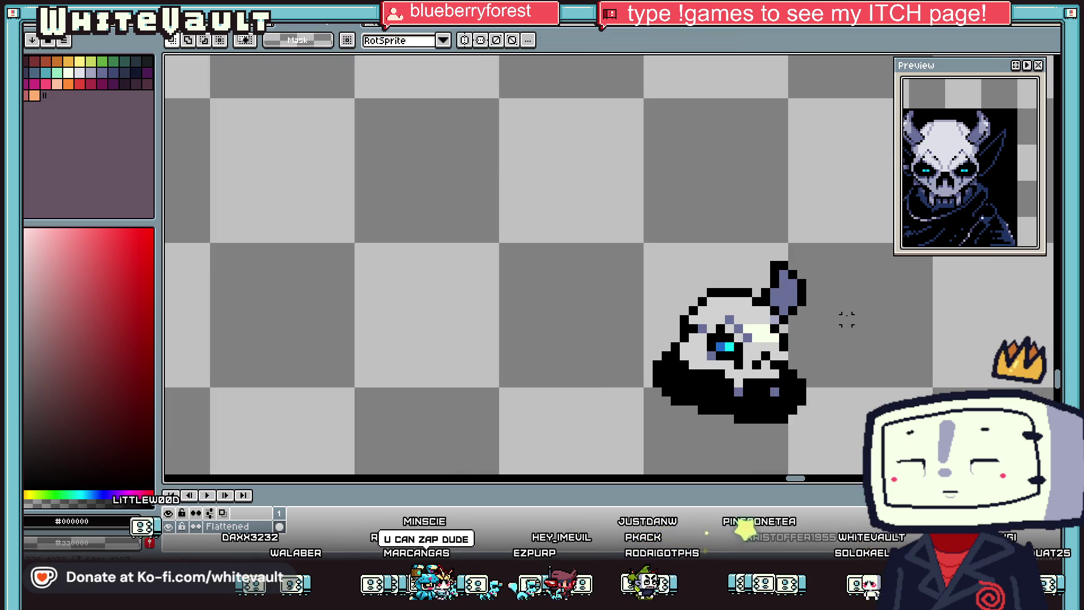
pyautogui.press('u')
pyautogui.moveTo(833, 207); pyautogui.dragTo(761, 297)
pyautogui.hotkey('ctrl', 'z')
pyautogui.scroll(1, 757, 292)
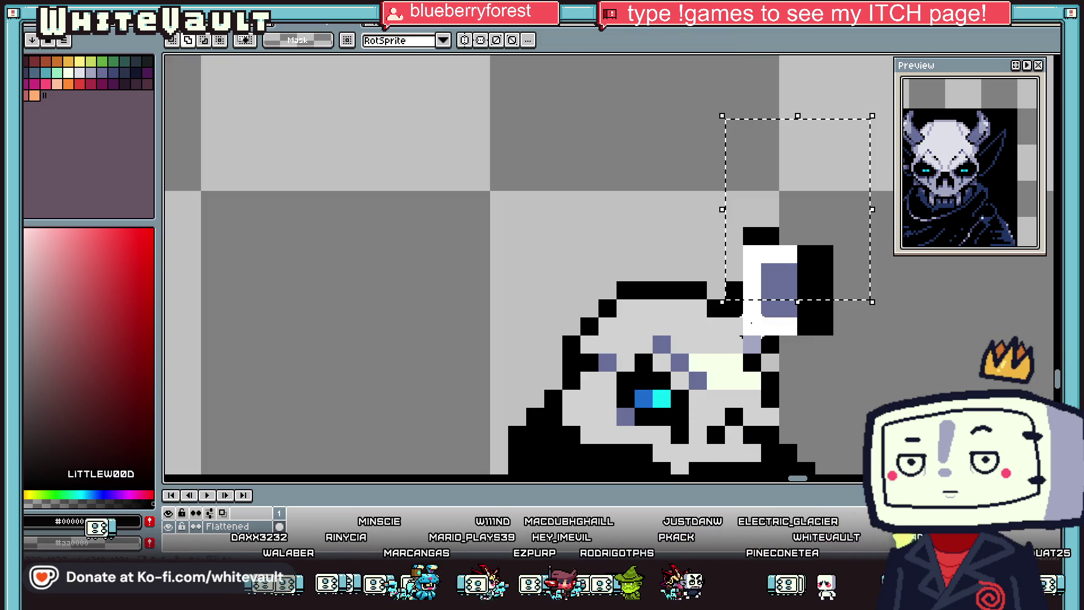
pyautogui.moveTo(772, 334)
pyautogui.mouseDown()
pyautogui.moveTo(786, 310)
pyautogui.moveTo(607, 311)
pyautogui.mouseUp()
pyautogui.hotkey('ctrl', 'd')
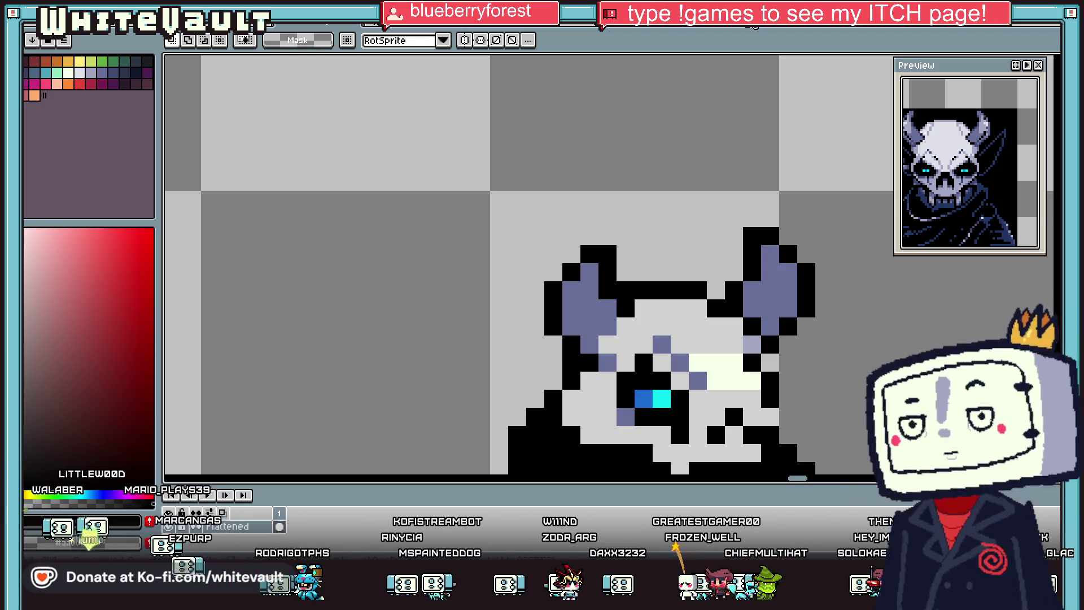
# Touch up the copied ear, turning a black pixel light grey and the one above it purple
pyautogui.scroll(-6, 799, 174)
pyautogui.scroll(2, 816, 174)
pyautogui.press('i')
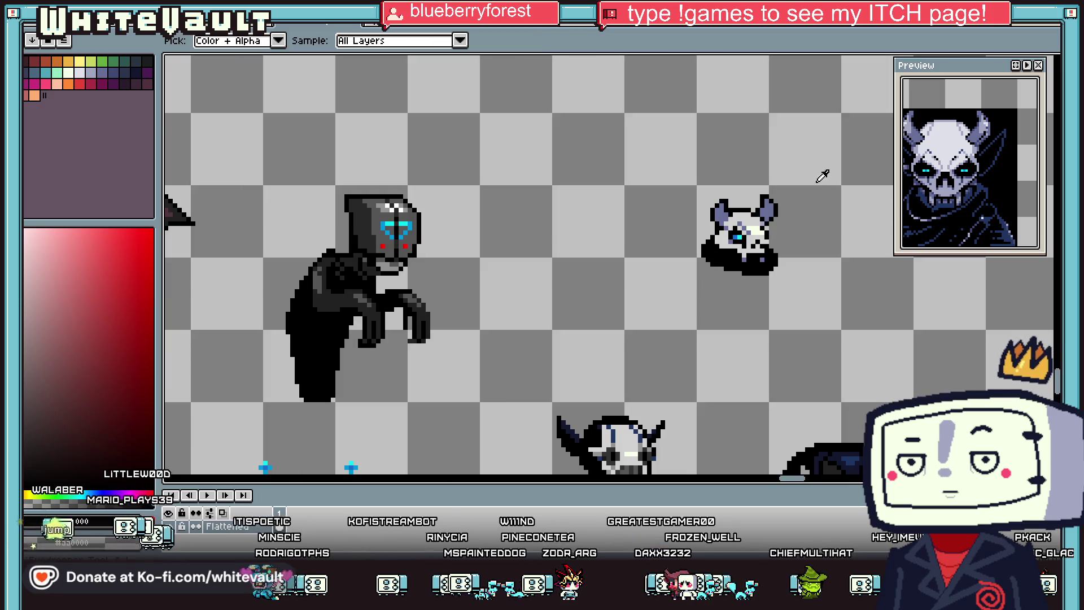
pyautogui.scroll(3, 745, 237)
pyautogui.click(690, 202)
pyautogui.press('b')
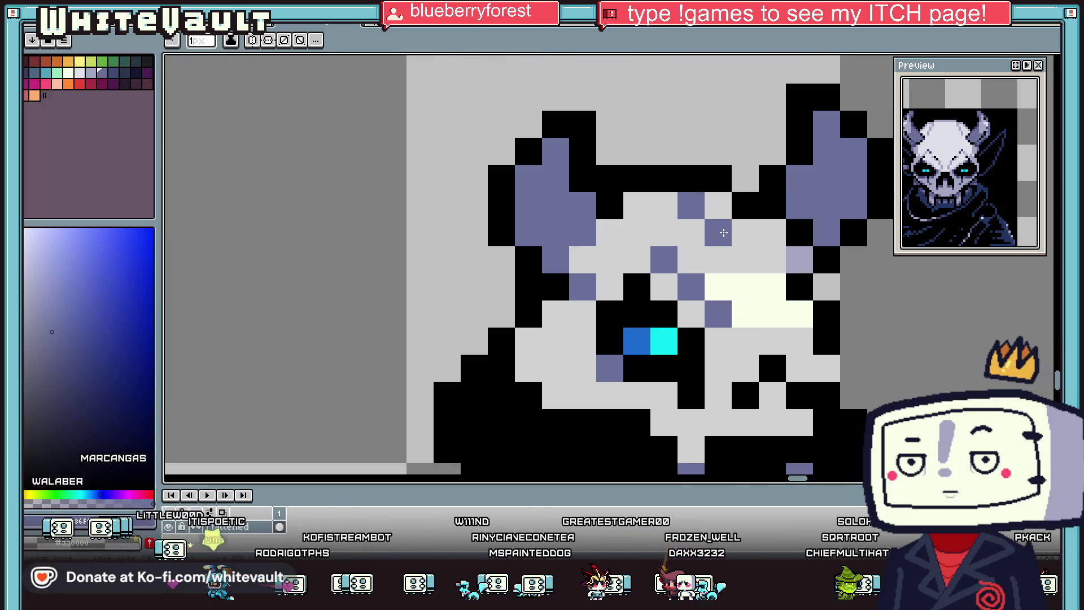
pyautogui.press('i')
pyautogui.scroll(-5, 739, 235)
pyautogui.scroll(6, 746, 248)
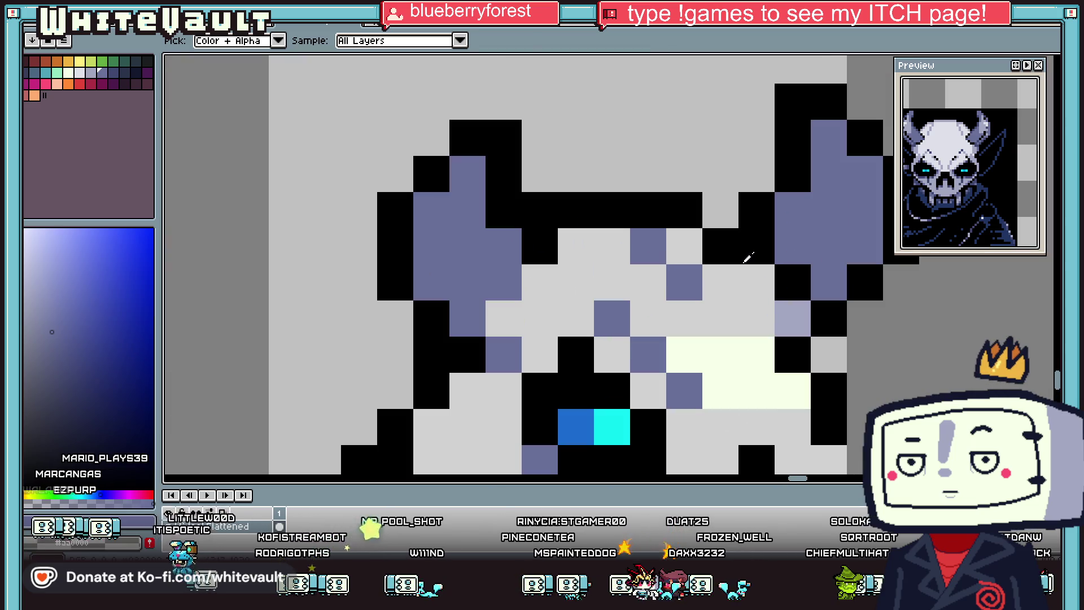
pyautogui.press('b')
pyautogui.rightClick(728, 244)
pyautogui.click(726, 210)
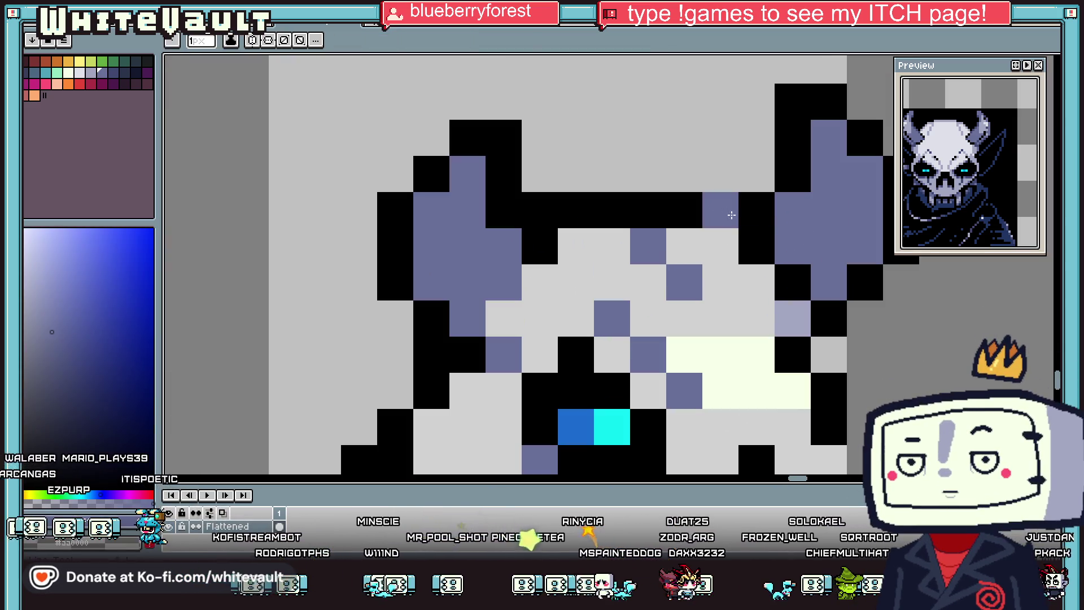
pyautogui.scroll(-5, 731, 215)
pyautogui.press('i')
pyautogui.scroll(4, 728, 223)
pyautogui.click(725, 223)
pyautogui.press('b')
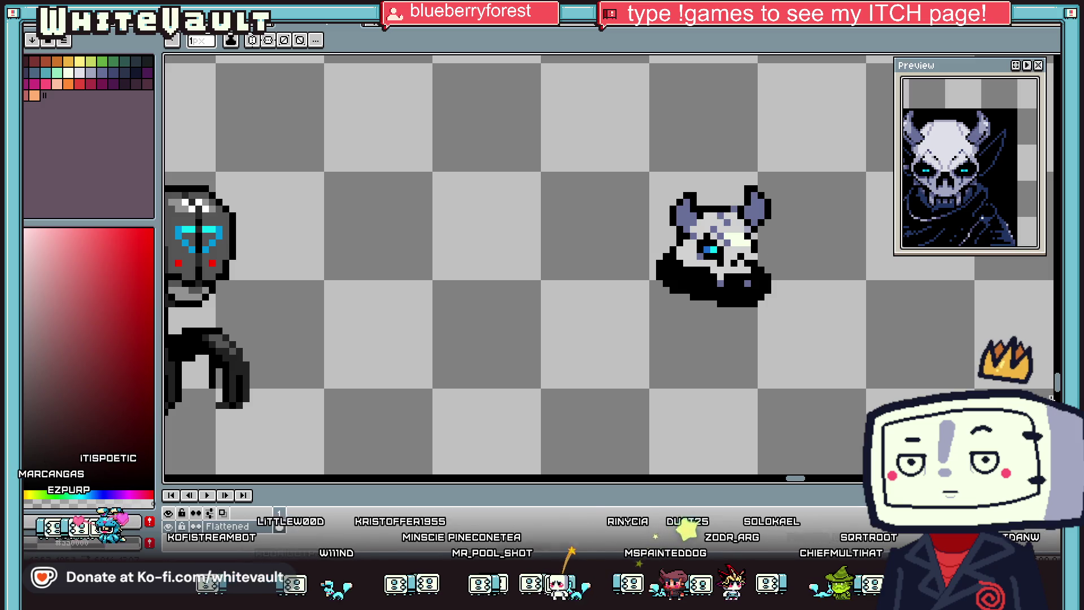
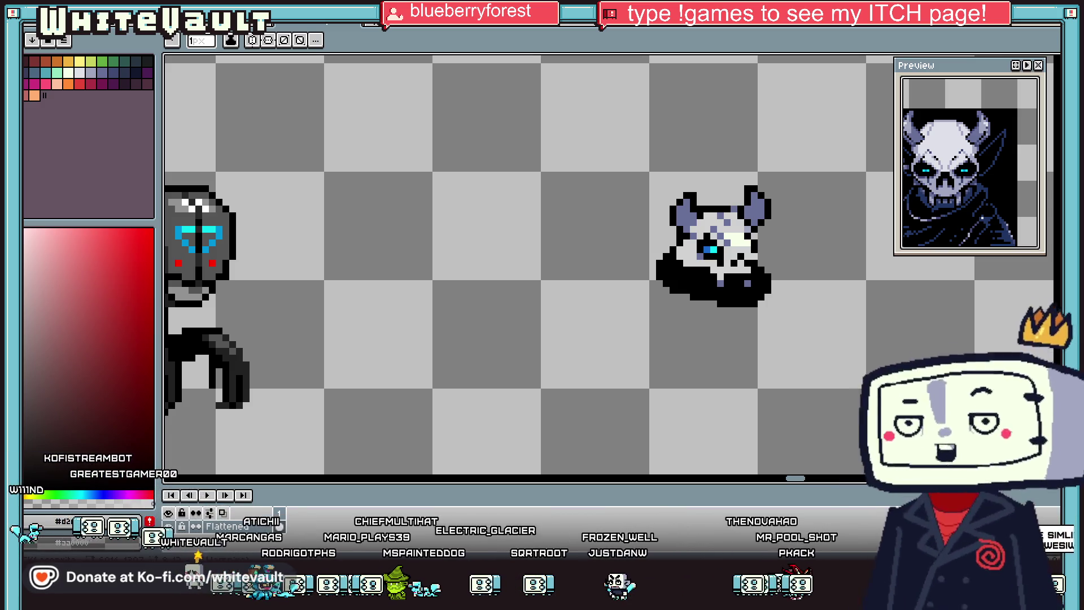
# Survey the sprite sheet, then zoom to the empty spot right of the white horned head with the pencil ready
pyautogui.scroll(-1, 837, 237)
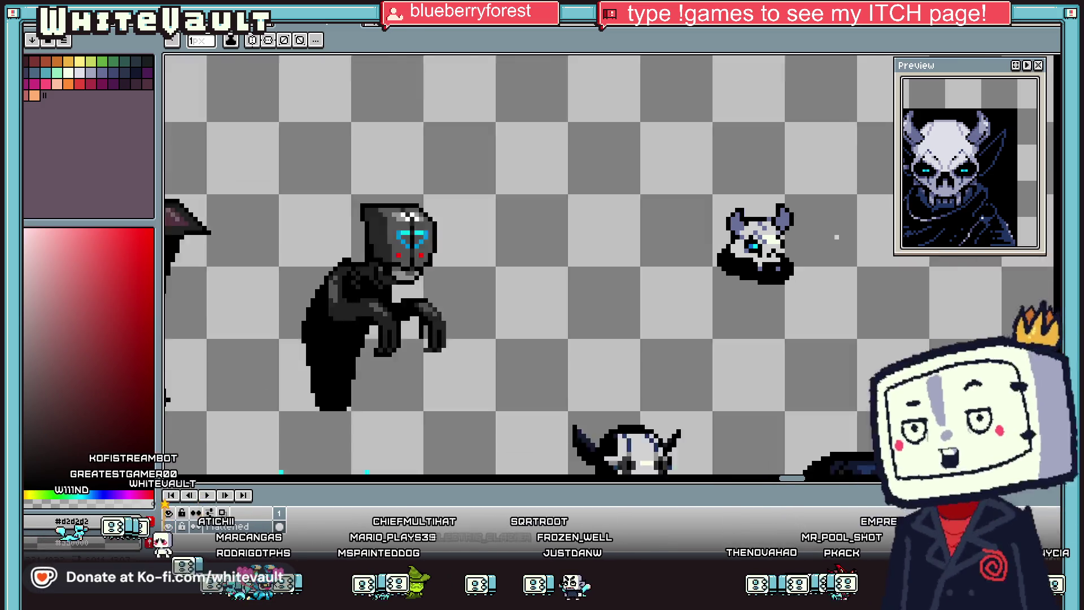
pyautogui.scroll(-2, 837, 237)
pyautogui.scroll(1, 754, 229)
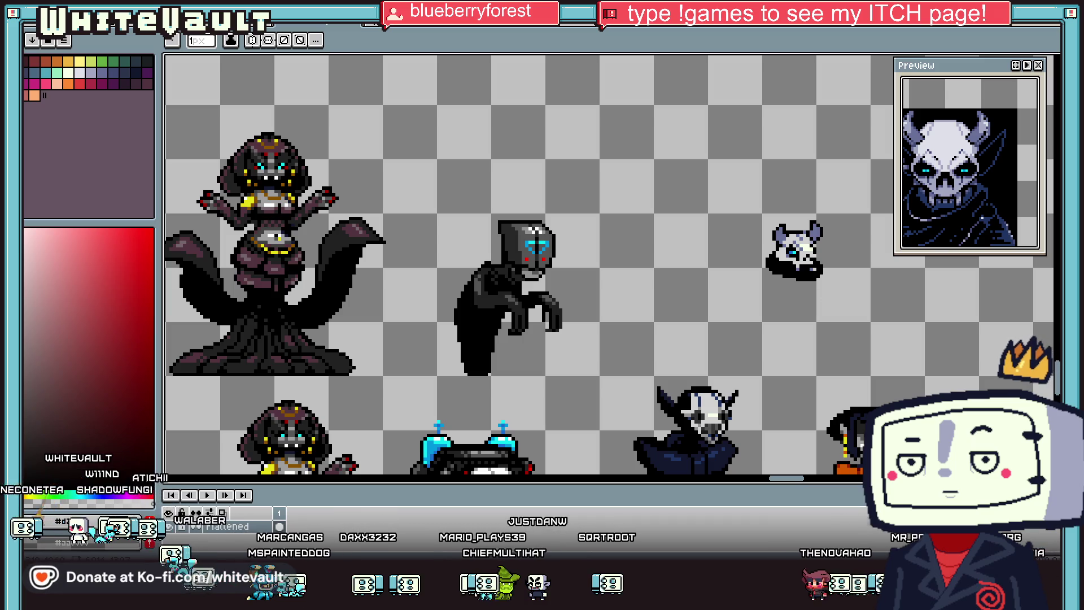
pyautogui.press('i')
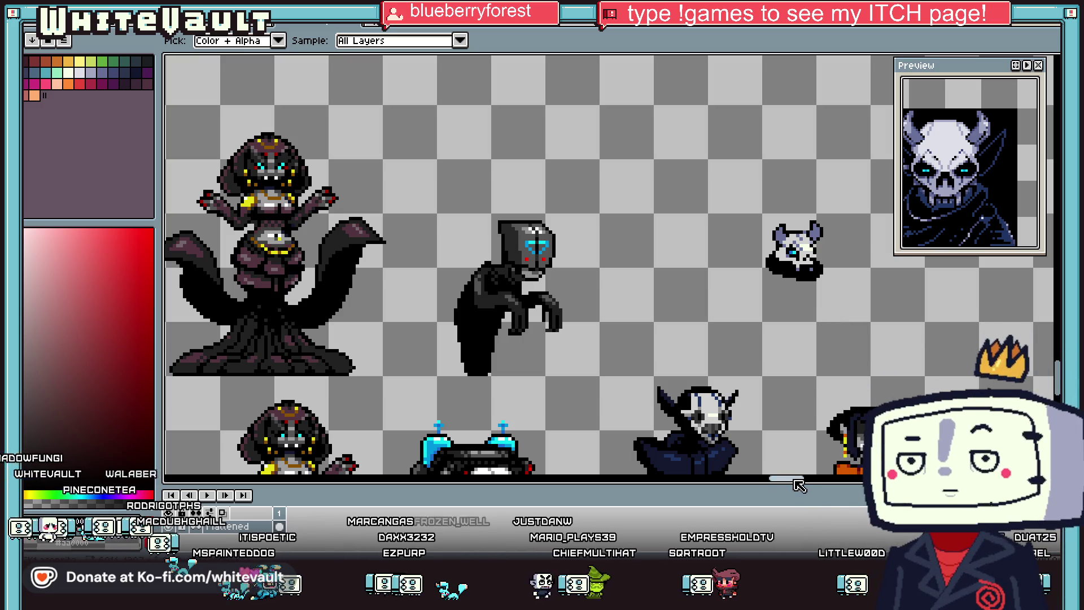
pyautogui.hscroll(5, 833, 317)
pyautogui.scroll(-2, 995, 196)
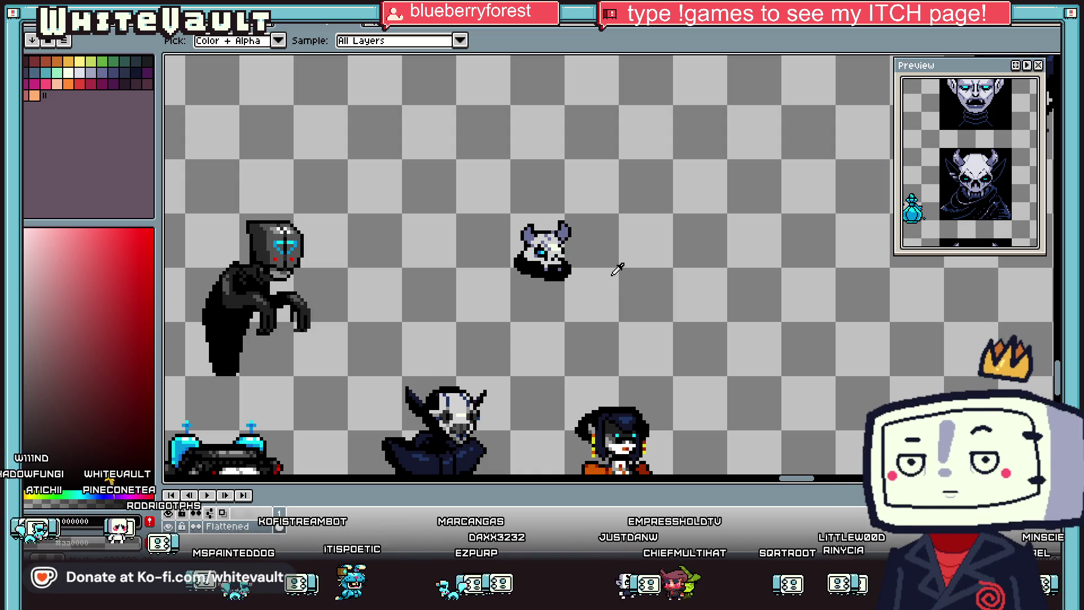
pyautogui.press('b')
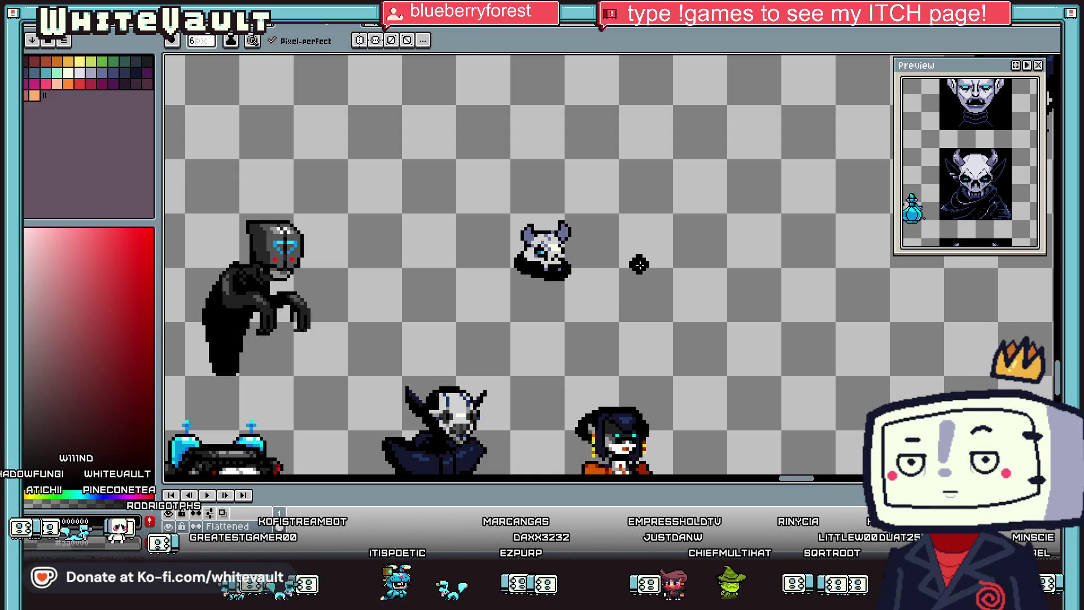
pyautogui.scroll(1, 640, 263)
pyautogui.scroll(1, 639, 265)
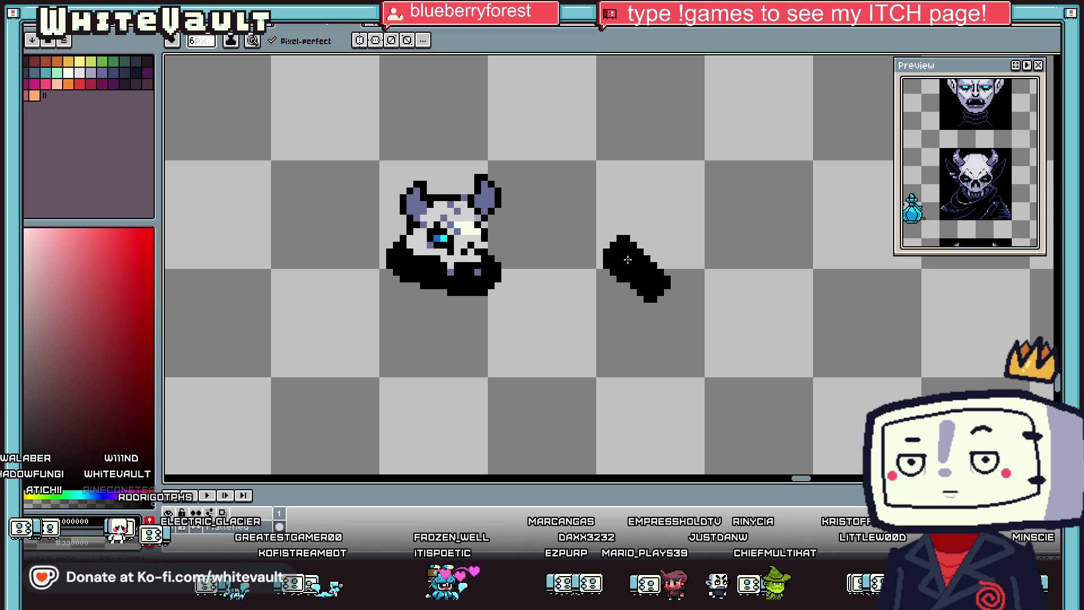
# Fill out a solid black head and add cyan eye pixels sampled from another sprite's eye
pyautogui.moveTo(678, 218)
pyautogui.mouseDown()
pyautogui.moveTo(669, 279)
pyautogui.moveTo(660, 274)
pyautogui.mouseUp()
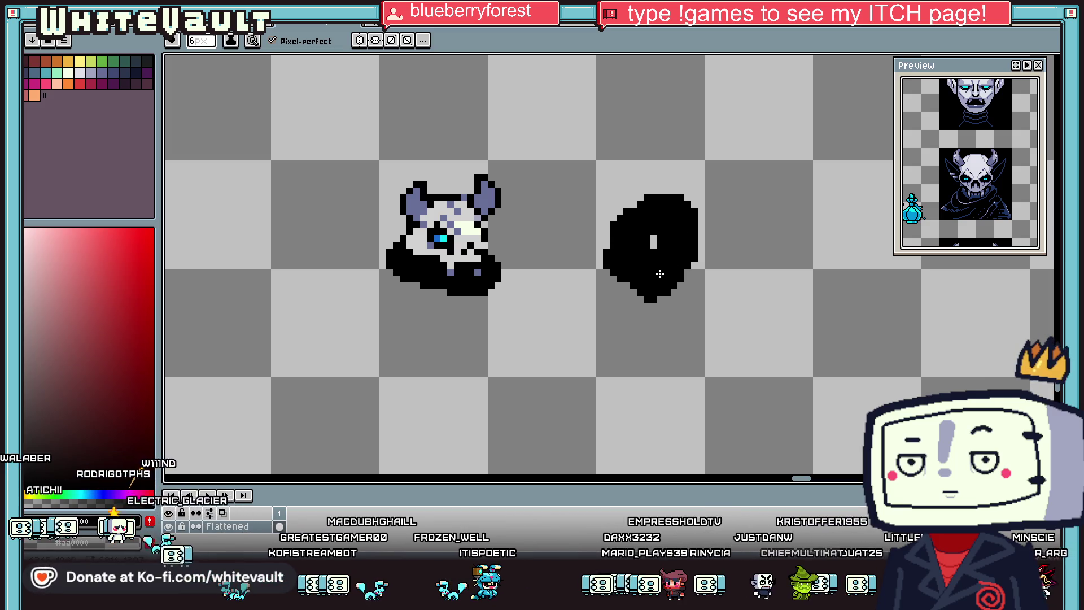
pyautogui.scroll(-2, 666, 312)
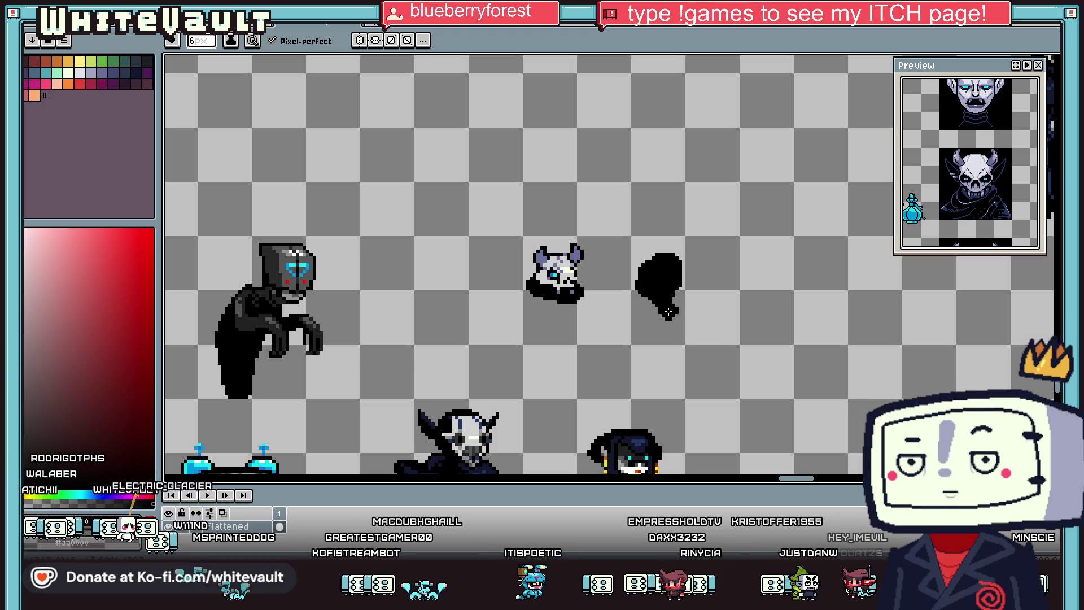
pyautogui.press('i')
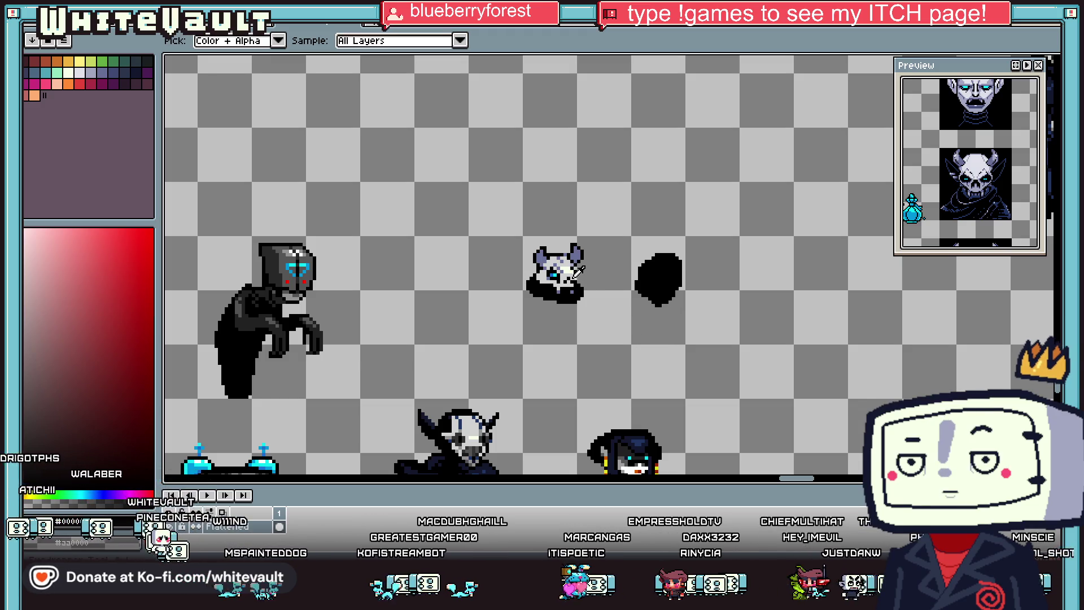
pyautogui.click(558, 270)
pyautogui.scroll(2, 657, 274)
pyautogui.click(658, 274)
pyautogui.scroll(1, 658, 275)
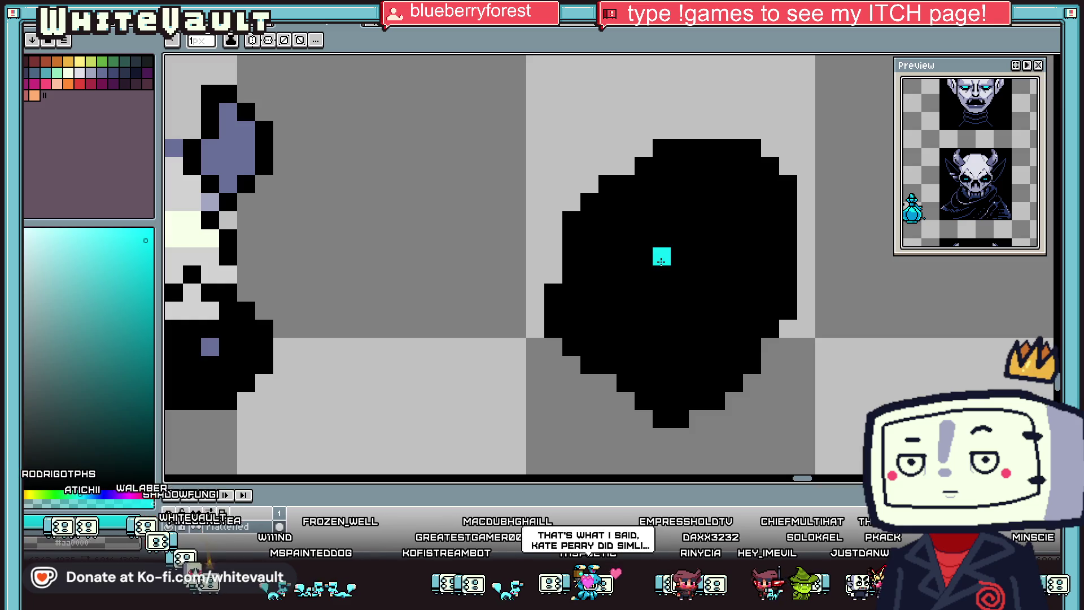
# Place a blue-grey pixel, sampled from the horned head, at the black head's upper left
pyautogui.press('i')
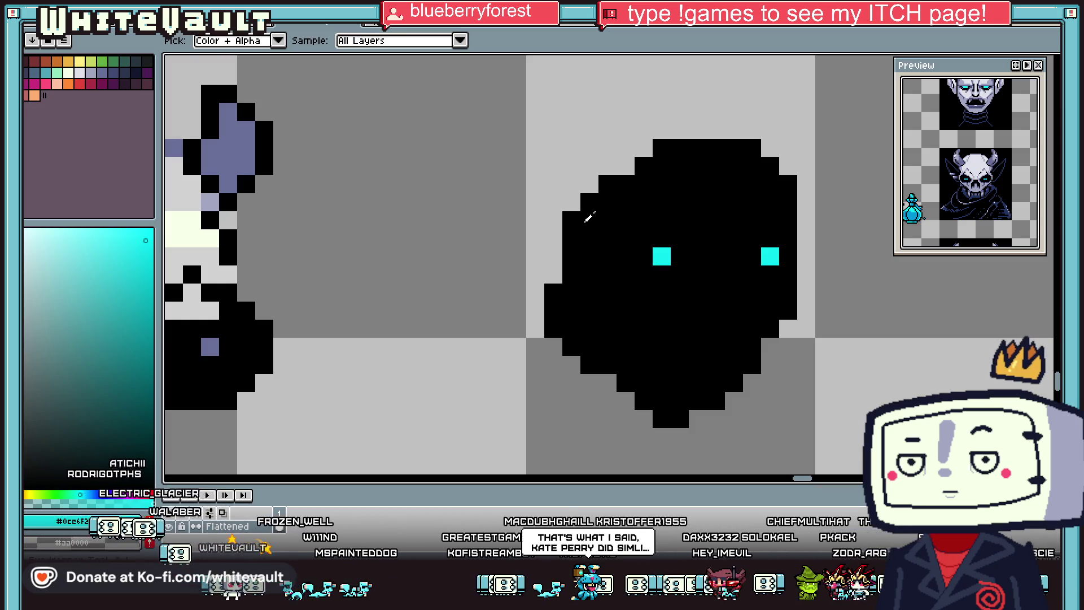
pyautogui.click(244, 156)
pyautogui.click(620, 206)
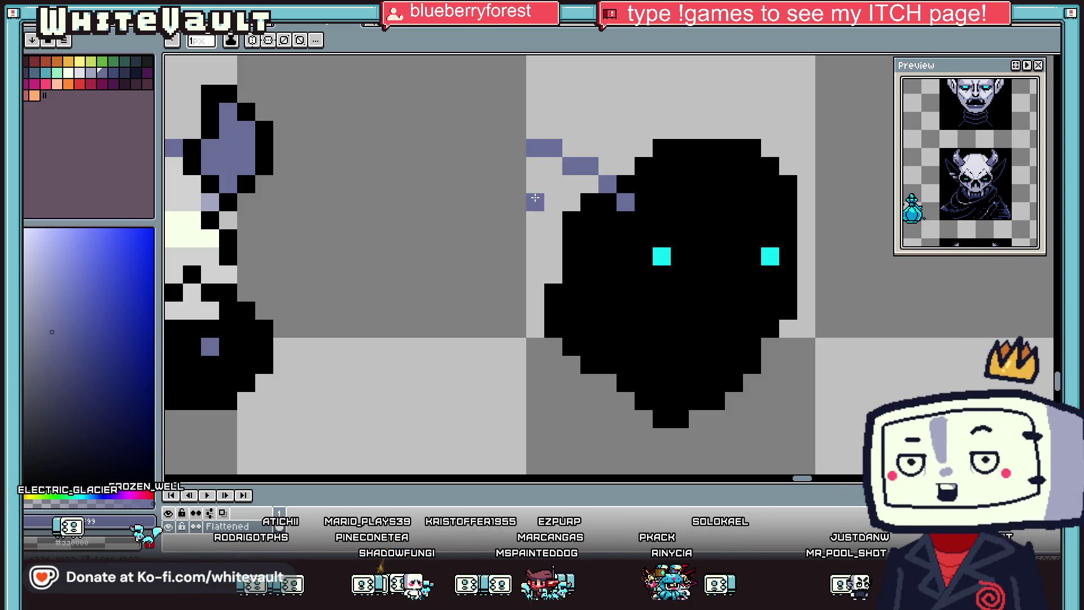
# Draw the left horn's blue-grey line upward and diagonally into the head, painting black inside it
pyautogui.click(535, 166)
pyautogui.click(536, 184)
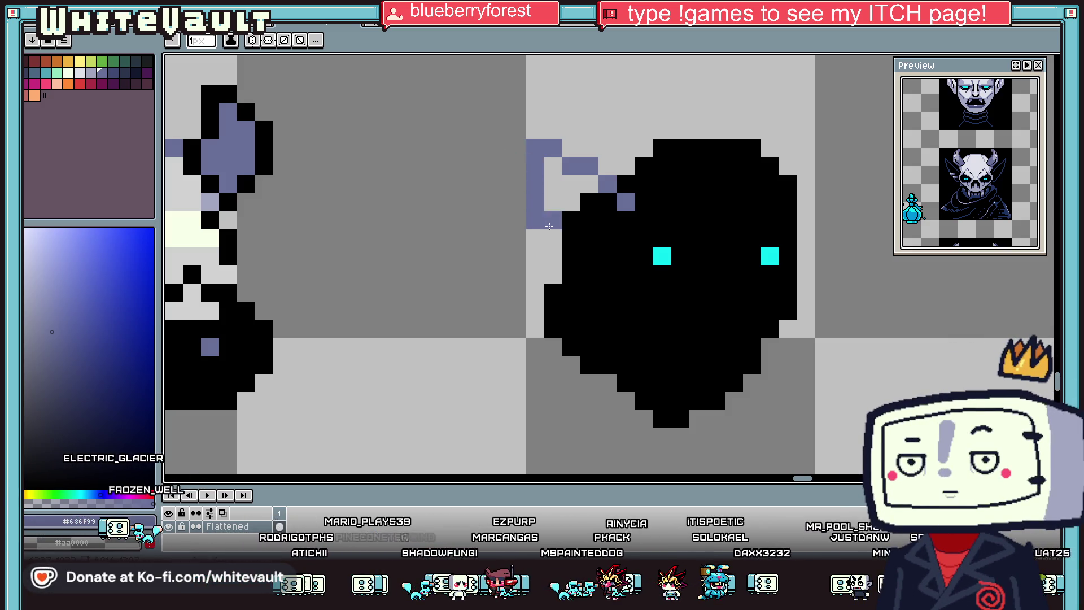
pyautogui.click(553, 220)
pyautogui.click(571, 239)
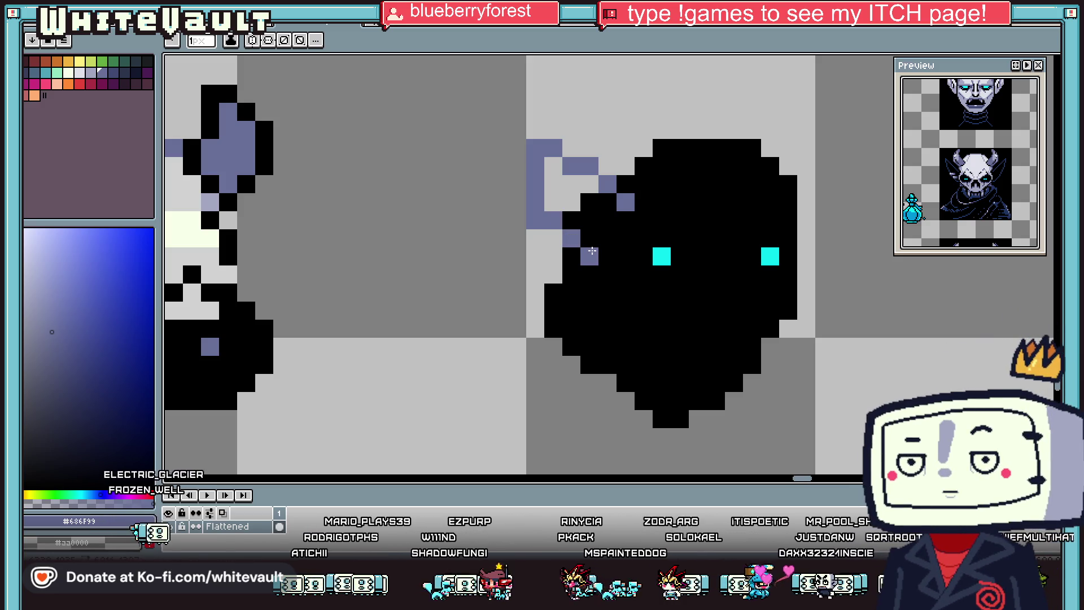
pyautogui.keyDown('alt'); pyautogui.click(588, 213); pyautogui.keyUp('alt')
pyautogui.moveTo(588, 213); pyautogui.dragTo(562, 182)
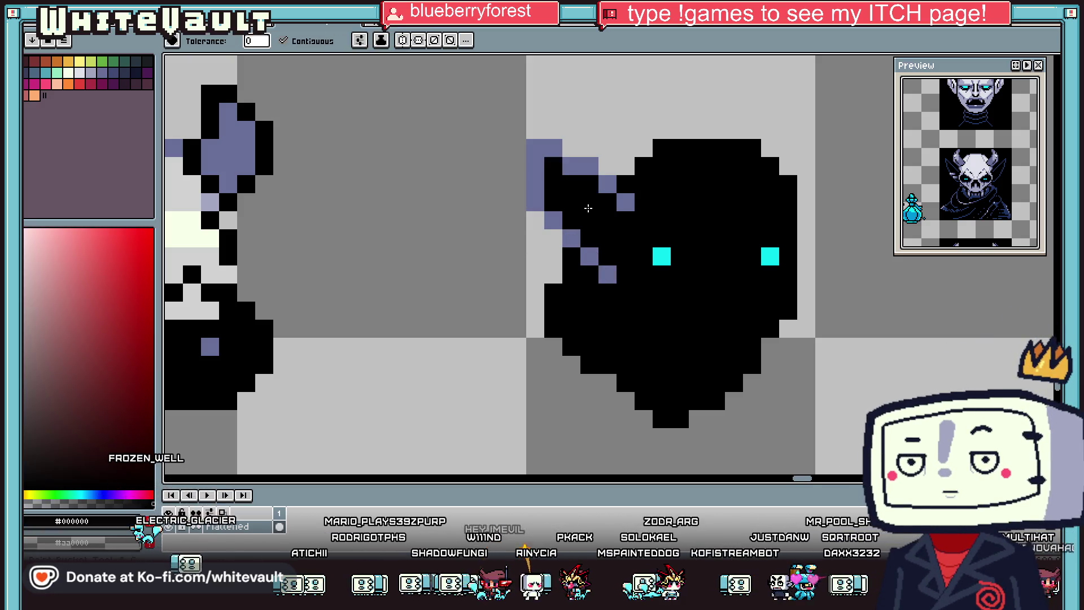
pyautogui.scroll(-3, 611, 214)
pyautogui.scroll(3, 614, 213)
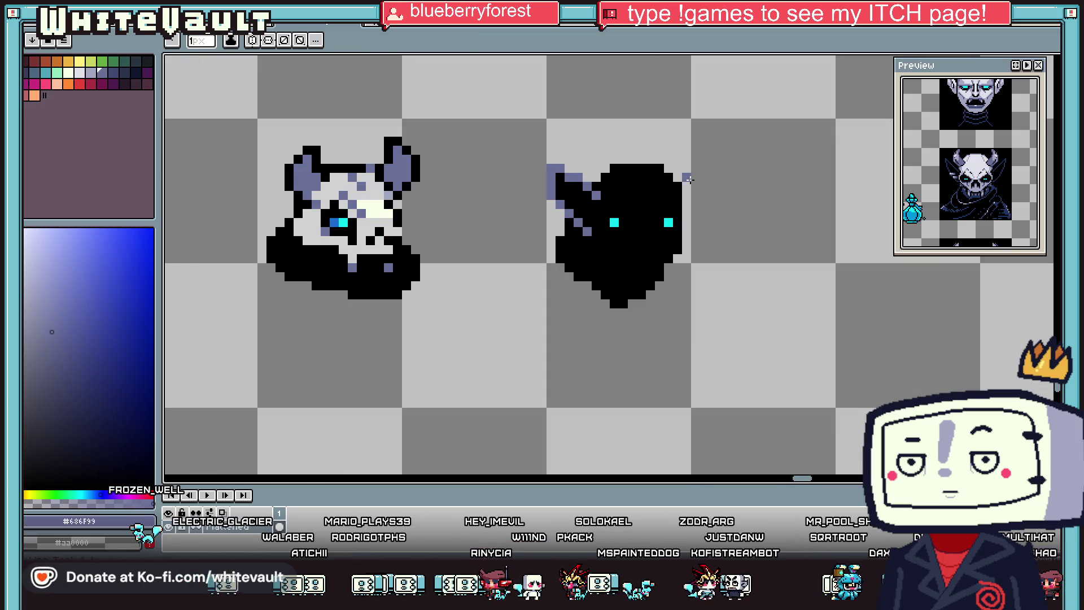
# Outline a right horn and fill it with the darker blue-grey ear colour
pyautogui.moveTo(703, 158); pyautogui.dragTo(702, 196)
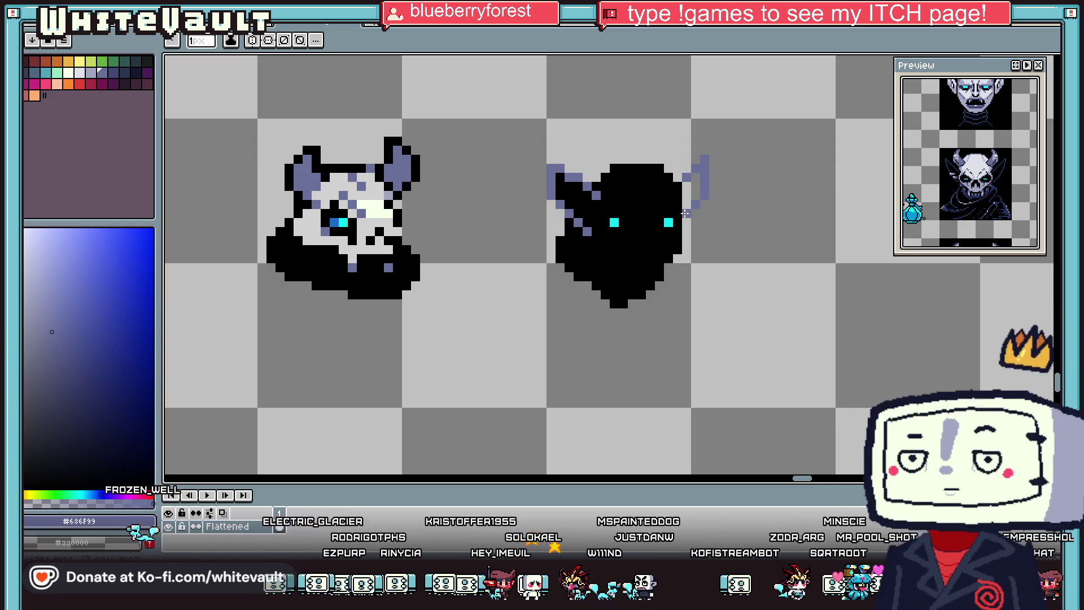
pyautogui.press('g')
pyautogui.click(696, 185)
pyautogui.scroll(-3, 696, 185)
pyautogui.press('i')
pyautogui.scroll(3, 672, 193)
pyautogui.click(672, 193)
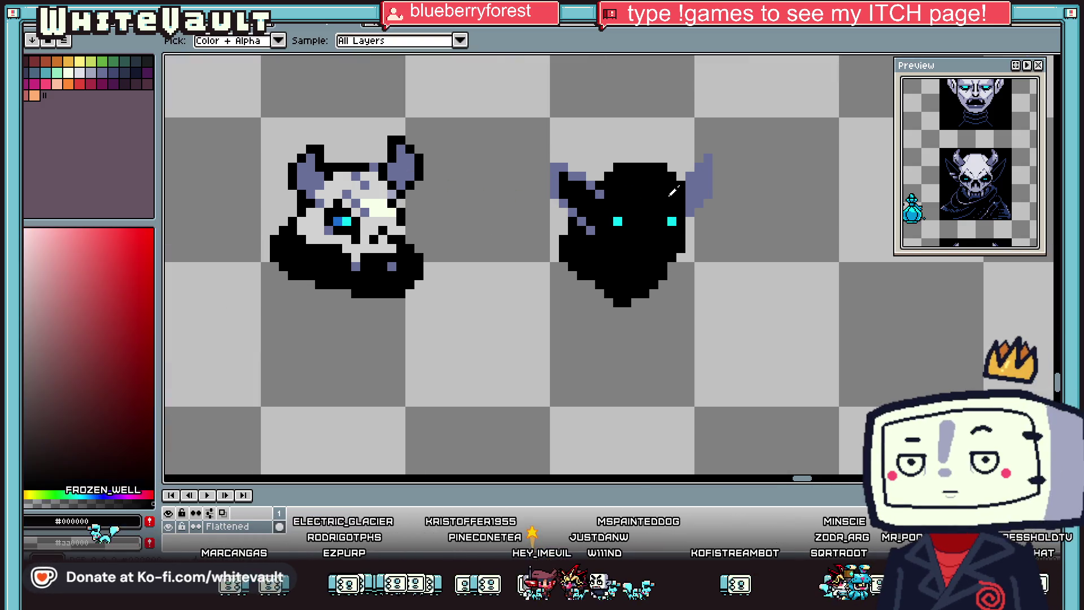
pyautogui.click(406, 168)
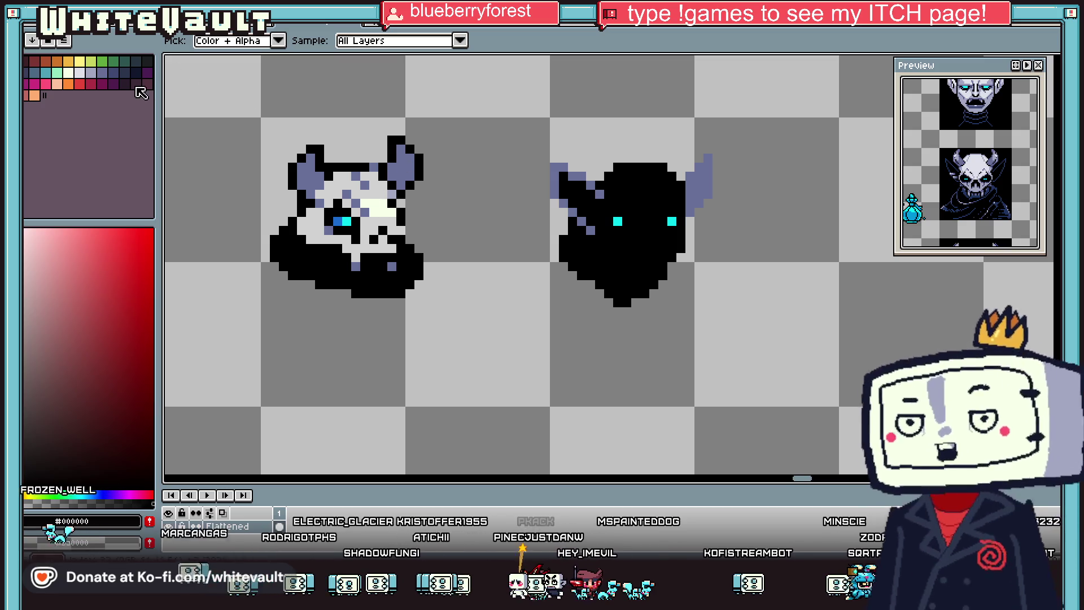
pyautogui.press('g')
pyautogui.click(706, 190)
pyautogui.scroll(-2, 706, 189)
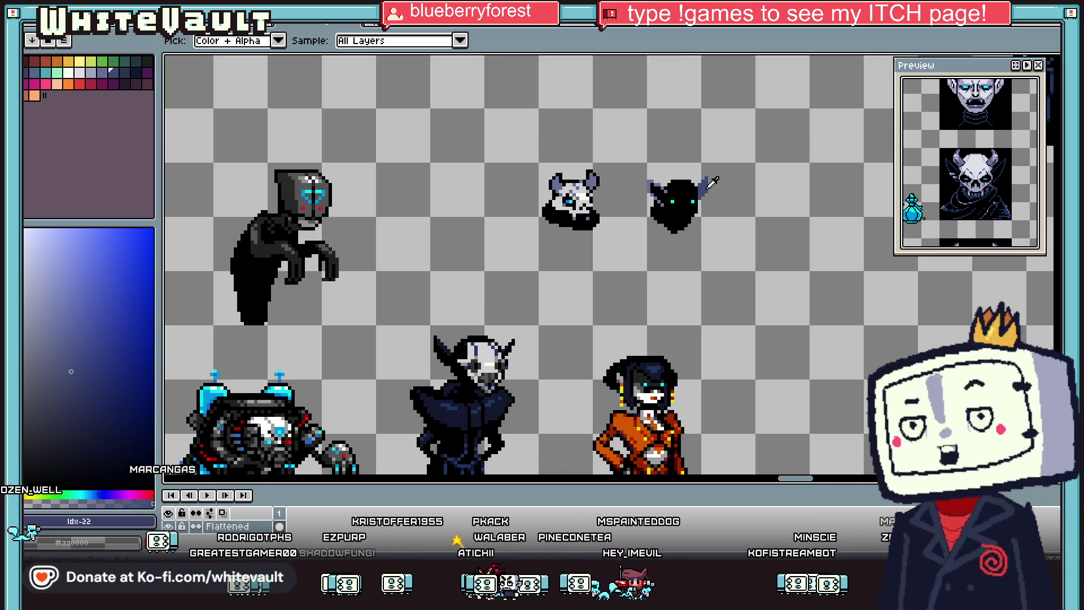
pyautogui.scroll(3, 706, 189)
# Erase stray pixels from the head's left edge and lower side
pyautogui.press('x')
pyautogui.press('b')
pyautogui.moveTo(618, 179)
pyautogui.mouseDown()
pyautogui.moveTo(636, 197)
pyautogui.moveTo(600, 215)
pyautogui.moveTo(600, 251)
pyautogui.mouseUp()
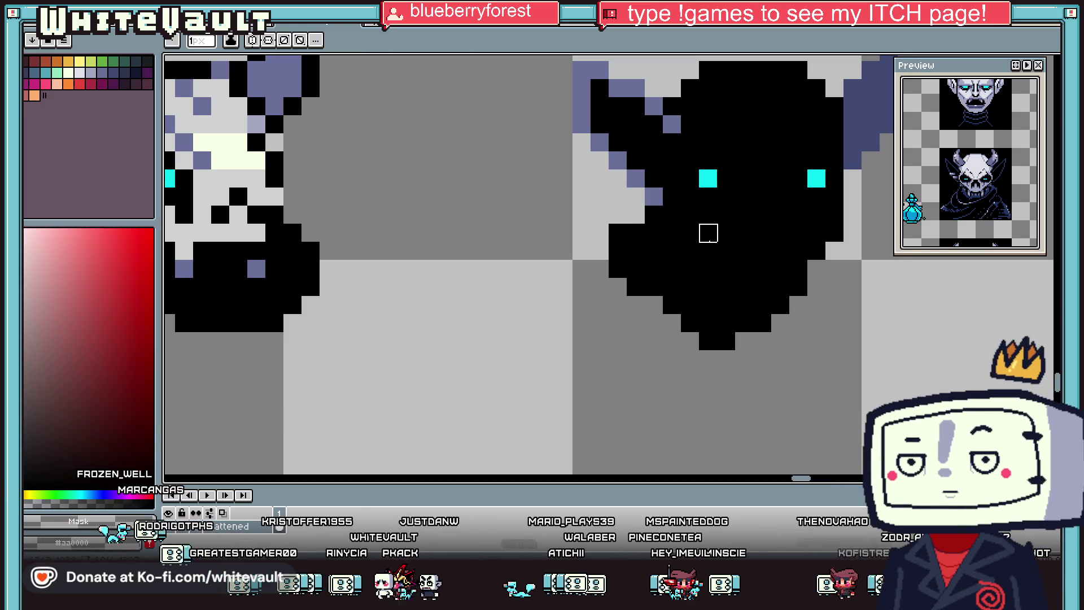
pyautogui.moveTo(672, 232)
pyautogui.mouseDown()
pyautogui.moveTo(690, 251)
pyautogui.moveTo(798, 269)
pyautogui.mouseUp()
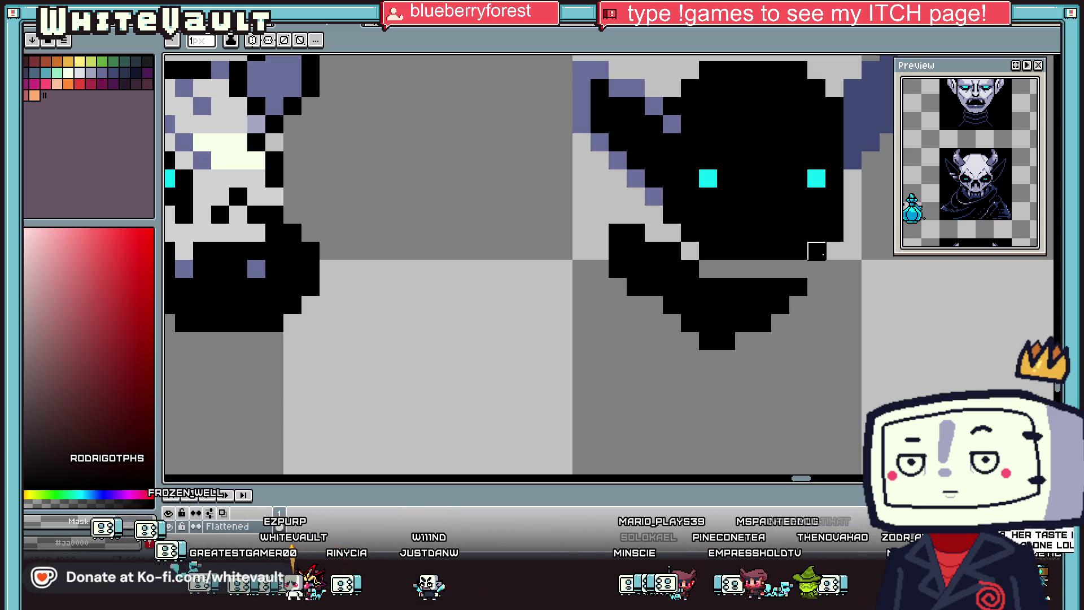
# Move the left cyan eye one pixel right, covering its old spot with black
pyautogui.press('i')
pyautogui.scroll(-3, 832, 266)
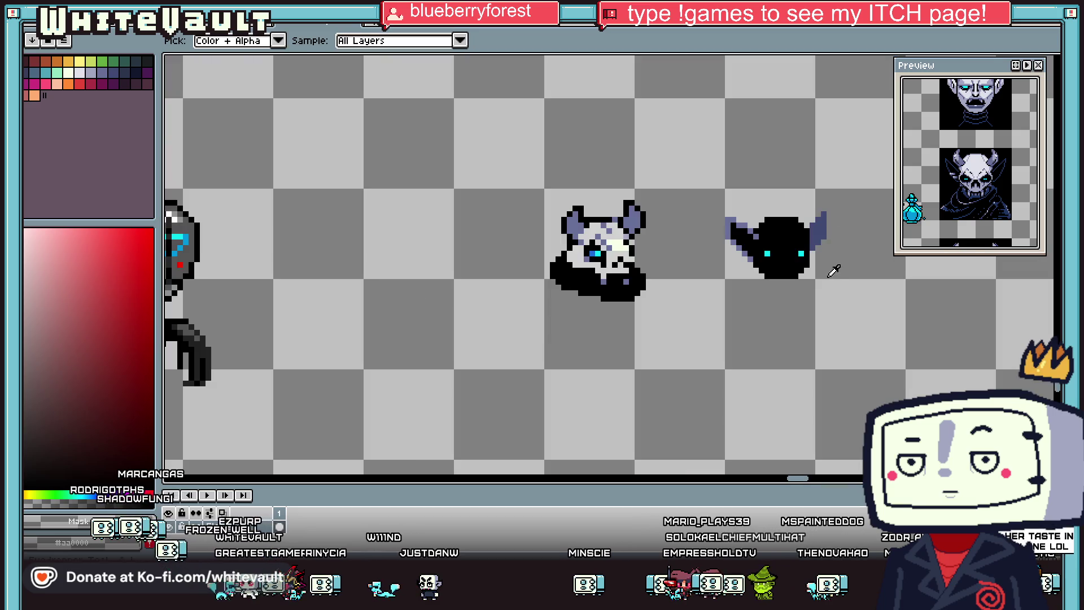
pyautogui.scroll(2, 838, 254)
pyautogui.keyDown('alt'); pyautogui.click(679, 236); pyautogui.keyUp('alt')
pyautogui.click(690, 243)
pyautogui.keyDown('alt'); pyautogui.click(661, 243); pyautogui.keyUp('alt')
pyautogui.click(676, 243)
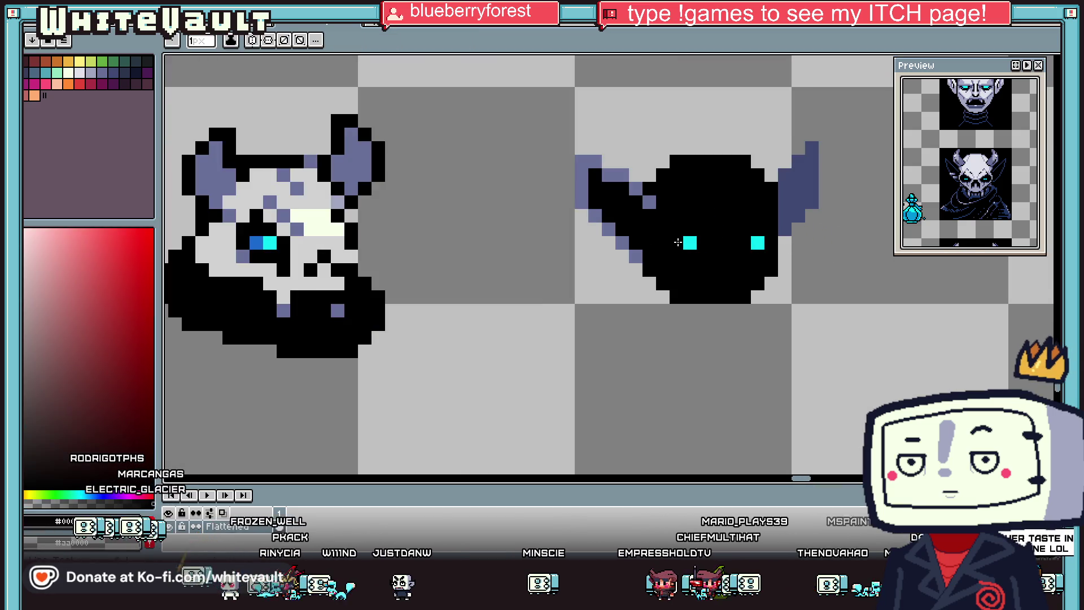
pyautogui.scroll(-2, 764, 249)
pyautogui.scroll(2, 763, 248)
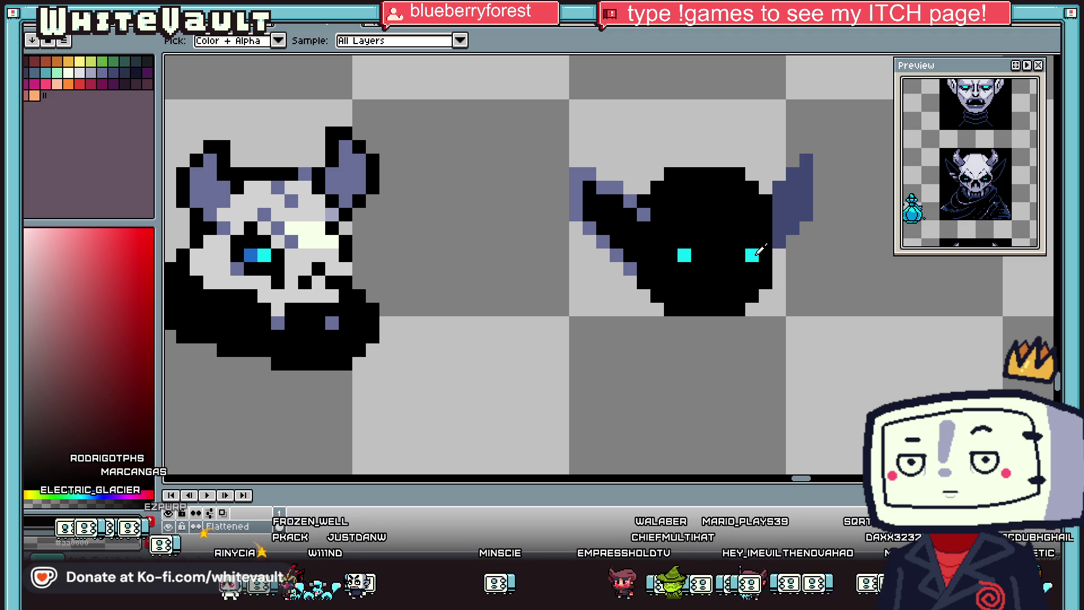
# Sample a dark navy from another sprite for recolouring the horns
pyautogui.scroll(-2, 772, 211)
pyautogui.scroll(-2, 514, 361)
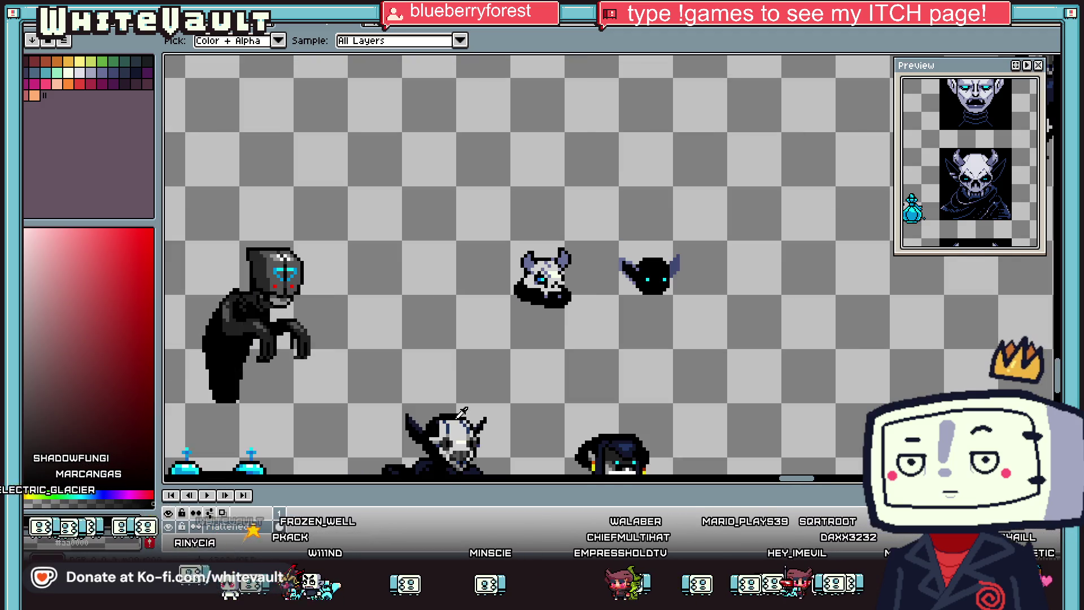
pyautogui.click(454, 422)
pyautogui.keyDown('alt'); pyautogui.click(467, 457); pyautogui.keyUp('alt')
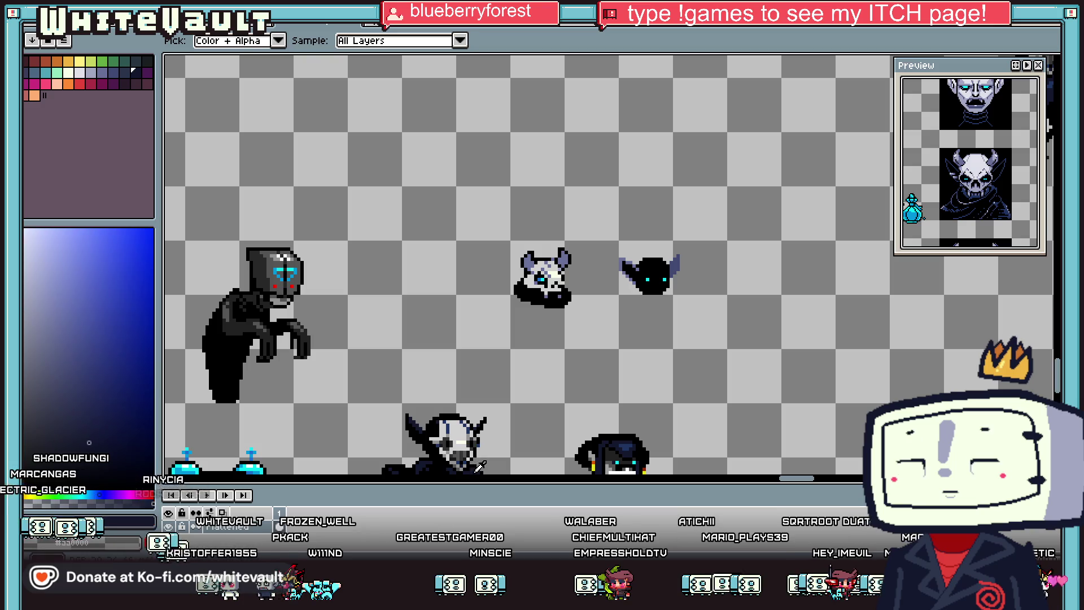
pyautogui.scroll(2, 675, 264)
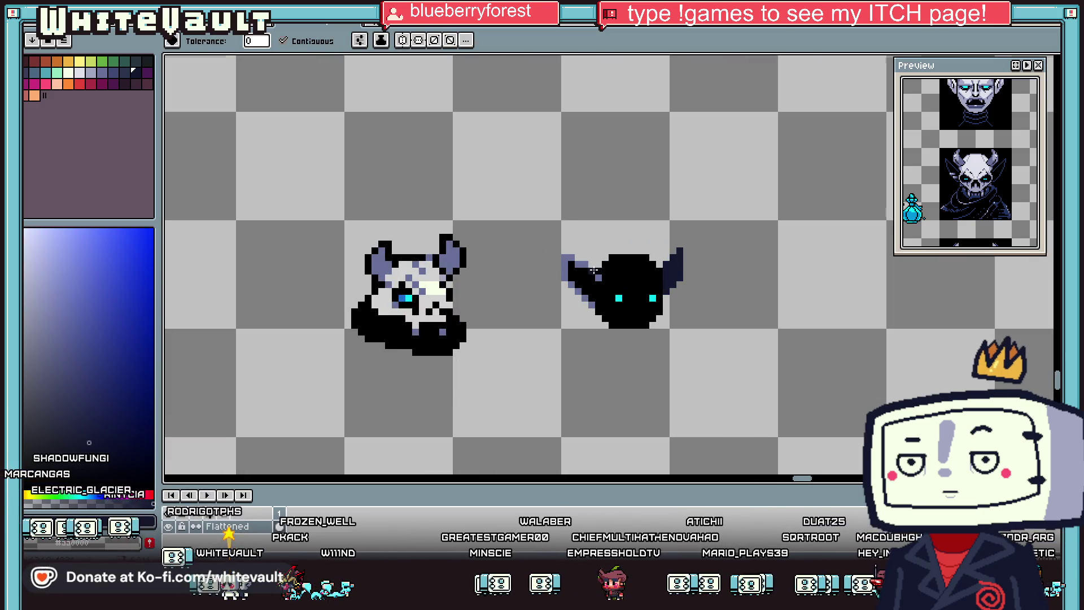
# Recolour the left ear's lavender outline navy and add navy pixels between ear and face
pyautogui.scroll(2, 594, 270)
pyautogui.click(550, 251)
pyautogui.click(568, 251)
pyautogui.click(524, 235)
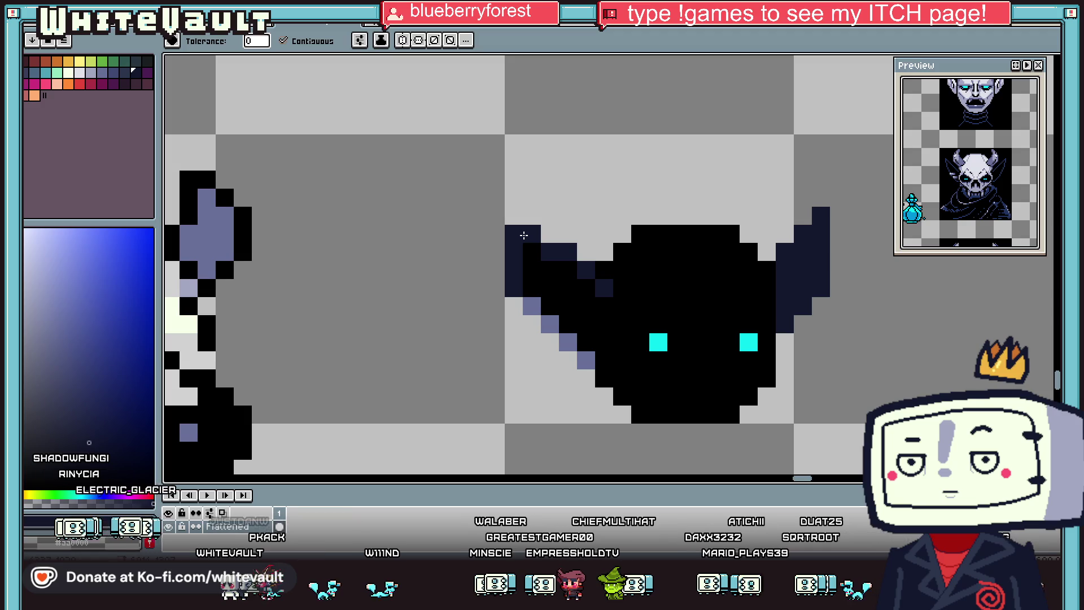
pyautogui.press('b')
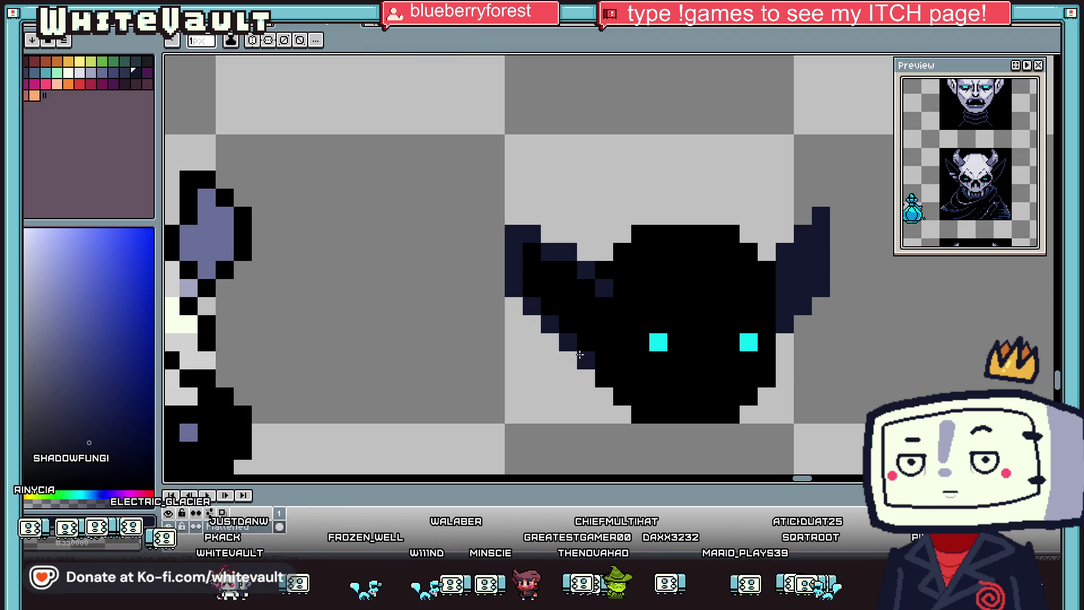
pyautogui.moveTo(580, 354); pyautogui.dragTo(595, 345)
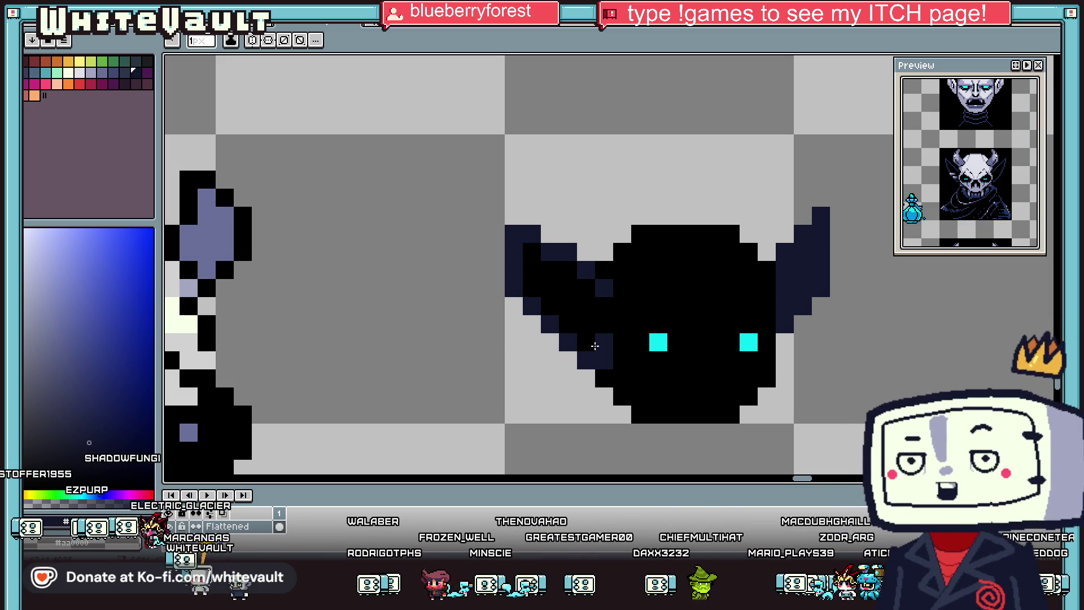
# Paint a navy outline along the head's lower edge, extending it rightward
pyautogui.press('i')
pyautogui.scroll(-3, 748, 284)
pyautogui.scroll(3, 737, 288)
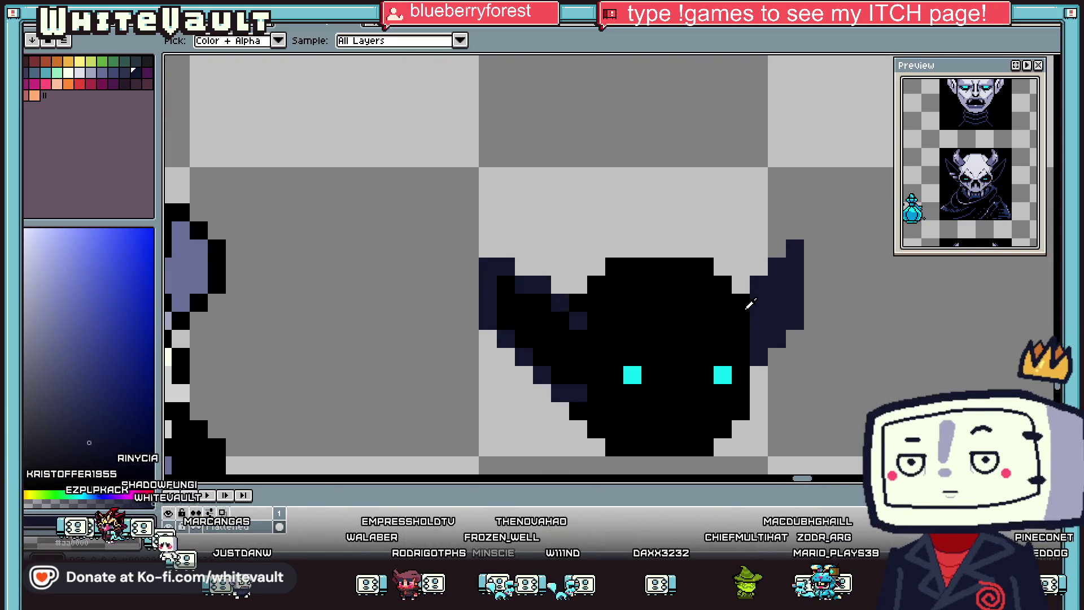
pyautogui.scroll(-2, 751, 316)
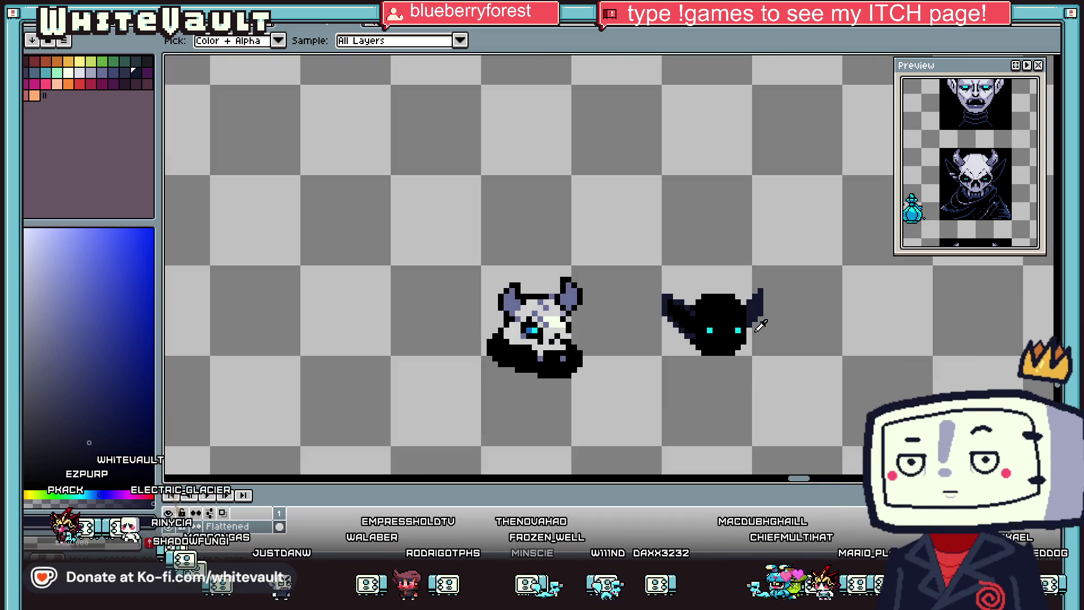
pyautogui.scroll(-1, 764, 344)
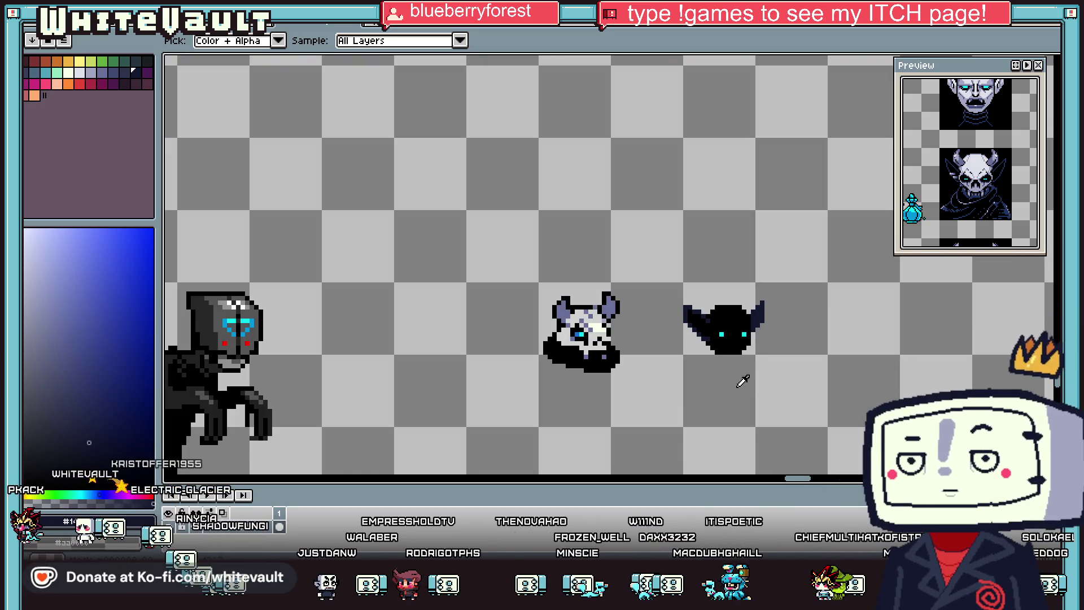
pyautogui.scroll(4, 731, 354)
pyautogui.moveTo(640, 240)
pyautogui.mouseDown()
pyautogui.moveTo(672, 291)
pyautogui.moveTo(768, 295)
pyautogui.mouseUp()
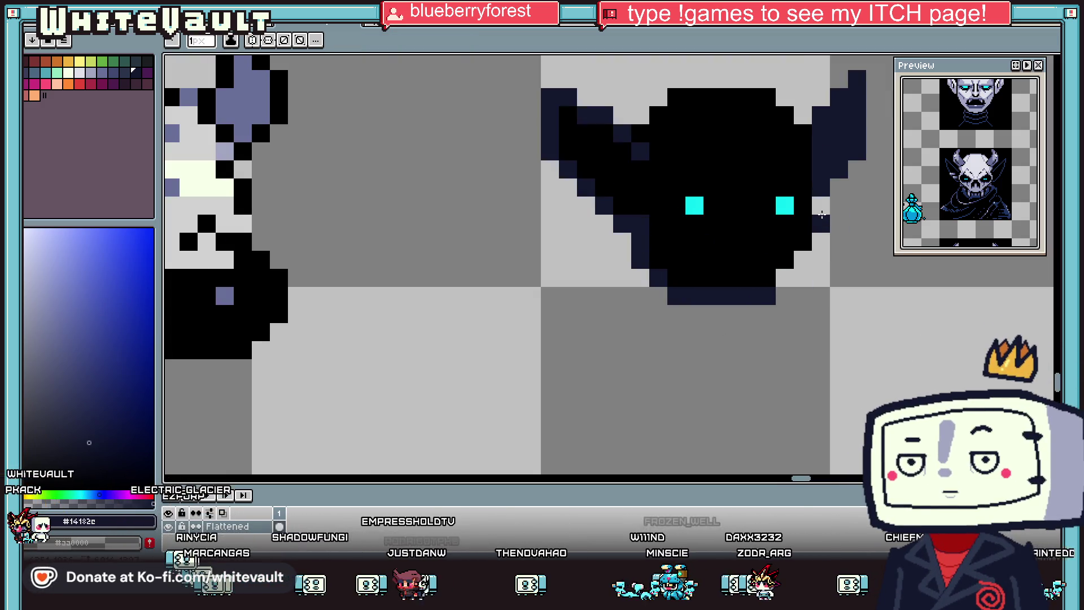
pyautogui.click(802, 260)
# Draw a long navy line running down-left from beneath the head
pyautogui.press('i')
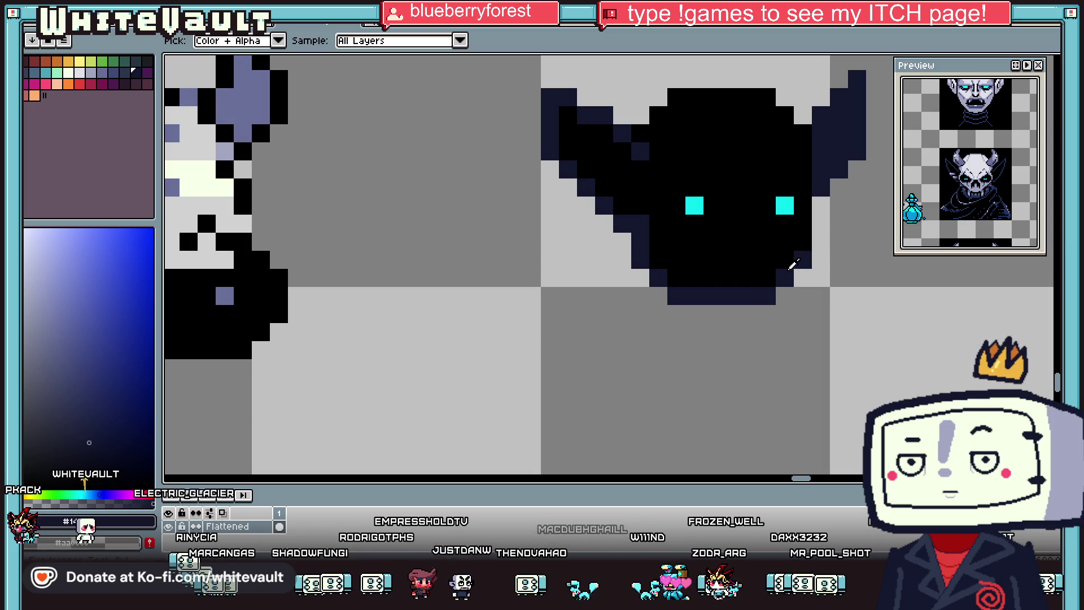
pyautogui.scroll(-5, 797, 268)
pyautogui.scroll(3, 801, 274)
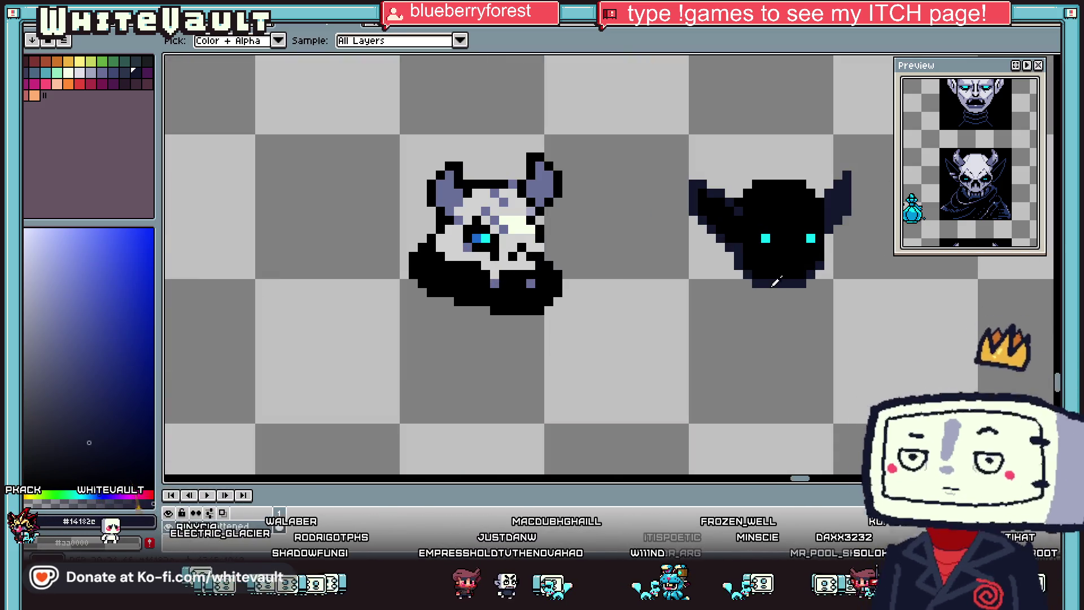
pyautogui.press('b')
pyautogui.scroll(2, 761, 290)
pyautogui.moveTo(749, 315); pyautogui.dragTo(658, 456)
# Outline the body's right side and bottom in navy and fill its interior with black
pyautogui.click(780, 268)
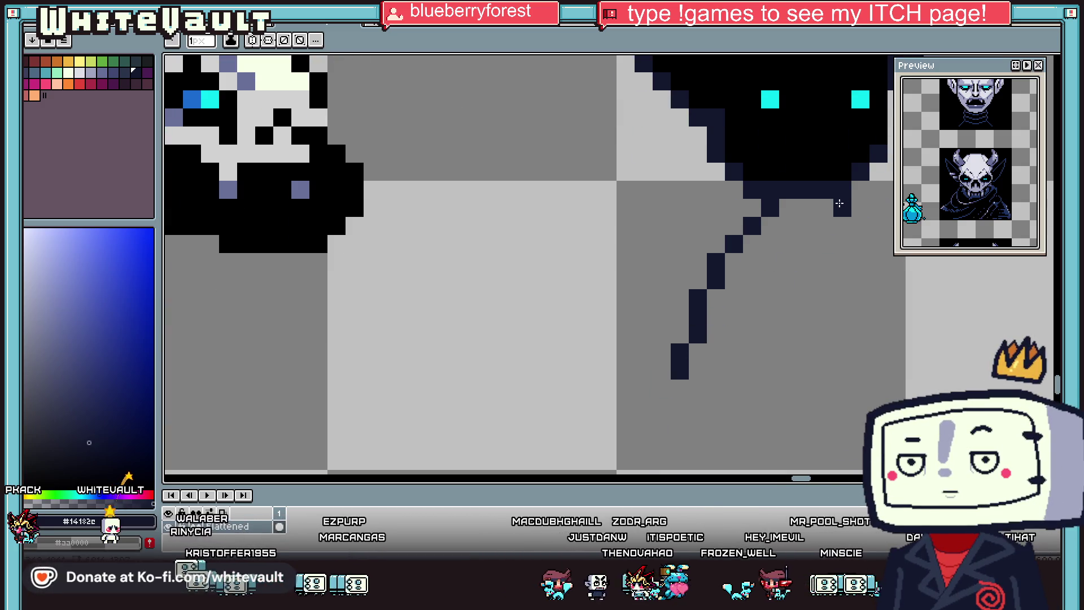
pyautogui.moveTo(857, 224)
pyautogui.mouseDown()
pyautogui.moveTo(895, 333)
pyautogui.moveTo(879, 354)
pyautogui.moveTo(685, 397)
pyautogui.mouseUp()
pyautogui.press('g')
pyautogui.keyDown('alt'); pyautogui.click(791, 130); pyautogui.keyUp('alt')
pyautogui.click(789, 283)
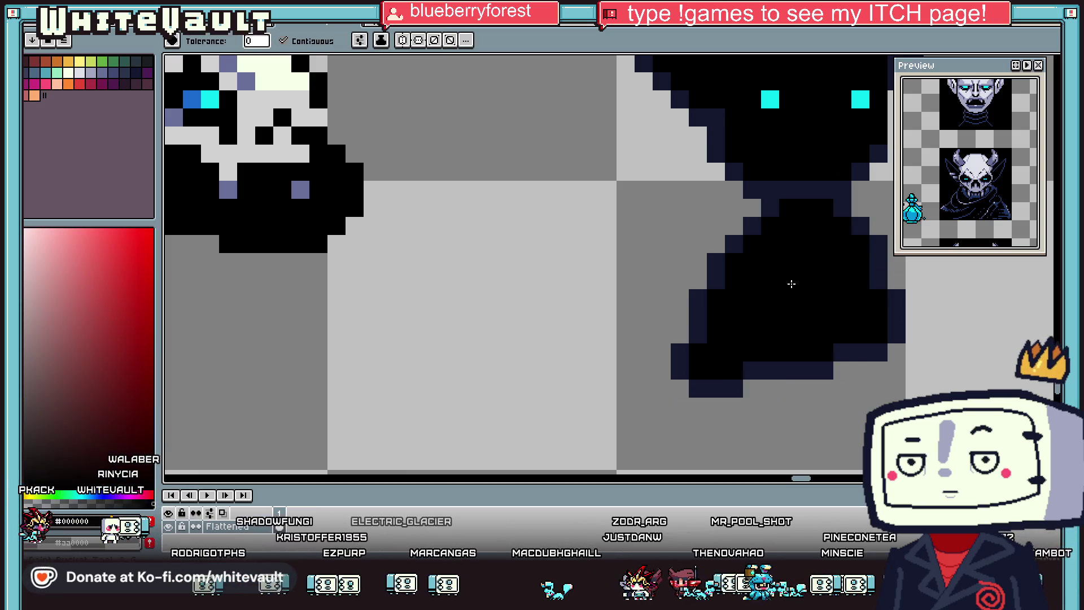
pyautogui.scroll(-3, 807, 242)
pyautogui.scroll(2, 807, 242)
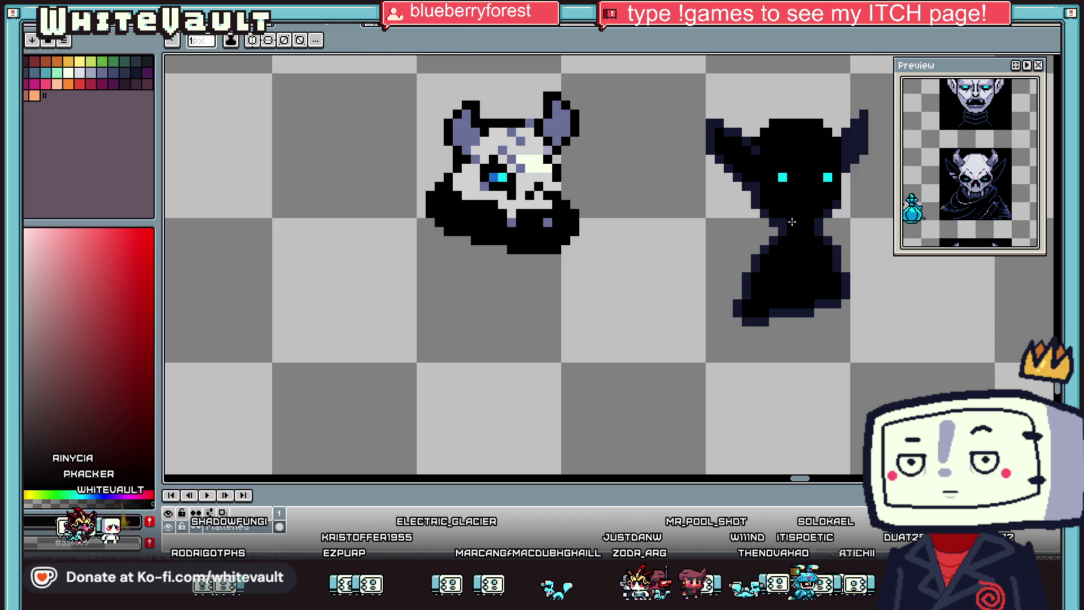
pyautogui.scroll(-3, 833, 251)
pyautogui.scroll(-1, 833, 252)
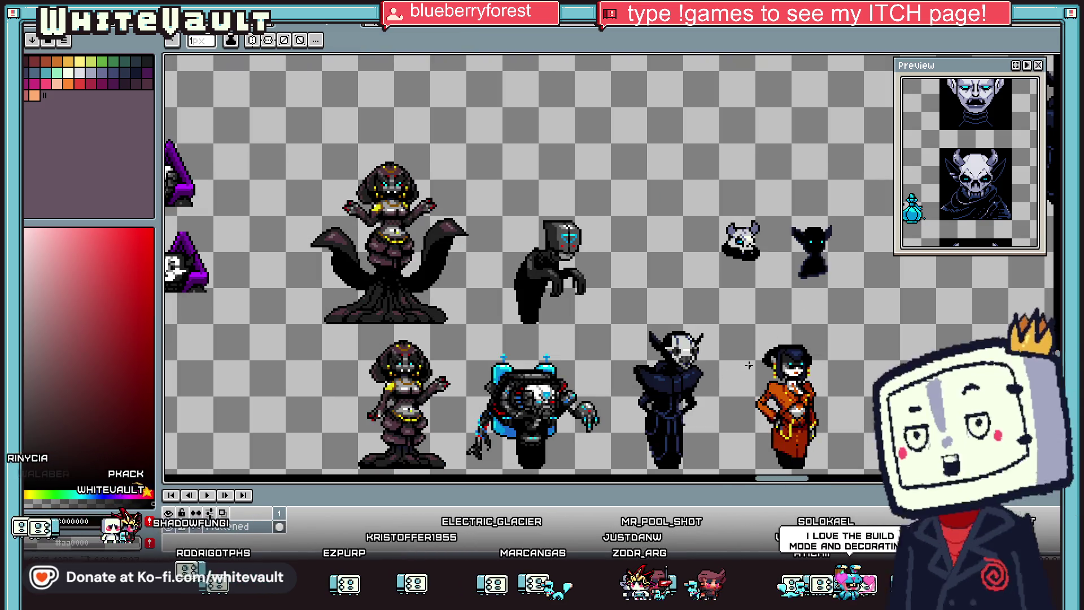
# Draw a black leg and foot, undoing the accidental background fill and filling the foot black
pyautogui.press('alt')
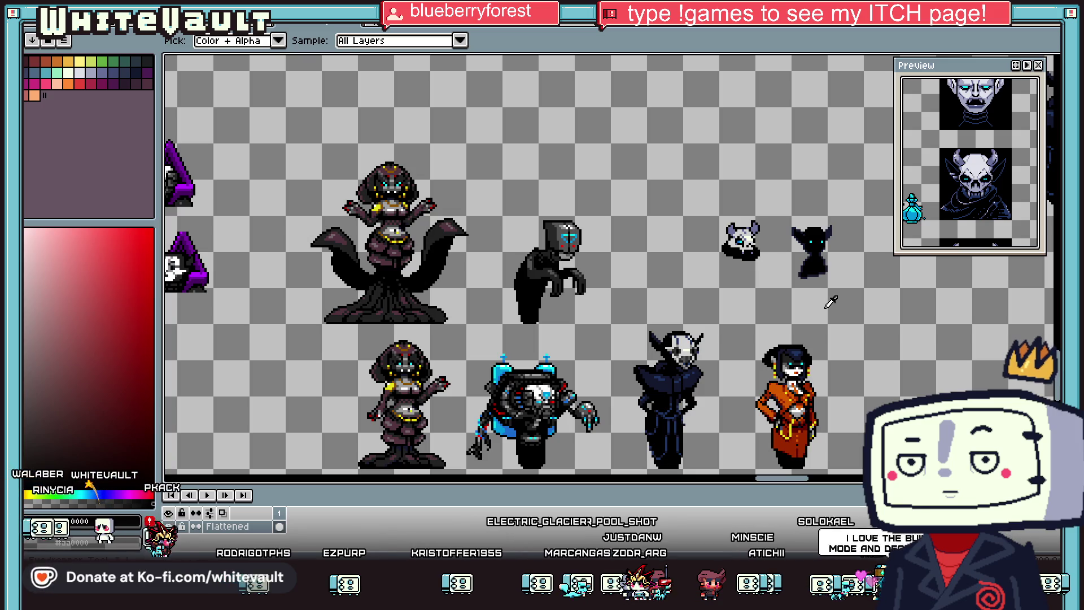
pyautogui.scroll(2, 821, 268)
pyautogui.scroll(3, 822, 270)
pyautogui.moveTo(836, 274)
pyautogui.mouseDown()
pyautogui.moveTo(818, 344)
pyautogui.moveTo(727, 365)
pyautogui.mouseUp()
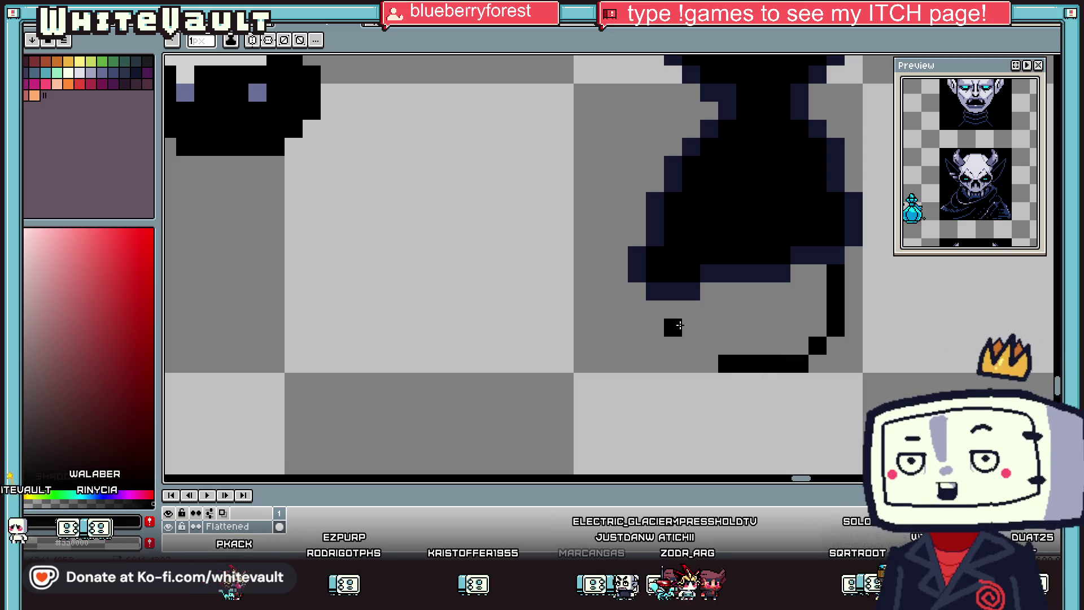
pyautogui.moveTo(692, 309); pyautogui.dragTo(694, 328)
pyautogui.press('g')
pyautogui.click(709, 341)
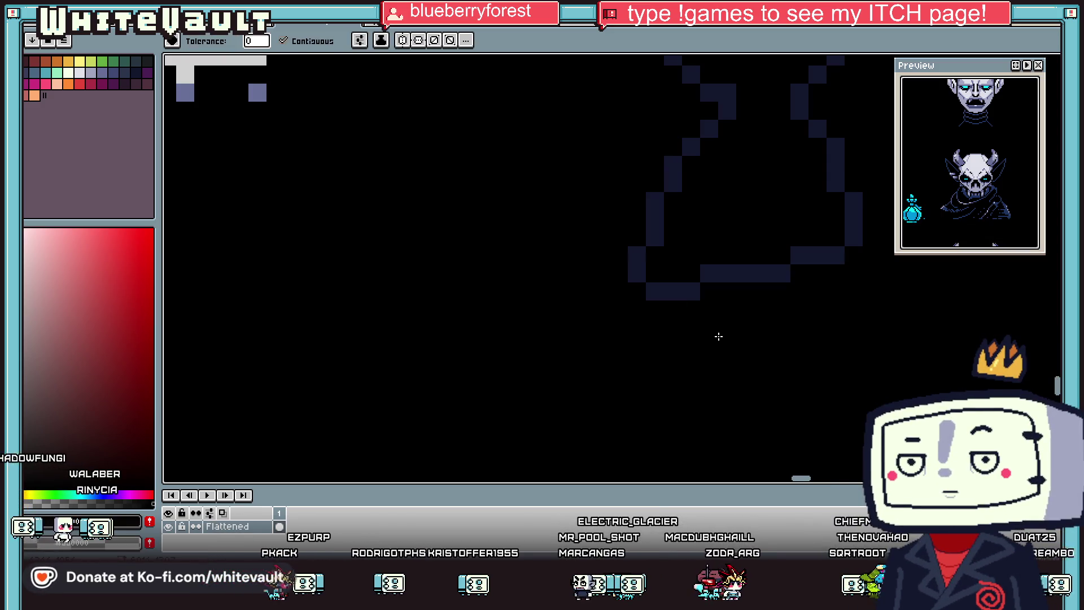
pyautogui.hotkey('ctrl', 'z')
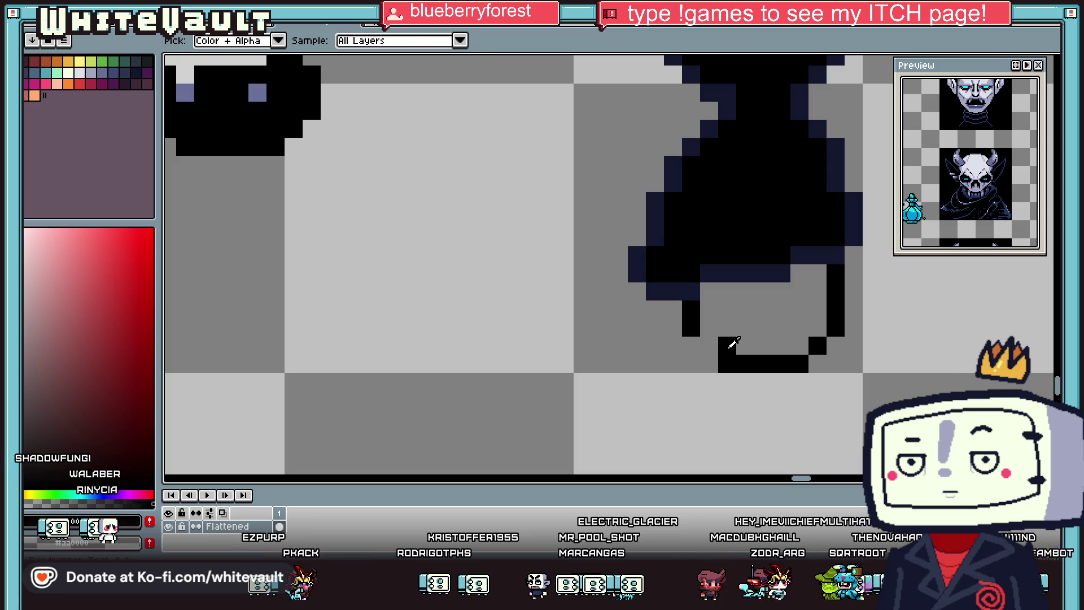
pyautogui.click(744, 310)
pyautogui.scroll(-4, 805, 292)
pyautogui.scroll(-1, 805, 292)
pyautogui.press('i')
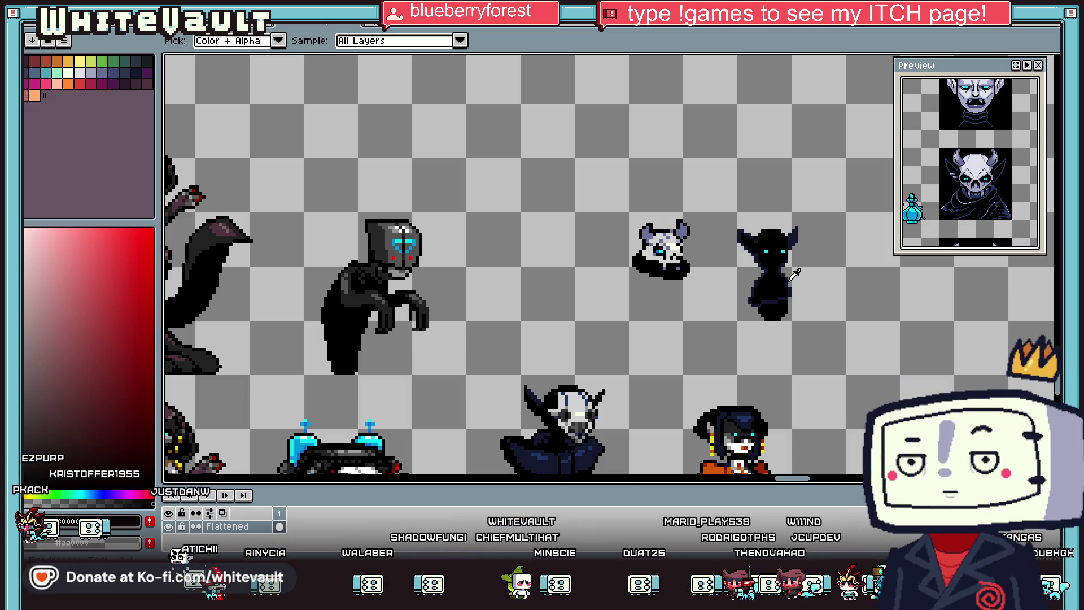
pyautogui.scroll(-3, 796, 273)
# Select the body's middle band and reposition it with a transform
pyautogui.scroll(5, 799, 272)
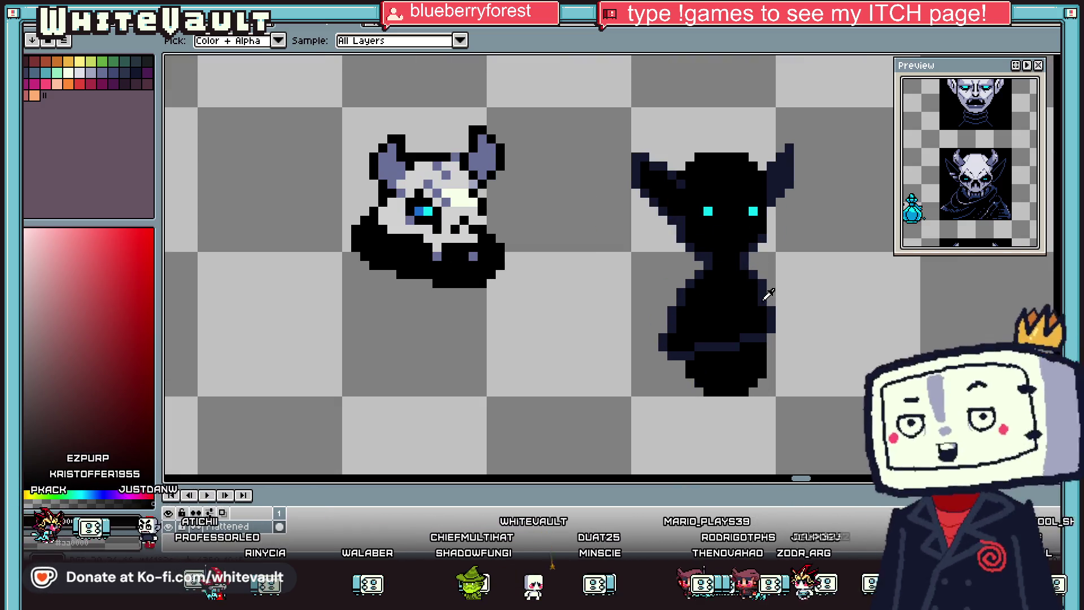
pyautogui.press('m')
pyautogui.moveTo(651, 272); pyautogui.dragTo(816, 327)
pyautogui.hotkey('ctrl', 't')
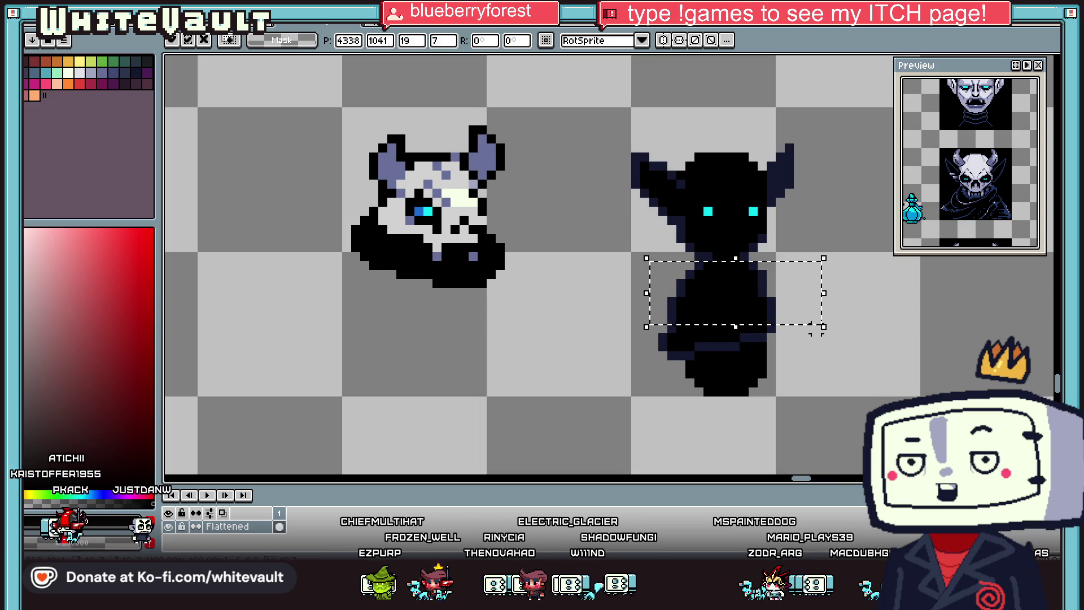
pyautogui.press('i')
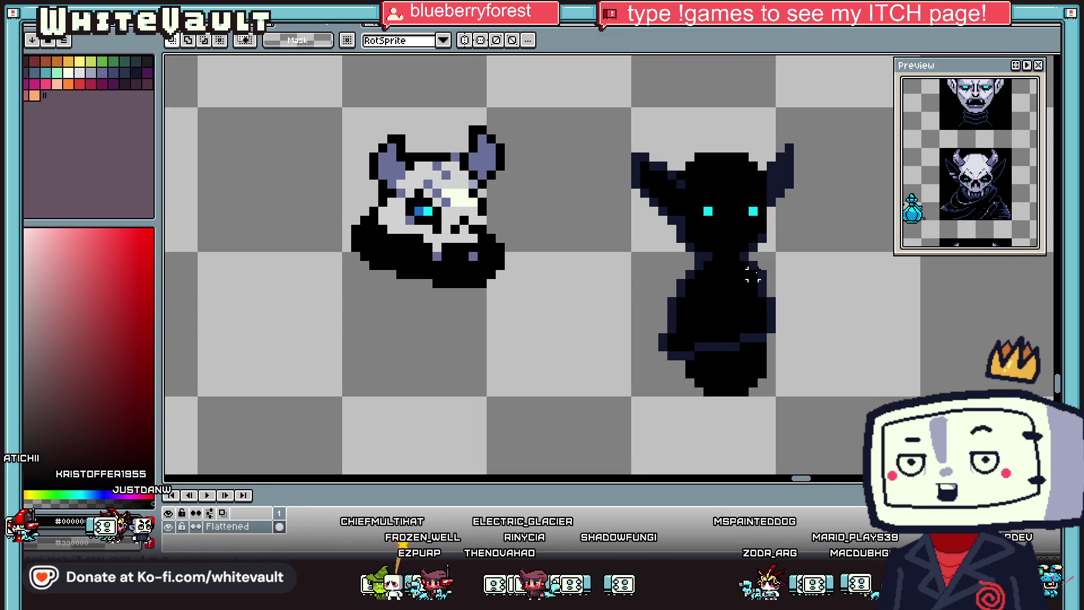
# Sample the dark navy outline colour from the figure
pyautogui.scroll(-2, 783, 265)
pyautogui.scroll(2, 784, 266)
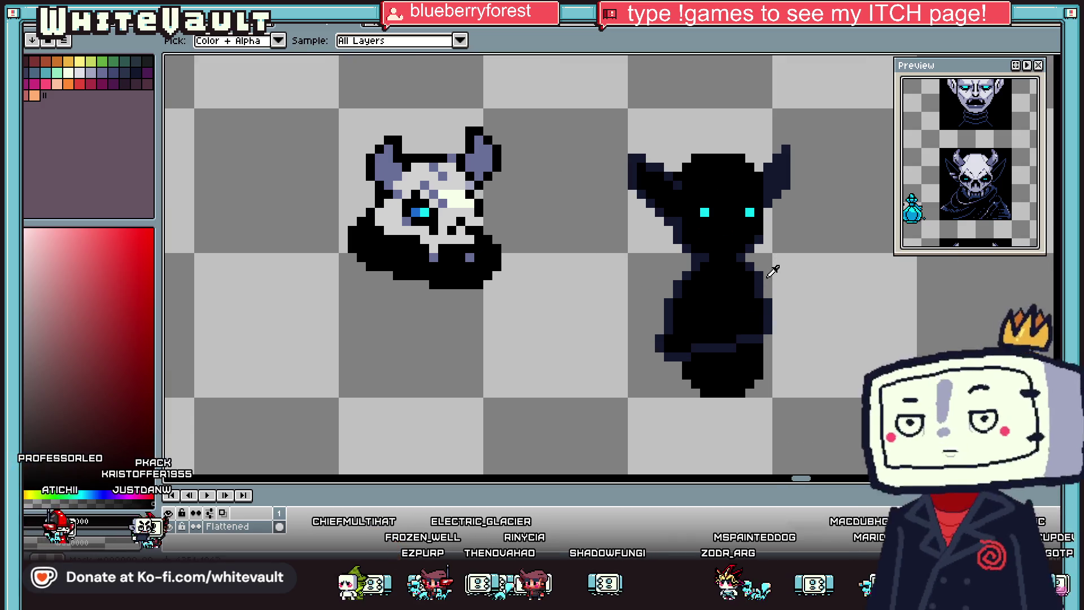
pyautogui.click(705, 267)
pyautogui.scroll(2, 705, 267)
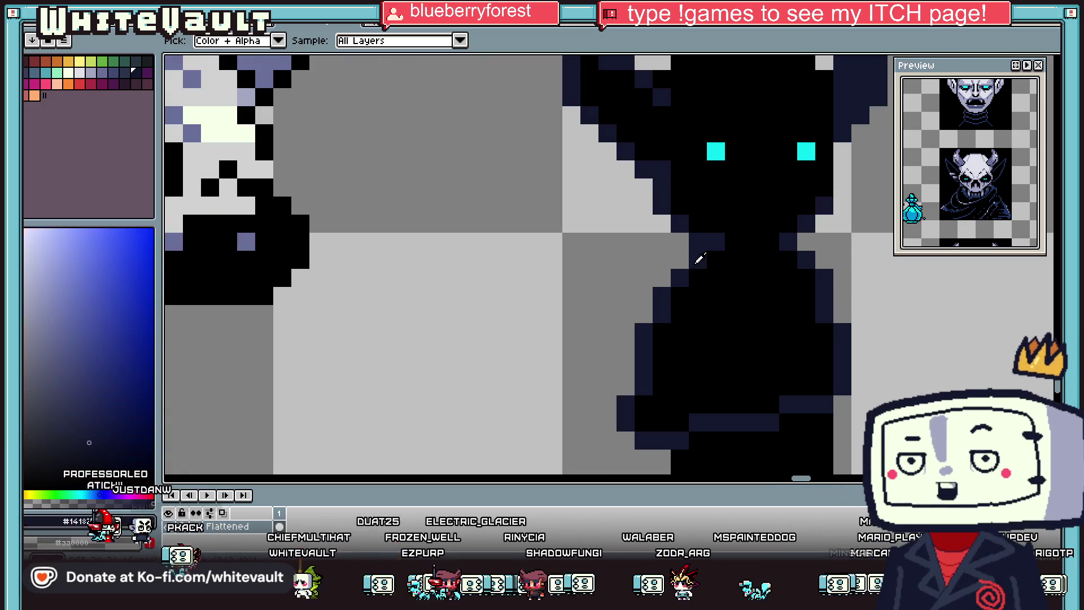
# Draw navy #14182c fold strokes diagonally across the black body for a draped-cloak look
pyautogui.press('b')
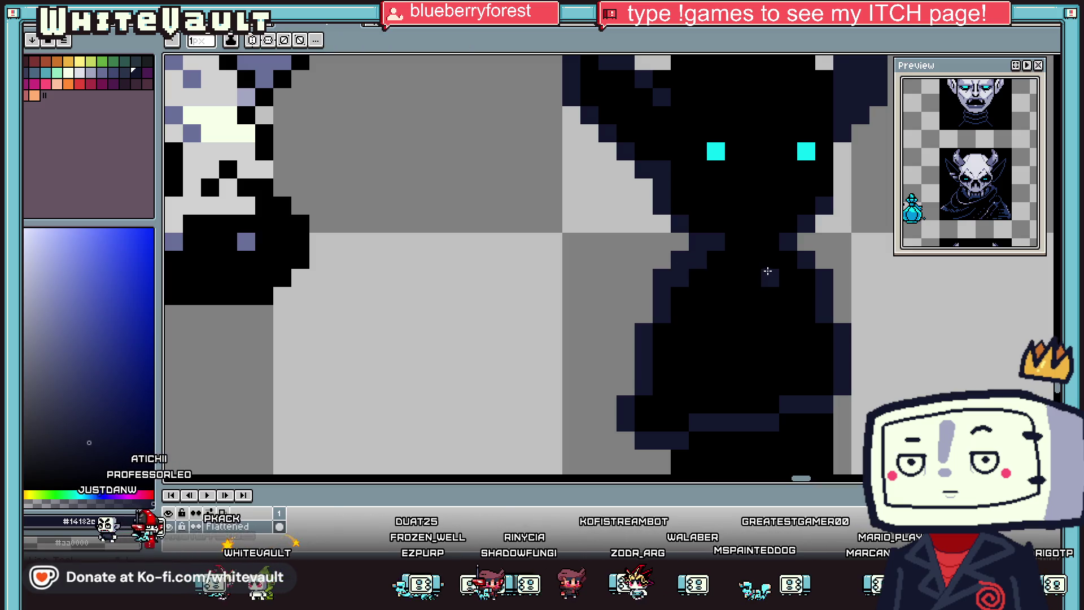
pyautogui.moveTo(746, 301); pyautogui.dragTo(680, 314)
pyautogui.keyDown('alt'); pyautogui.click(747, 277); pyautogui.keyUp('alt')
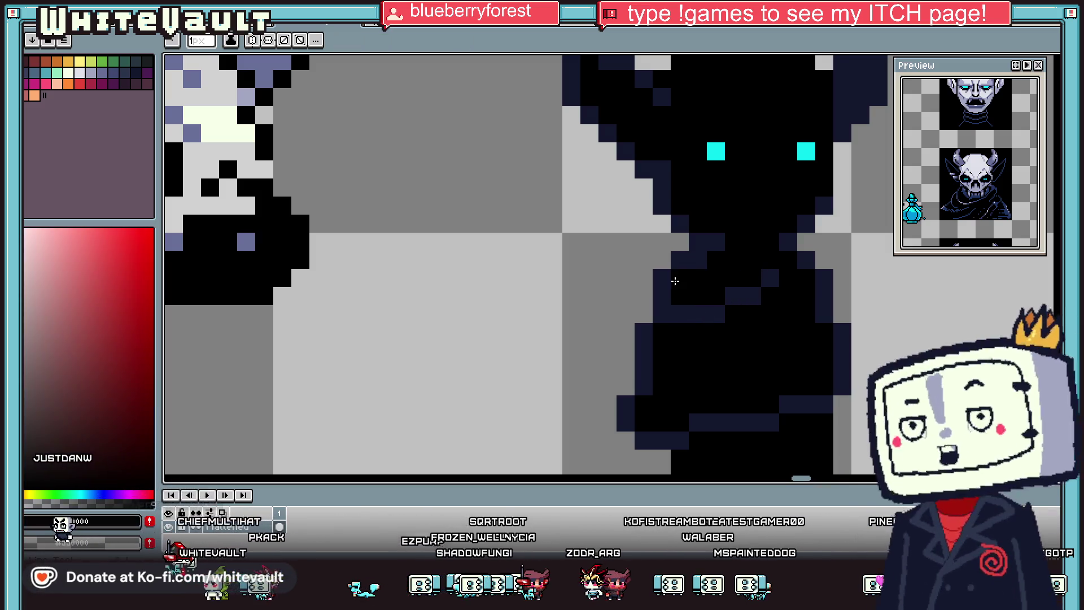
pyautogui.scroll(-3, 746, 277)
pyautogui.scroll(3, 780, 276)
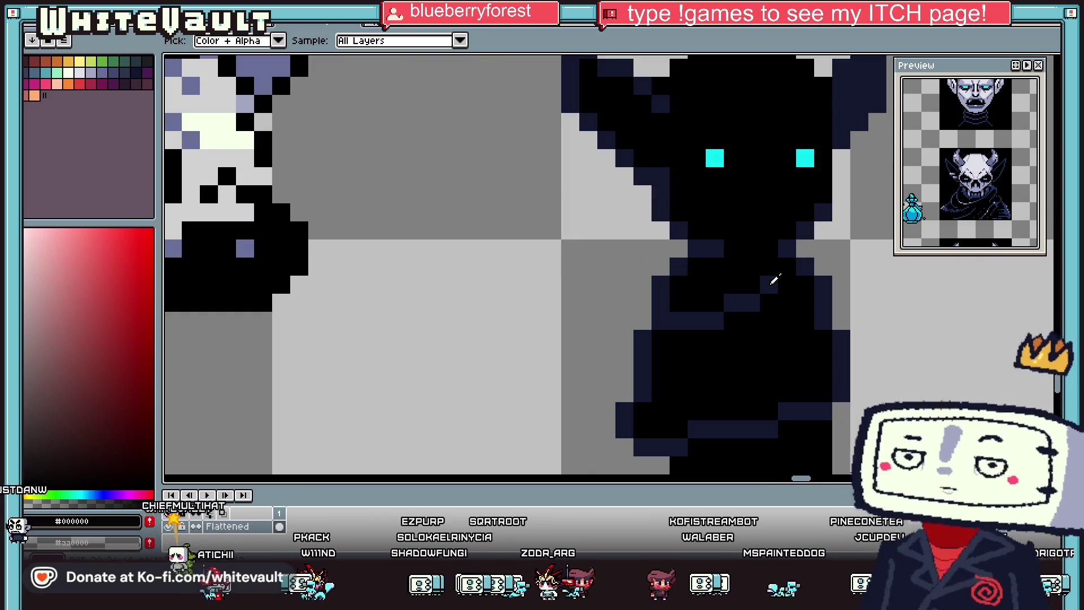
pyautogui.keyDown('alt'); pyautogui.click(795, 270); pyautogui.keyUp('alt')
pyautogui.click(788, 285)
pyautogui.moveTo(787, 248)
pyautogui.mouseDown()
pyautogui.moveTo(729, 248)
pyautogui.moveTo(732, 265)
pyautogui.mouseUp()
pyautogui.scroll(-4, 763, 276)
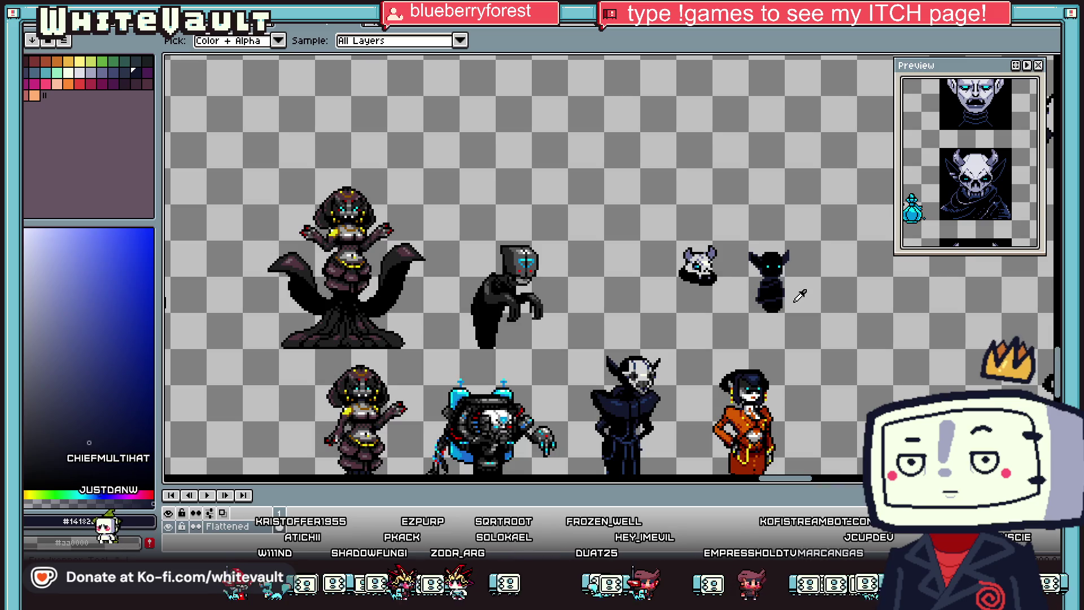
pyautogui.scroll(1, 793, 289)
pyautogui.scroll(2, 798, 297)
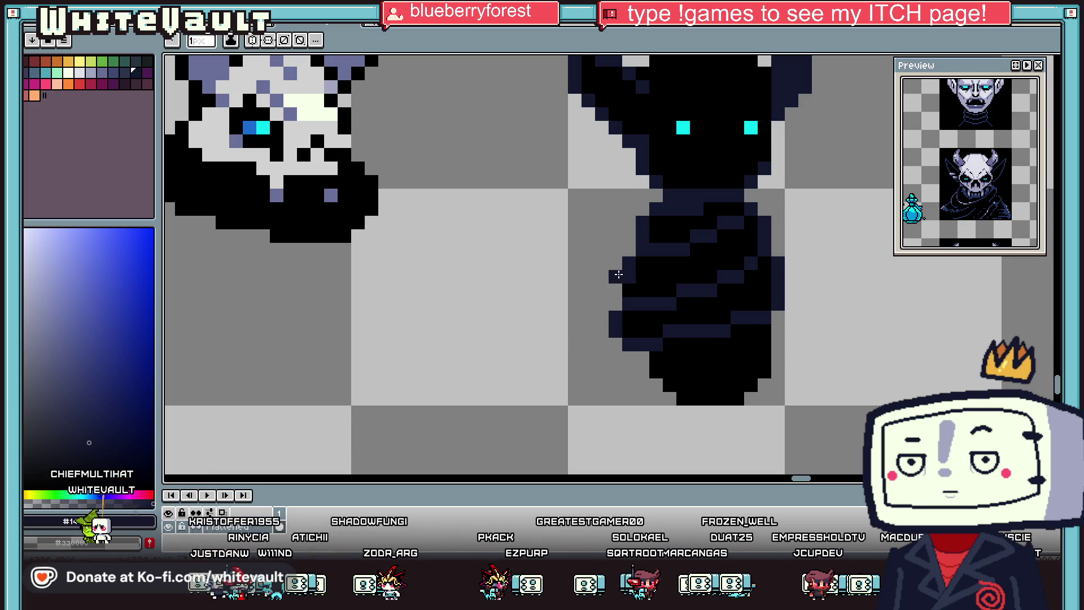
pyautogui.scroll(-3, 703, 305)
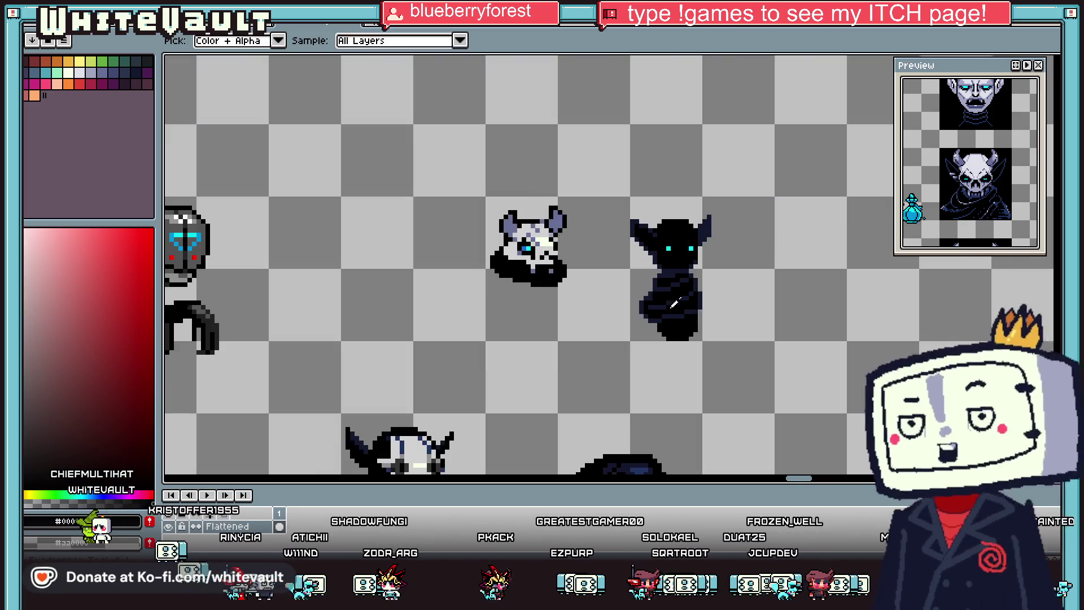
# Darken two pixels beside the hooded figure's right outline with the Pencil
pyautogui.scroll(1, 702, 304)
pyautogui.scroll(-1, 700, 299)
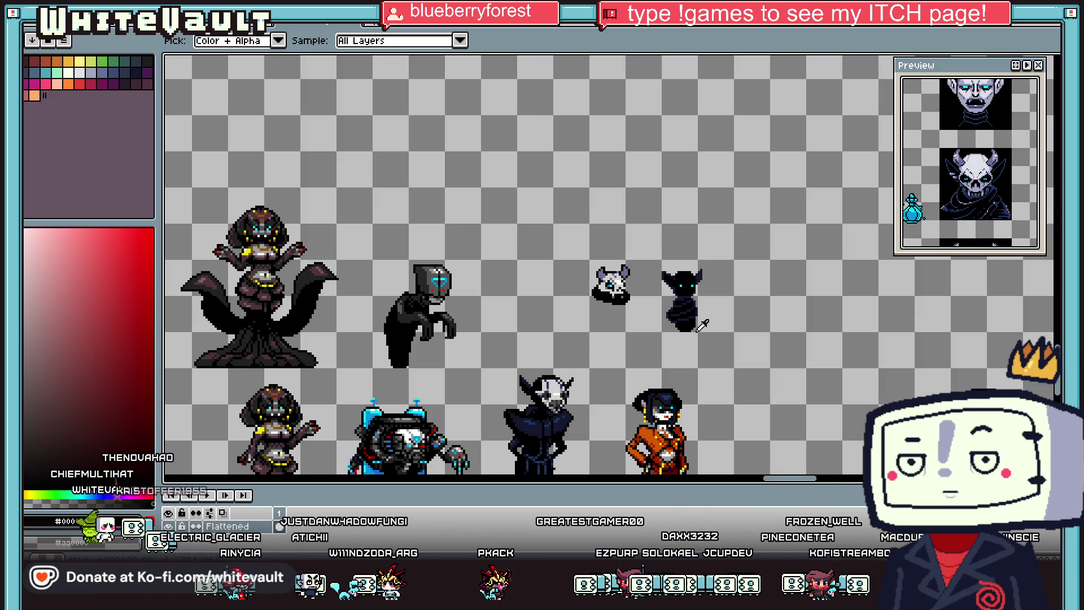
pyautogui.scroll(1, 699, 294)
pyautogui.scroll(2, 699, 294)
pyautogui.scroll(1, 700, 297)
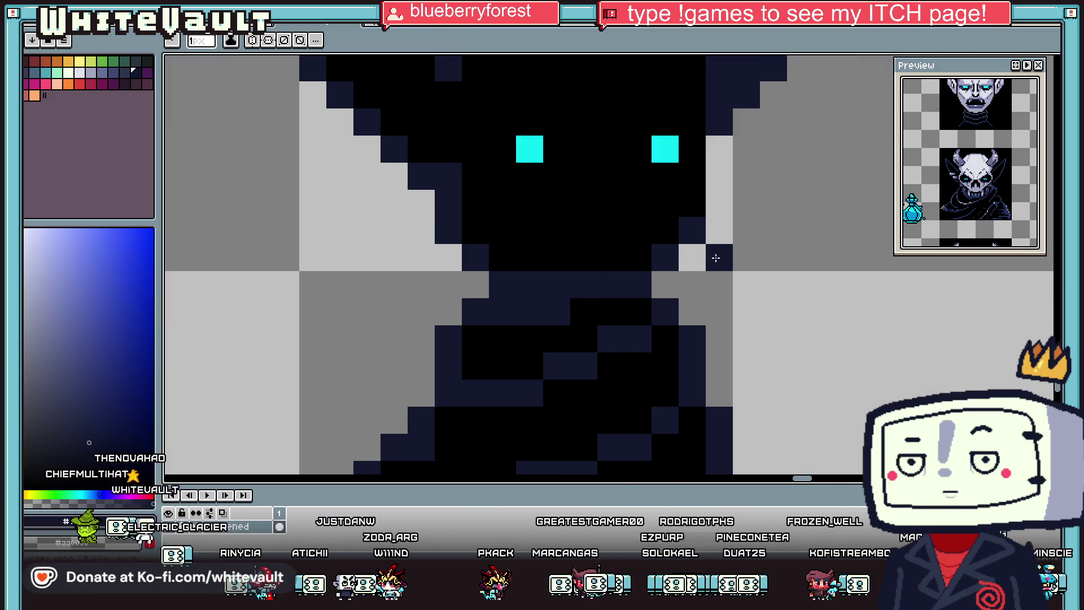
pyautogui.moveTo(692, 259); pyautogui.dragTo(696, 283)
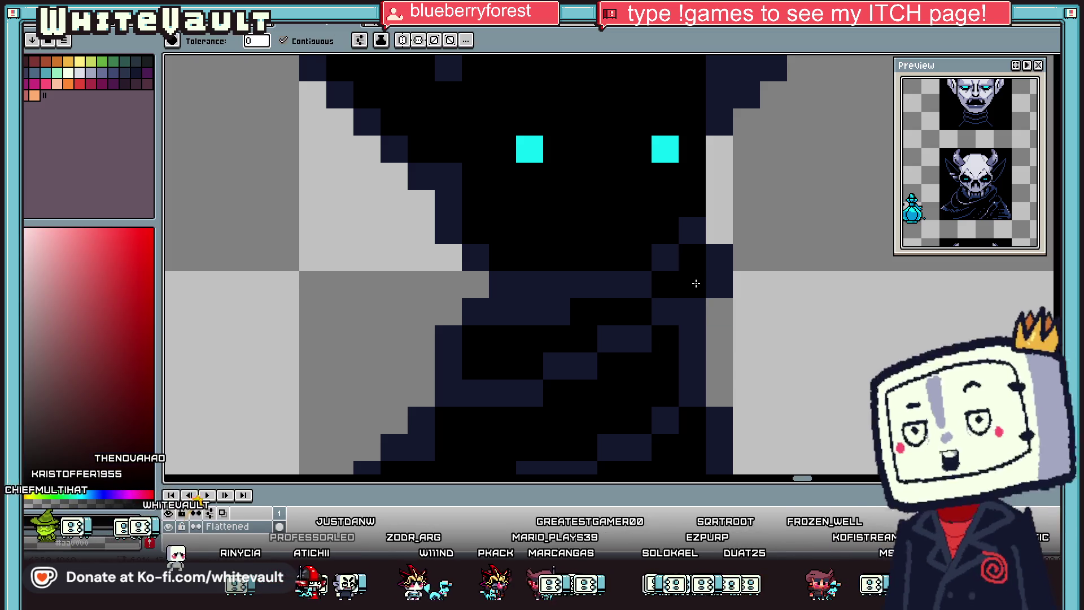
pyautogui.scroll(-3, 698, 273)
pyautogui.scroll(-2, 698, 274)
pyautogui.scroll(3, 692, 275)
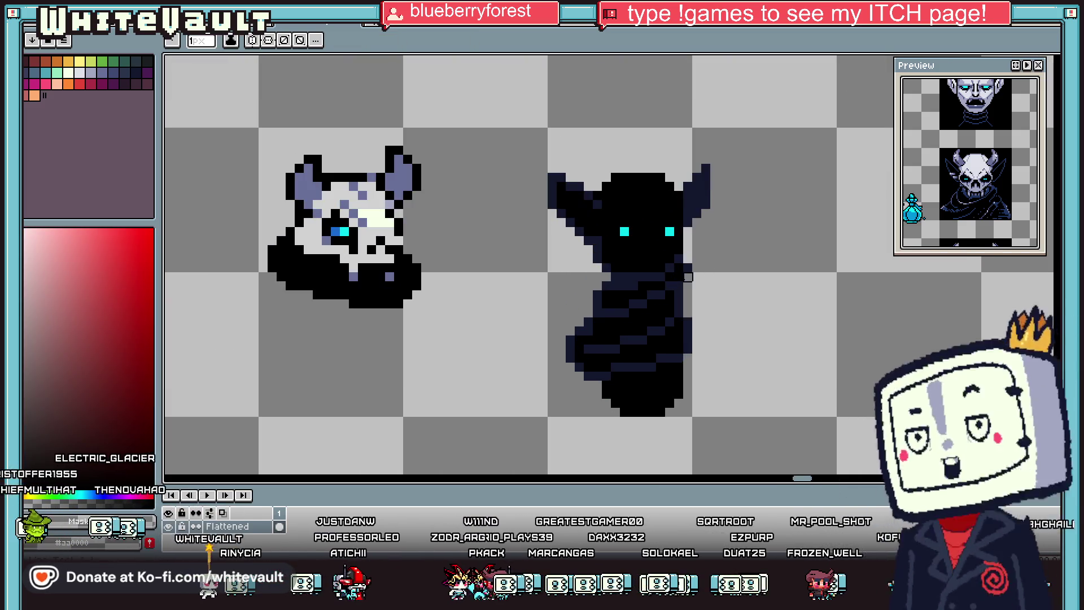
# Check the figure's dark colours with the Alt eyedropper, then switch to the Line tool
pyautogui.press('alt')
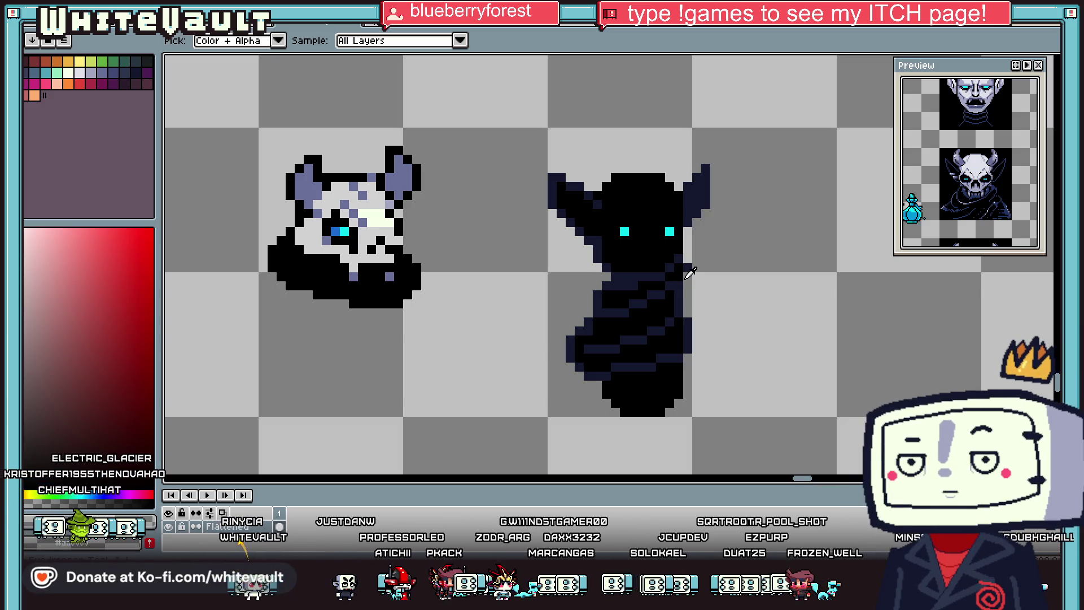
pyautogui.keyDown('alt'); pyautogui.click(682, 276); pyautogui.keyUp('alt')
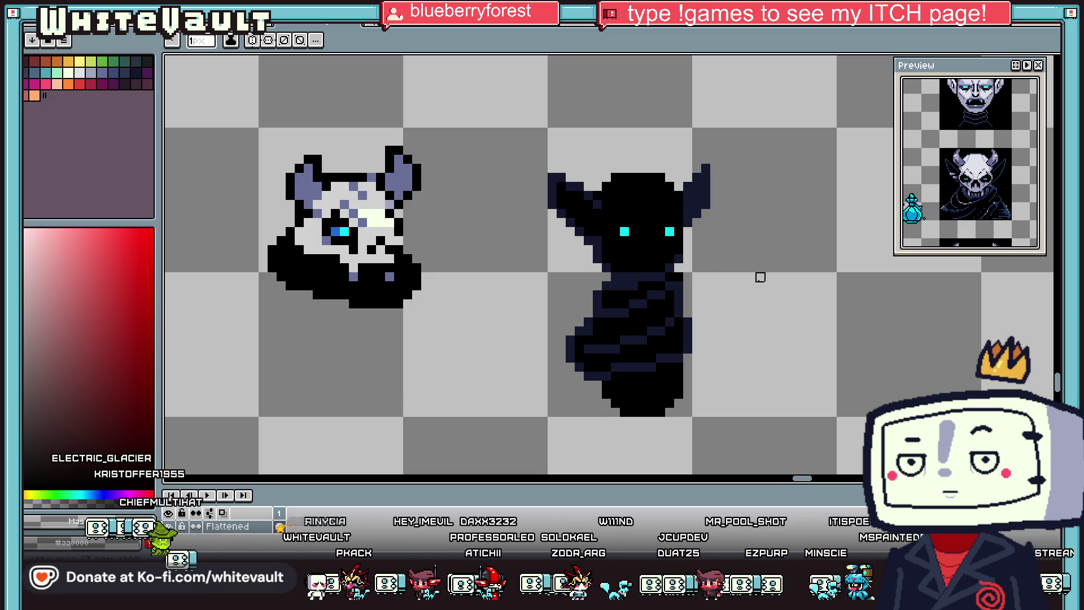
pyautogui.press('alt')
pyautogui.scroll(-2, 658, 288)
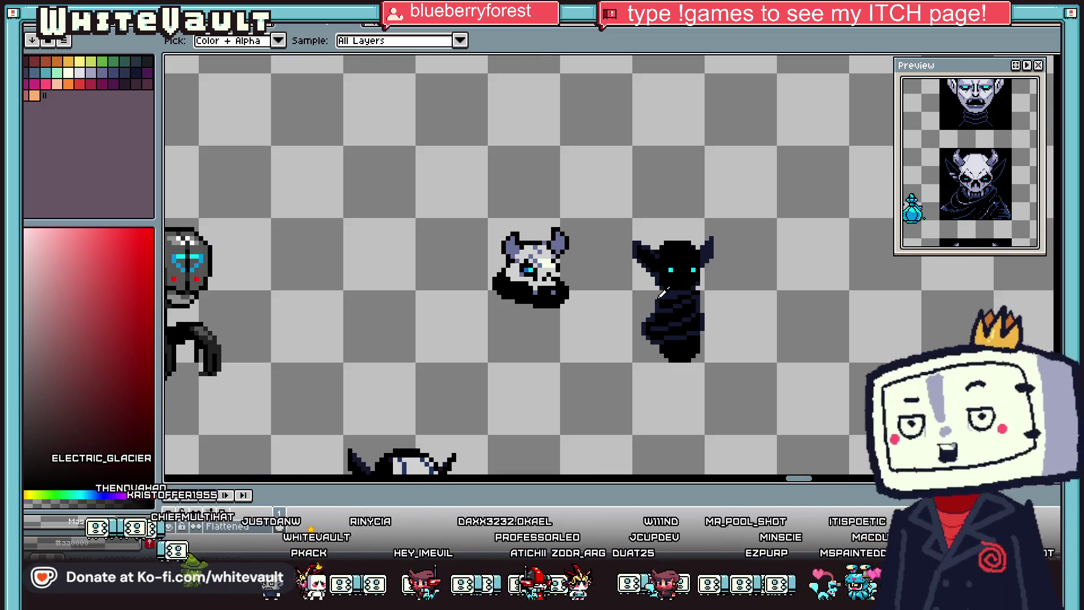
pyautogui.scroll(4, 658, 288)
pyautogui.scroll(-3, 768, 341)
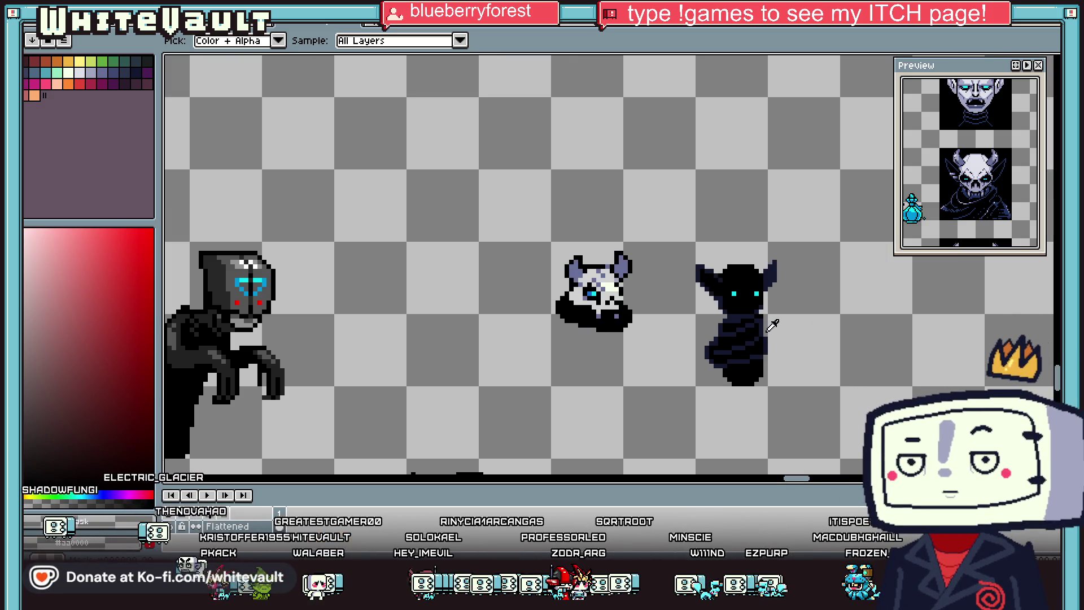
pyautogui.scroll(2, 772, 325)
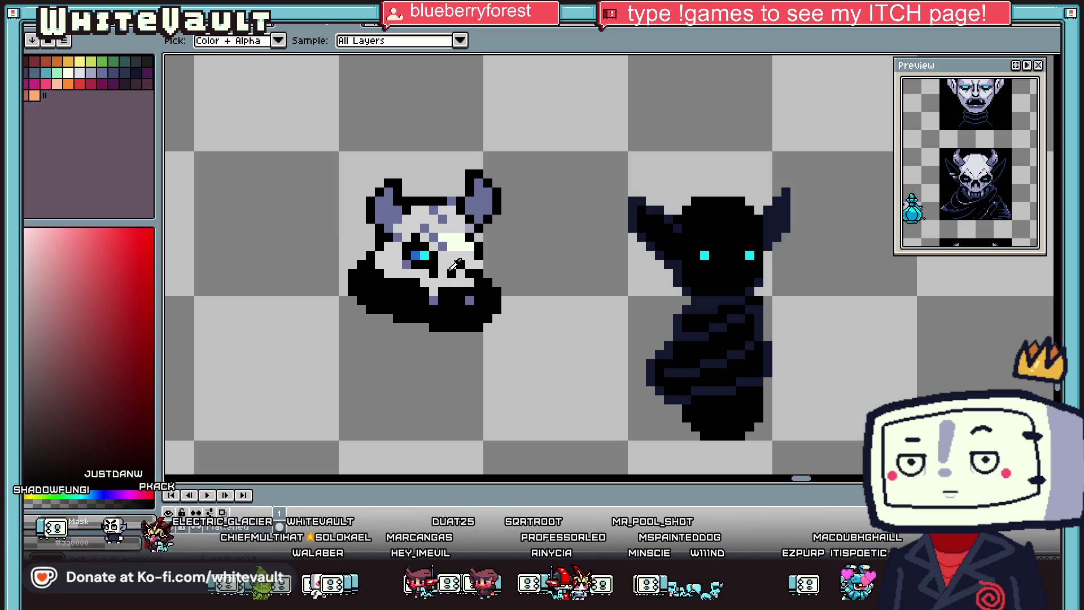
pyautogui.scroll(2, 531, 322)
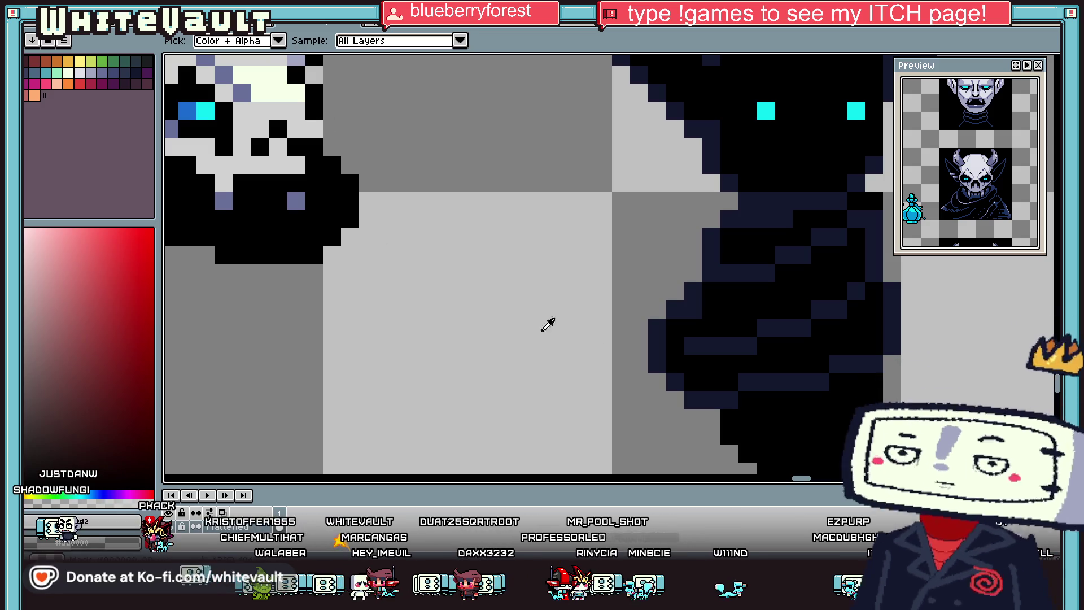
pyautogui.scroll(-3, 548, 325)
pyautogui.scroll(-1, 738, 358)
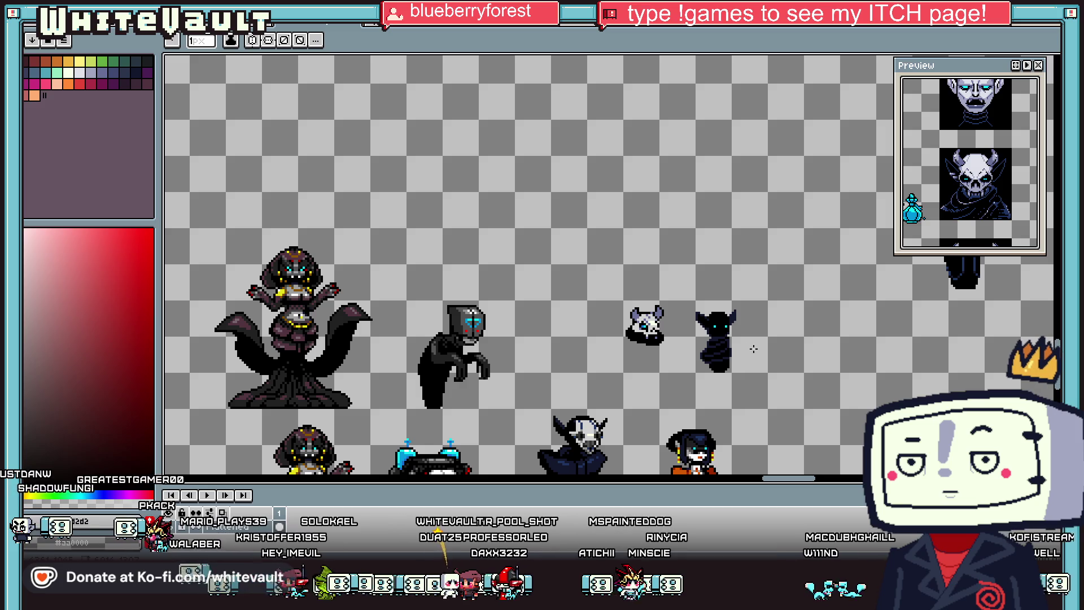
pyautogui.scroll(1, 727, 362)
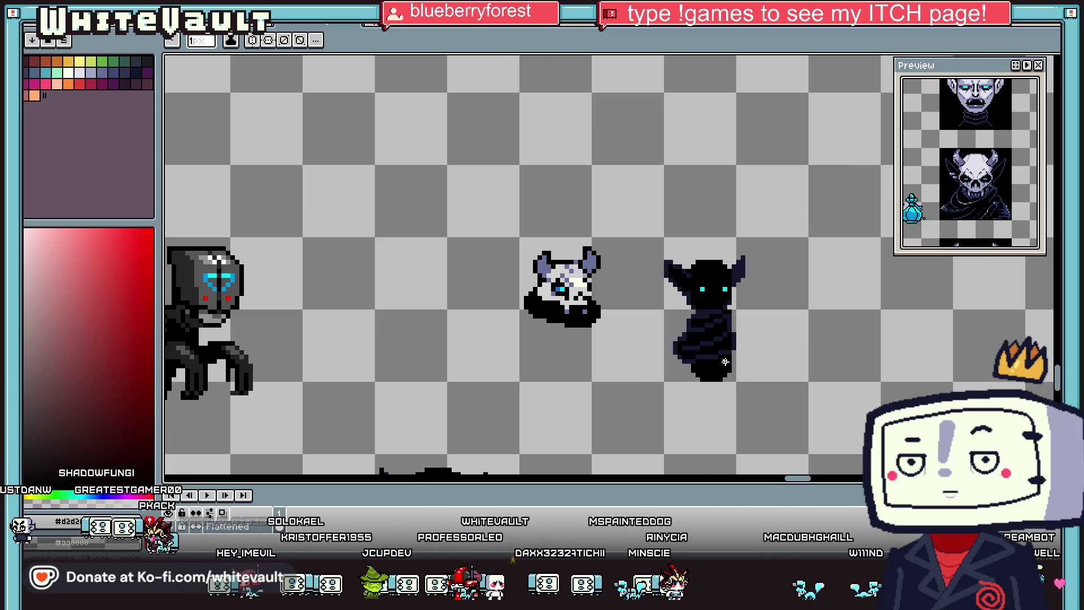
pyautogui.scroll(2, 727, 317)
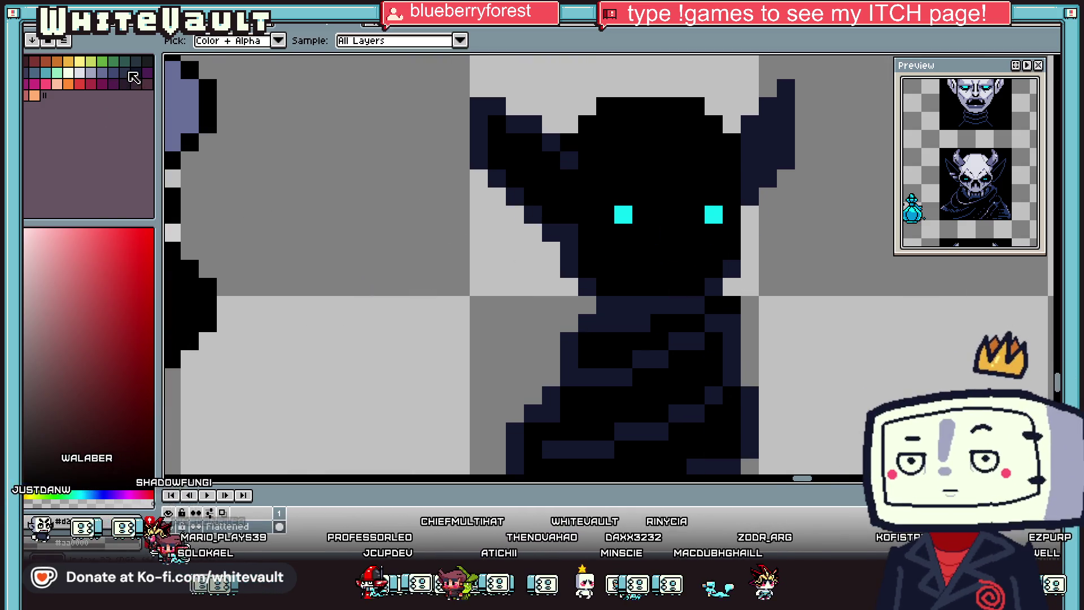
pyautogui.scroll(-3, 547, 184)
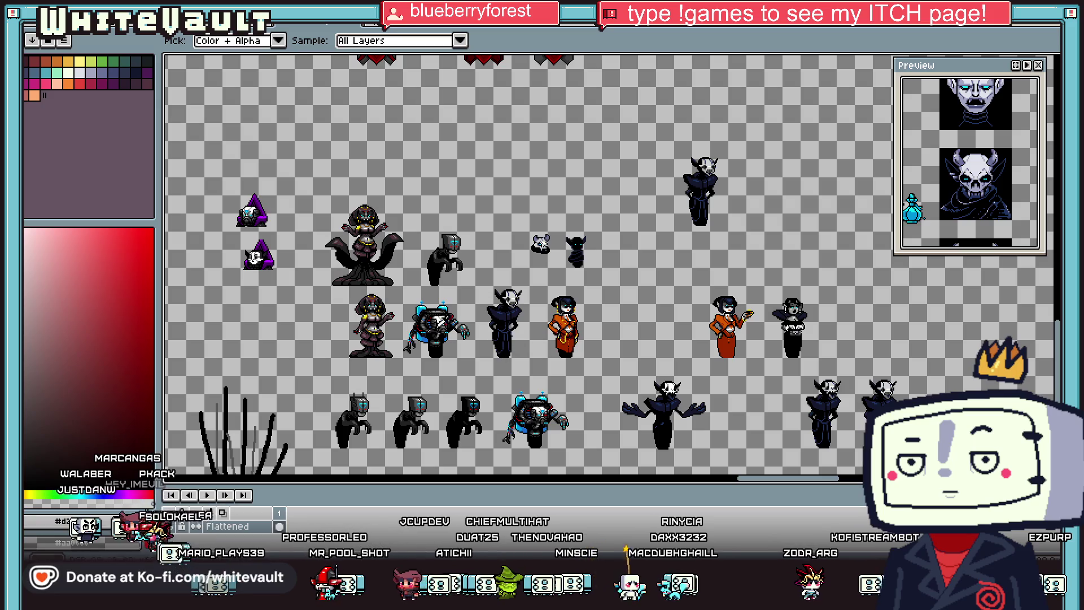
pyautogui.scroll(1, 443, 320)
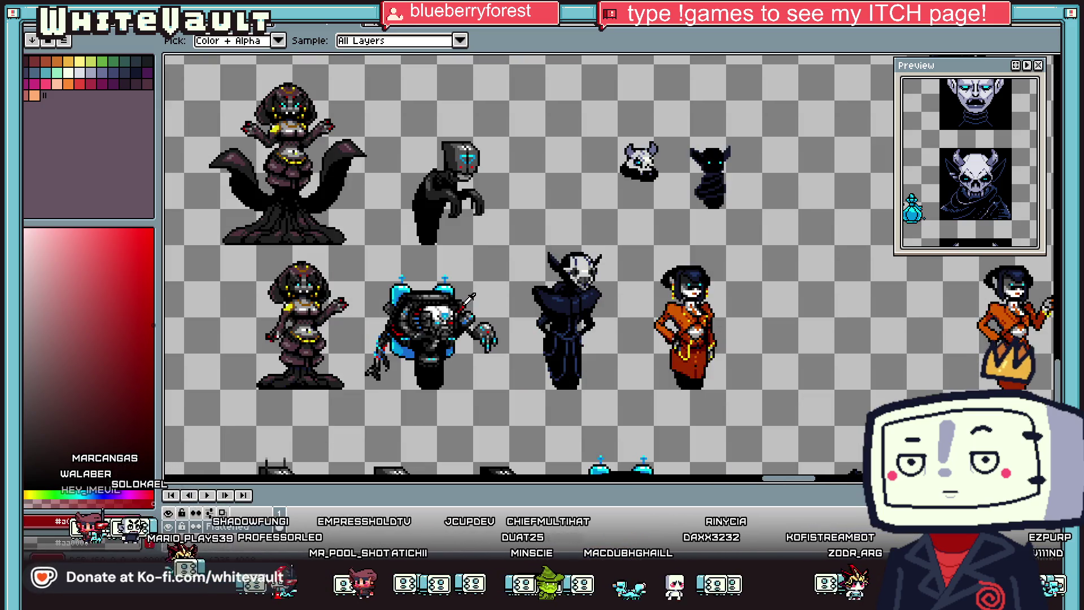
pyautogui.press('l')
pyautogui.scroll(3, 728, 176)
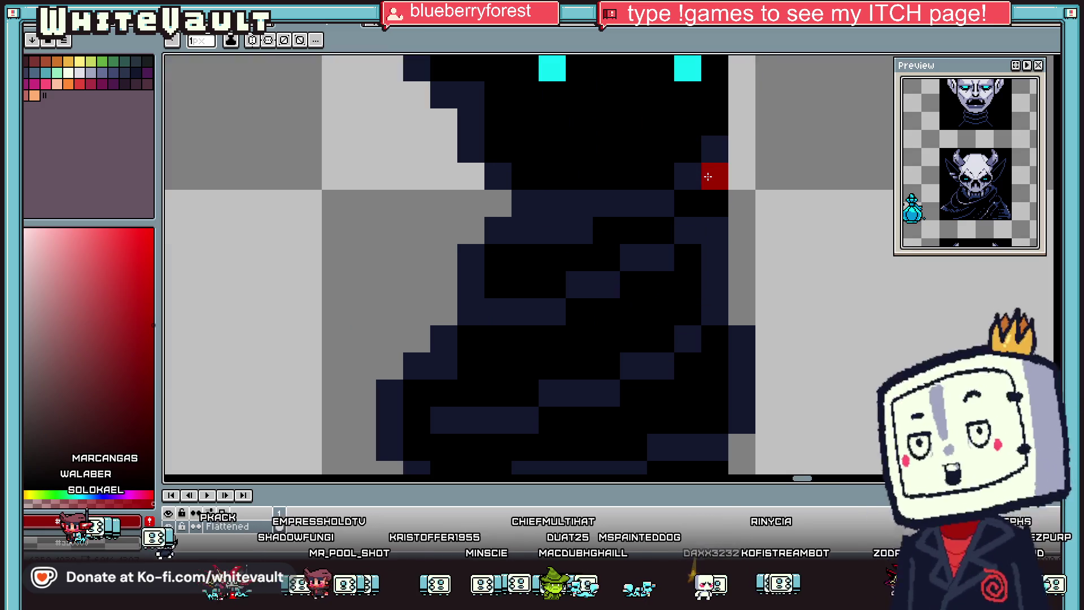
# Outline the lower body in red: two right-edge pixels, a diagonal and the left side
pyautogui.click(742, 203)
pyautogui.click(715, 231)
pyautogui.moveTo(724, 228)
pyautogui.mouseDown()
pyautogui.moveTo(686, 255)
pyautogui.moveTo(658, 257)
pyautogui.moveTo(656, 285)
pyautogui.moveTo(592, 320)
pyautogui.moveTo(608, 318)
pyautogui.mouseUp()
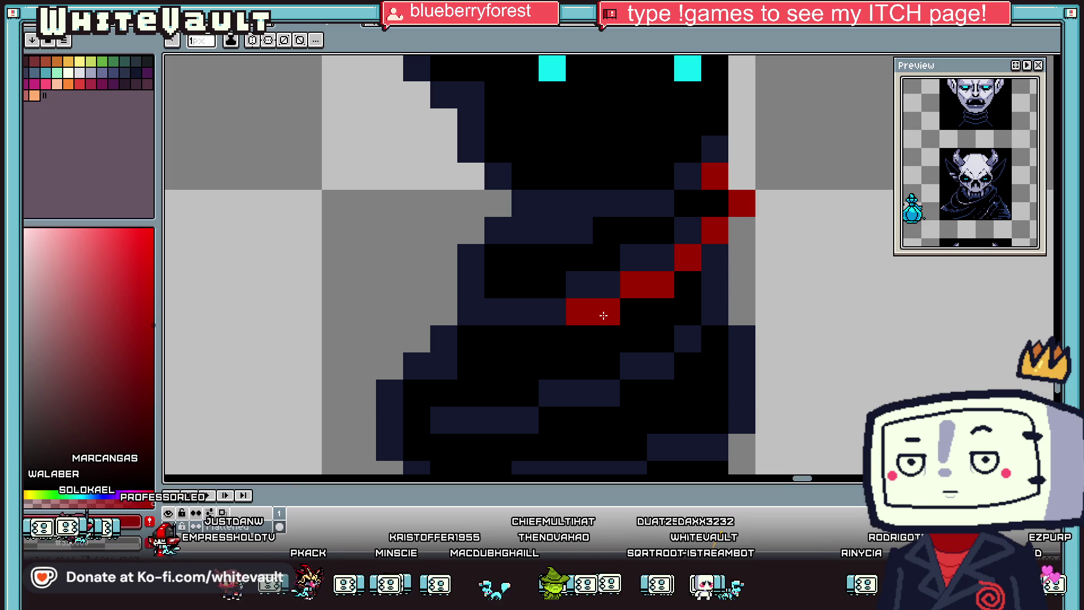
pyautogui.moveTo(498, 230)
pyautogui.mouseDown()
pyautogui.moveTo(475, 270)
pyautogui.moveTo(494, 313)
pyautogui.mouseUp()
# Fill the lower body and the dark stripe red, fixing a leftover dark pixel
pyautogui.press('g')
pyautogui.click(545, 350)
pyautogui.scroll(-2, 546, 352)
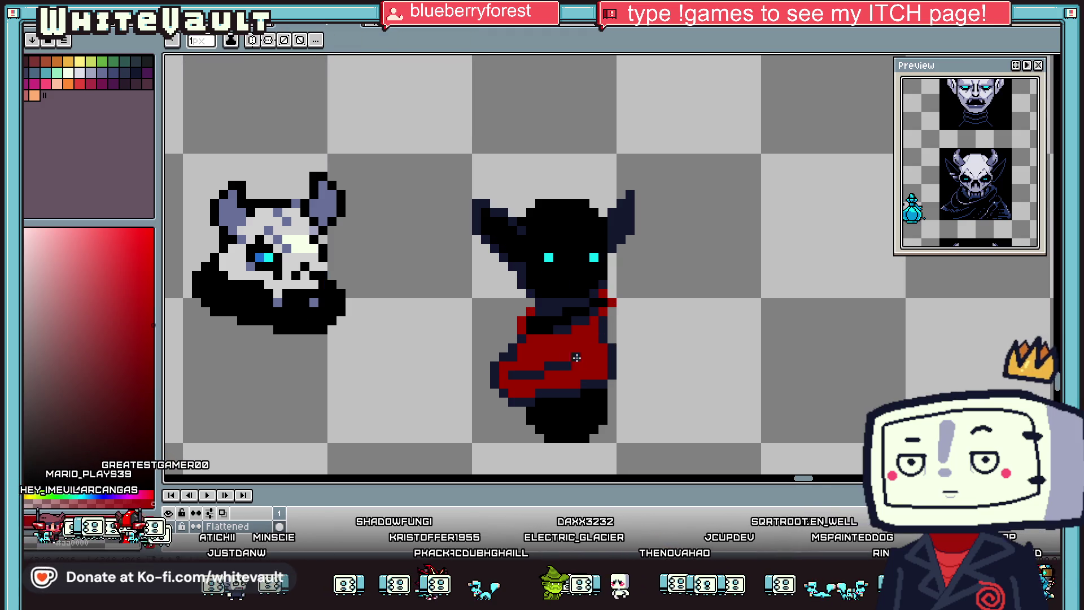
pyautogui.click(566, 366)
pyautogui.click(526, 374)
pyautogui.press('alt')
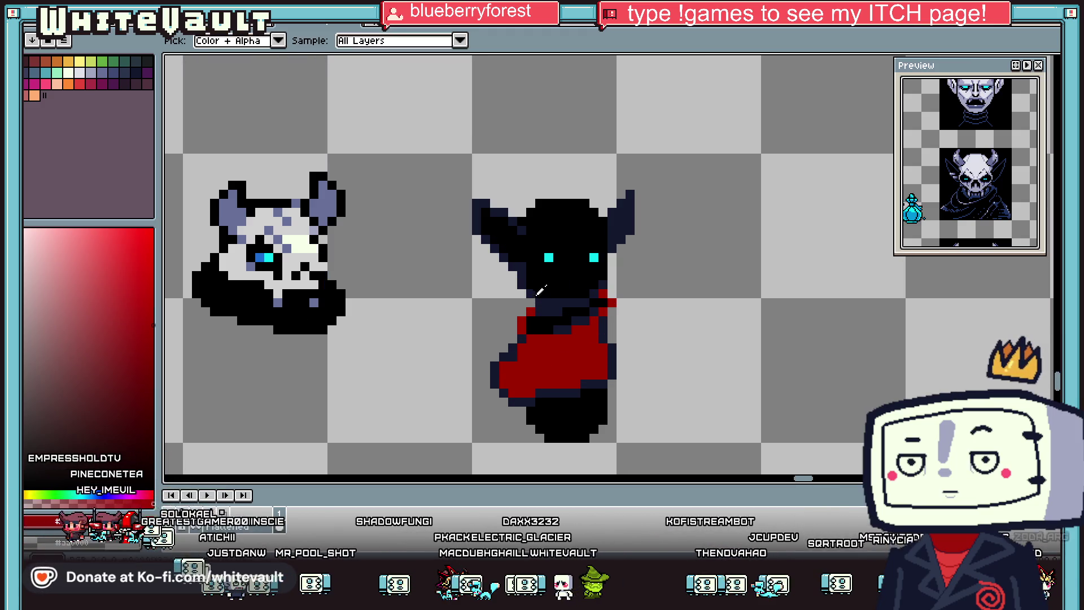
pyautogui.click(527, 309)
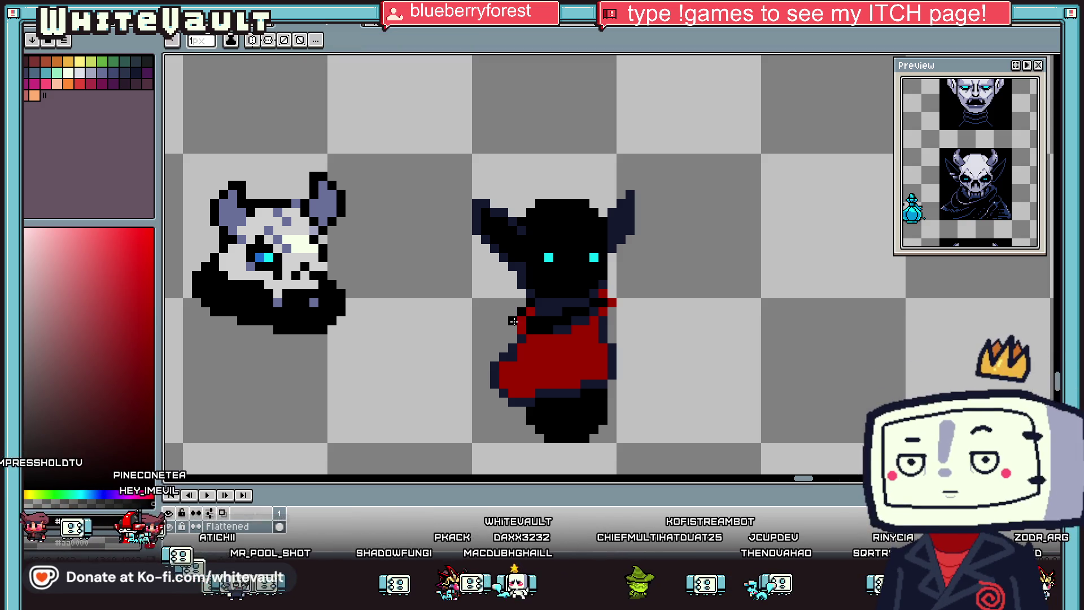
# Shade the top of the red body with dark red pixels
pyautogui.keyDown('alt'); pyautogui.click(513, 355); pyautogui.keyUp('alt')
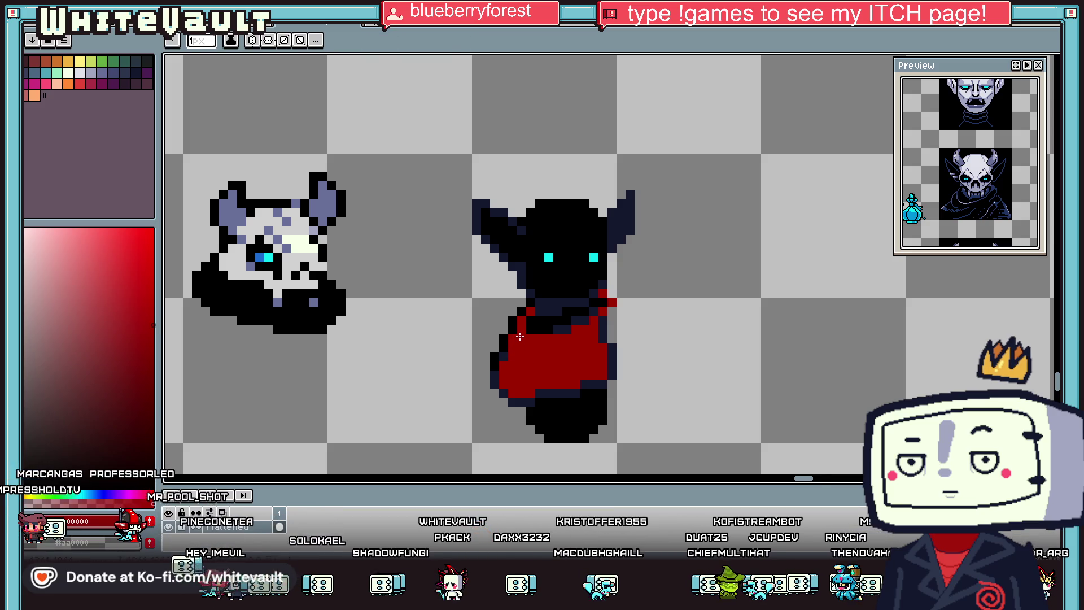
pyautogui.press('alt')
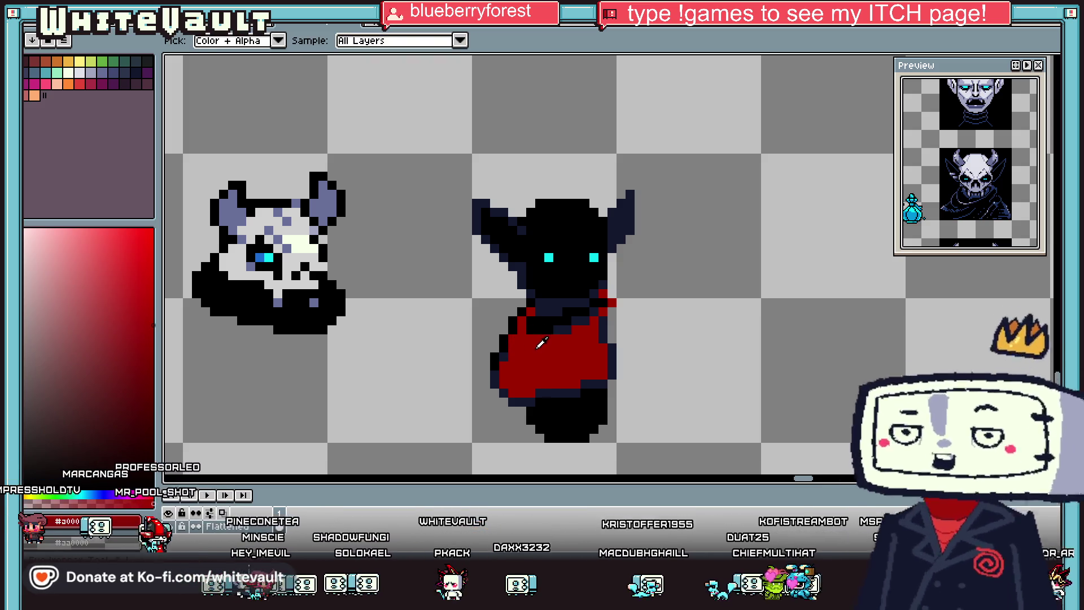
pyautogui.scroll(3, 546, 324)
pyautogui.moveTo(546, 324); pyautogui.dragTo(657, 247)
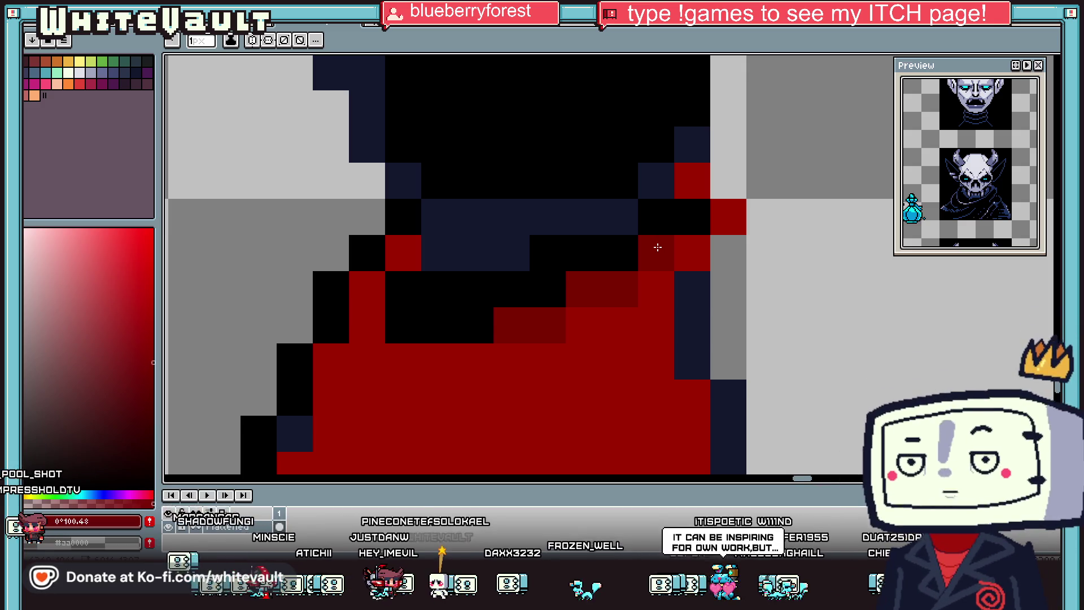
pyautogui.click(685, 246)
# Repaint the row of navy pixels across the body black
pyautogui.press('alt')
pyautogui.scroll(-3, 683, 274)
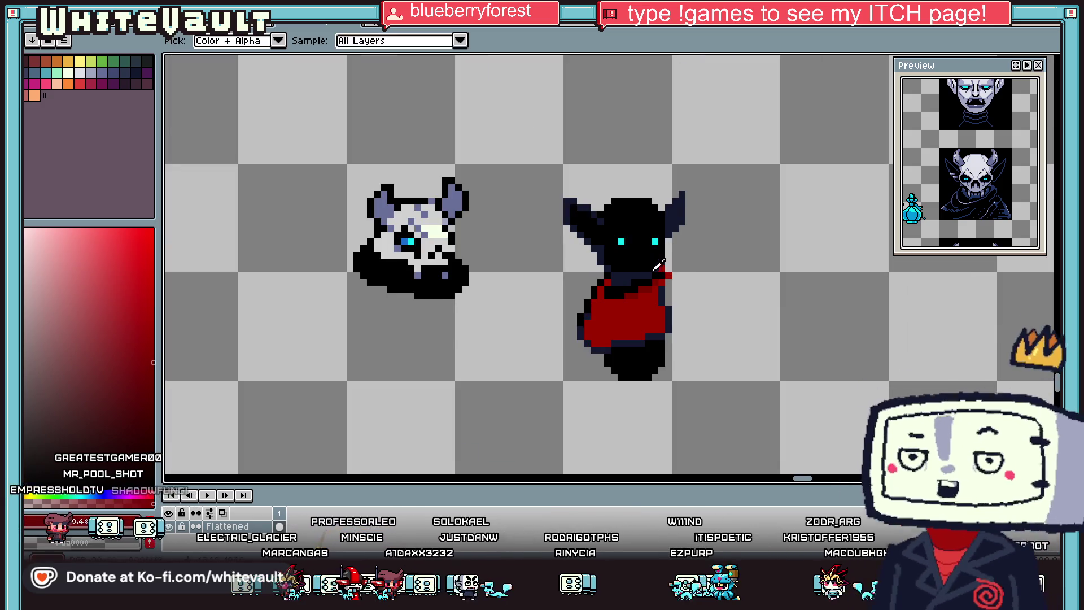
pyautogui.scroll(2, 658, 266)
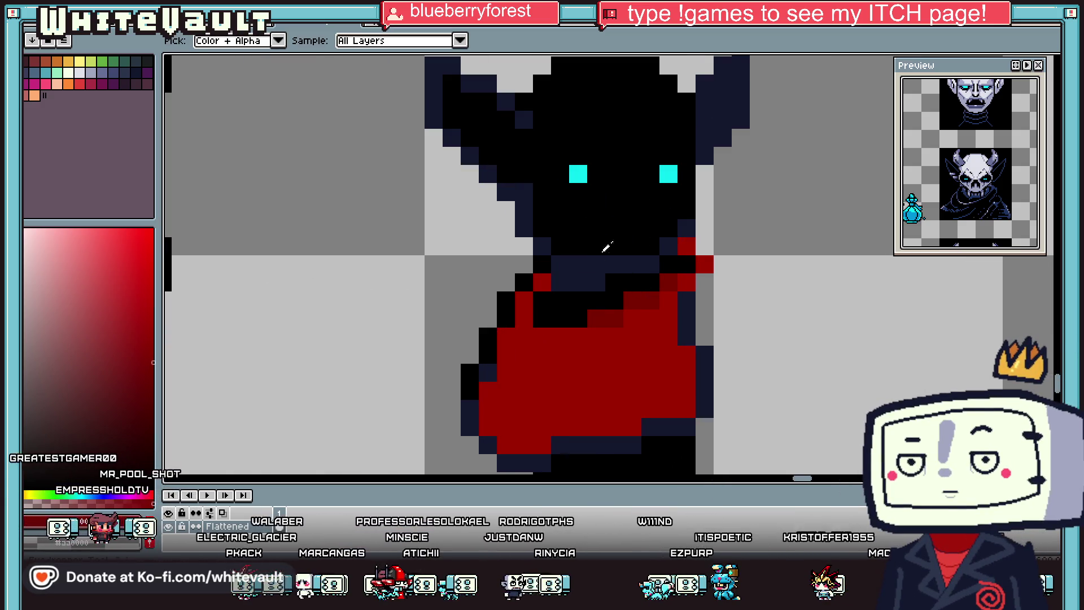
pyautogui.keyDown('alt'); pyautogui.click(604, 242); pyautogui.keyUp('alt')
pyautogui.moveTo(587, 257); pyautogui.dragTo(642, 259)
# Eyedrop a darker red from the sprite
pyautogui.press('alt')
pyautogui.scroll(-2, 653, 260)
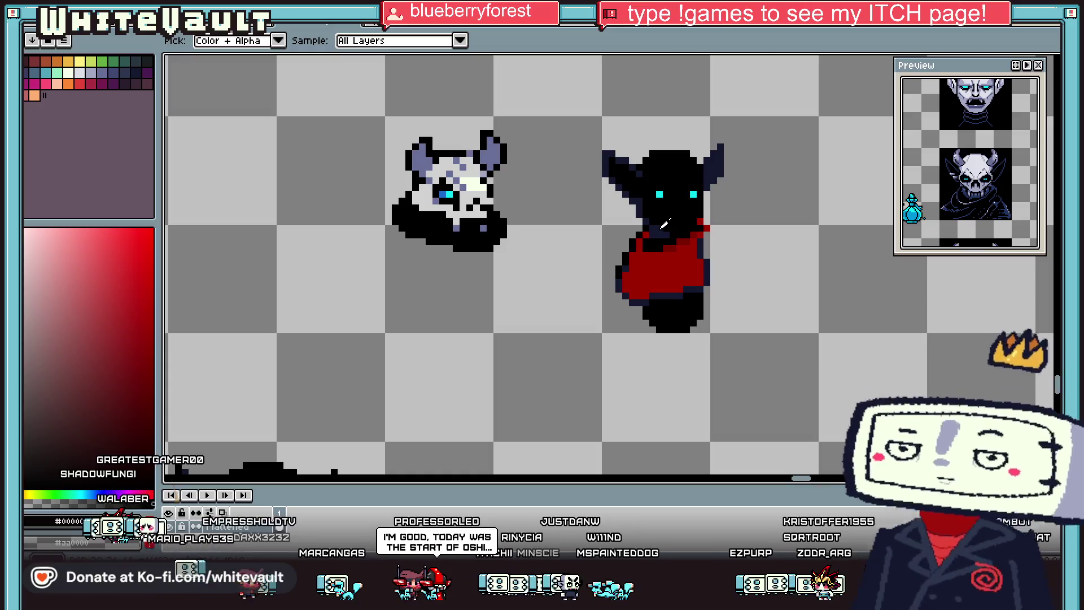
pyautogui.scroll(2, 669, 224)
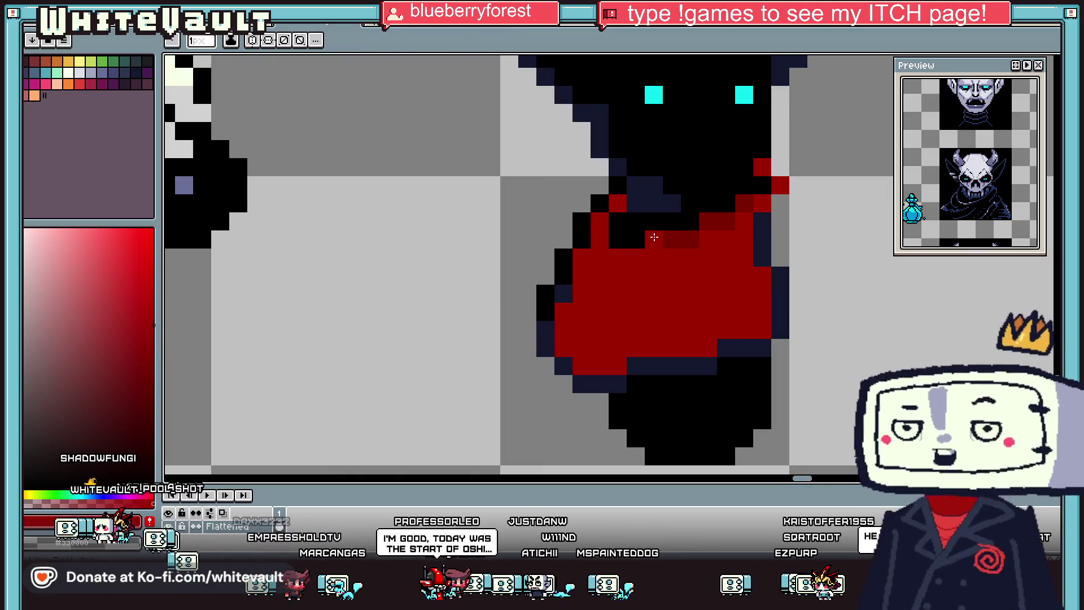
pyautogui.press('alt')
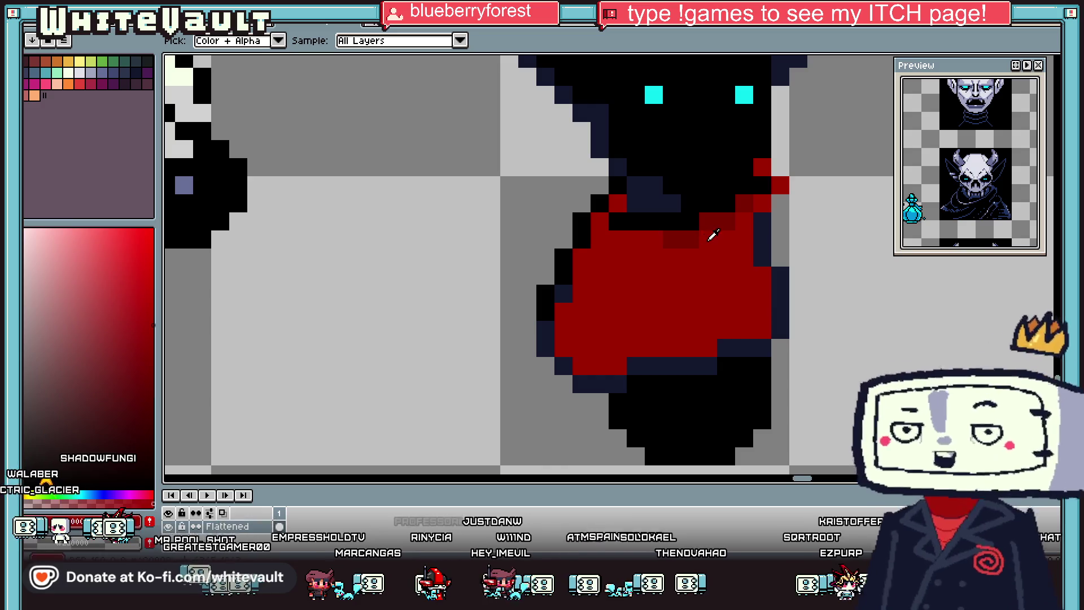
pyautogui.keyDown('alt'); pyautogui.click(710, 237); pyautogui.keyUp('alt')
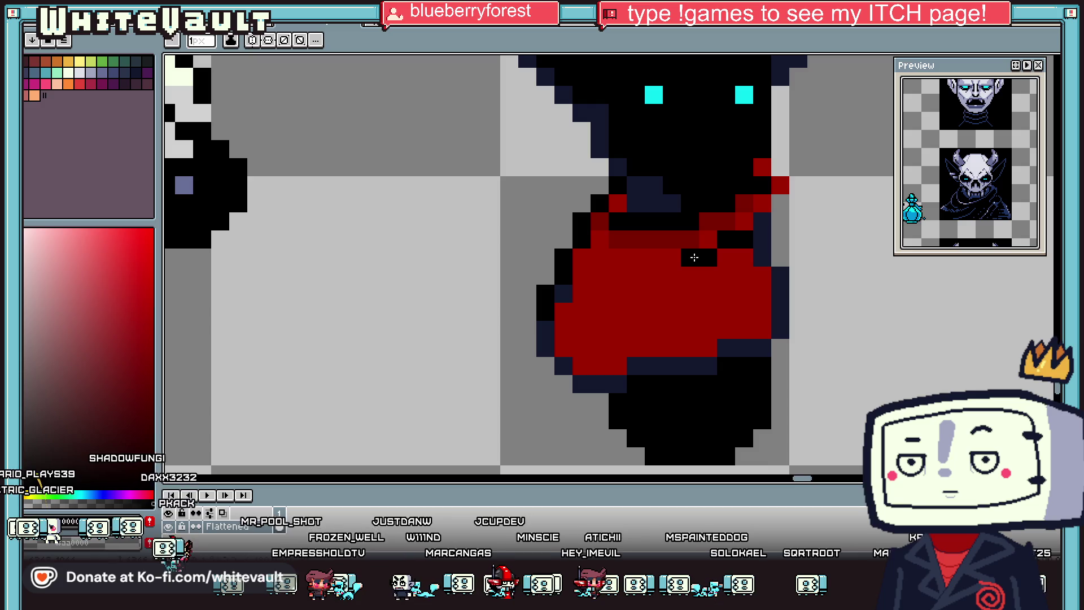
pyautogui.scroll(-5, 662, 274)
pyautogui.scroll(2, 682, 289)
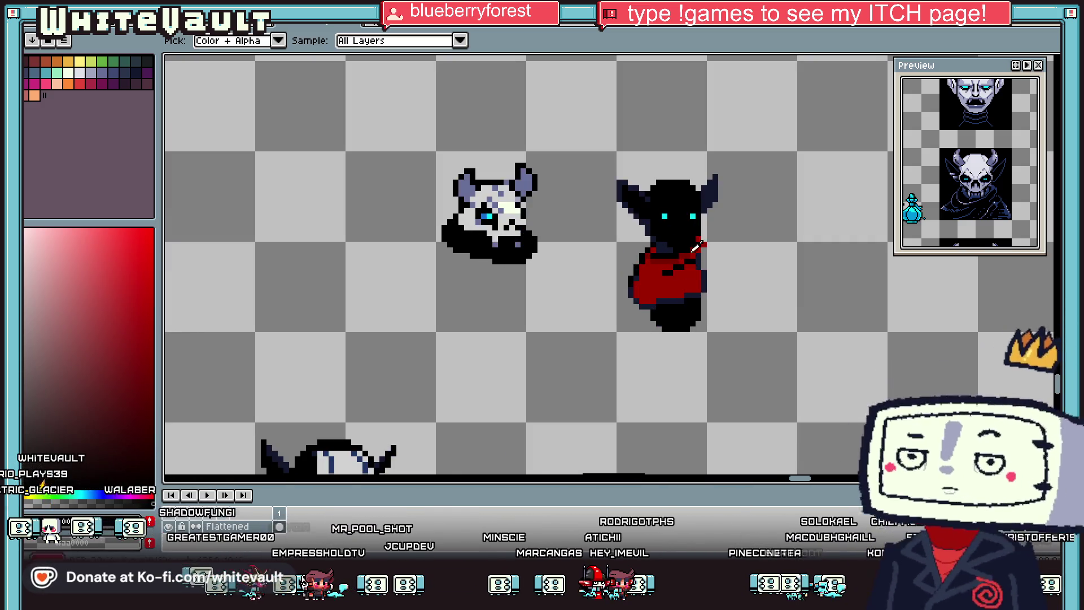
# Add black pixels to the right of and down the red collar's right side
pyautogui.press('b')
pyautogui.scroll(2, 705, 251)
pyautogui.click(714, 257)
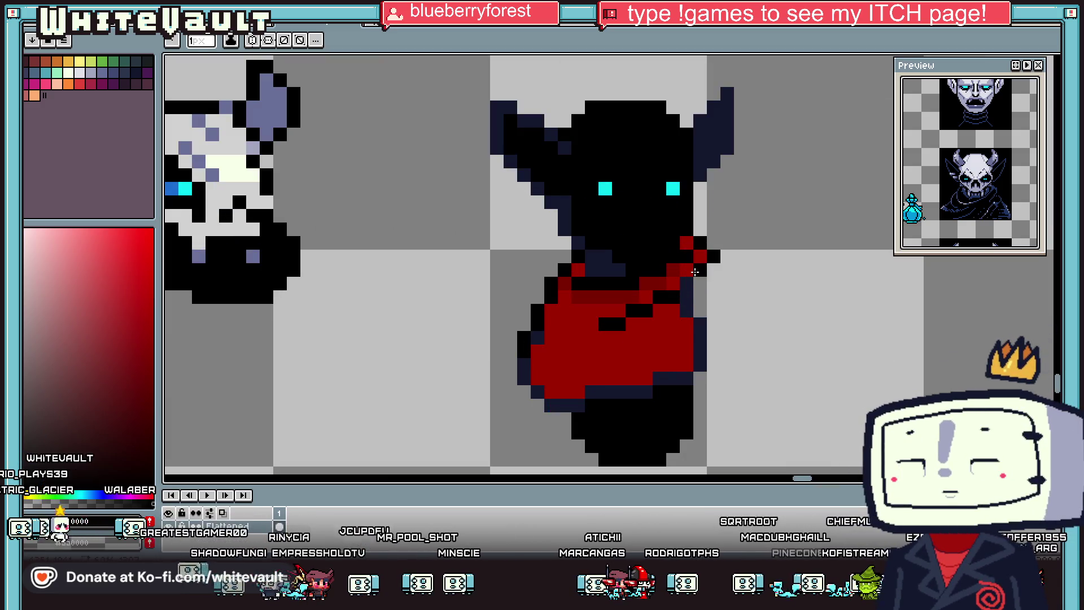
pyautogui.press('i')
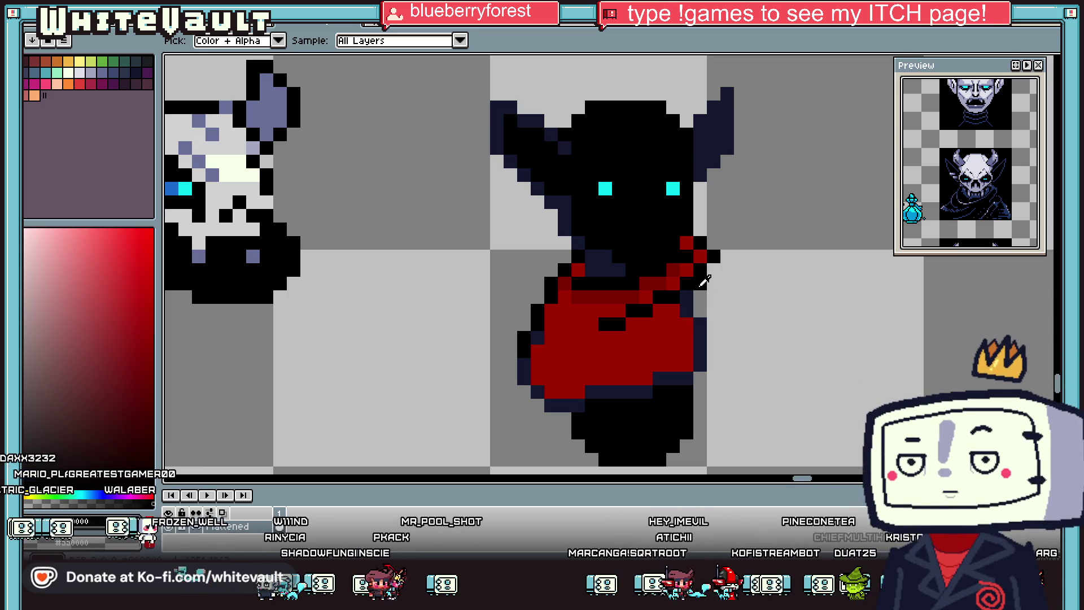
pyautogui.press('b')
pyautogui.moveTo(714, 297); pyautogui.dragTo(727, 338)
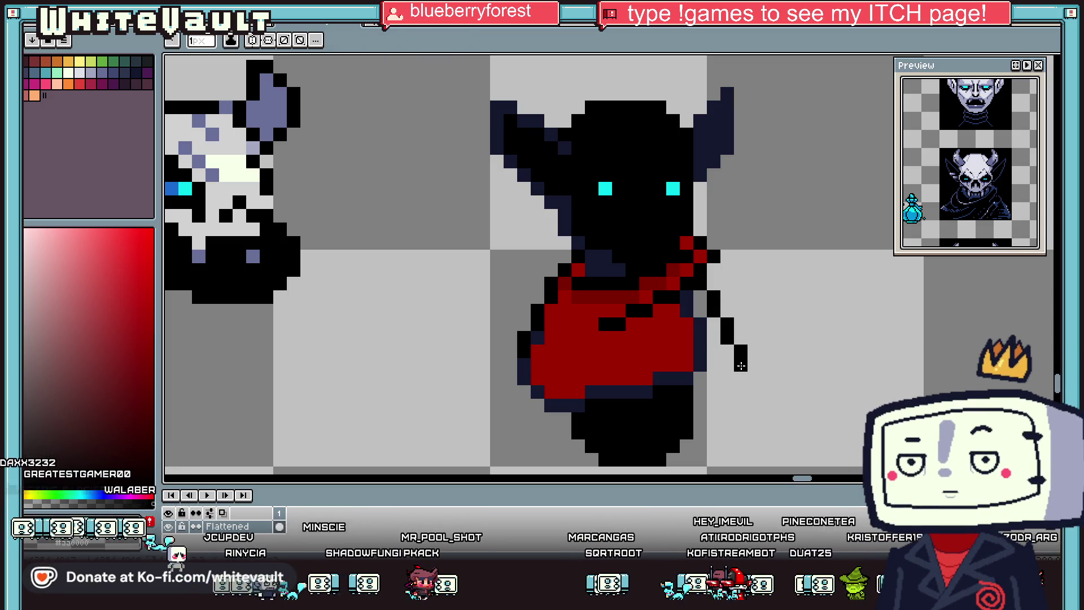
# Bucket-fill two areas right of the collar with black
pyautogui.press('g')
pyautogui.click(721, 345)
pyautogui.click(701, 310)
# Eyedrop the cloak's dark red and paint it down the collar's right side
pyautogui.press('i')
pyautogui.scroll(-1, 702, 291)
pyautogui.scroll(1, 702, 291)
pyautogui.click(687, 267)
pyautogui.press('b')
pyautogui.scroll(1, 710, 304)
pyautogui.moveTo(697, 304)
pyautogui.mouseDown()
pyautogui.moveTo(724, 344)
pyautogui.moveTo(720, 388)
pyautogui.mouseUp()
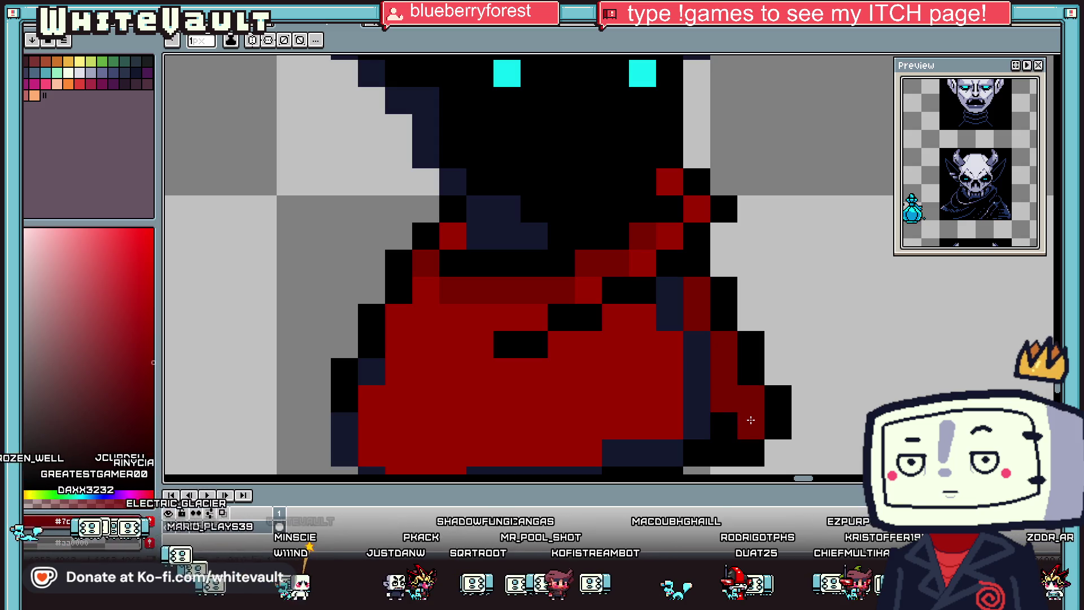
pyautogui.scroll(-5, 759, 359)
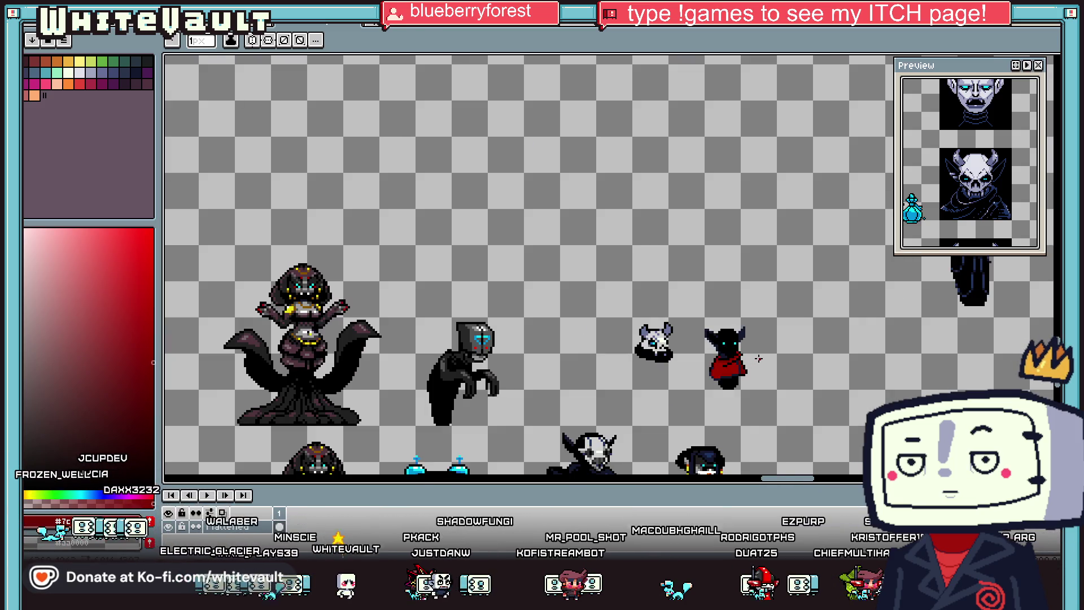
# Repaint three more collar pixels dark red
pyautogui.press('i')
pyautogui.scroll(5, 759, 358)
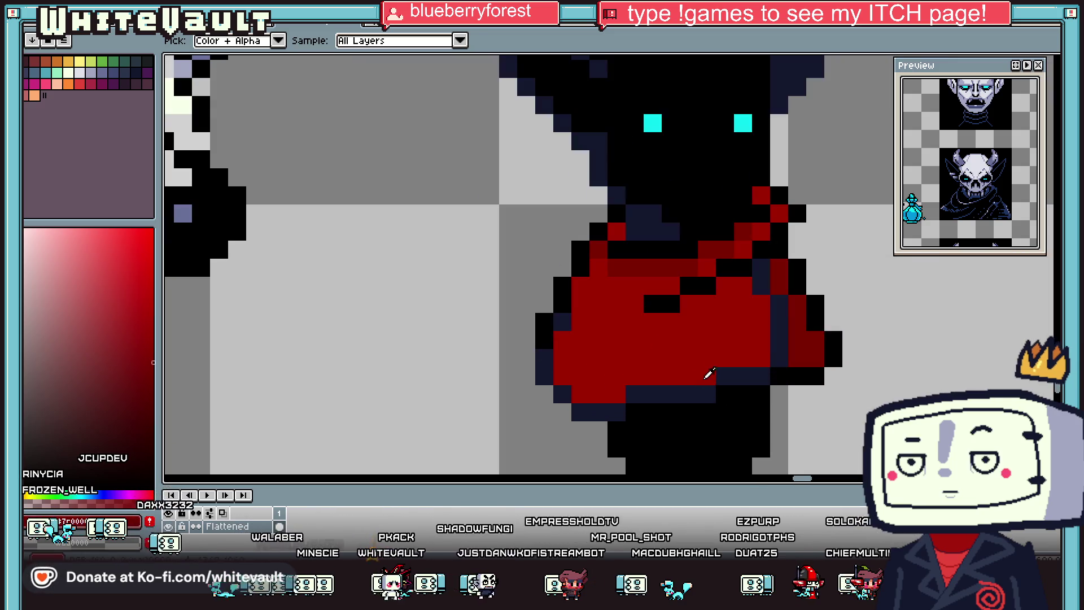
pyautogui.press('b')
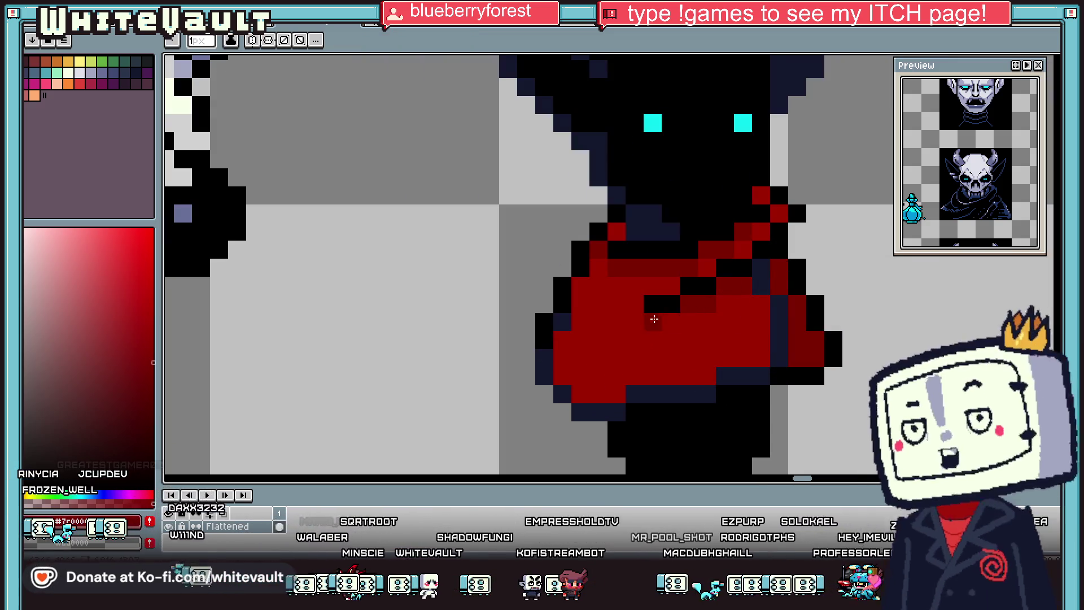
pyautogui.press('i')
pyautogui.press('b')
pyautogui.click(707, 375)
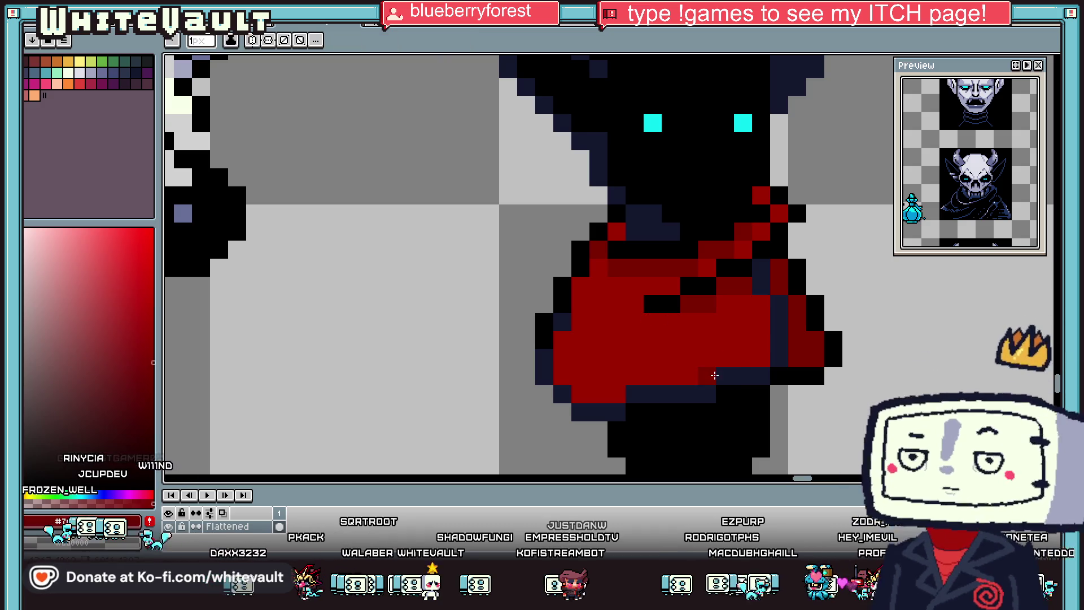
pyautogui.click(617, 393)
pyautogui.click(562, 376)
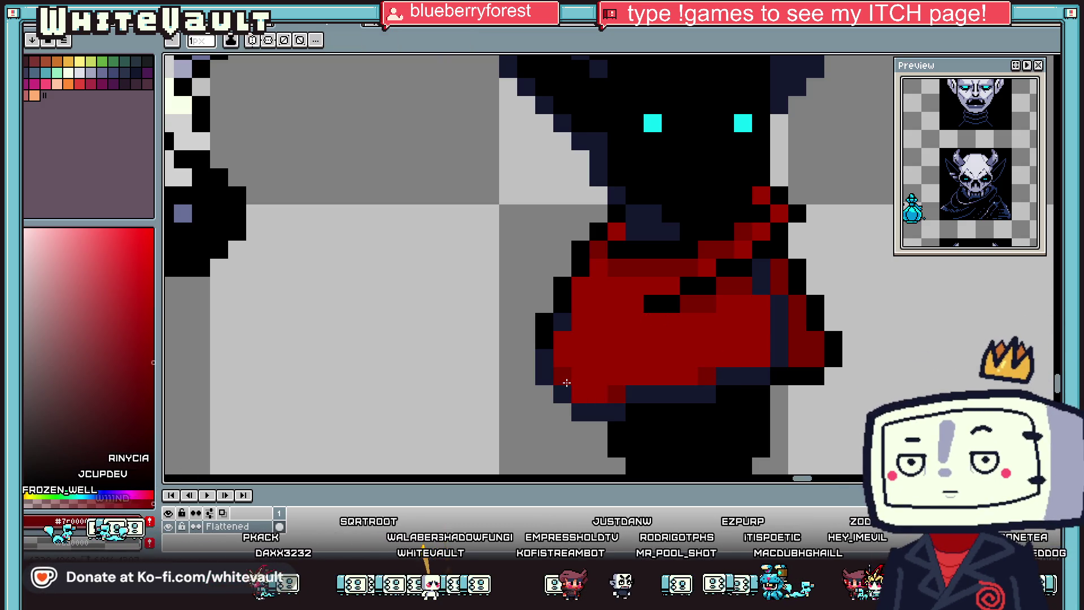
# Paint the collar's top-left navy pixels and two dark pixels left of it red
pyautogui.press('i')
pyautogui.scroll(-5, 567, 383)
pyautogui.scroll(8, 724, 395)
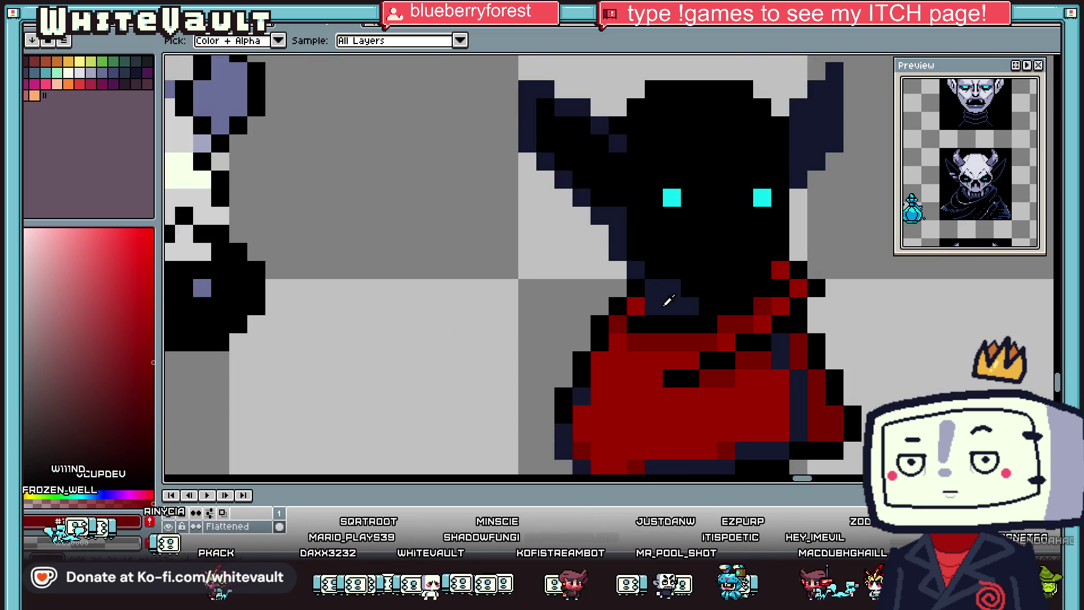
pyautogui.press('b')
pyautogui.moveTo(715, 304)
pyautogui.mouseDown()
pyautogui.moveTo(646, 305)
pyautogui.moveTo(655, 272)
pyautogui.mouseUp()
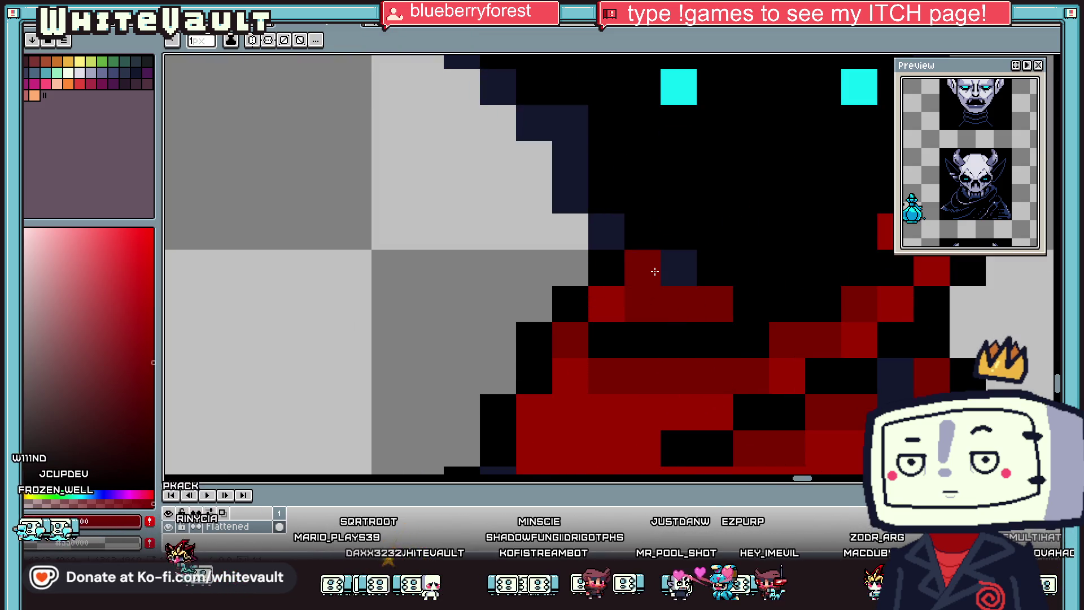
pyautogui.moveTo(607, 231); pyautogui.dragTo(600, 259)
# Erase a stray pixel by the hood and extend the black outline down-left
pyautogui.press('i')
pyautogui.scroll(-5, 636, 274)
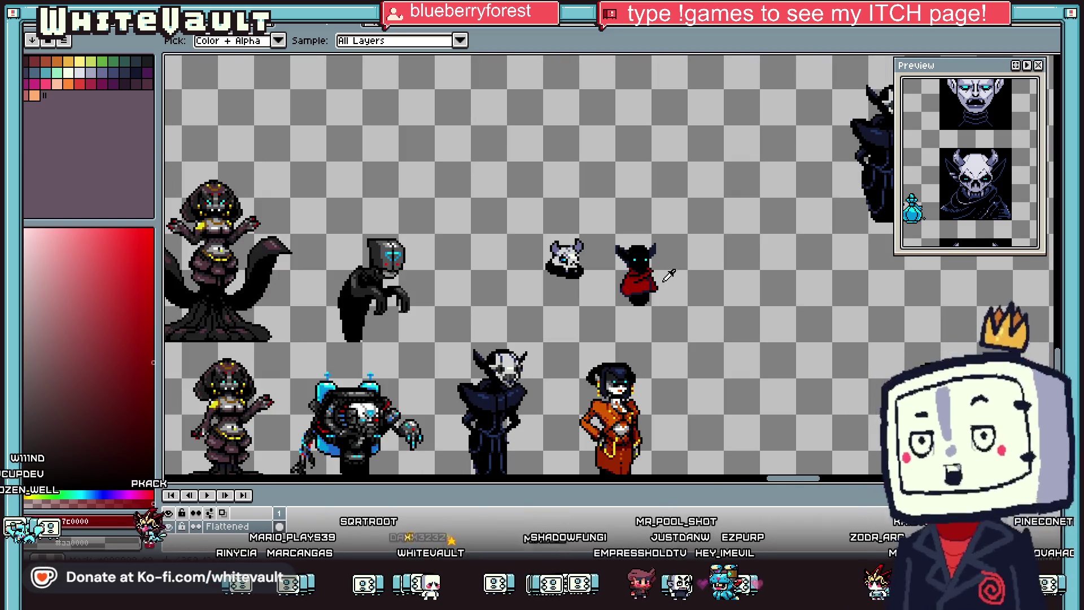
pyautogui.scroll(5, 648, 273)
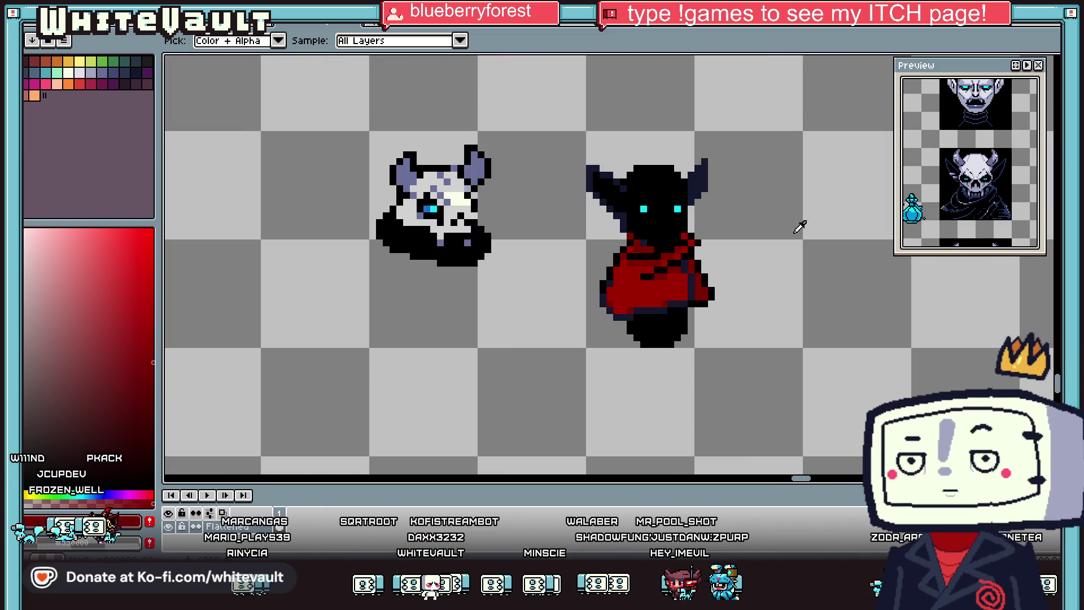
pyautogui.scroll(5, 622, 237)
pyautogui.press('b')
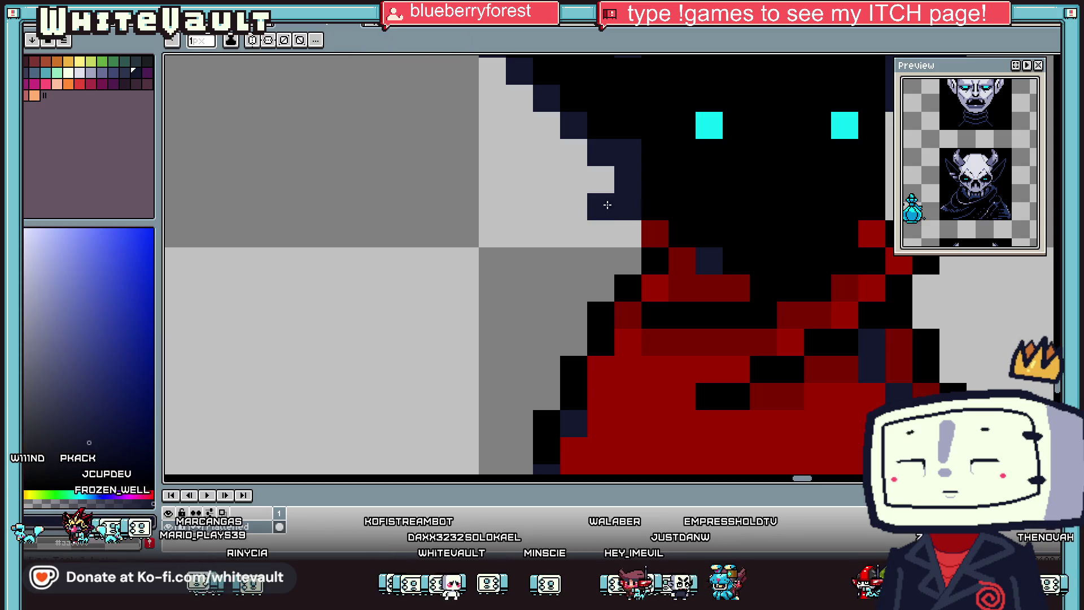
pyautogui.rightClick(629, 224)
pyautogui.click(601, 180)
pyautogui.click(573, 207)
pyautogui.click(573, 234)
pyautogui.click(601, 261)
# Turn a black collar pixel and another cloak pixel dark red
pyautogui.press('i')
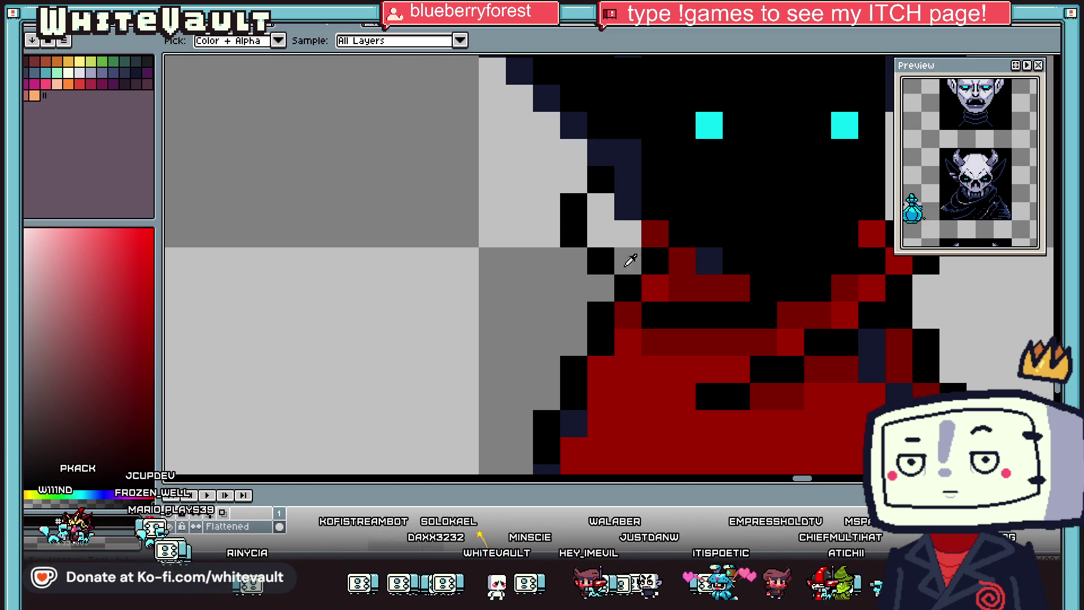
pyautogui.scroll(-5, 663, 217)
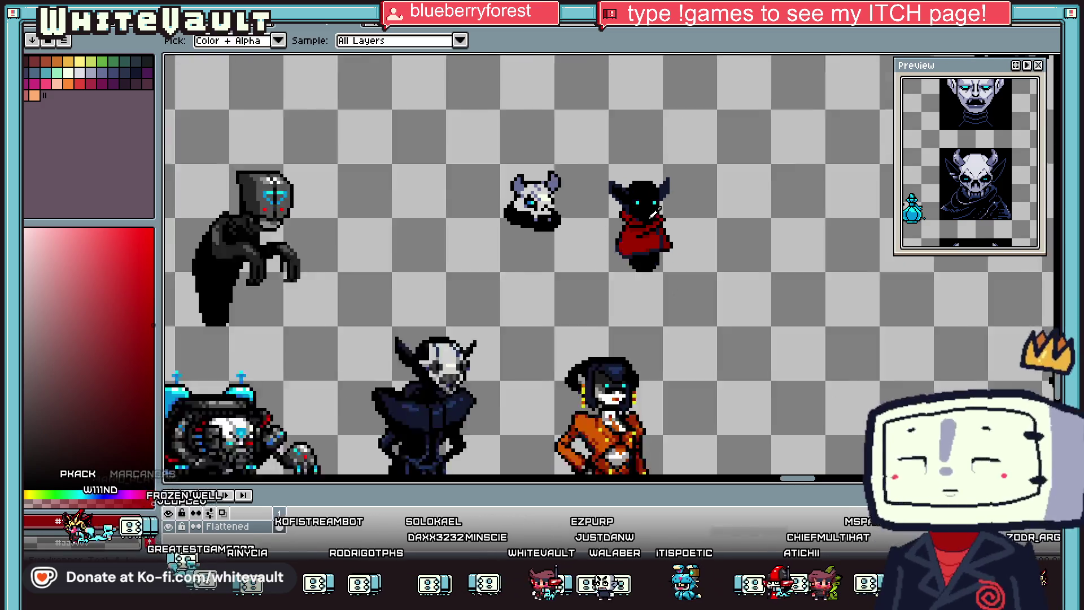
pyautogui.scroll(5, 663, 217)
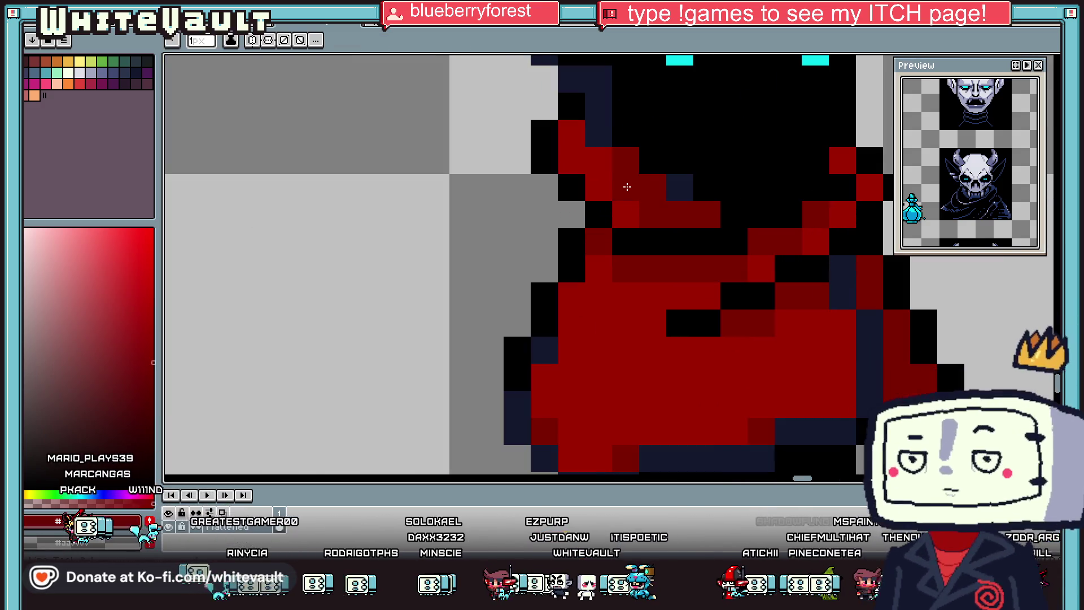
pyautogui.press('b')
pyautogui.click(626, 186)
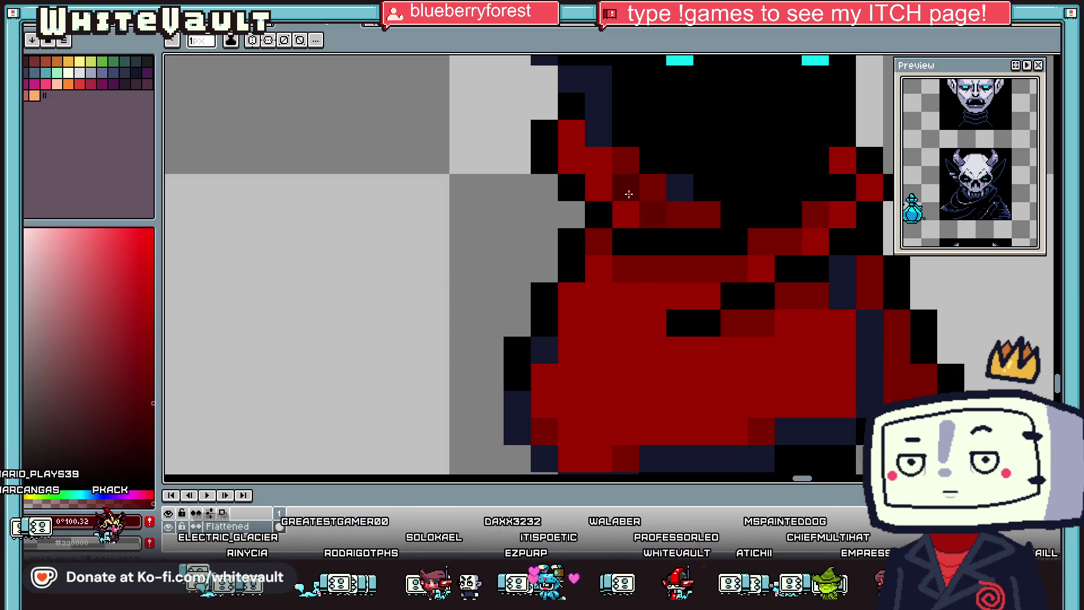
pyautogui.click(736, 324)
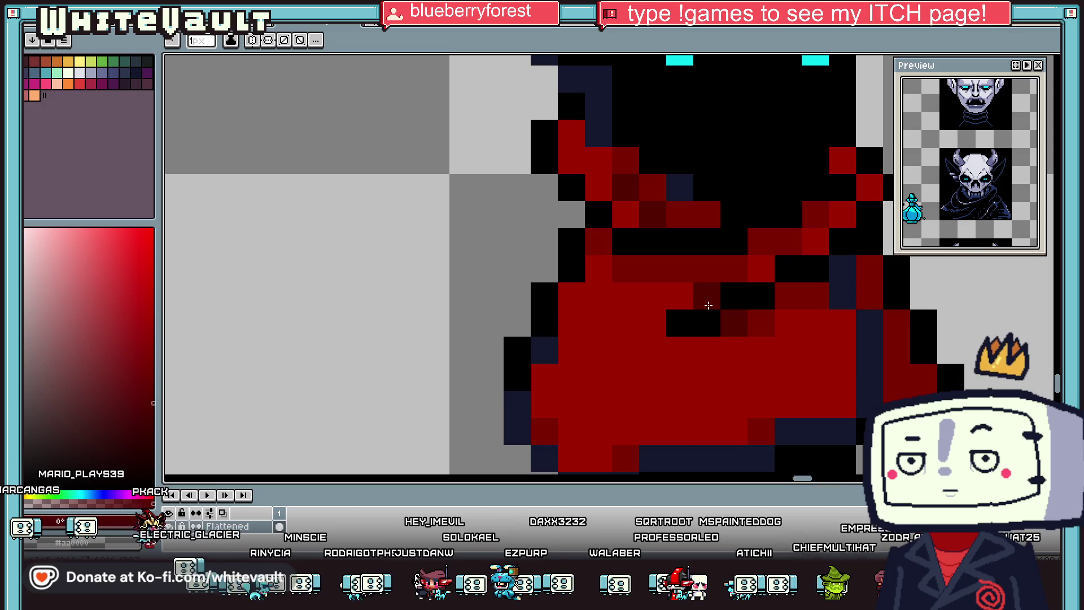
# Check the cloak's colours with the eyedropper, alternating back to the Pencil
pyautogui.press('i')
pyautogui.scroll(-4, 794, 347)
pyautogui.scroll(3, 802, 345)
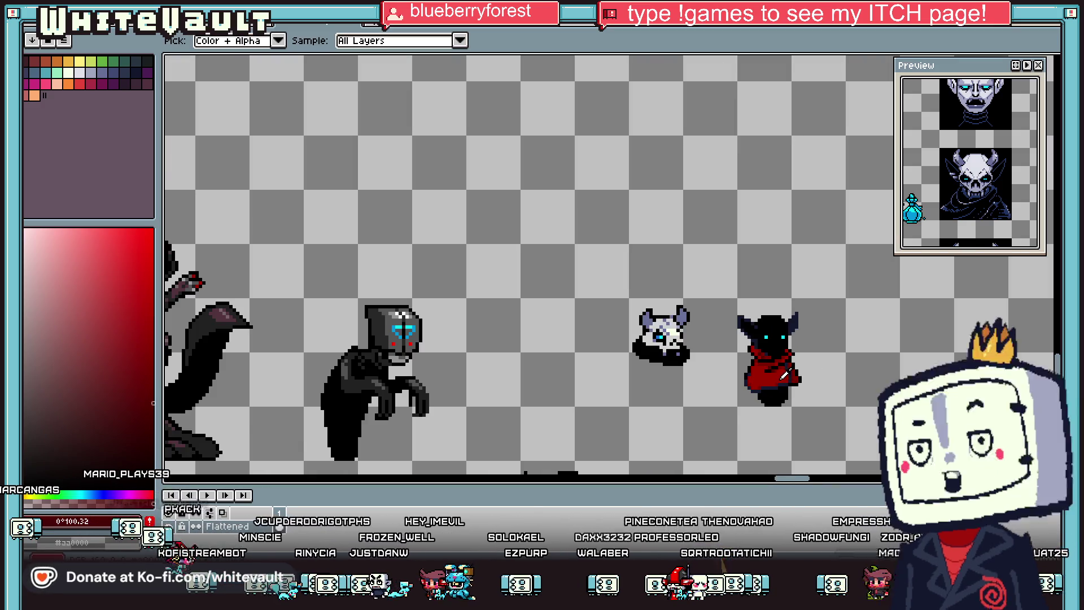
pyautogui.press('b')
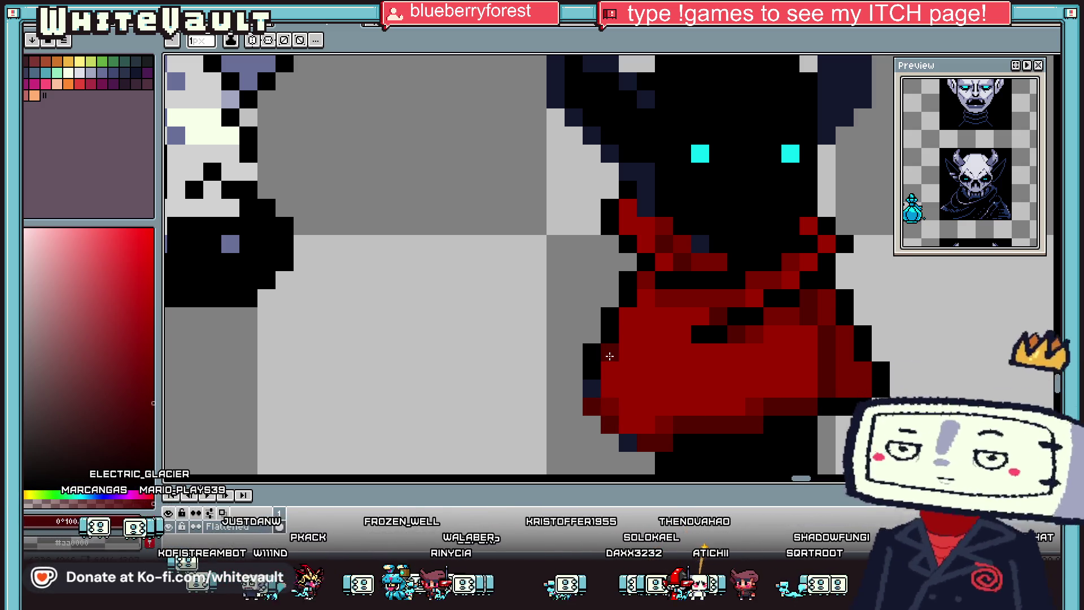
pyautogui.scroll(-3, 609, 355)
pyautogui.press('i')
pyautogui.scroll(4, 764, 284)
pyautogui.press('b')
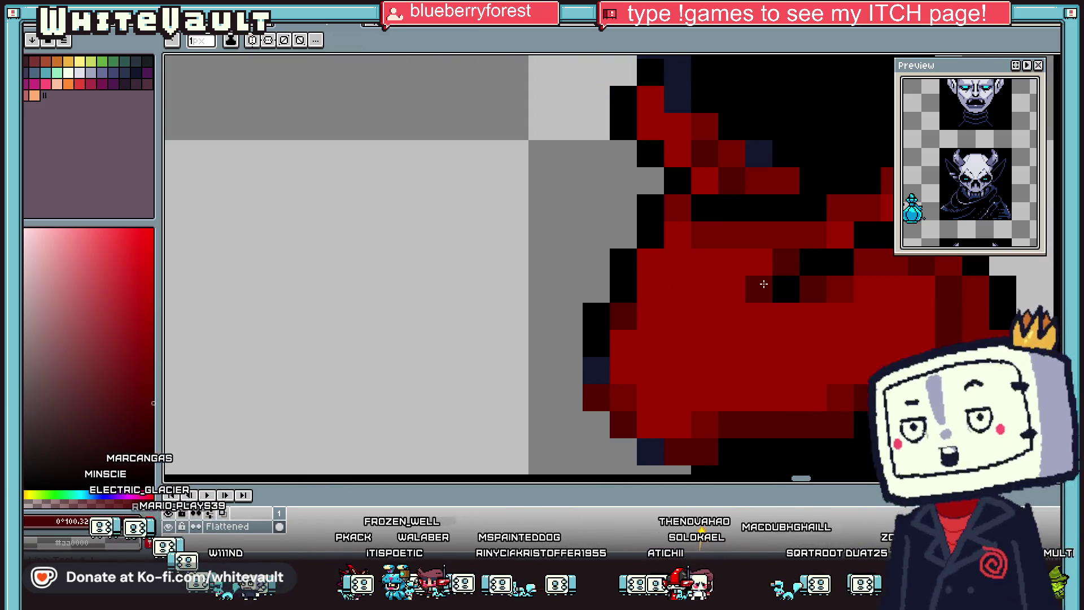
pyautogui.press('i')
pyautogui.scroll(-3, 732, 309)
pyautogui.scroll(2, 768, 317)
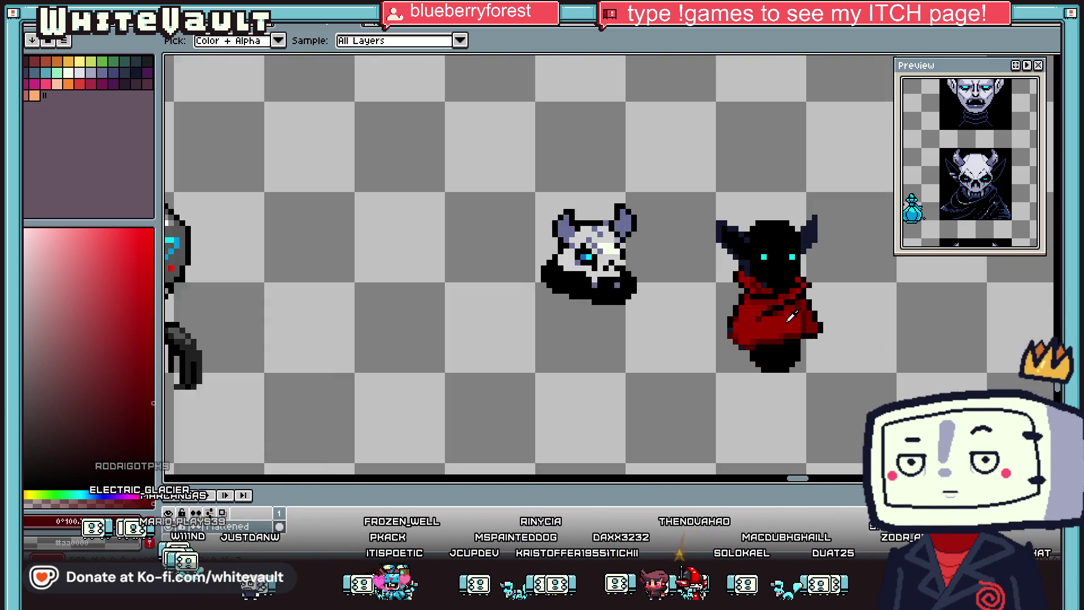
pyautogui.press('b')
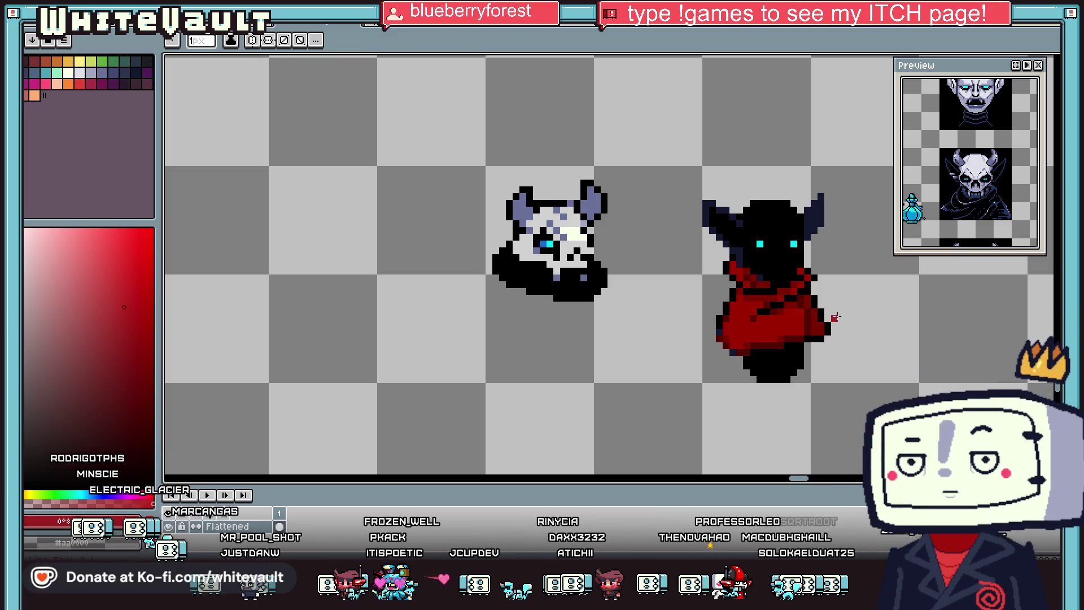
pyautogui.scroll(3, 720, 293)
# Paint pinkish-red highlight rows across the cloak plus a pink pixel on its left
pyautogui.moveTo(720, 292)
pyautogui.mouseDown()
pyautogui.moveTo(654, 310)
pyautogui.moveTo(714, 310)
pyautogui.moveTo(734, 286)
pyautogui.moveTo(762, 286)
pyautogui.mouseUp()
pyautogui.moveTo(708, 313); pyautogui.dragTo(653, 314)
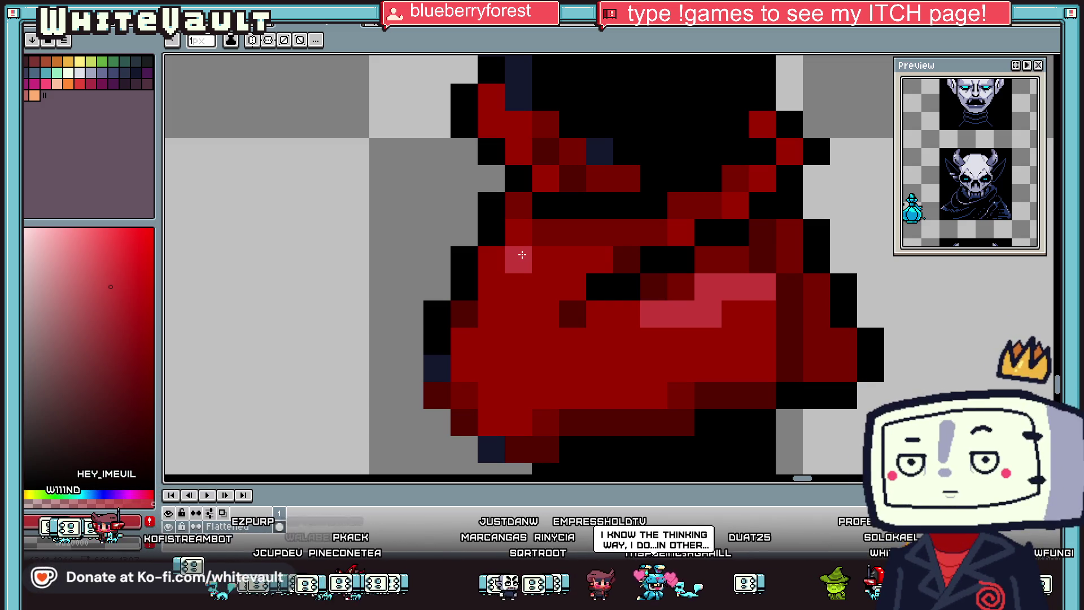
pyautogui.click(522, 255)
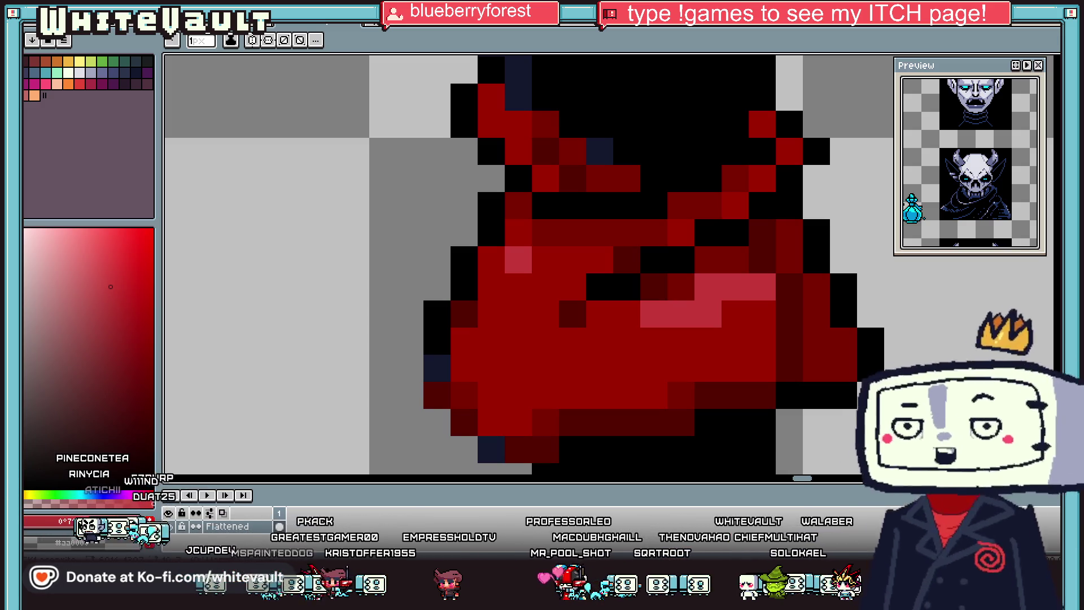
pyautogui.scroll(-5, 771, 109)
pyautogui.scroll(3, 772, 109)
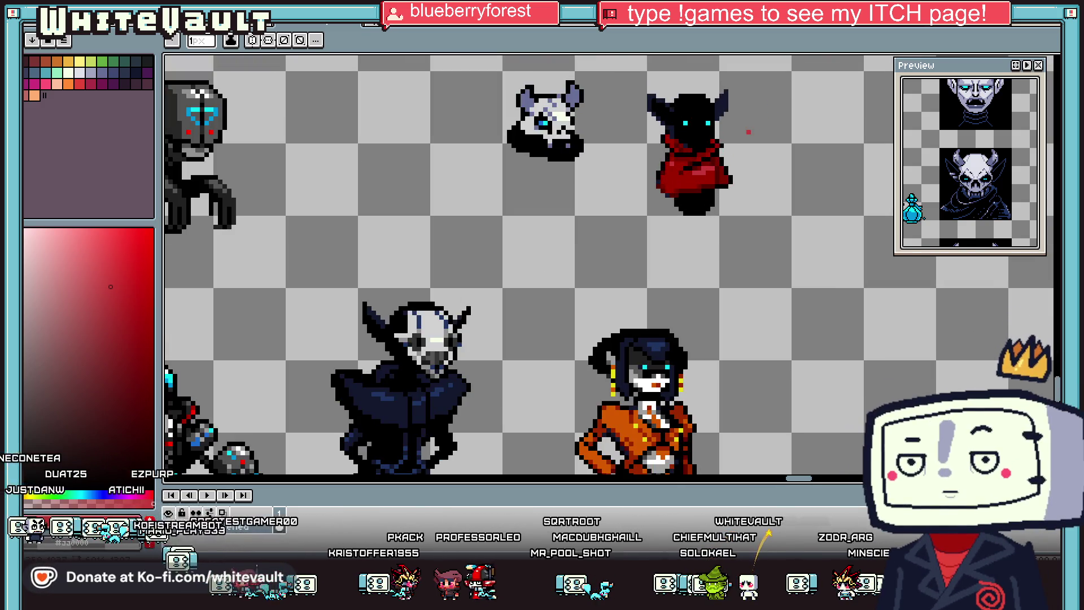
# Sample a grey colour from the canvas with the Eyedropper
pyautogui.scroll(-1, 749, 132)
pyautogui.scroll(2, 714, 158)
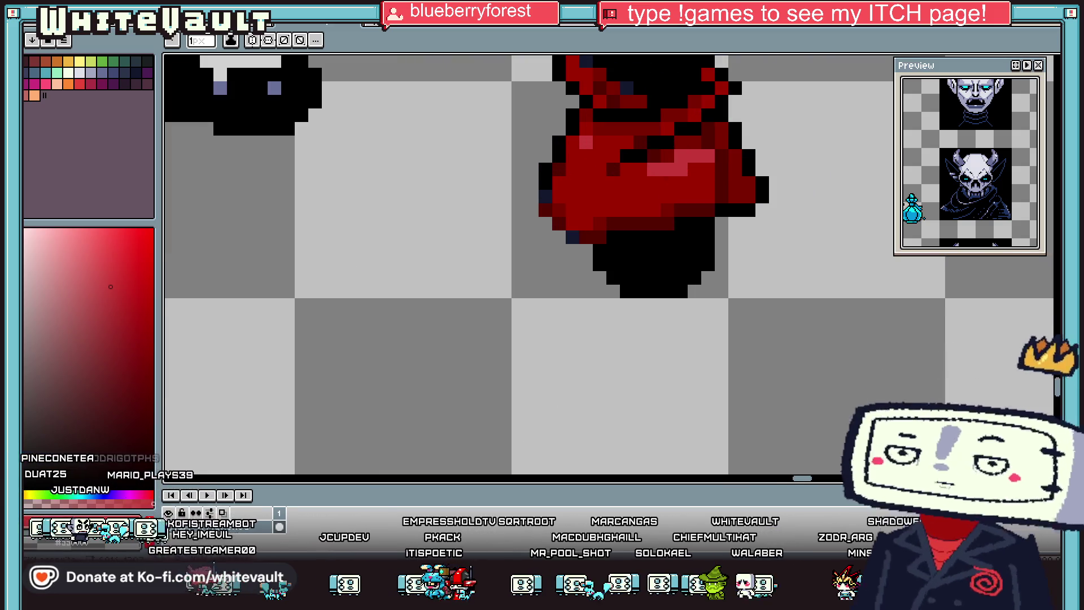
pyautogui.press('i')
pyautogui.click(693, 160)
pyautogui.scroll(-3, 747, 168)
pyautogui.press('i')
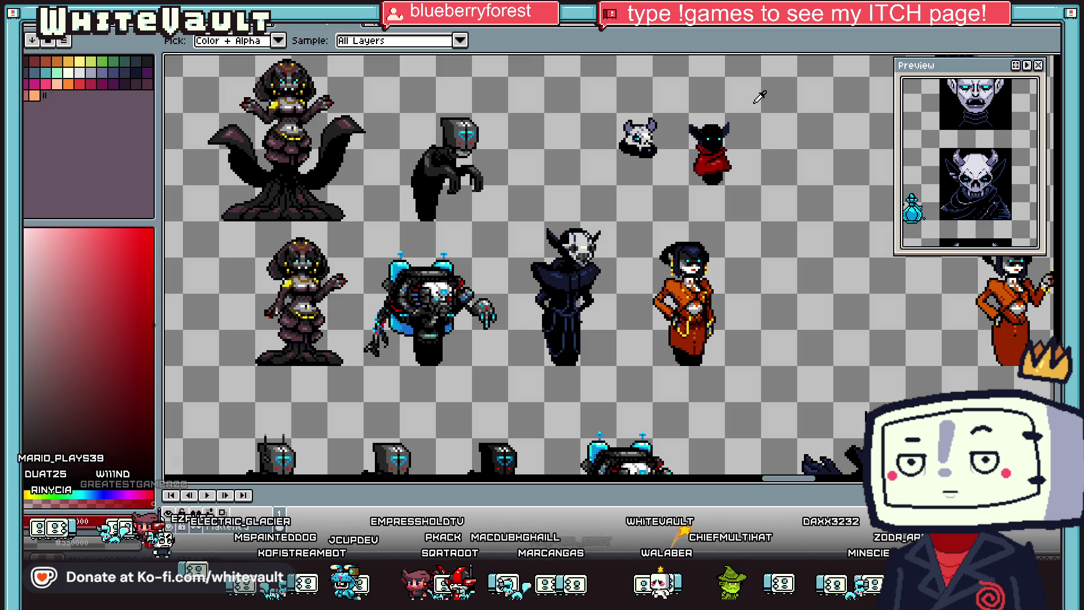
pyautogui.scroll(1, 756, 101)
pyautogui.scroll(2, 705, 180)
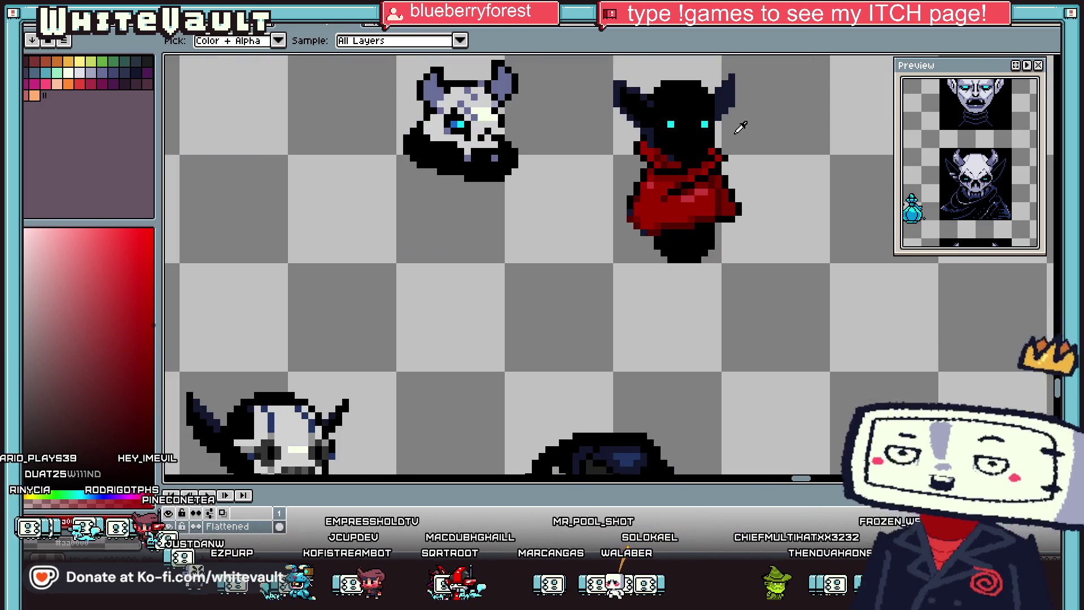
pyautogui.scroll(1, 676, 199)
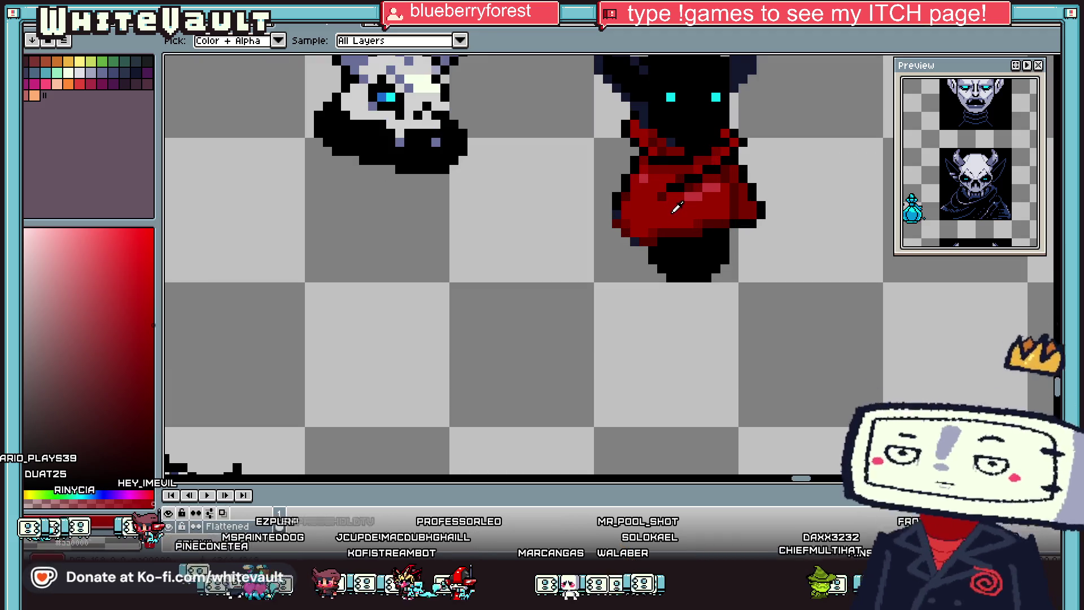
pyautogui.scroll(-4, 673, 199)
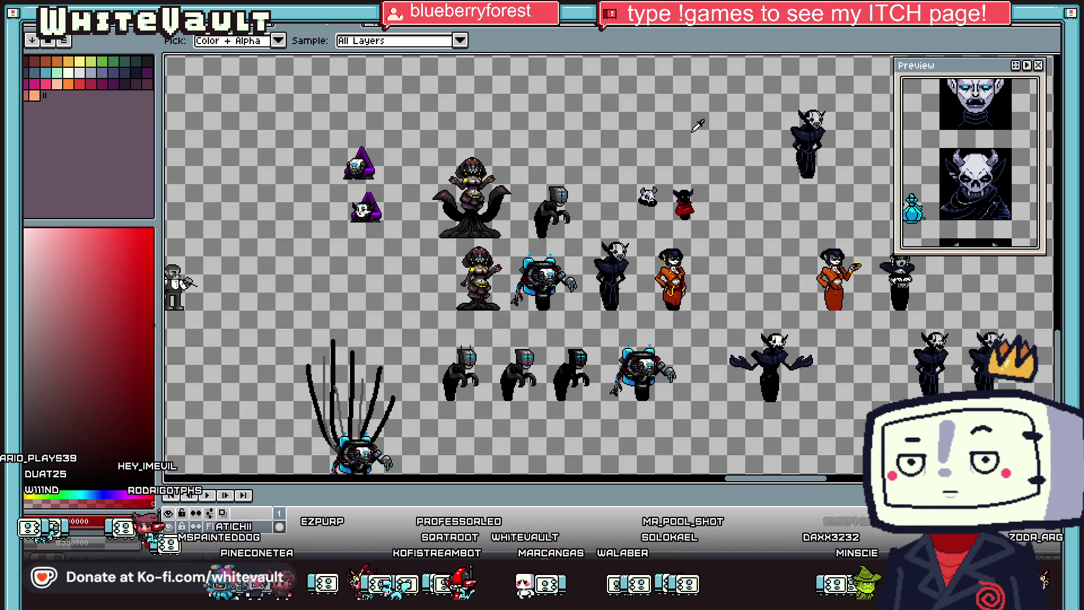
pyautogui.scroll(4, 643, 228)
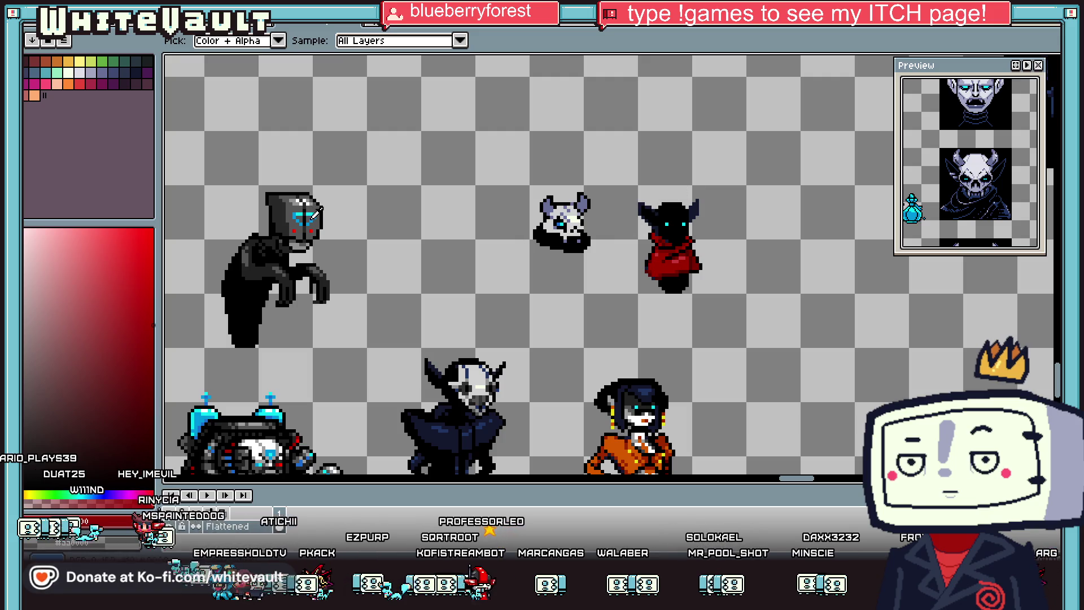
# Select the red cloak with the Magic Wand, Contiguous off, and fill it grey
pyautogui.press('g')
pyautogui.press('w')
pyautogui.click(678, 261)
pyautogui.click(283, 40)
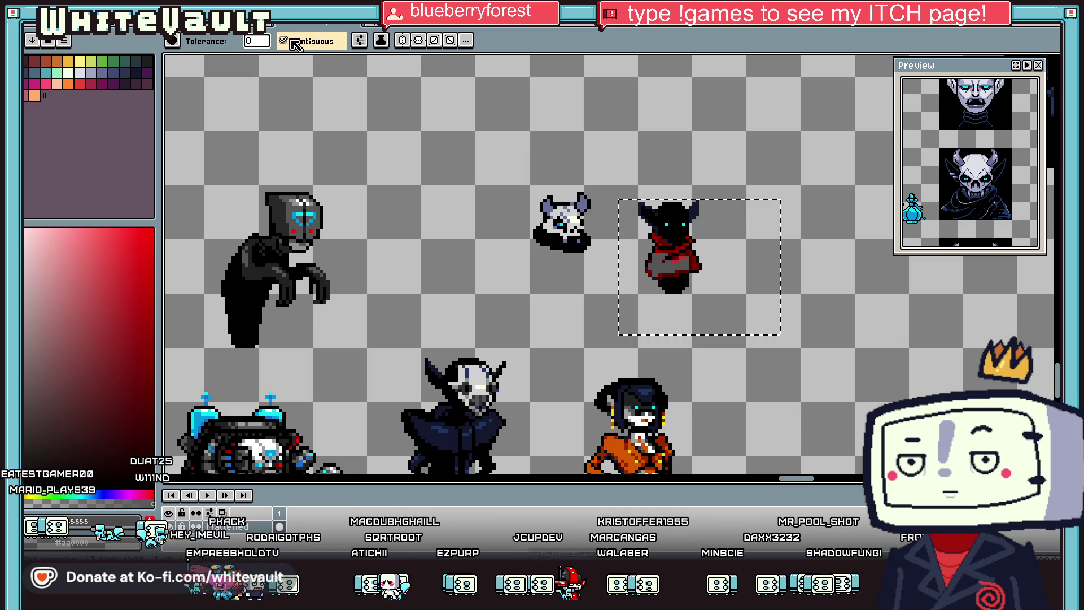
pyautogui.scroll(1, 694, 265)
pyautogui.scroll(-2, 694, 264)
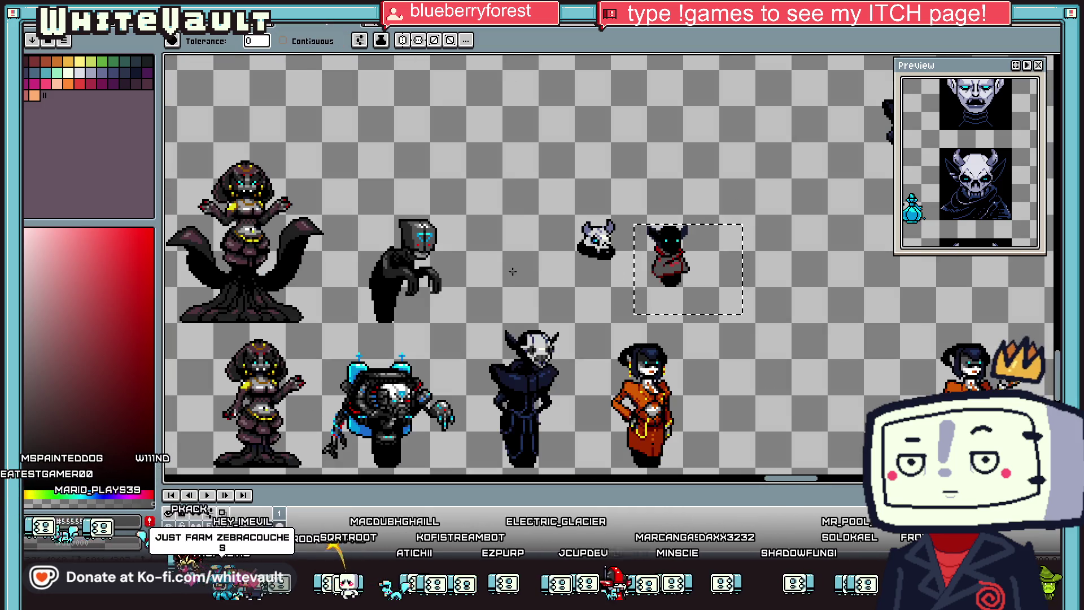
pyautogui.click(675, 273)
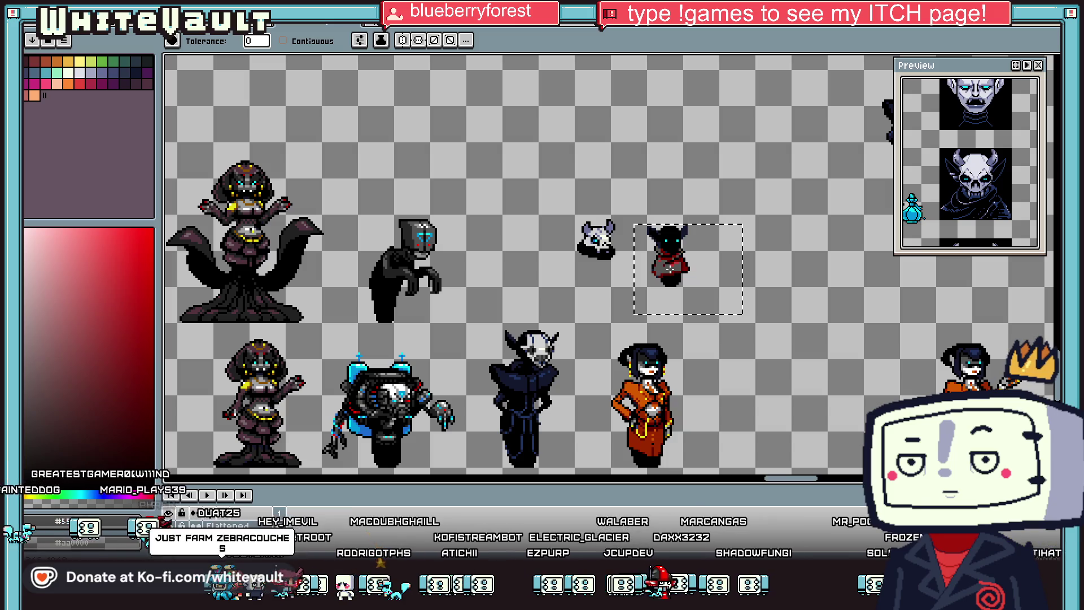
# Eyedrop another grey from the sprite to prepare for pixel touch-ups
pyautogui.scroll(2, 427, 235)
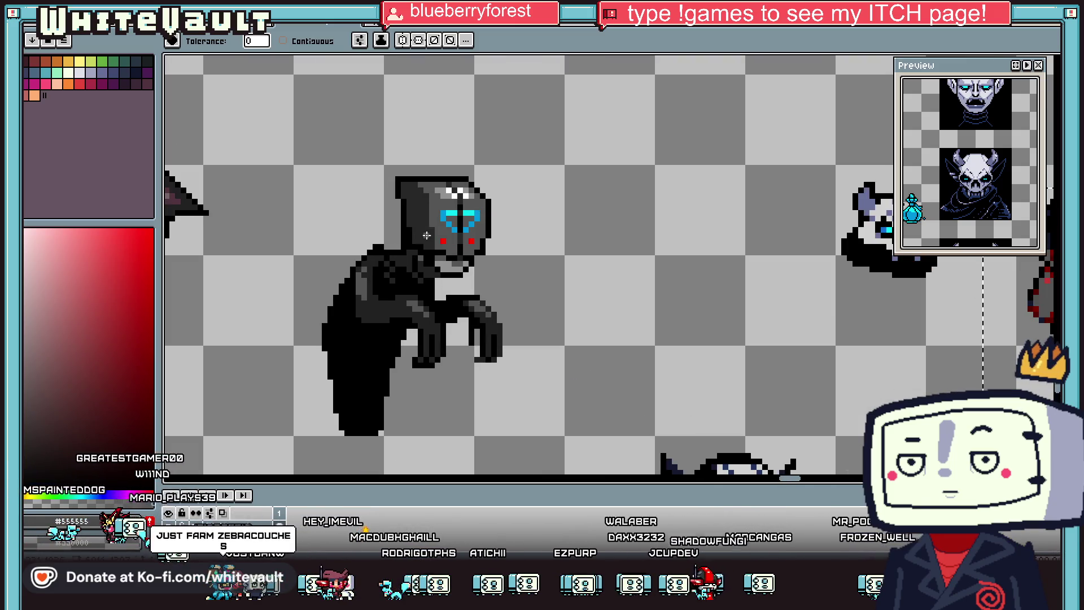
pyautogui.press('i')
pyautogui.scroll(-3, 432, 231)
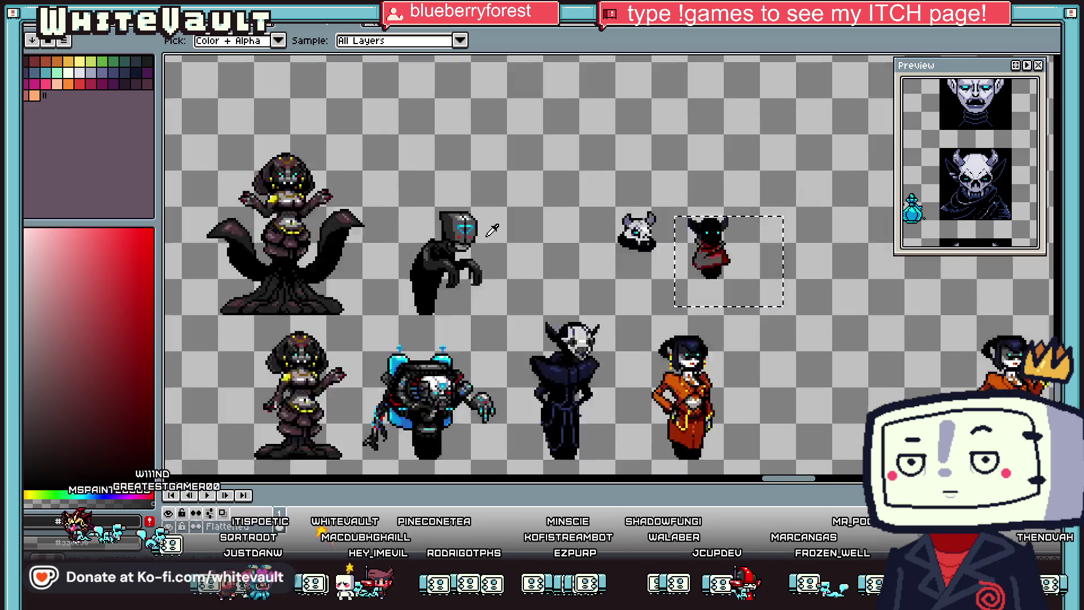
pyautogui.scroll(4, 607, 229)
pyautogui.press('g')
pyautogui.scroll(-3, 636, 281)
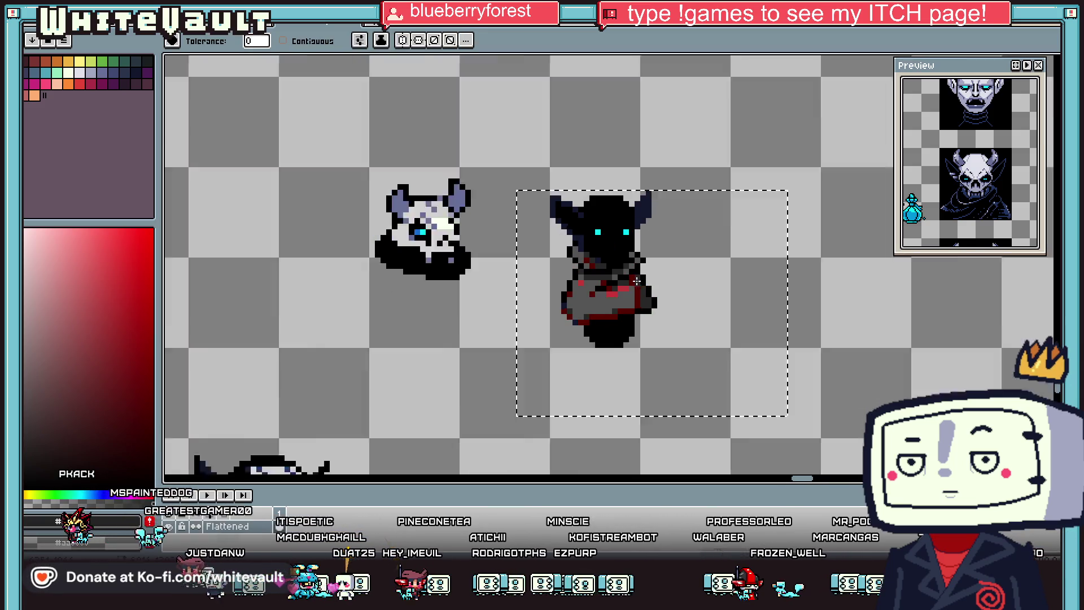
pyautogui.scroll(2, 627, 282)
pyautogui.scroll(2, 627, 282)
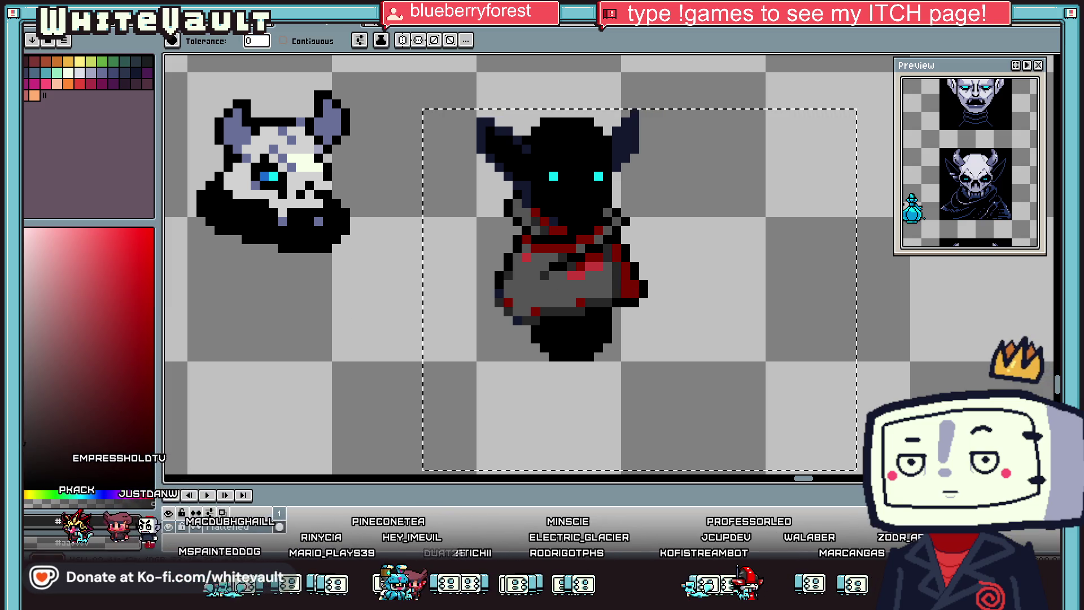
pyautogui.scroll(-2, 634, 285)
pyautogui.scroll(-1, 635, 286)
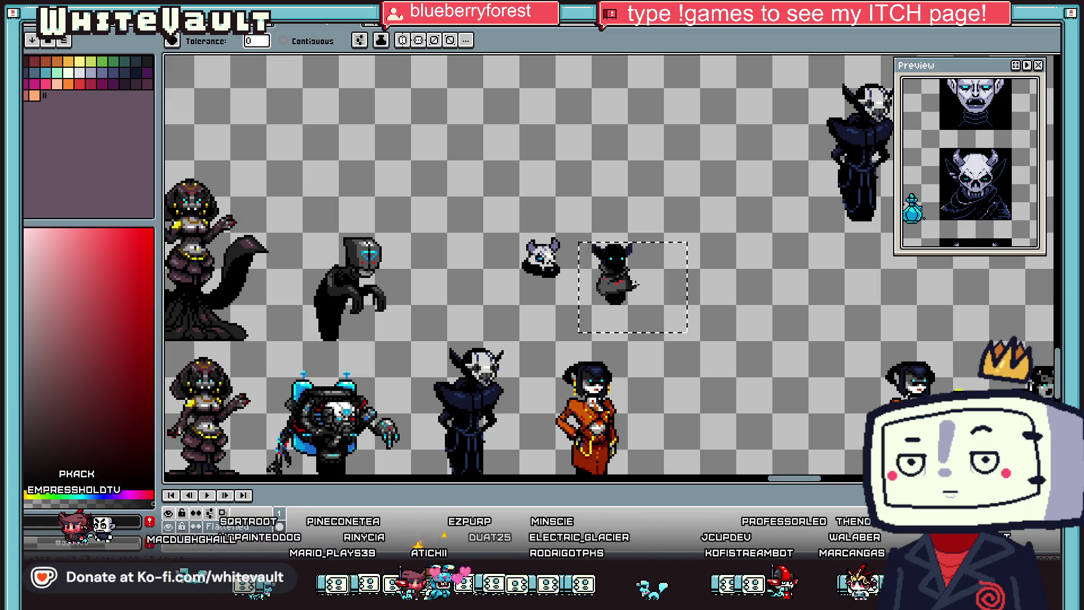
pyautogui.scroll(3, 607, 283)
pyautogui.scroll(-1, 617, 300)
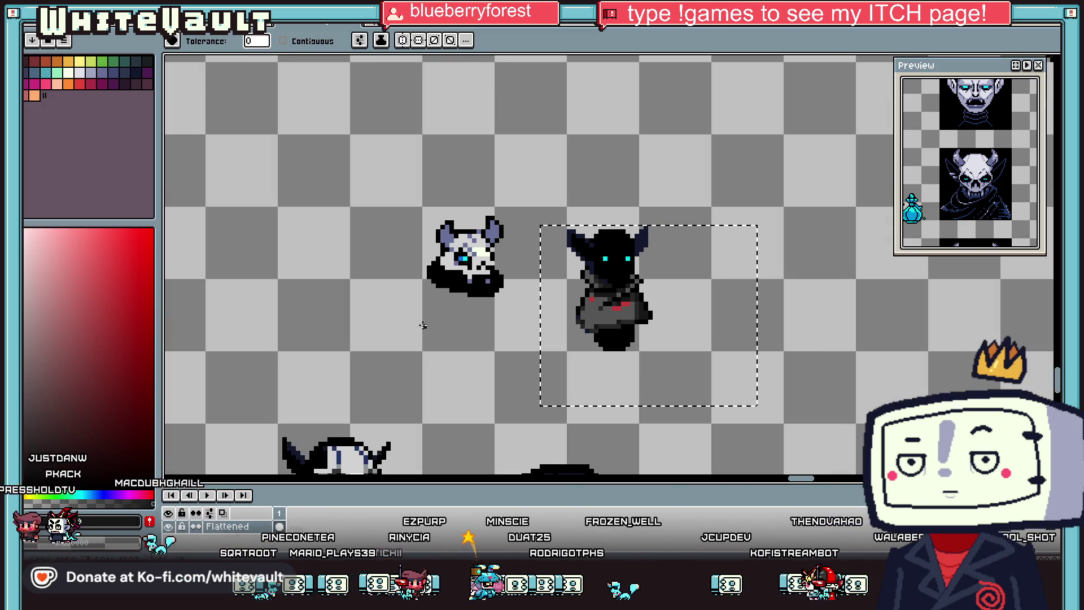
pyautogui.scroll(-1, 423, 324)
pyautogui.scroll(1, 279, 284)
pyautogui.press('i')
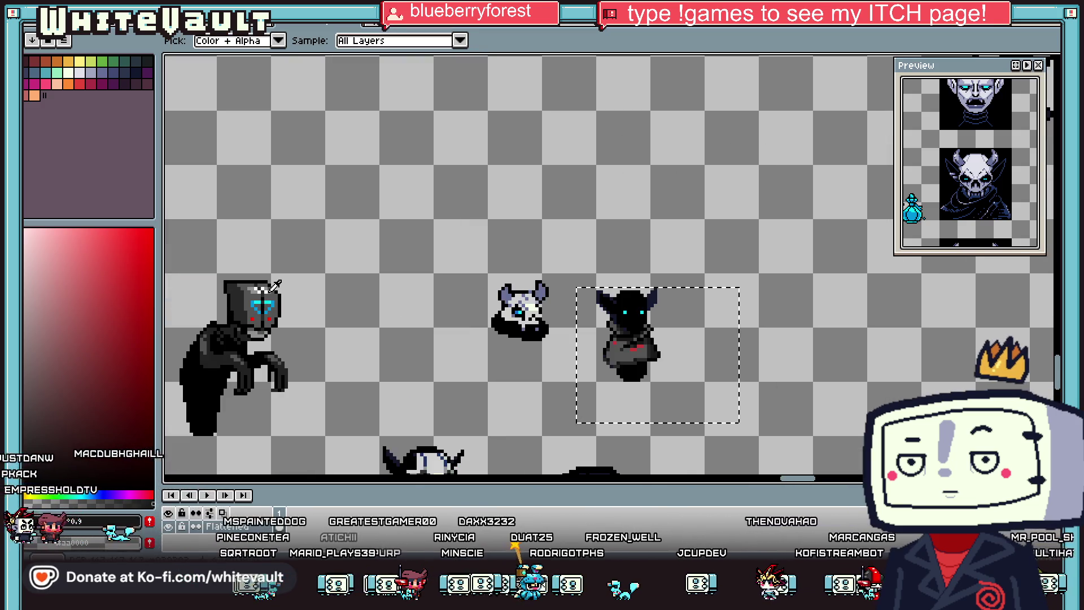
pyautogui.press('g')
pyautogui.scroll(1, 634, 348)
pyautogui.scroll(-2, 655, 336)
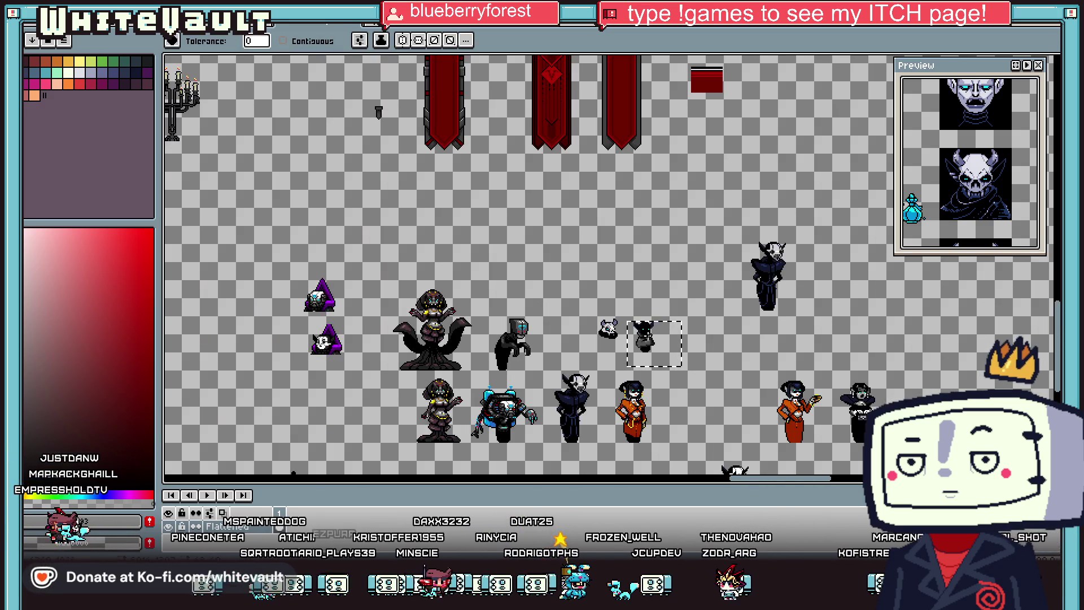
pyautogui.scroll(2, 651, 327)
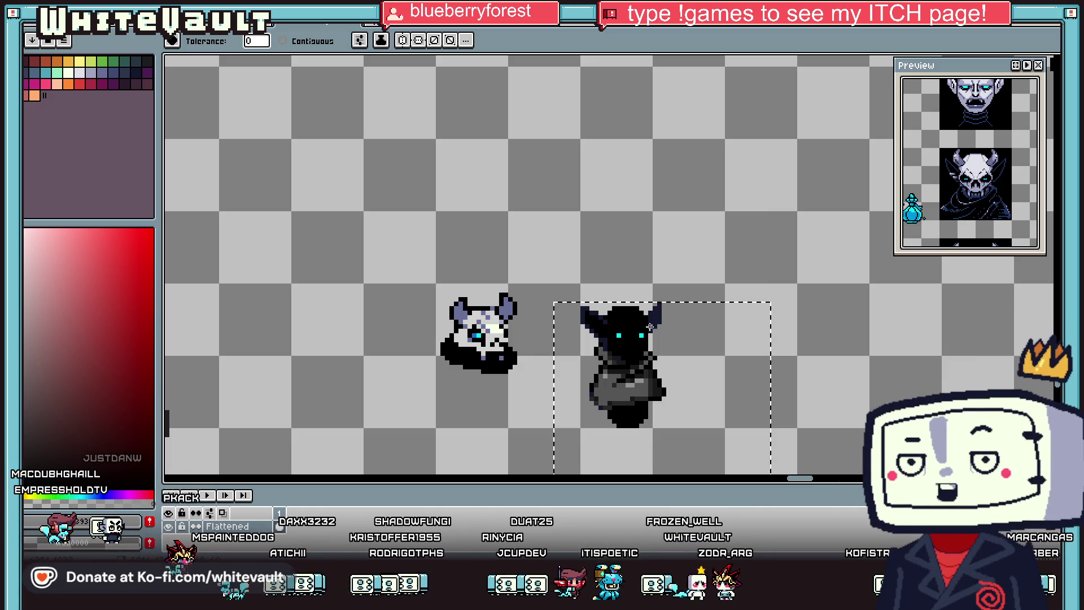
pyautogui.press('i')
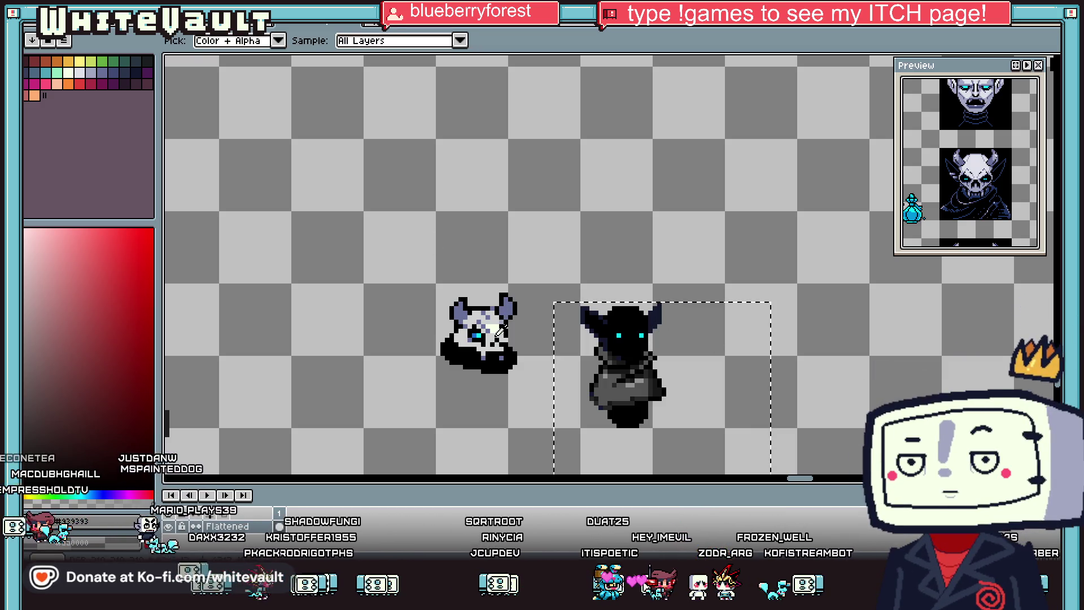
pyautogui.press('b')
pyautogui.scroll(3, 627, 324)
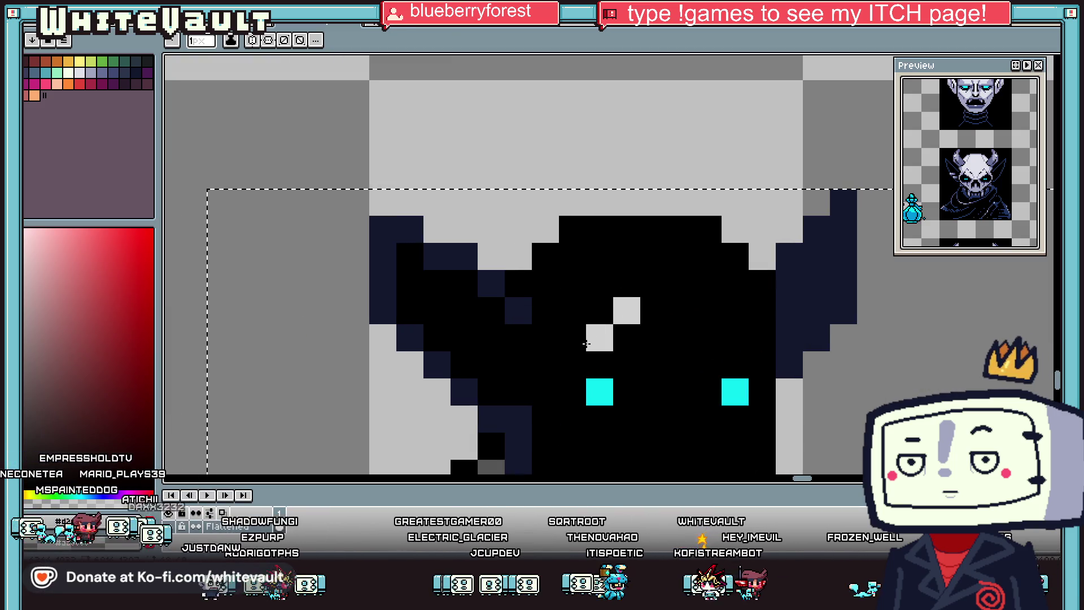
pyautogui.scroll(-3, 619, 356)
# Shift the dark figure's right half about 11 px to the right
pyautogui.press('m')
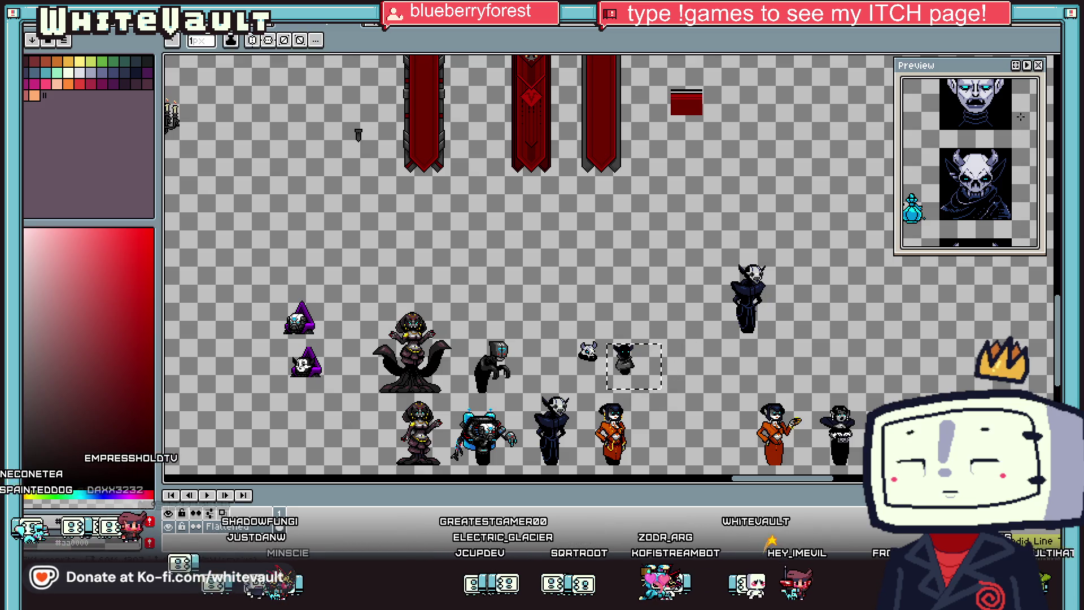
pyautogui.click(685, 379)
pyautogui.scroll(2, 685, 379)
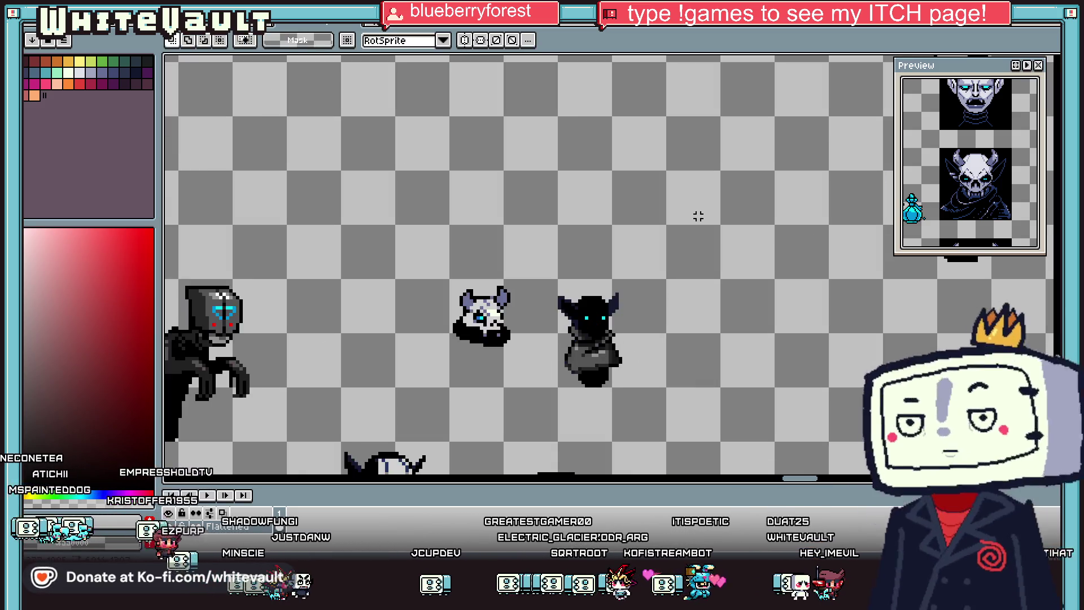
pyautogui.moveTo(697, 215); pyautogui.dragTo(595, 448)
pyautogui.scroll(1, 621, 367)
pyautogui.moveTo(621, 369); pyautogui.dragTo(627, 368)
pyautogui.hotkey('ctrl', 'd')
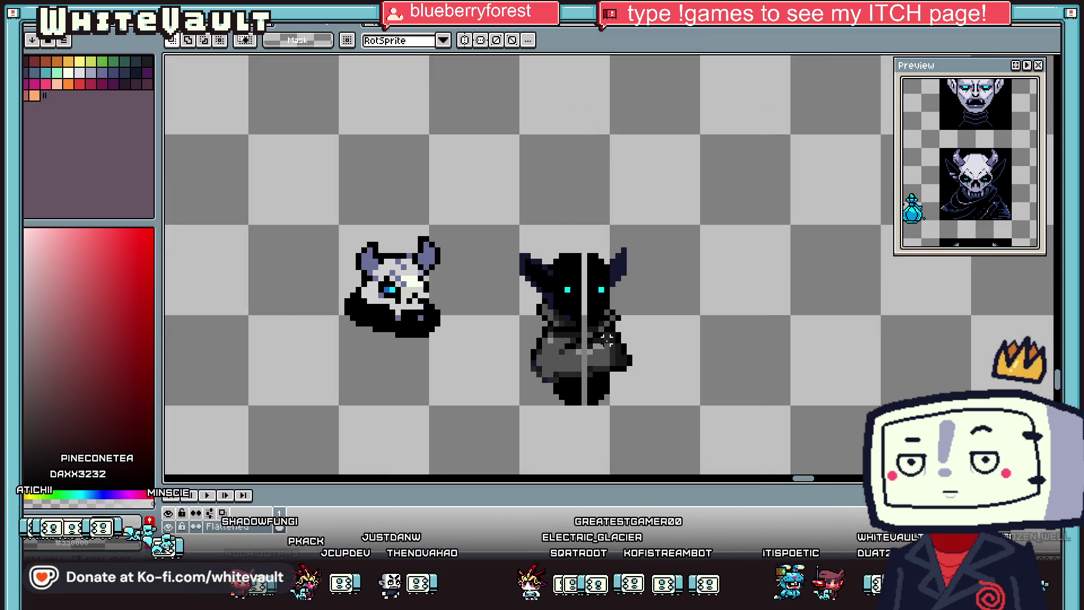
# Paint the light gaps between the body and head halves black
pyautogui.press('g')
pyautogui.scroll(1, 587, 337)
pyautogui.scroll(1, 572, 335)
pyautogui.press('b')
pyautogui.click(572, 335)
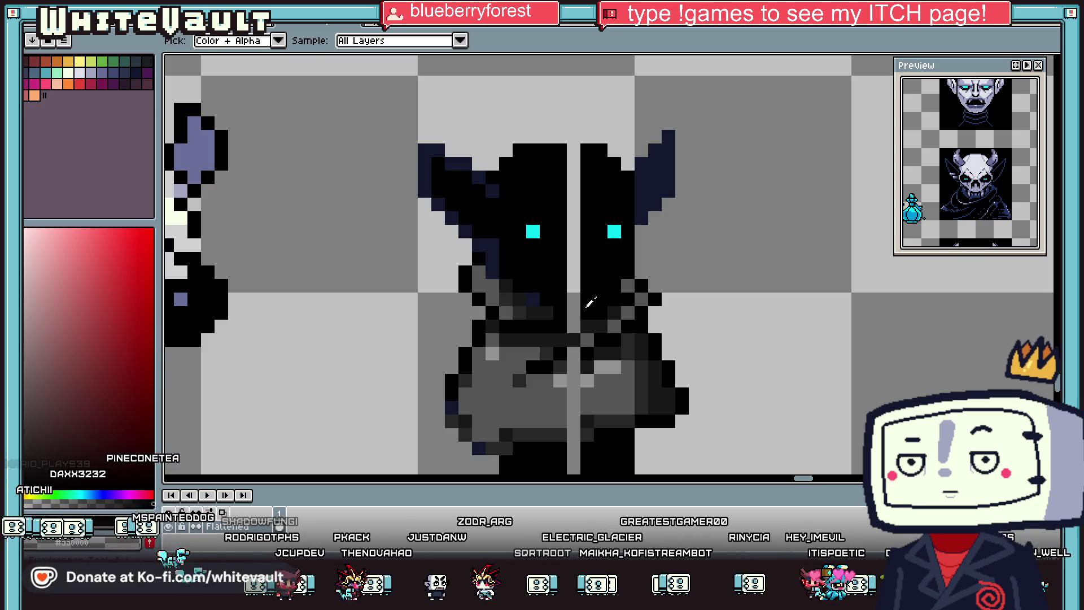
pyautogui.moveTo(574, 326); pyautogui.dragTo(574, 266)
pyautogui.moveTo(581, 183); pyautogui.dragTo(574, 260)
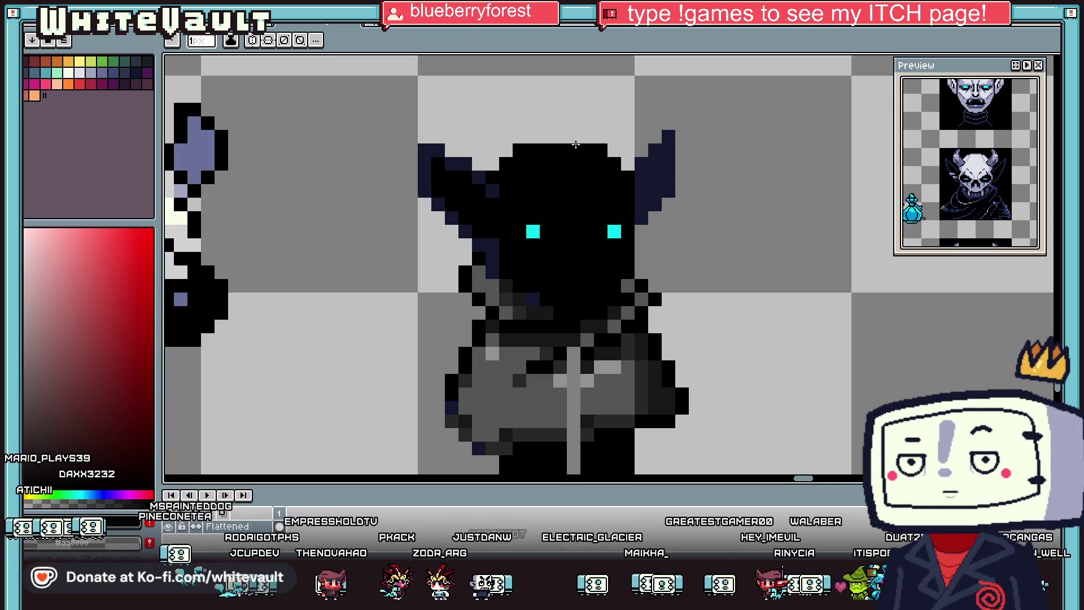
pyautogui.scroll(-4, 568, 339)
pyautogui.scroll(3, 568, 352)
pyautogui.moveTo(568, 352); pyautogui.dragTo(569, 307)
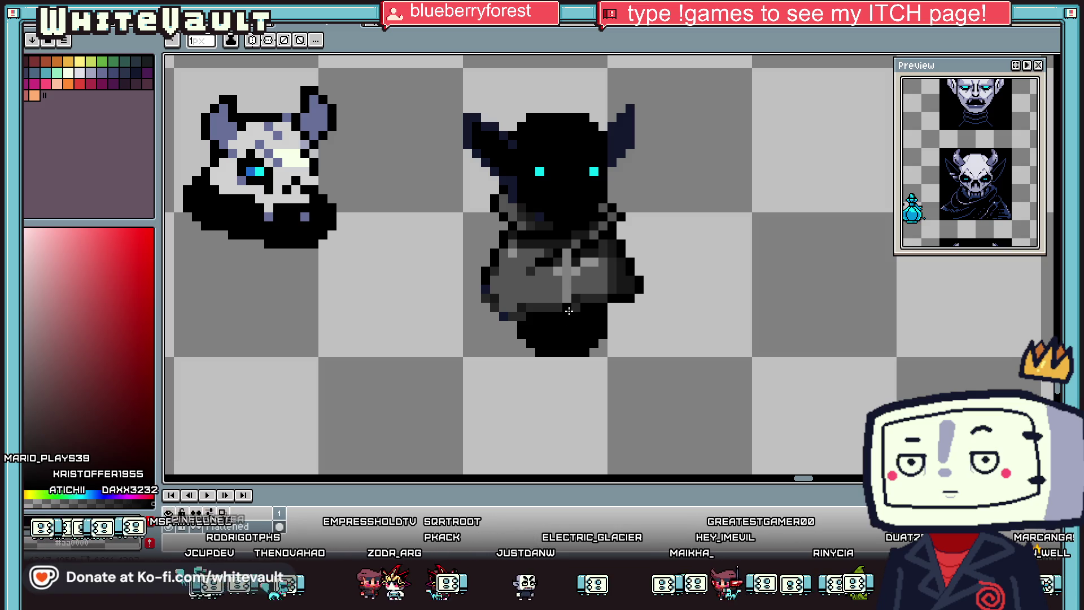
# Darken the light grey stripe on the lower body and add a black pixel
pyautogui.press('i')
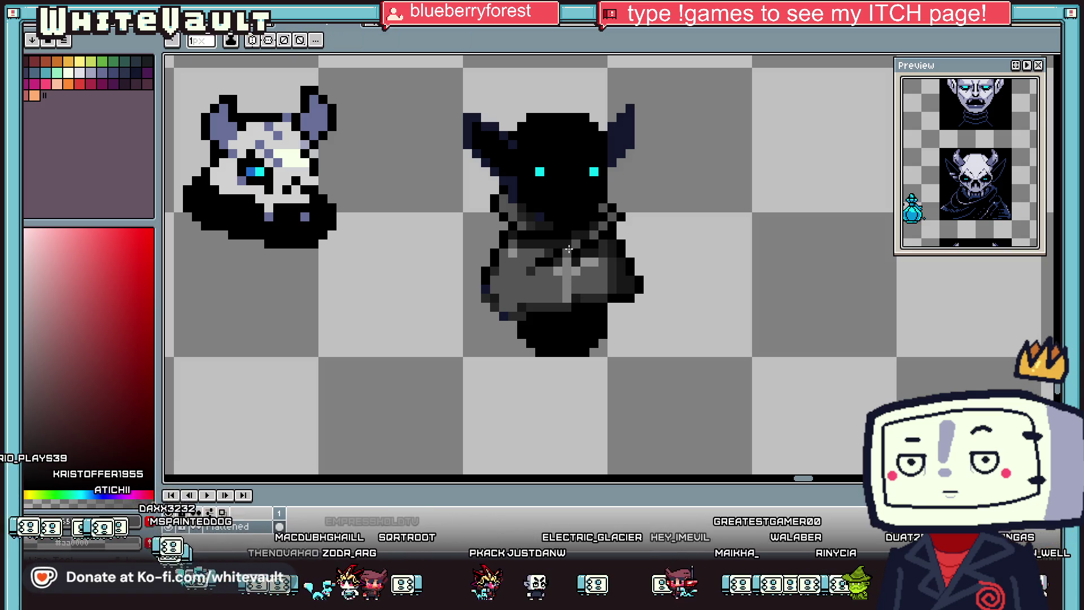
pyautogui.keyDown('alt'); pyautogui.click(569, 256); pyautogui.keyUp('alt')
pyautogui.keyDown('alt'); pyautogui.click(568, 254); pyautogui.keyUp('alt')
pyautogui.keyDown('alt'); pyautogui.click(568, 254); pyautogui.keyUp('alt')
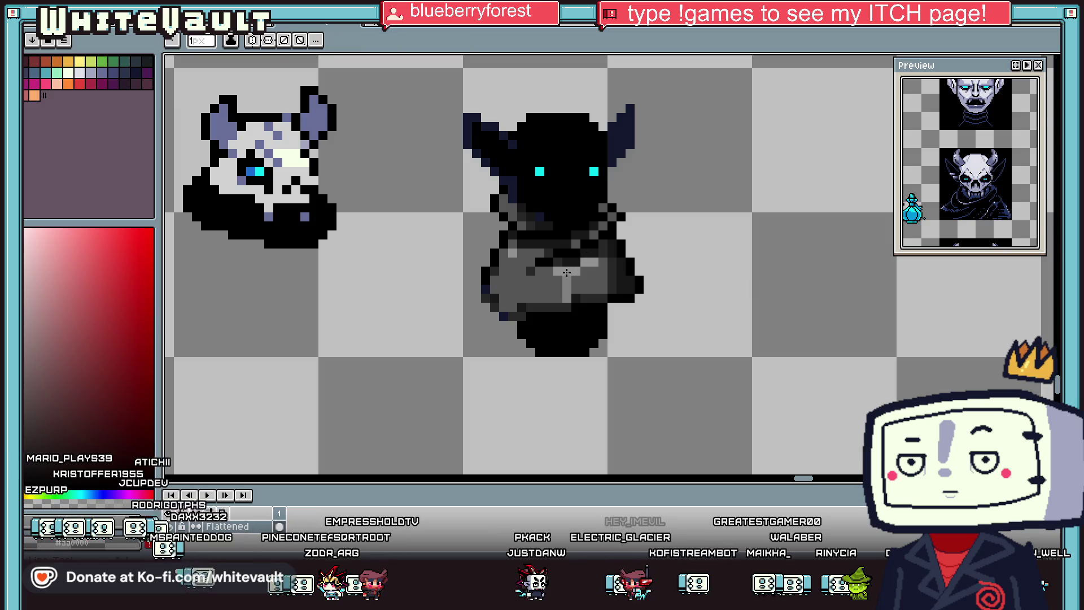
pyautogui.moveTo(566, 276); pyautogui.dragTo(564, 297)
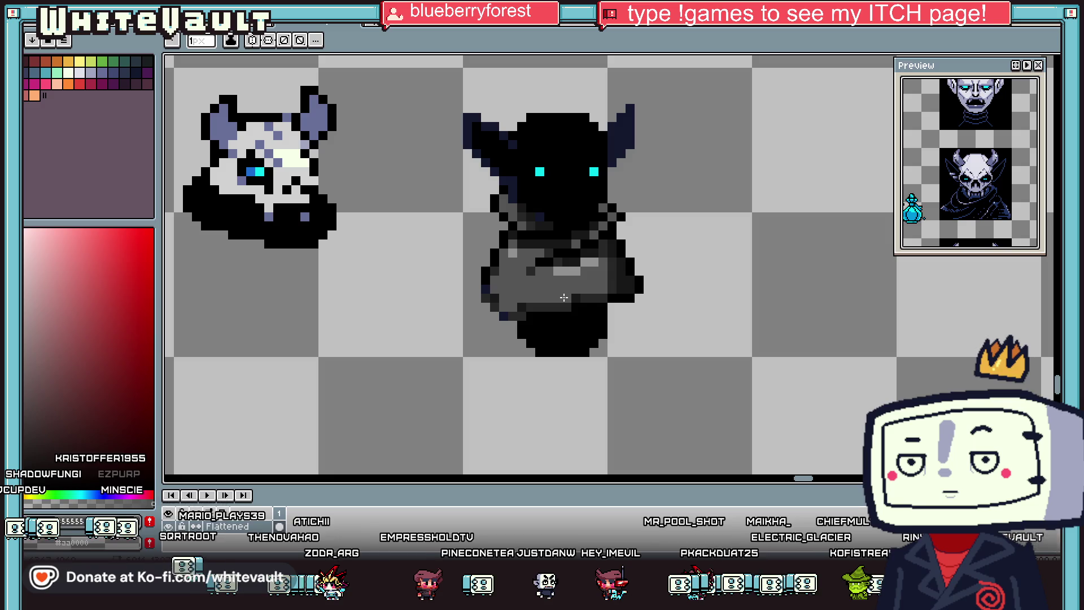
pyautogui.press('i')
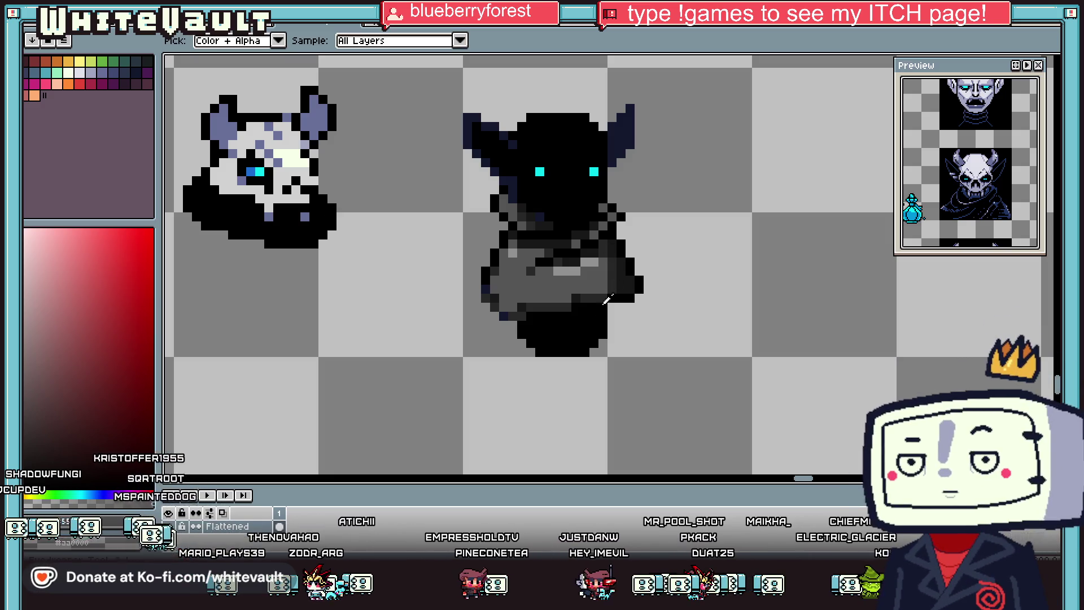
pyautogui.scroll(-1, 623, 298)
pyautogui.click(598, 321)
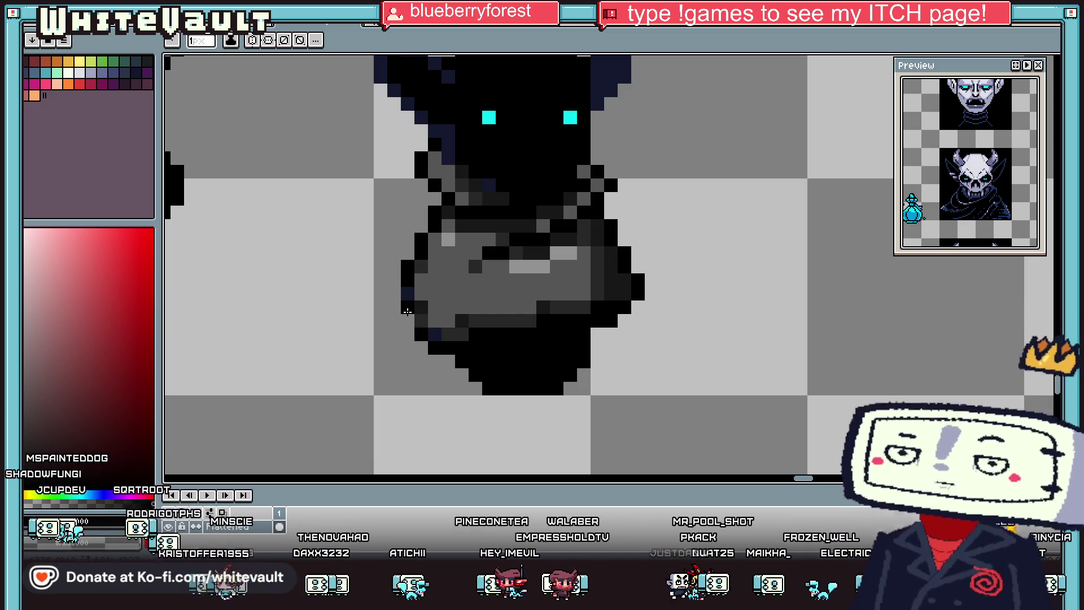
# Dot near-white highlight pixels across the middle of the sprite's body
pyautogui.scroll(-5, 410, 319)
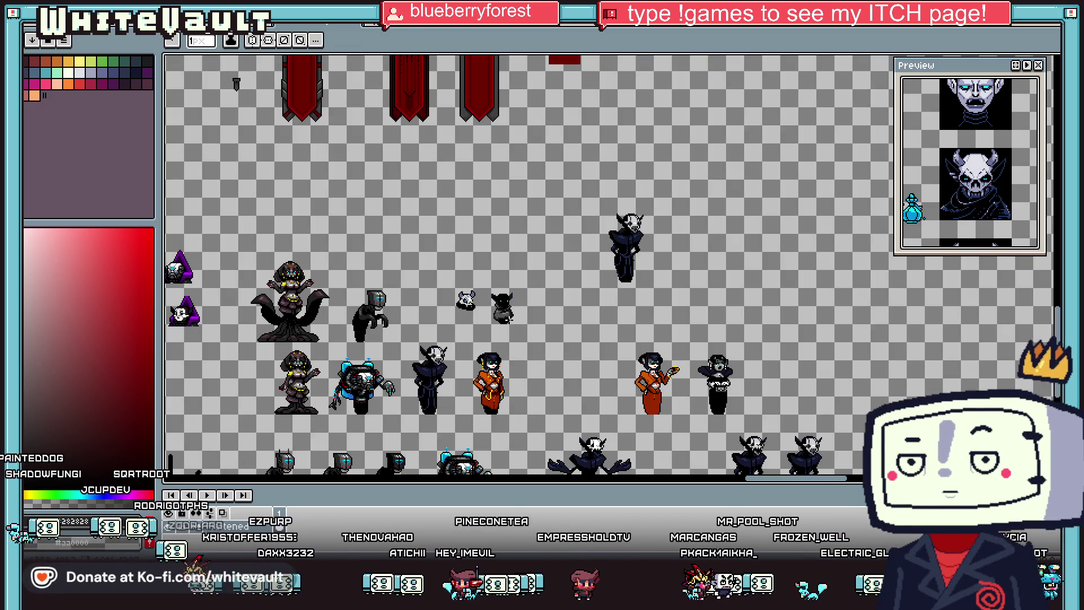
pyautogui.scroll(5, 515, 314)
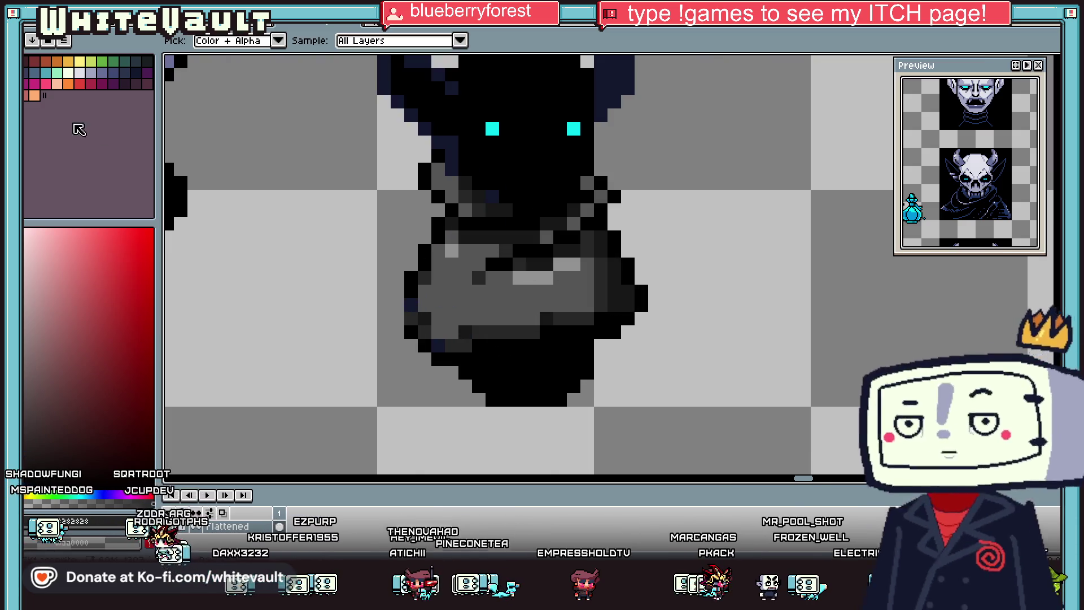
pyautogui.click(73, 72)
pyautogui.moveTo(533, 277); pyautogui.dragTo(546, 278)
pyautogui.click(560, 263)
pyautogui.click(587, 291)
pyautogui.scroll(-5, 586, 293)
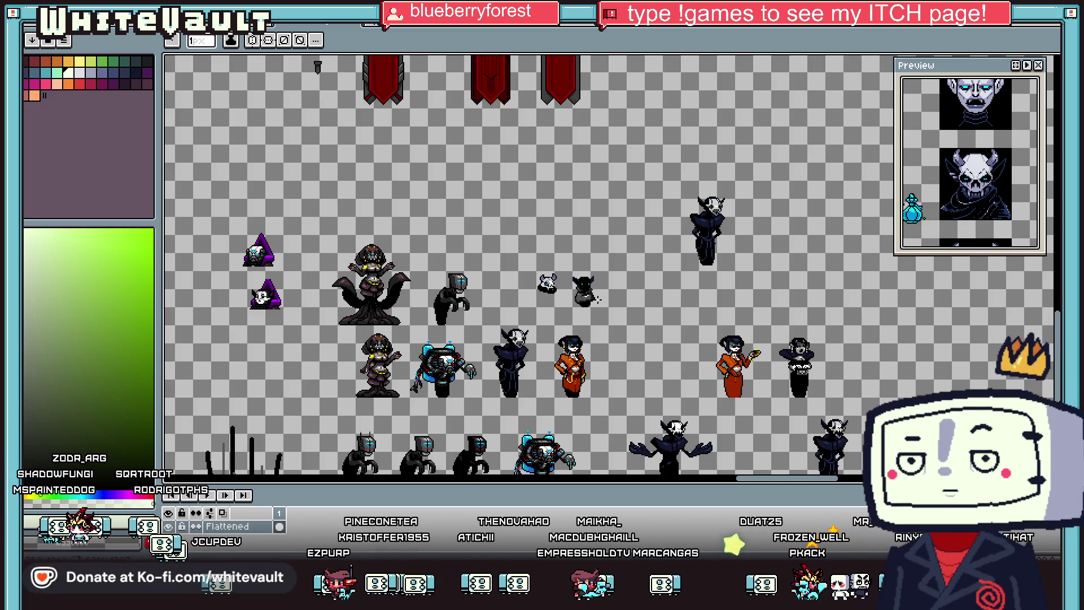
# Sample light grey from the canvas
pyautogui.press('i')
pyautogui.scroll(5, 585, 287)
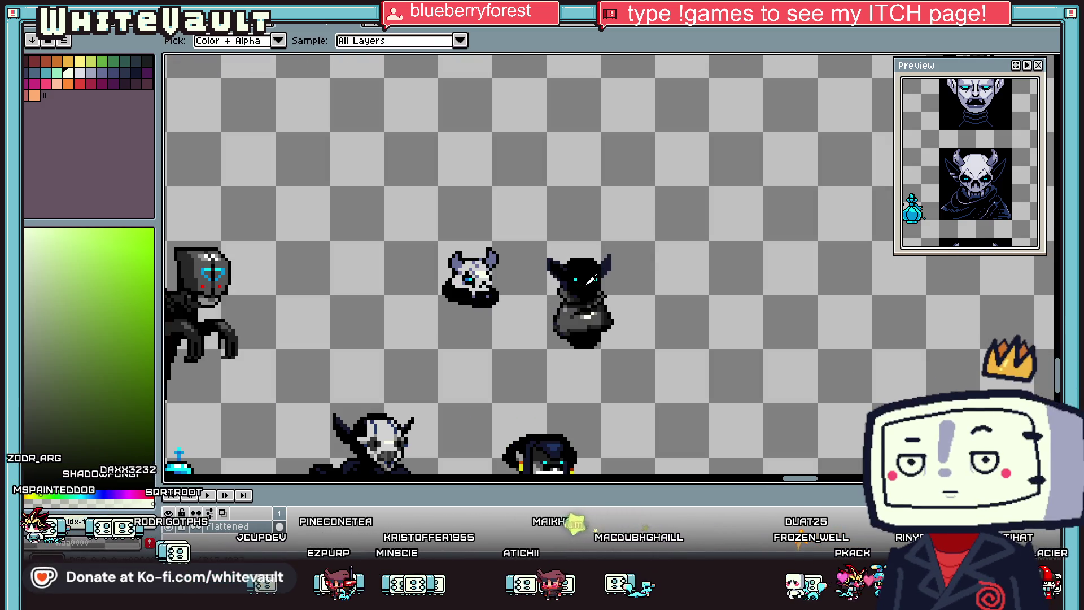
pyautogui.click(502, 285)
# Paint the light-grey face shape under the hood across the forehead and down the right
pyautogui.press('b')
pyautogui.scroll(5, 567, 267)
pyautogui.click(567, 267)
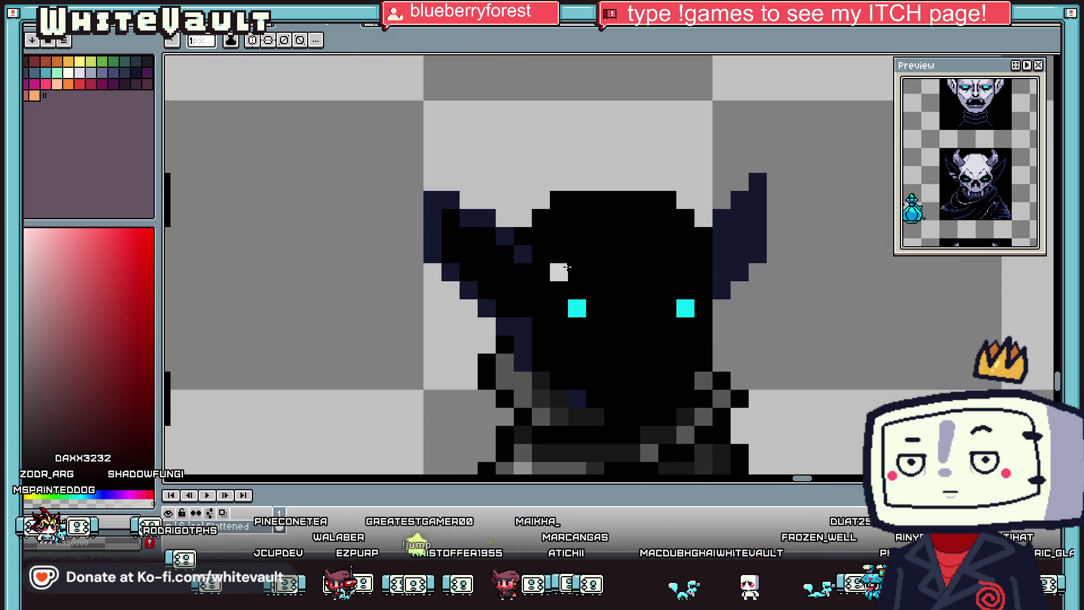
pyautogui.moveTo(605, 232); pyautogui.dragTo(662, 236)
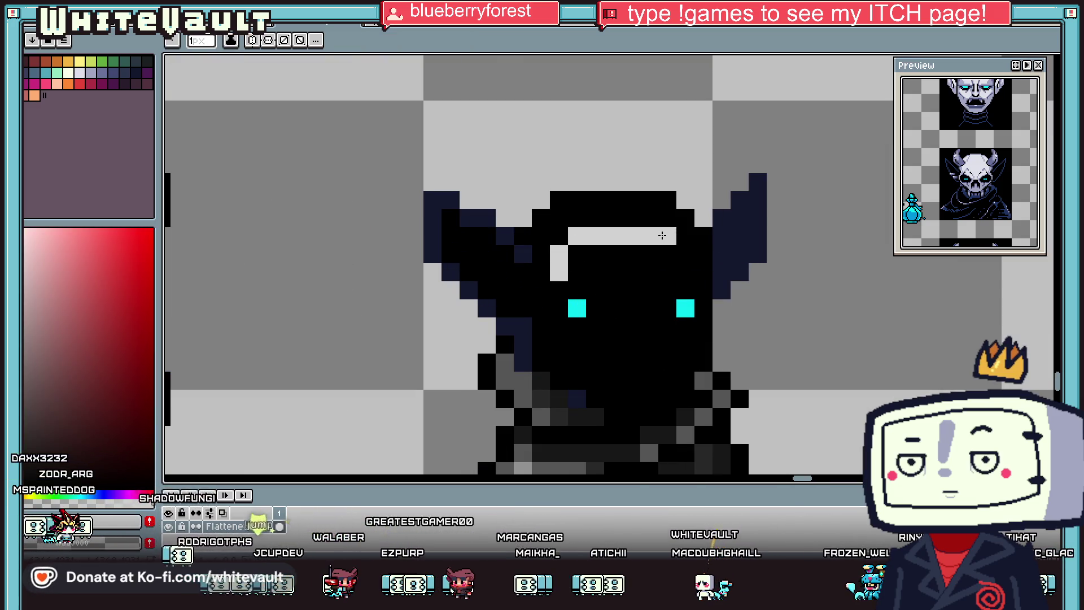
pyautogui.moveTo(722, 291)
pyautogui.mouseDown()
pyautogui.moveTo(721, 322)
pyautogui.moveTo(627, 327)
pyautogui.mouseUp()
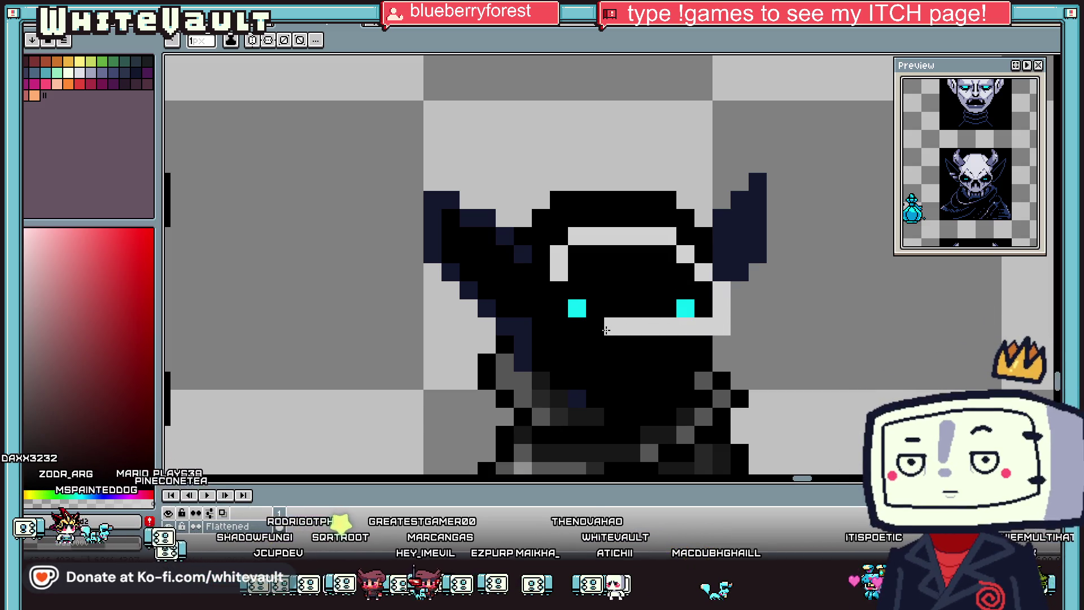
pyautogui.moveTo(574, 266)
pyautogui.mouseDown()
pyautogui.moveTo(650, 308)
pyautogui.moveTo(660, 290)
pyautogui.moveTo(622, 270)
pyautogui.moveTo(658, 276)
pyautogui.moveTo(669, 307)
pyautogui.mouseUp()
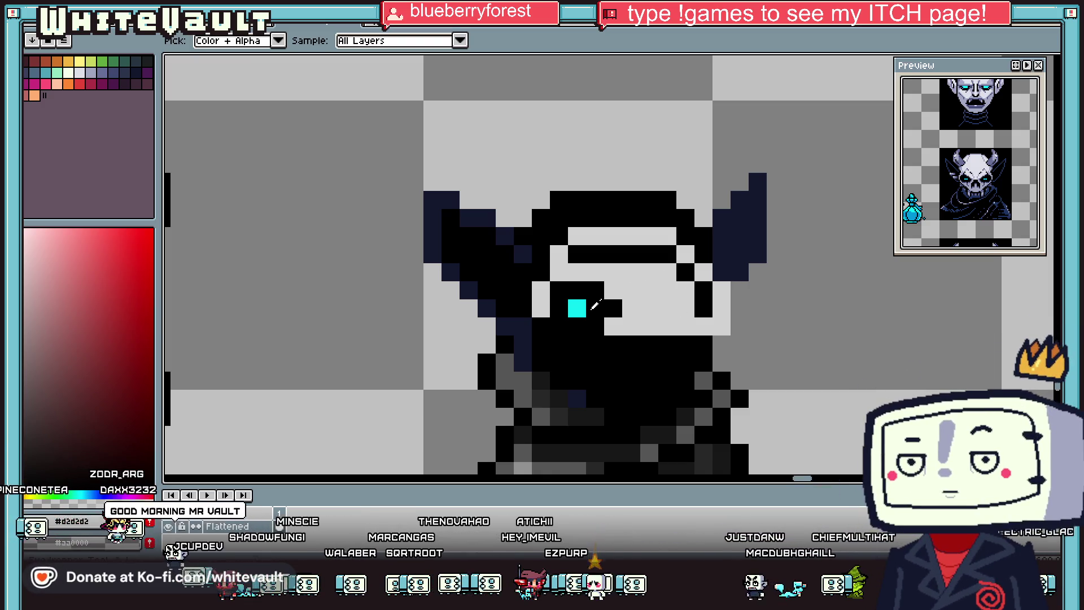
pyautogui.keyDown('alt'); pyautogui.click(693, 306); pyautogui.keyUp('alt')
# Add a black pixel beside the right eye and touch up face pixels in light grey
pyautogui.press('i')
pyautogui.scroll(-4, 703, 308)
pyautogui.scroll(4, 729, 305)
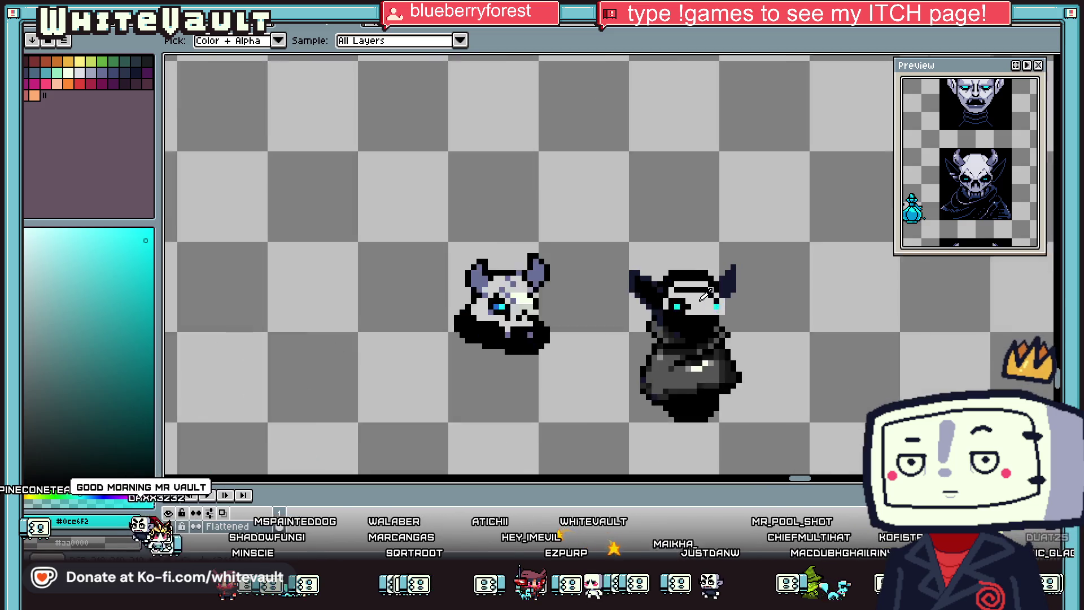
pyautogui.click(736, 295)
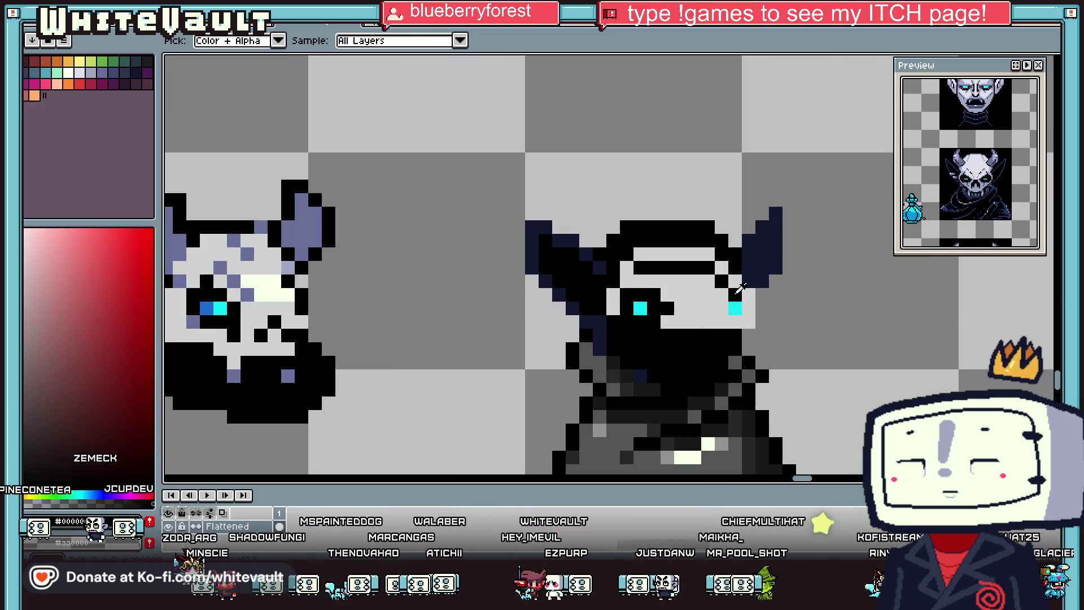
pyautogui.press('b')
pyautogui.click(722, 309)
pyautogui.keyDown('alt'); pyautogui.click(681, 316); pyautogui.keyUp('alt')
pyautogui.click(672, 337)
pyautogui.click(683, 351)
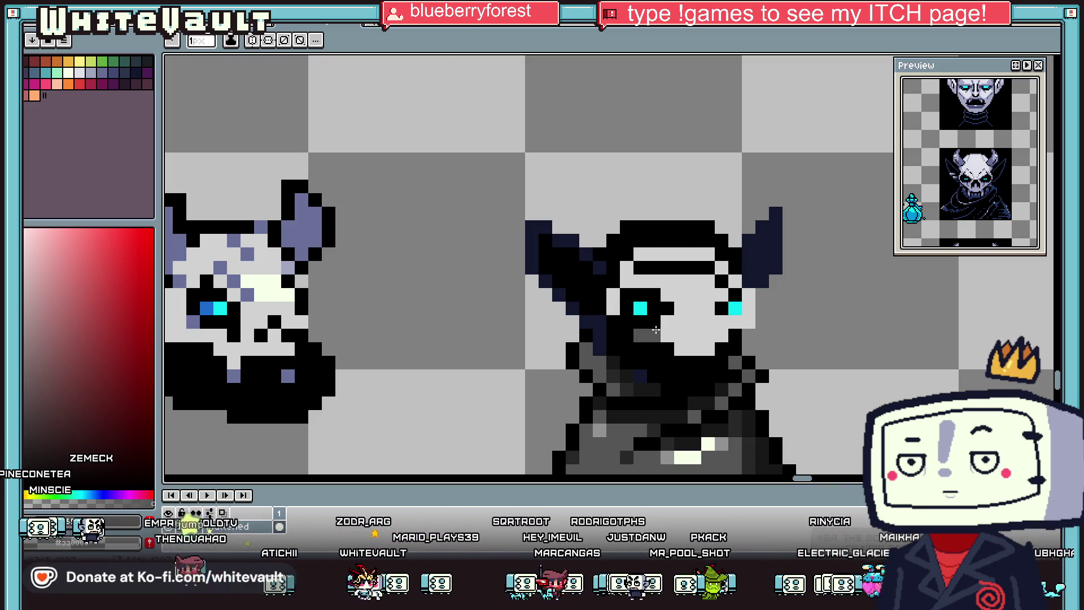
pyautogui.press('alt')
pyautogui.keyDown('alt'); pyautogui.click(645, 386); pyautogui.keyUp('alt')
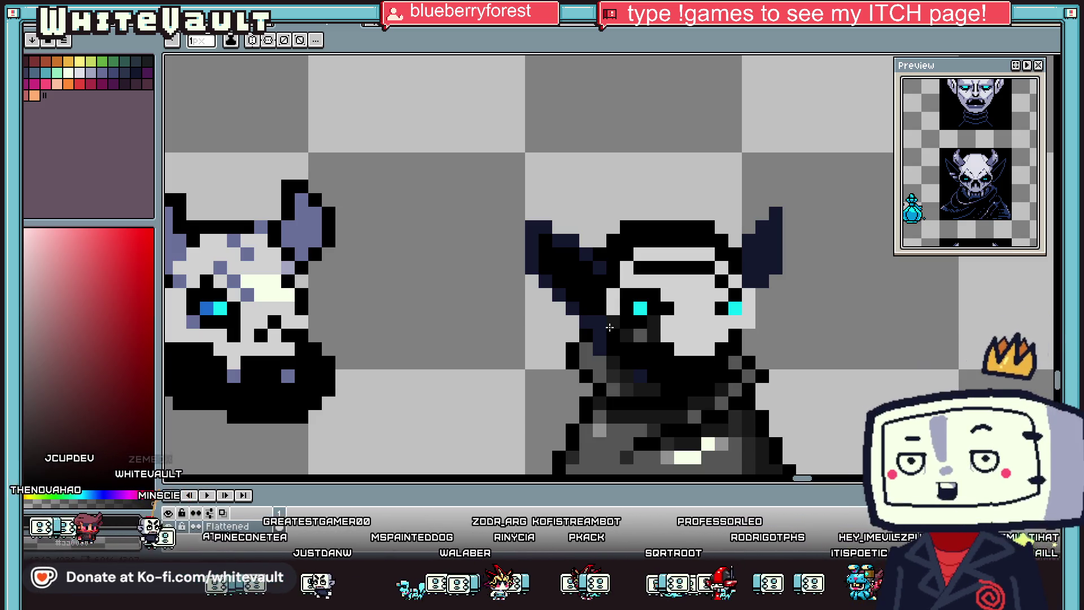
pyautogui.scroll(-4, 610, 328)
# Shade below the right eye dark grey and recolour the pixel beside it light grey
pyautogui.scroll(3, 702, 330)
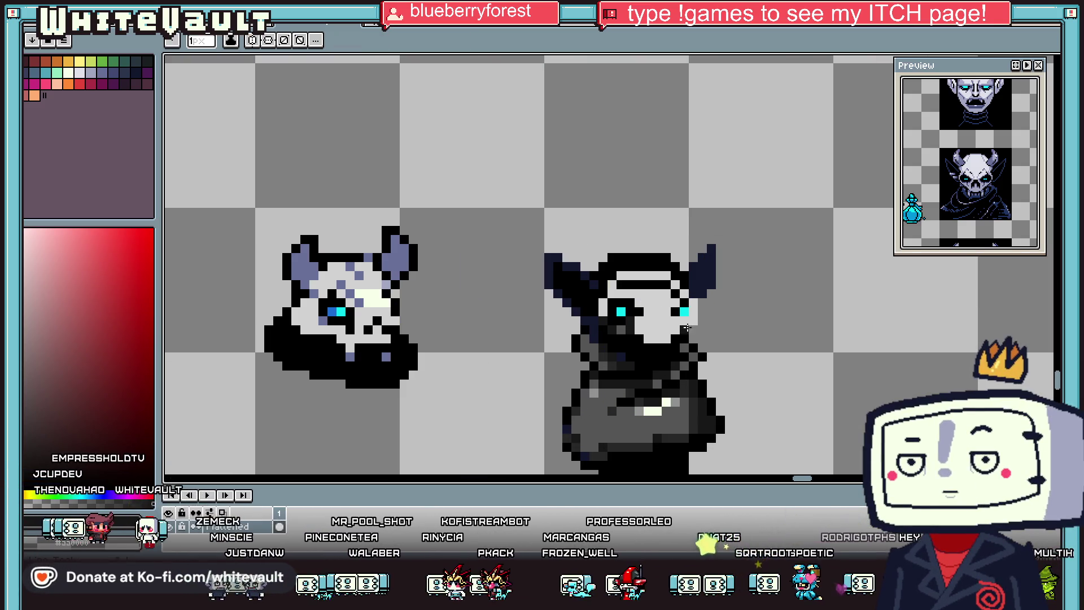
pyautogui.scroll(2, 683, 317)
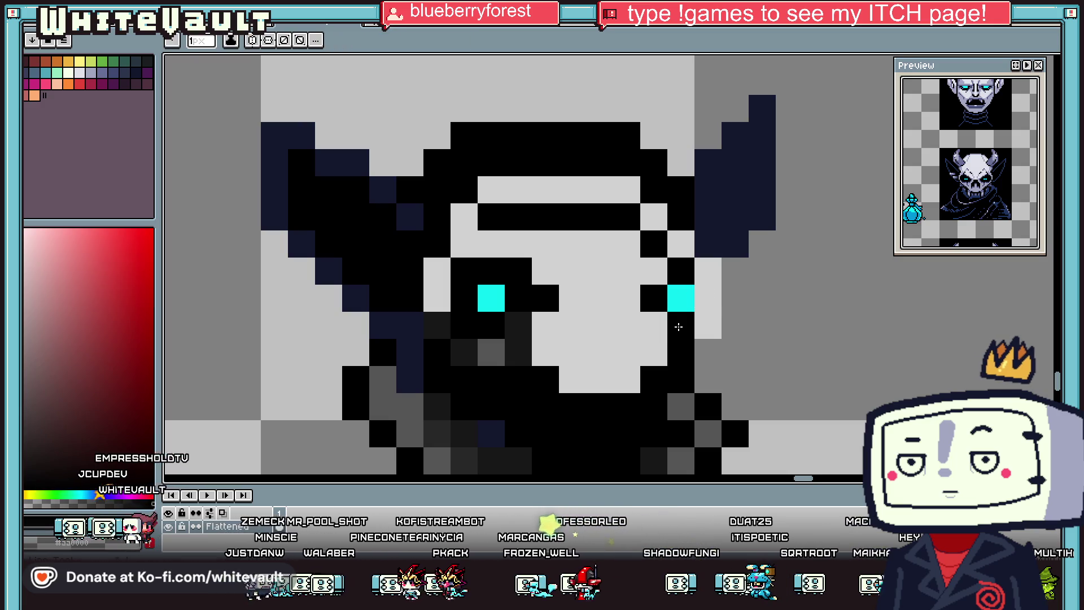
pyautogui.keyDown('alt'); pyautogui.click(491, 347); pyautogui.keyUp('alt')
pyautogui.click(709, 326)
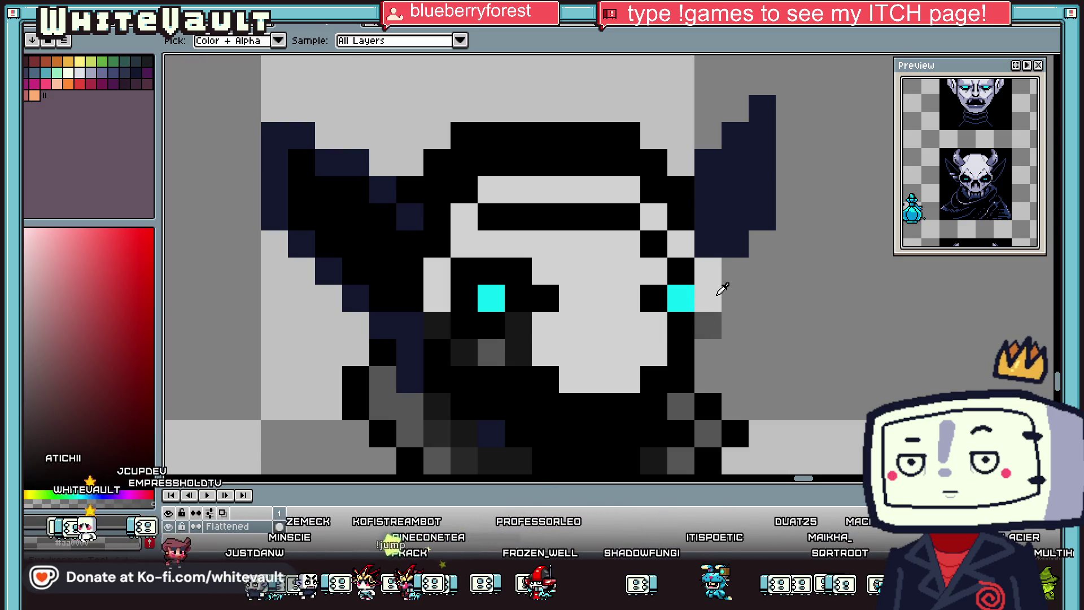
pyautogui.scroll(-6, 710, 298)
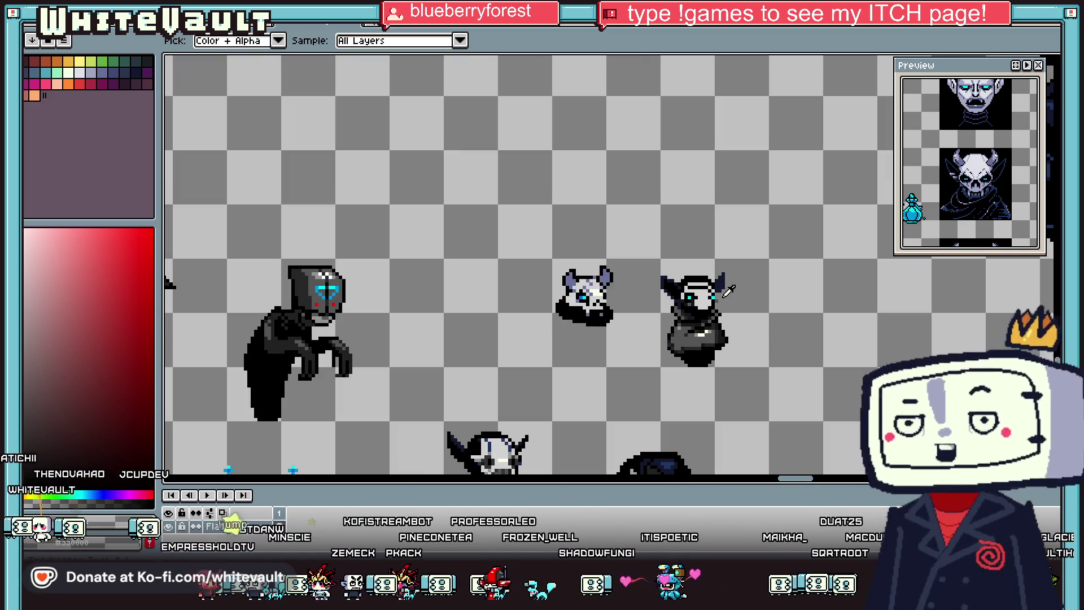
pyautogui.scroll(-3, 729, 291)
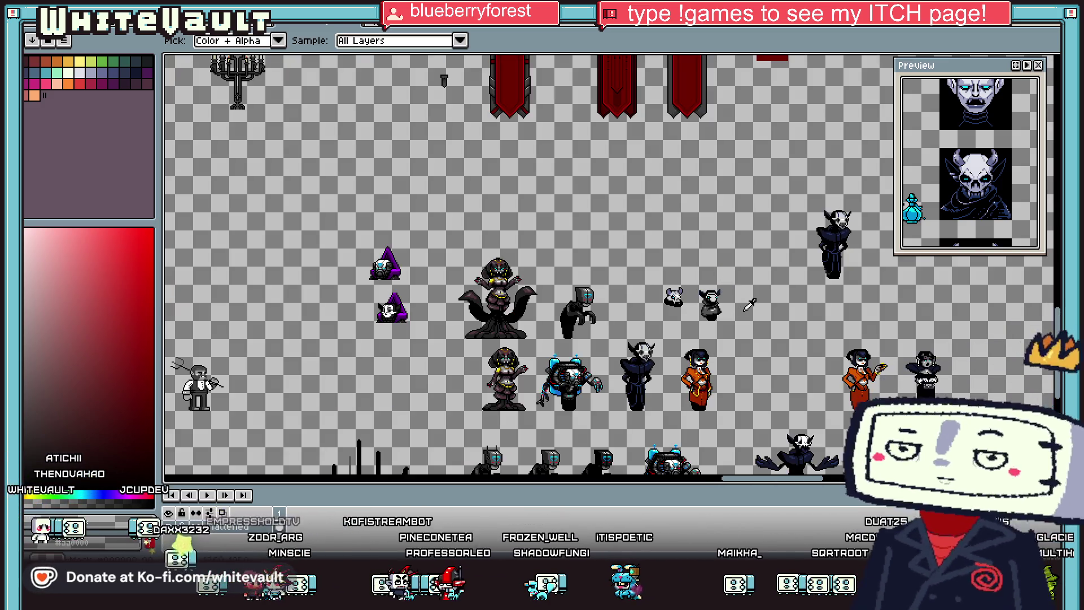
pyautogui.scroll(8, 716, 299)
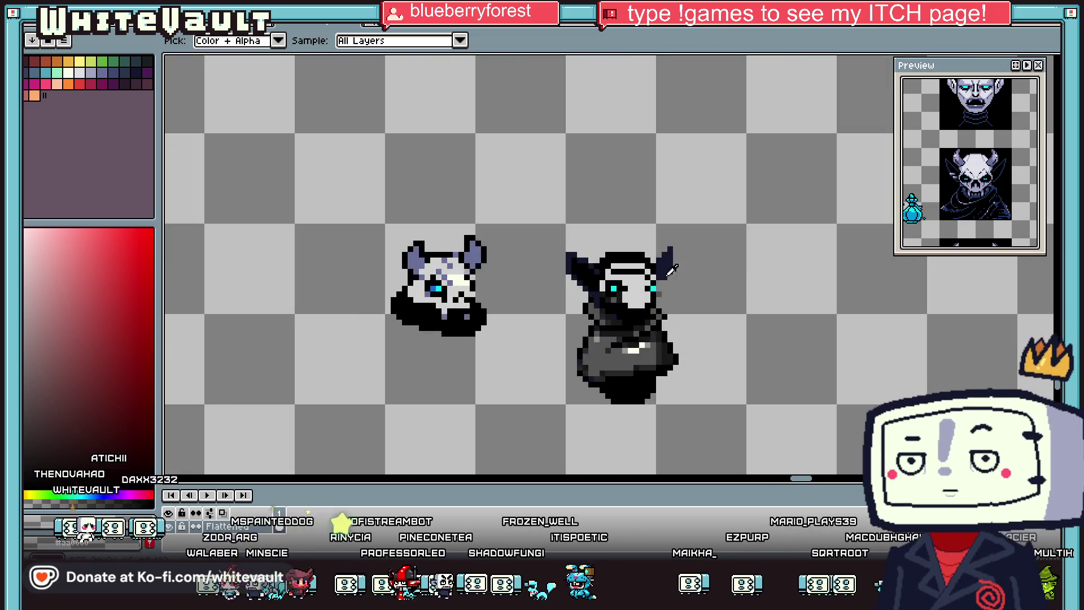
pyautogui.press('b')
pyautogui.click(536, 263)
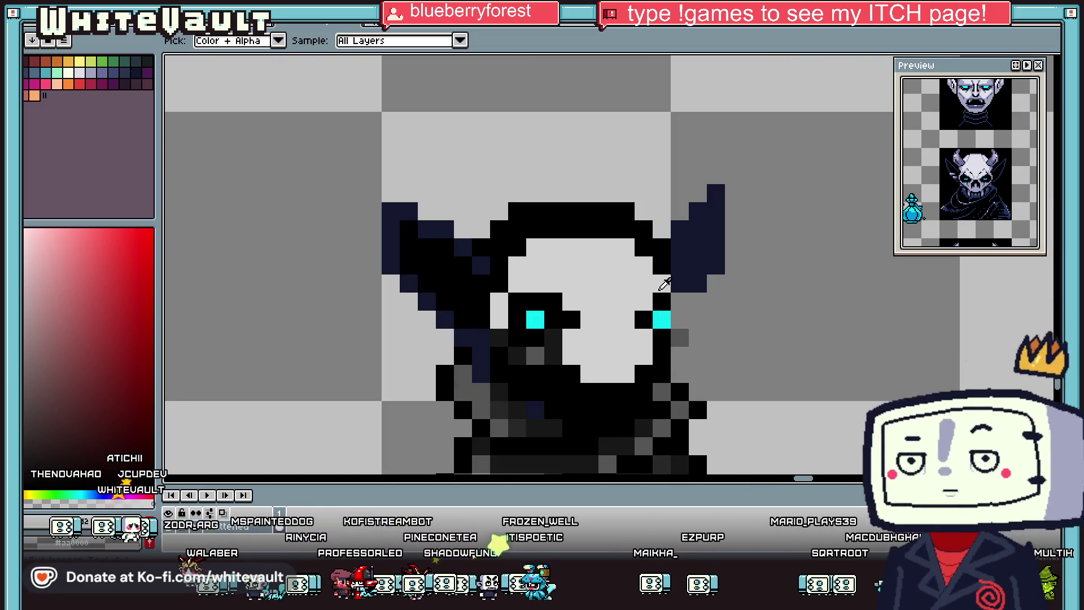
pyautogui.scroll(-3, 659, 280)
pyautogui.scroll(5, 659, 280)
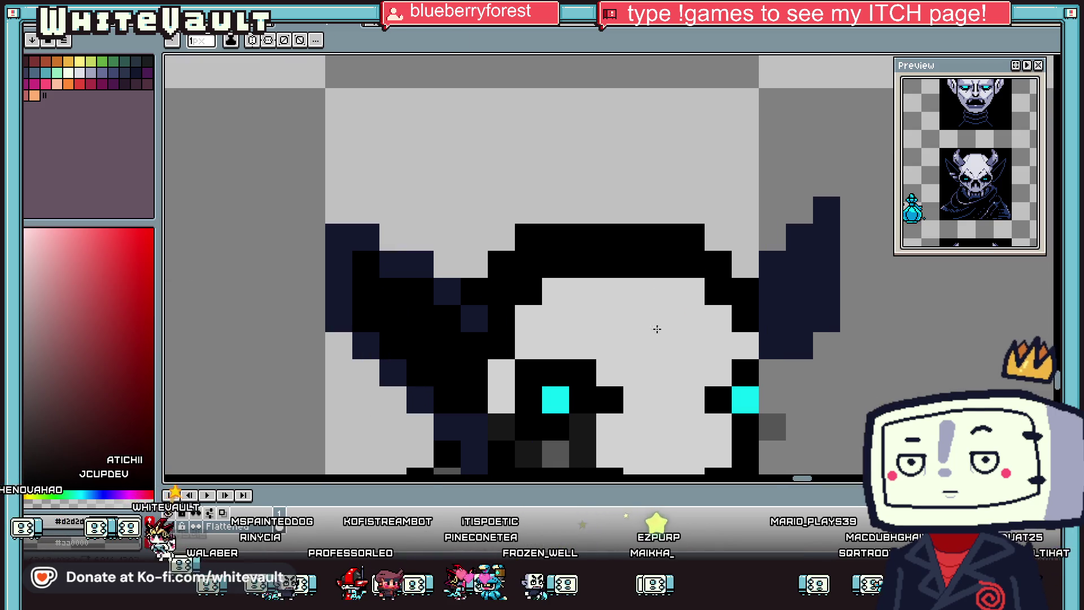
pyautogui.press('i')
pyautogui.press('b')
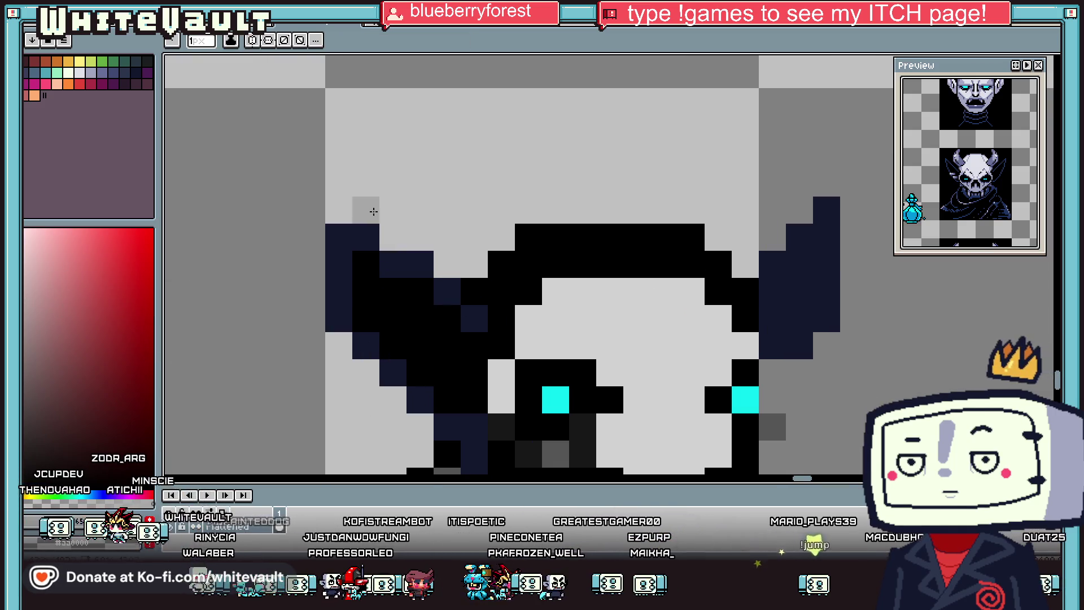
pyautogui.click(667, 356)
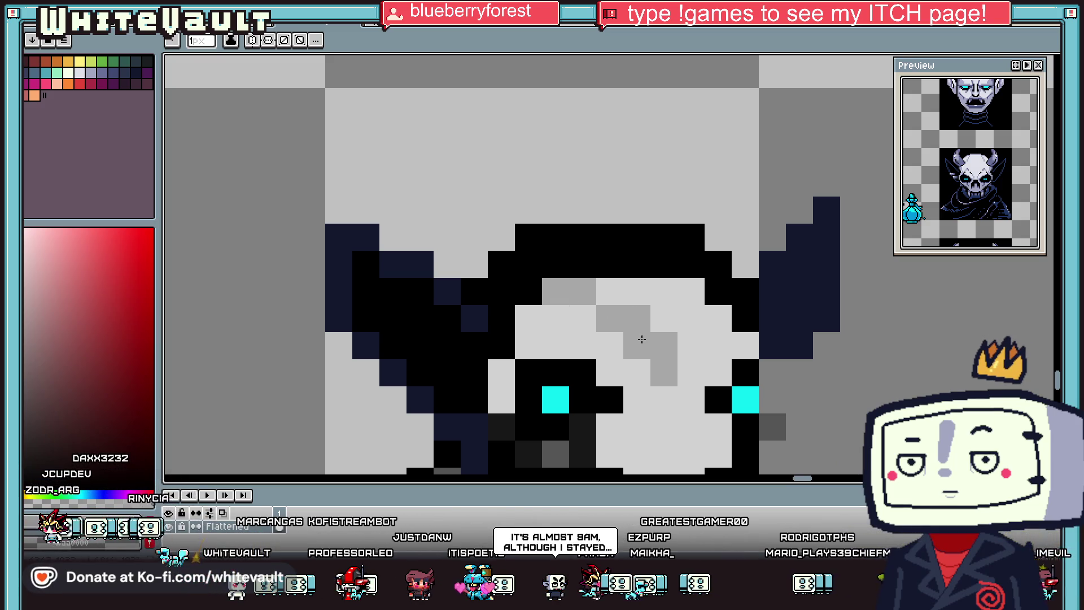
# Add dark grey forehead shading and grey nose marks on the skull's lower face
pyautogui.press('g')
pyautogui.scroll(-5, 694, 328)
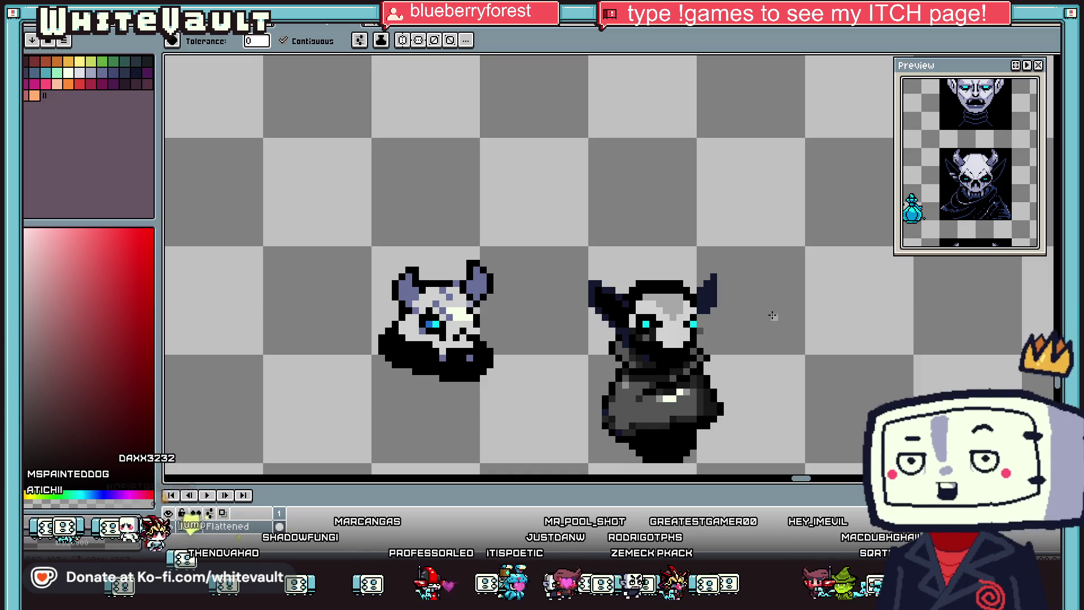
pyautogui.press('i')
pyautogui.scroll(5, 689, 328)
pyautogui.press('b')
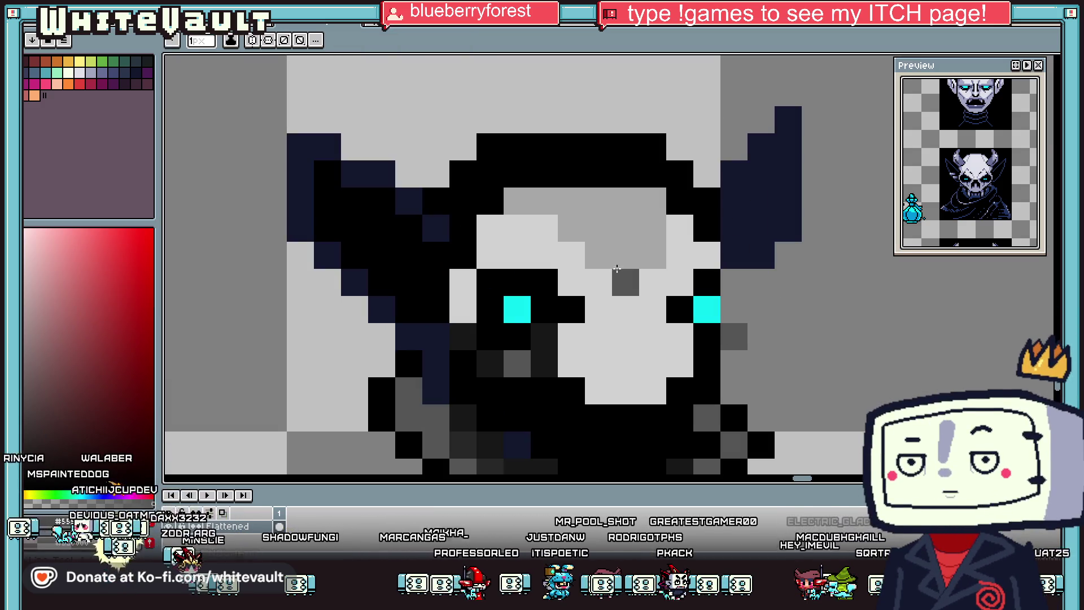
pyautogui.click(598, 255)
pyautogui.press('i')
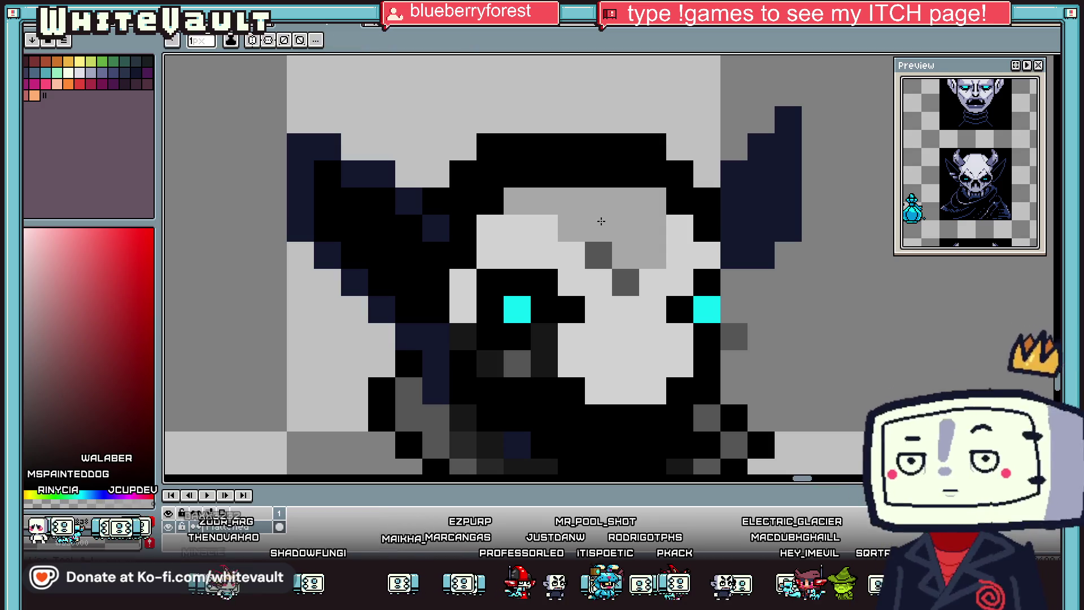
pyautogui.scroll(-3, 621, 251)
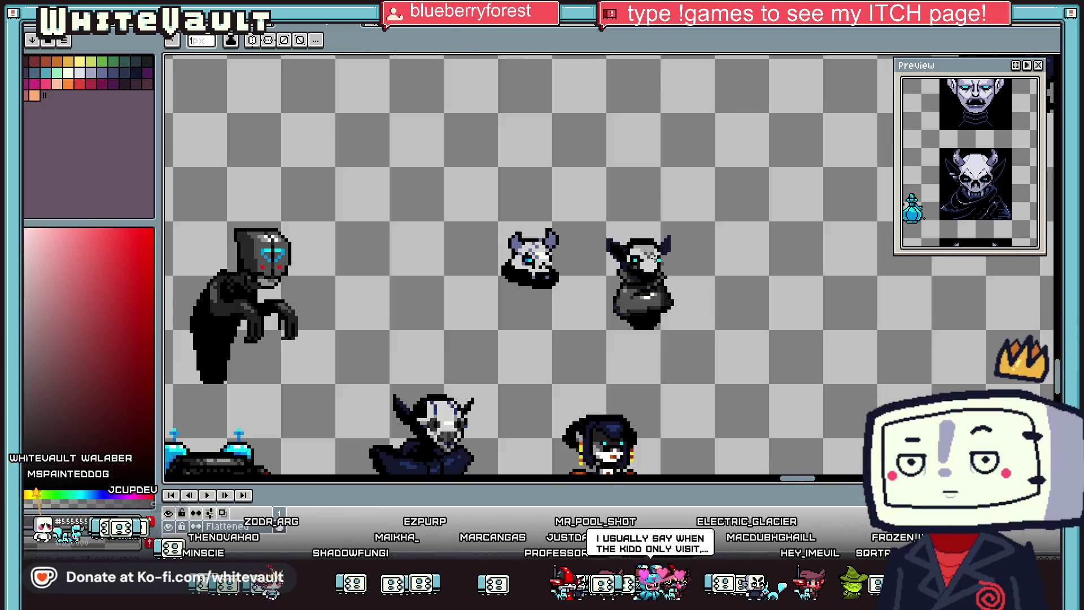
pyautogui.scroll(1, 644, 248)
pyautogui.scroll(3, 632, 252)
pyautogui.press('b')
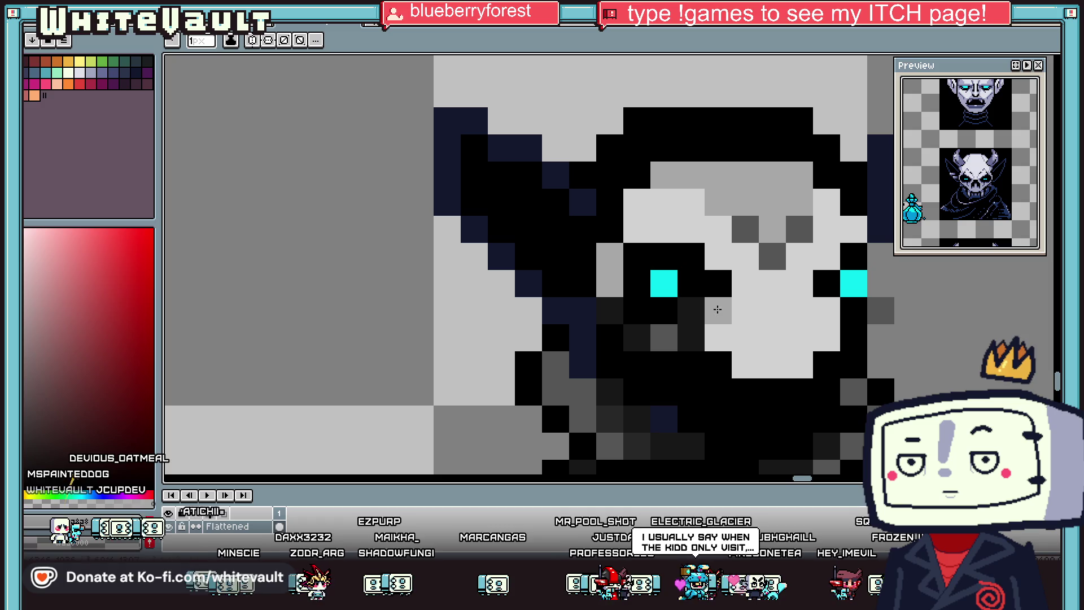
pyautogui.click(718, 337)
pyautogui.click(746, 364)
pyautogui.click(799, 364)
pyautogui.moveTo(800, 338); pyautogui.dragTo(827, 337)
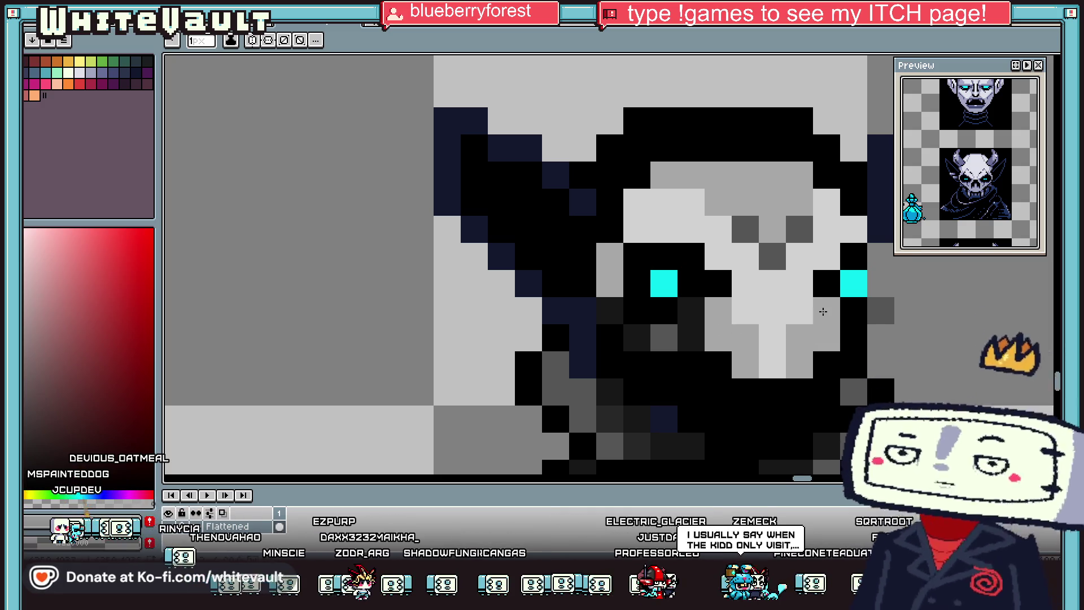
# Pick black from the skull sprite with the Eyedropper
pyautogui.press('i')
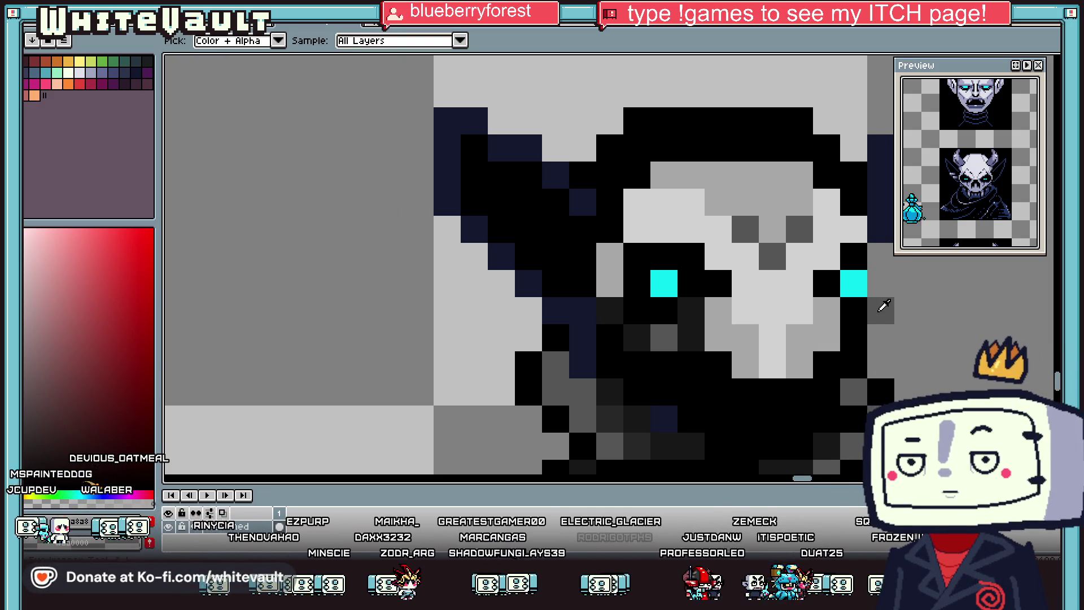
pyautogui.scroll(-3, 828, 299)
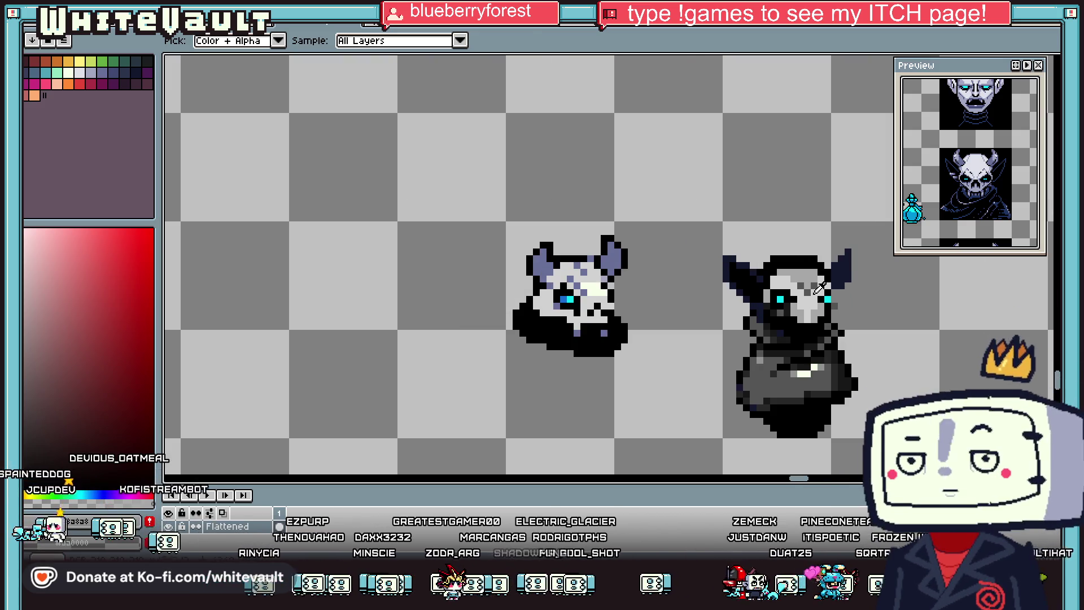
pyautogui.scroll(3, 828, 289)
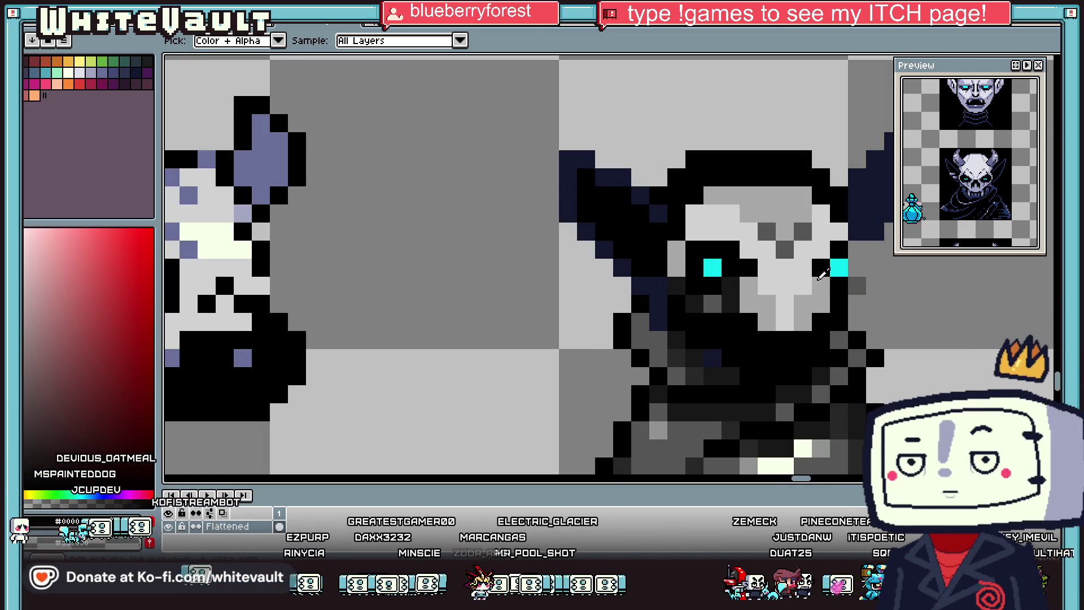
pyautogui.press('b')
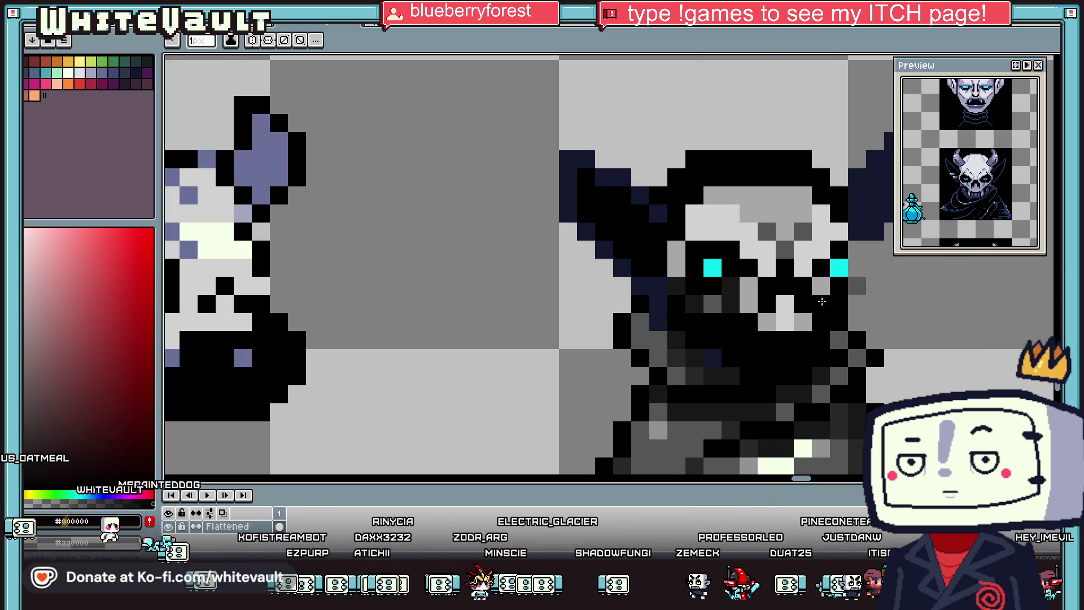
pyautogui.scroll(-3, 822, 302)
pyautogui.press('i')
pyautogui.scroll(3, 792, 260)
pyautogui.press('b')
pyautogui.click(792, 260)
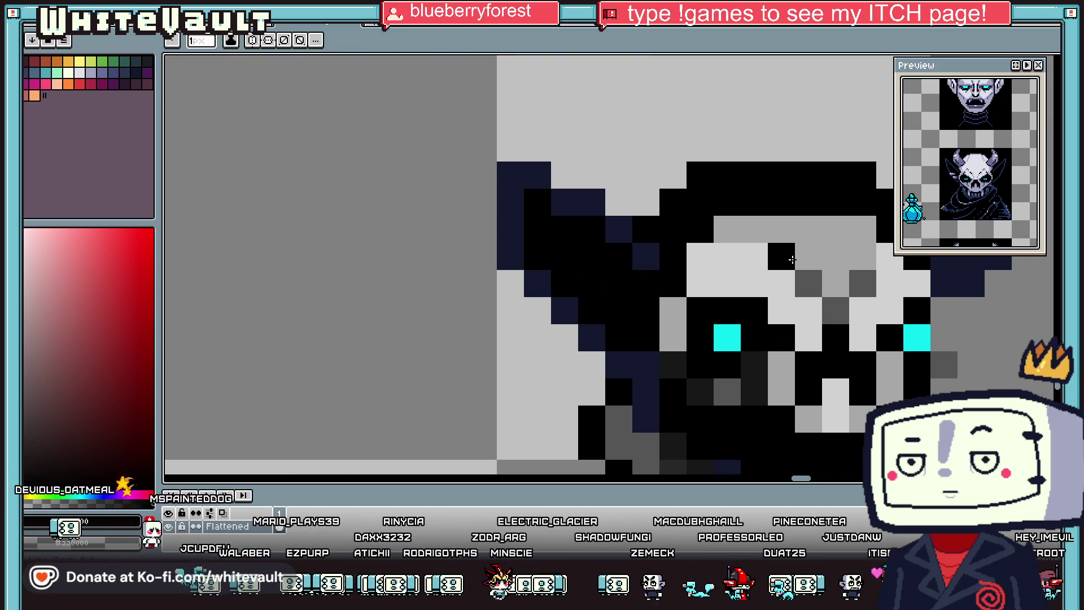
pyautogui.scroll(-5, 792, 259)
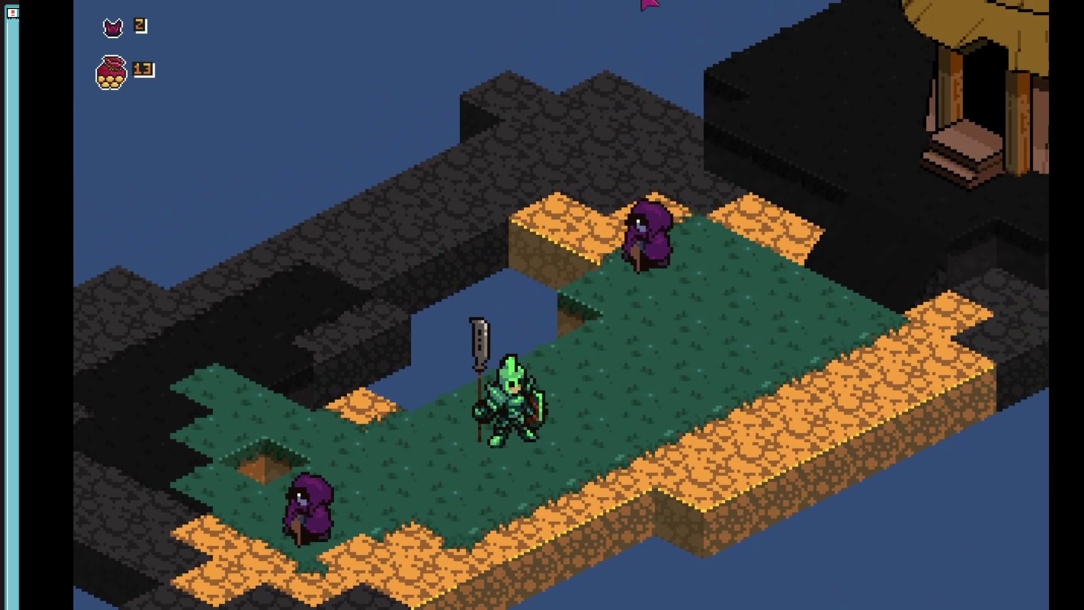
# Play the 39-second gameplay clip of purple hooded enemies through to 0:39
pyautogui.click(533, 419)
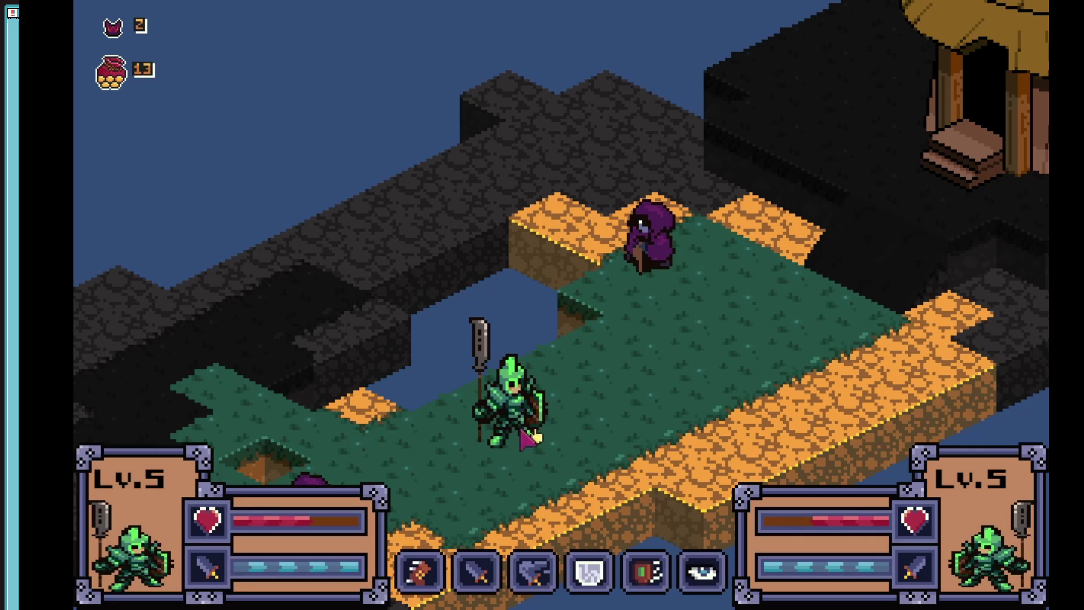
pyautogui.click(419, 571)
pyautogui.click(366, 432)
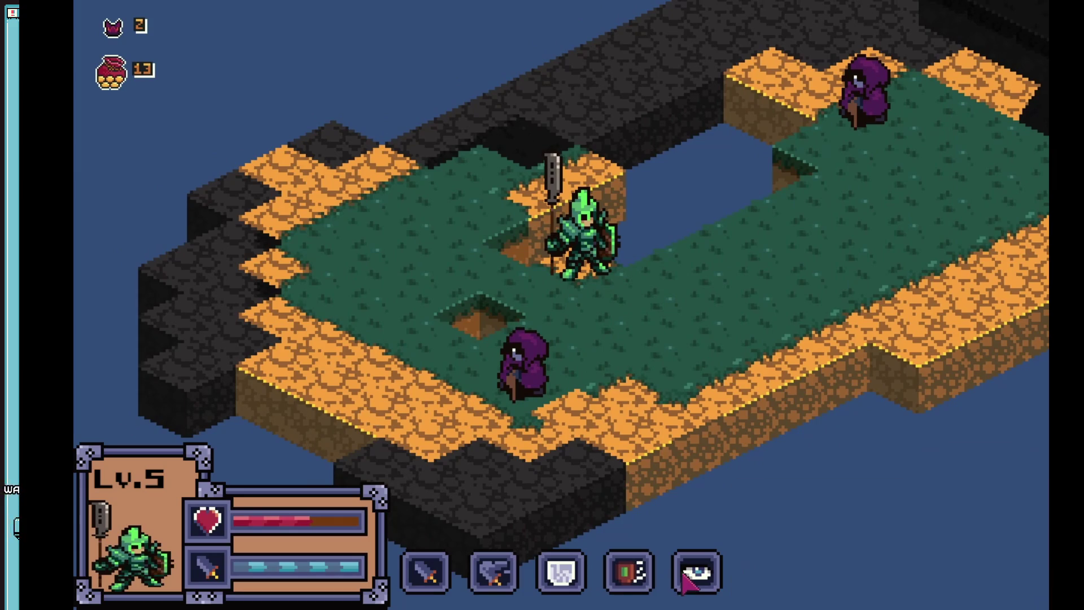
pyautogui.click(685, 577)
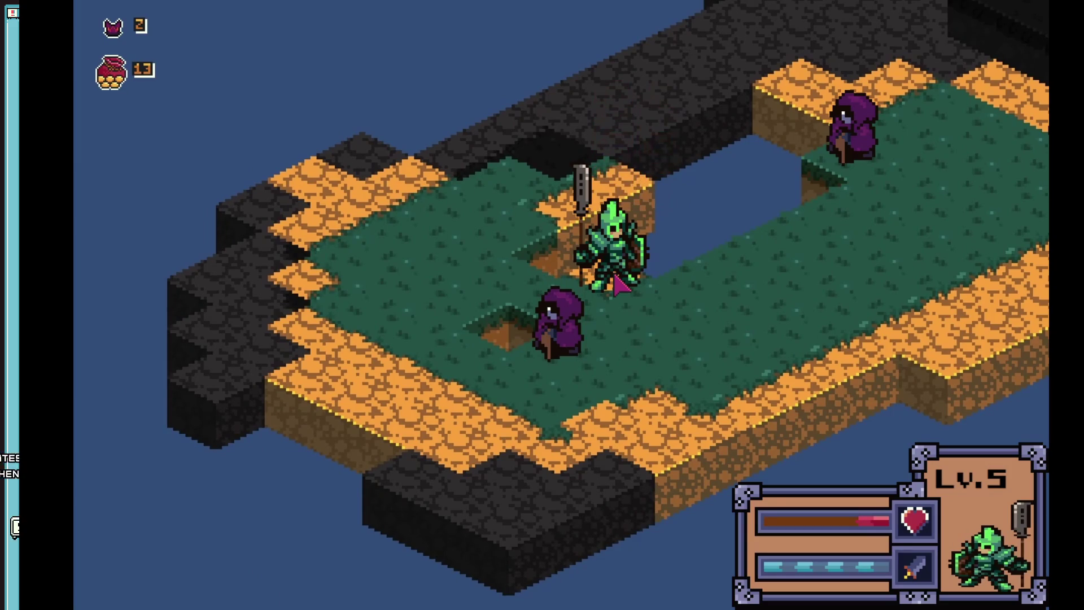
pyautogui.click(437, 564)
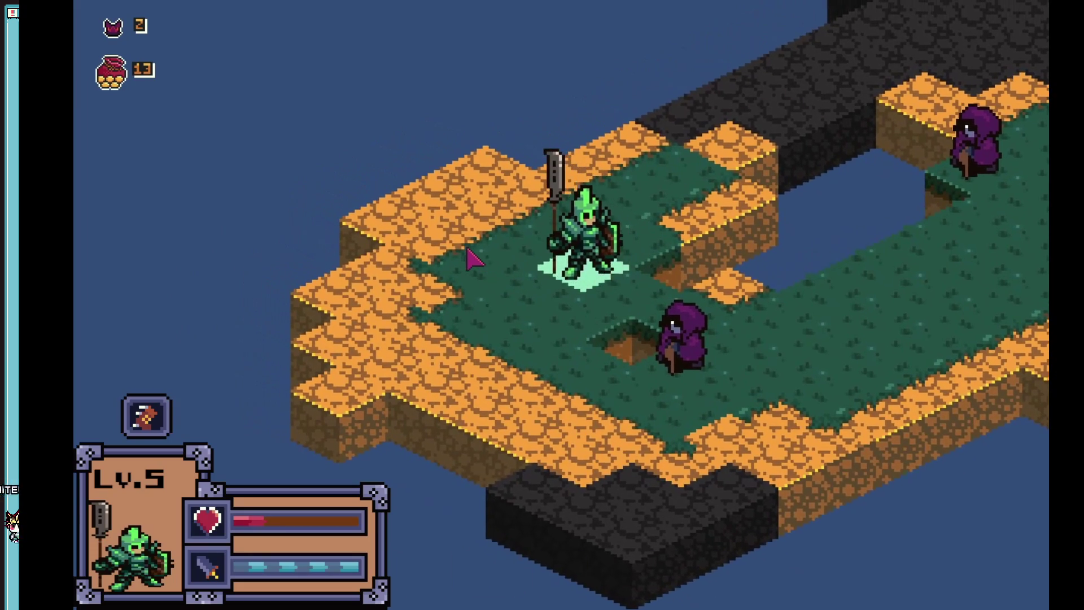
pyautogui.press('Escape')
pyautogui.click(706, 565)
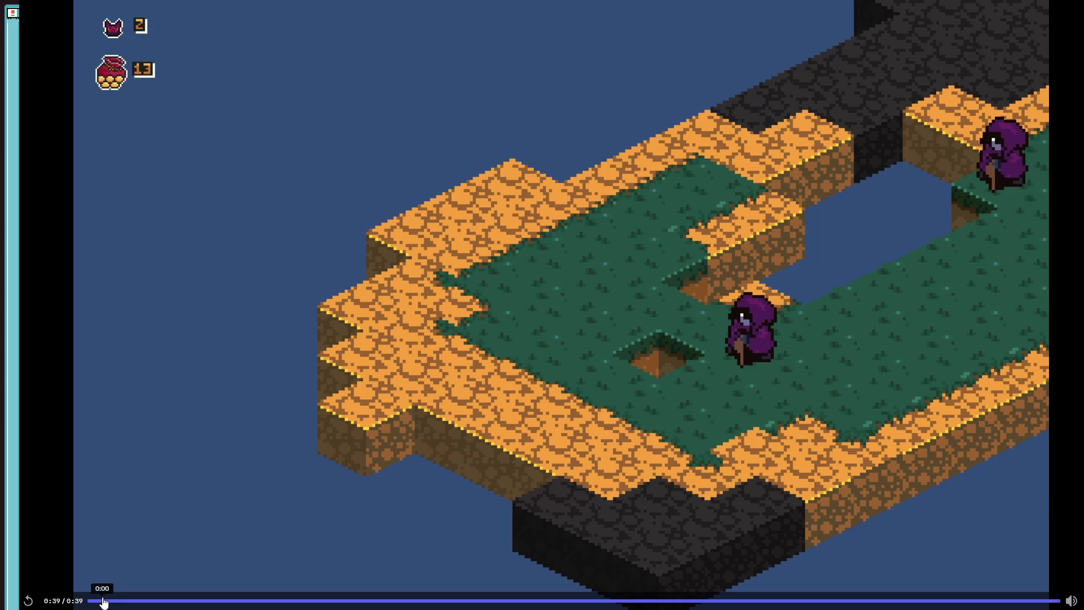
# Rewind the gameplay clip to 0:00, replay it, then return to Aseprite's sprite canvas
pyautogui.click(89, 601)
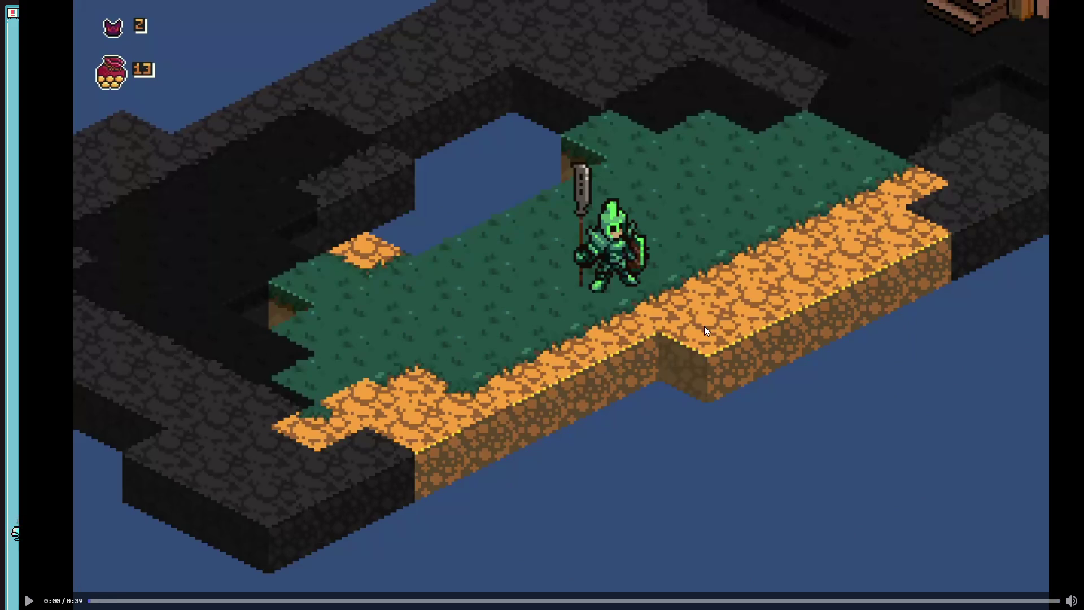
pyautogui.click(704, 327)
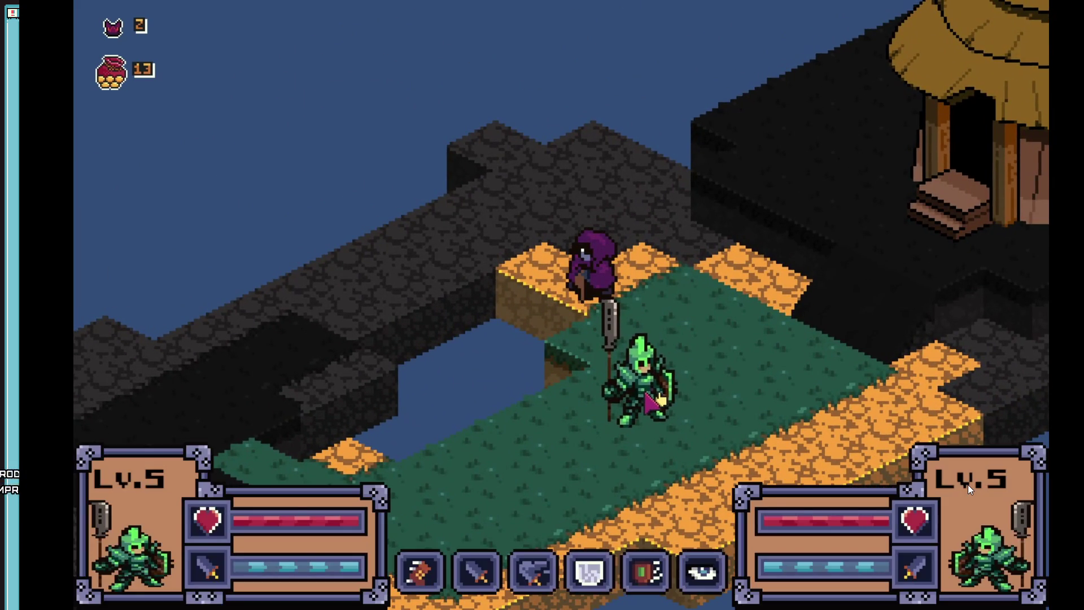
pyautogui.press('Return')
pyautogui.press('Down')
pyautogui.press('Down')
pyautogui.press('Down')
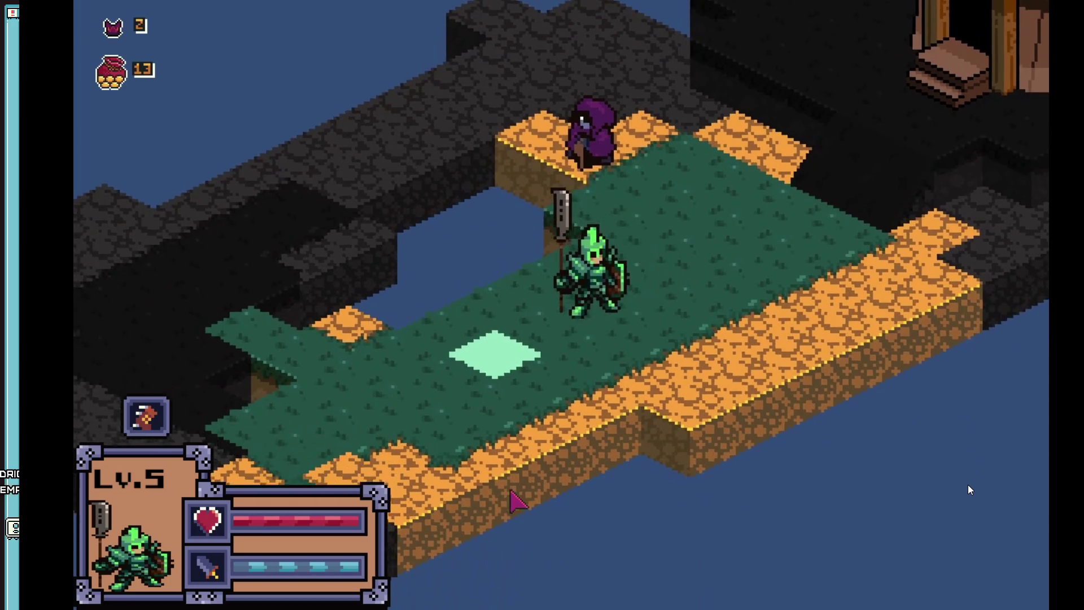
pyautogui.press('Return')
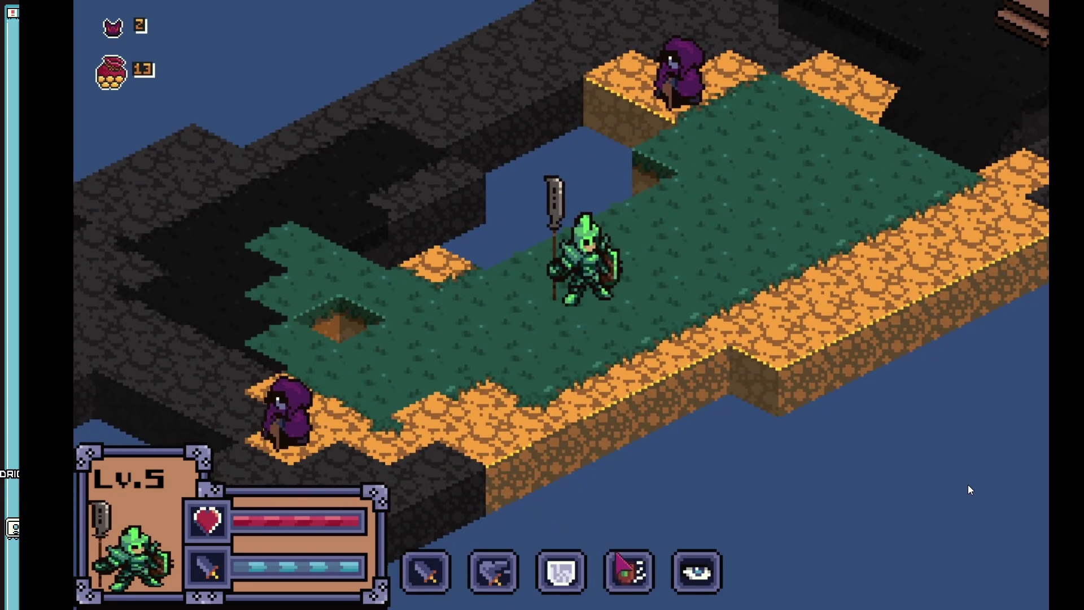
pyautogui.press('Return')
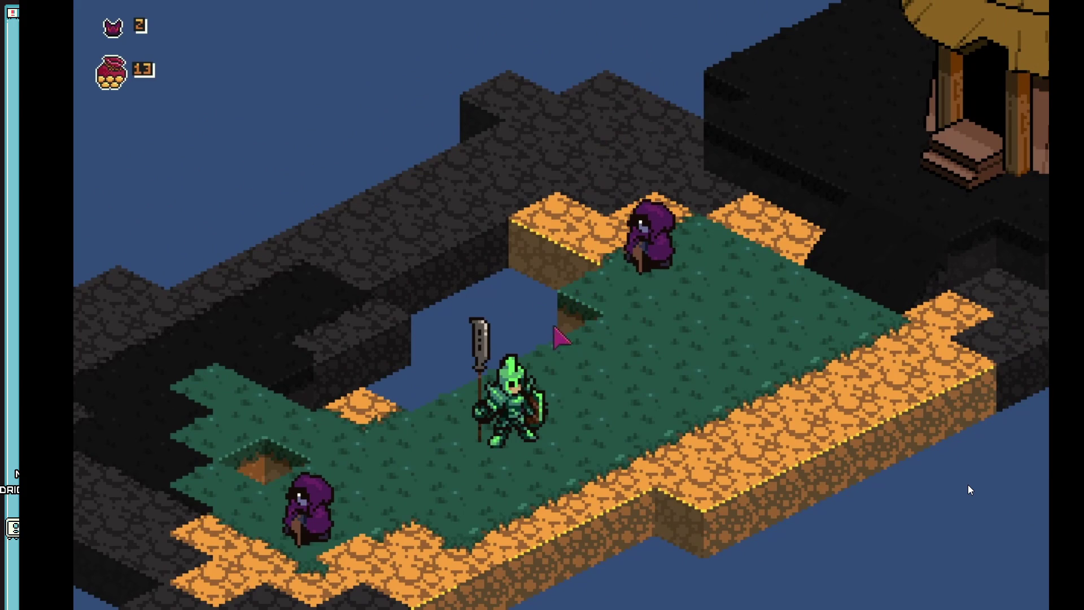
pyautogui.press('Return')
pyautogui.press('Left')
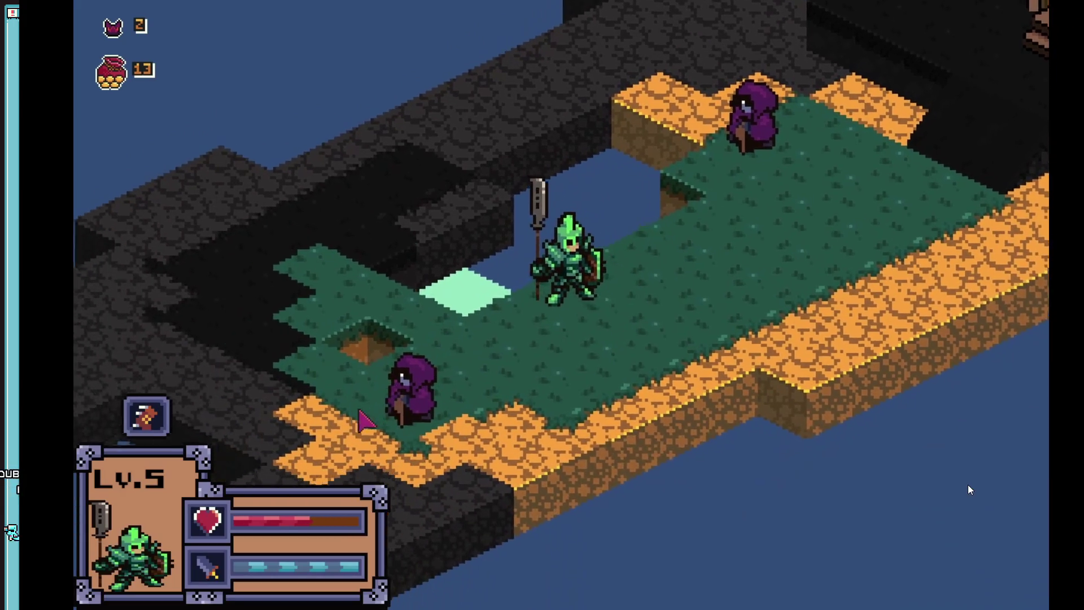
pyautogui.press('Return')
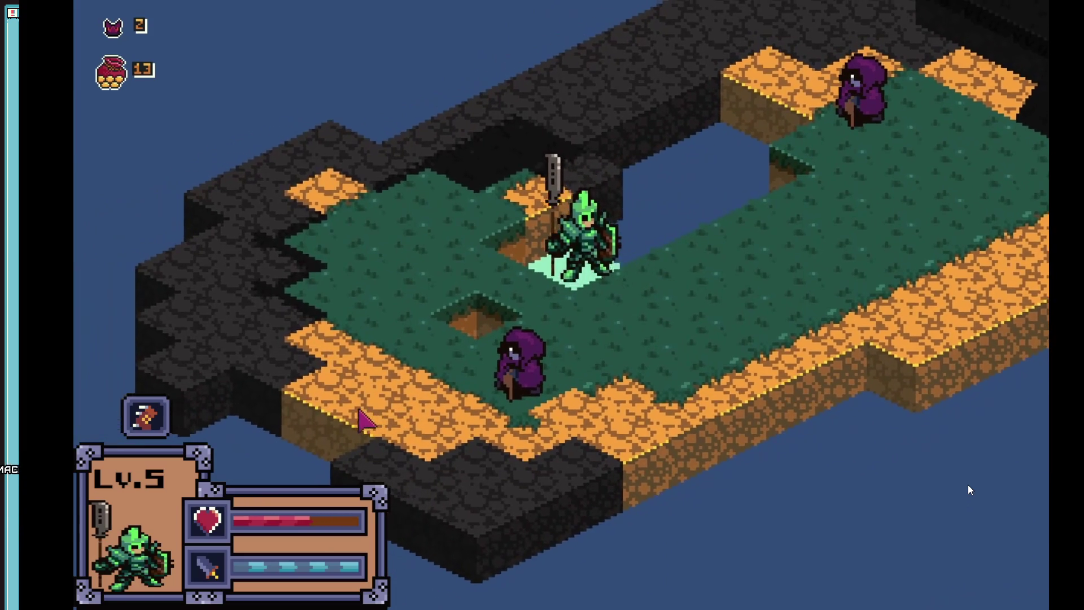
pyautogui.press('Right')
pyautogui.press('Return')
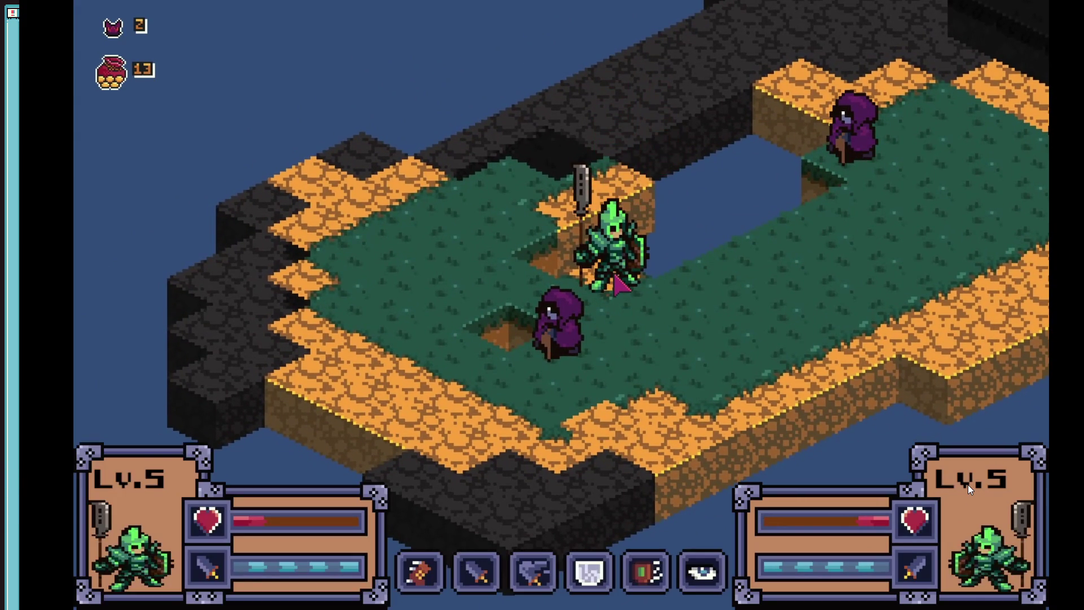
pyautogui.press('Return')
pyautogui.press('Return')
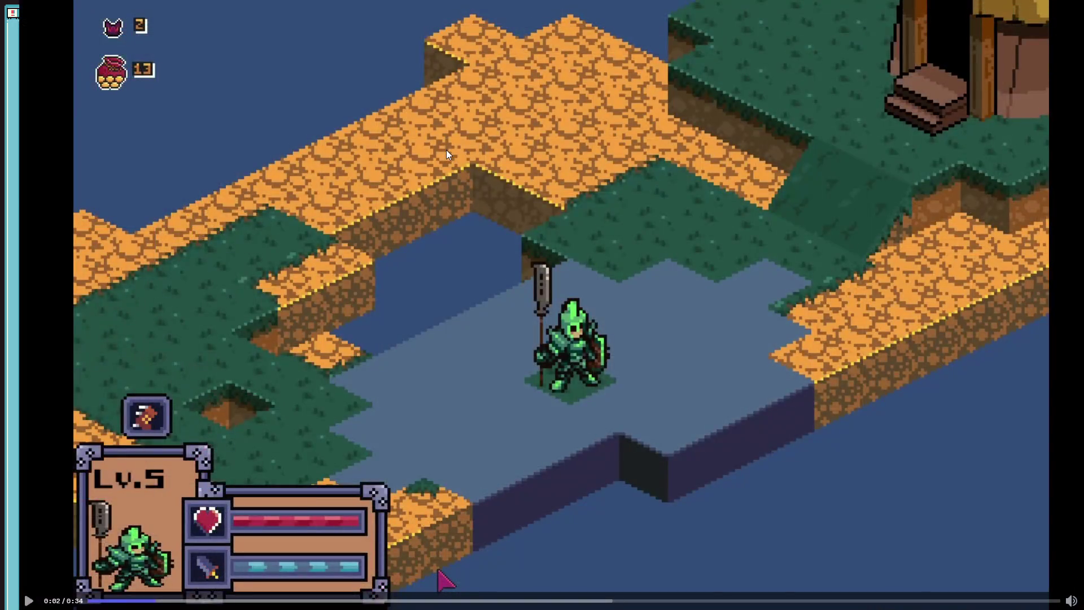
# Resume the gameplay clip showing the purple hooded enemy with its Lv.5 panel
pyautogui.click(446, 153)
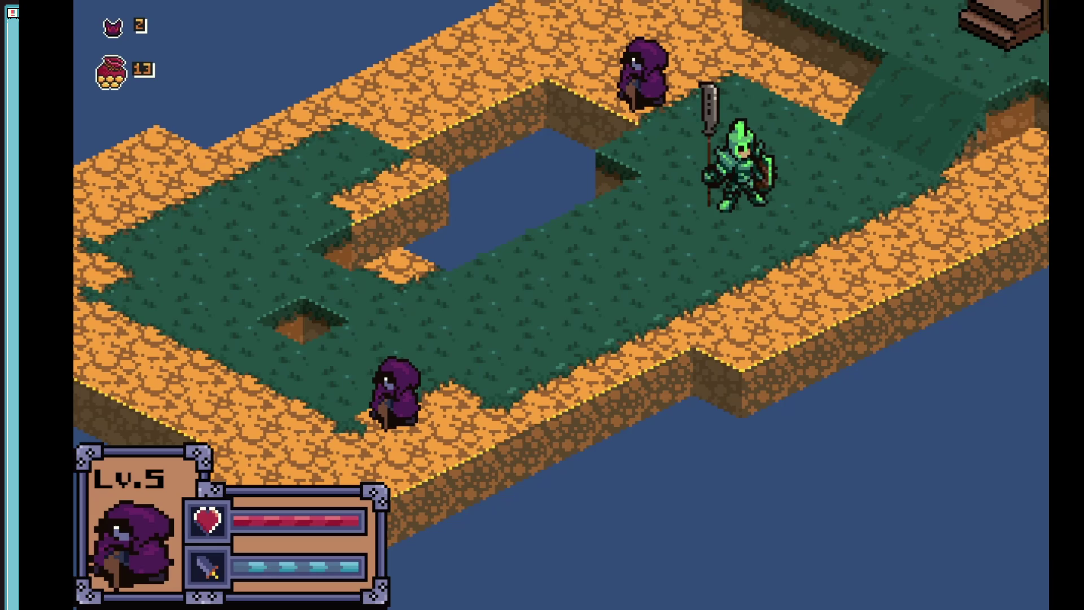
# Pause the clip at 0:28 on the hooded enemy
pyautogui.click(1031, 496)
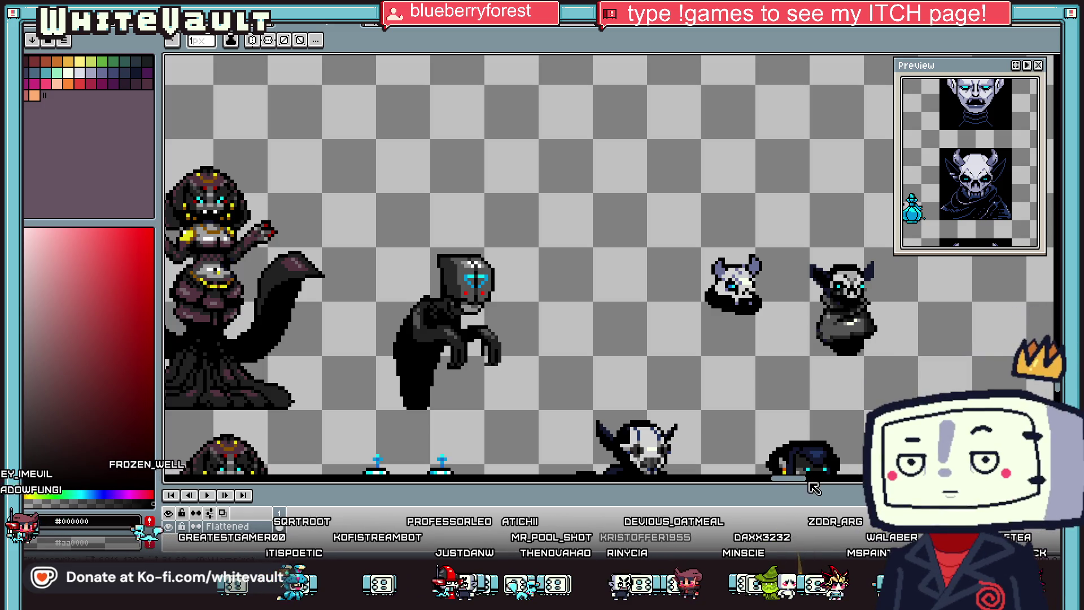
# Zoom in on the horned skull sprite and sample the grey #555555
pyautogui.hscroll(3, 801, 484)
pyautogui.scroll(2, 681, 340)
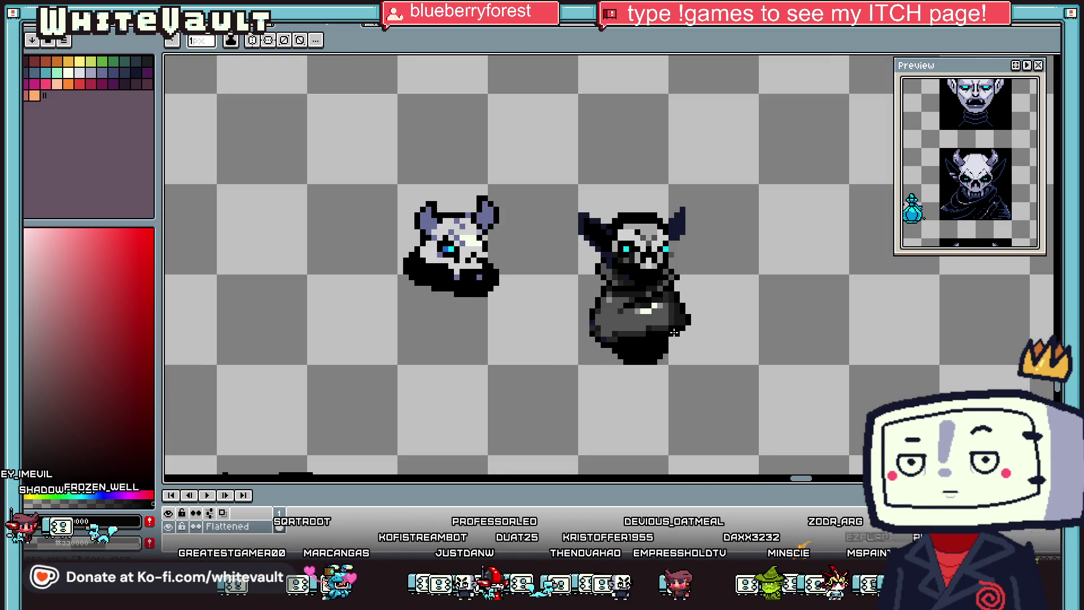
pyautogui.scroll(3, 590, 274)
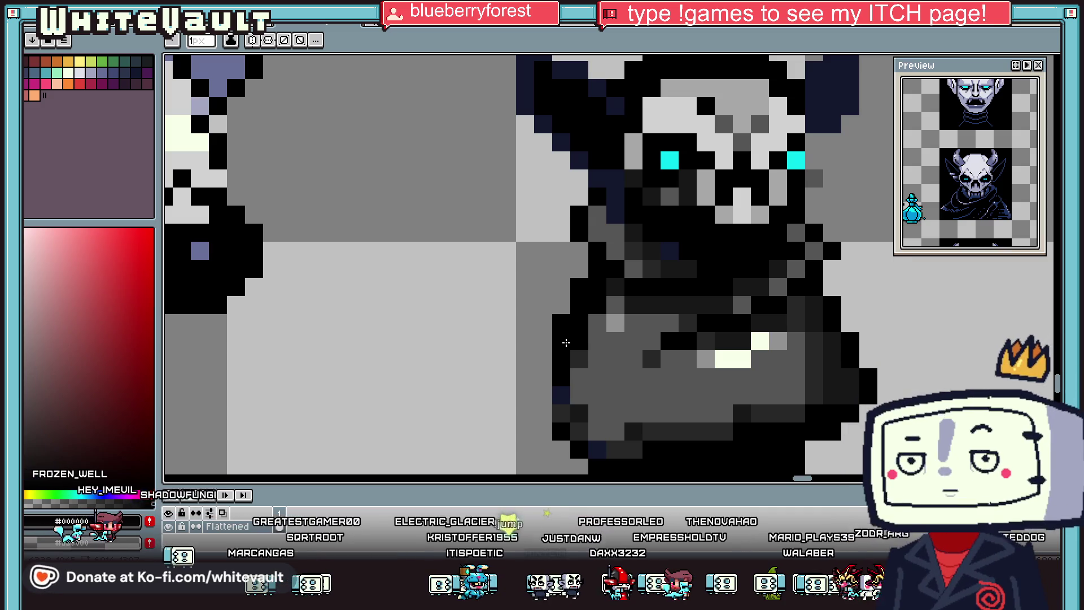
pyautogui.press('i')
pyautogui.scroll(-4, 596, 344)
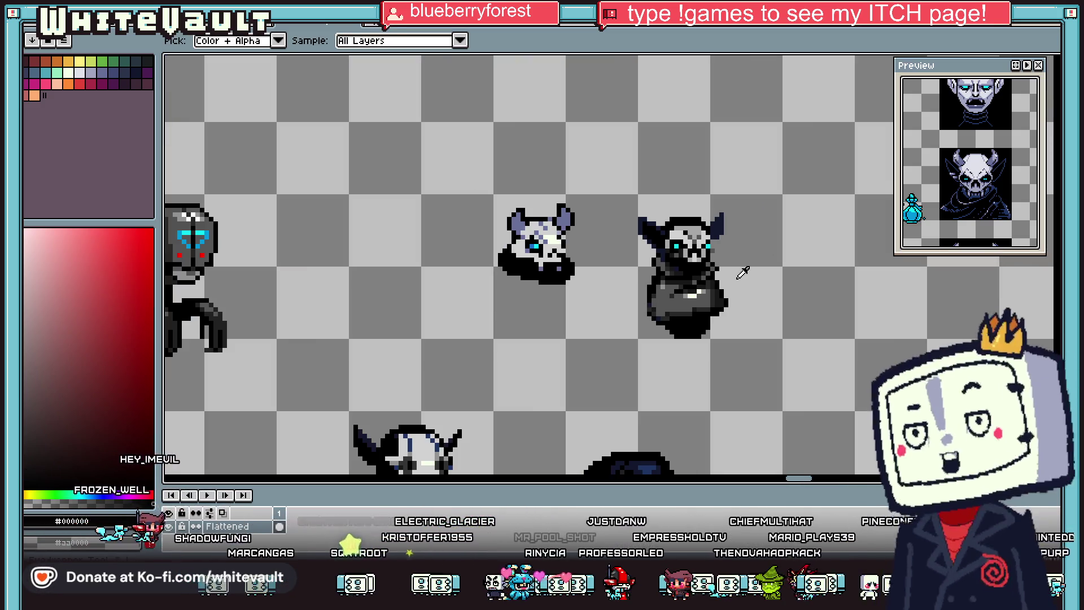
pyautogui.scroll(1, 728, 270)
pyautogui.scroll(-2, 698, 287)
pyautogui.scroll(3, 689, 287)
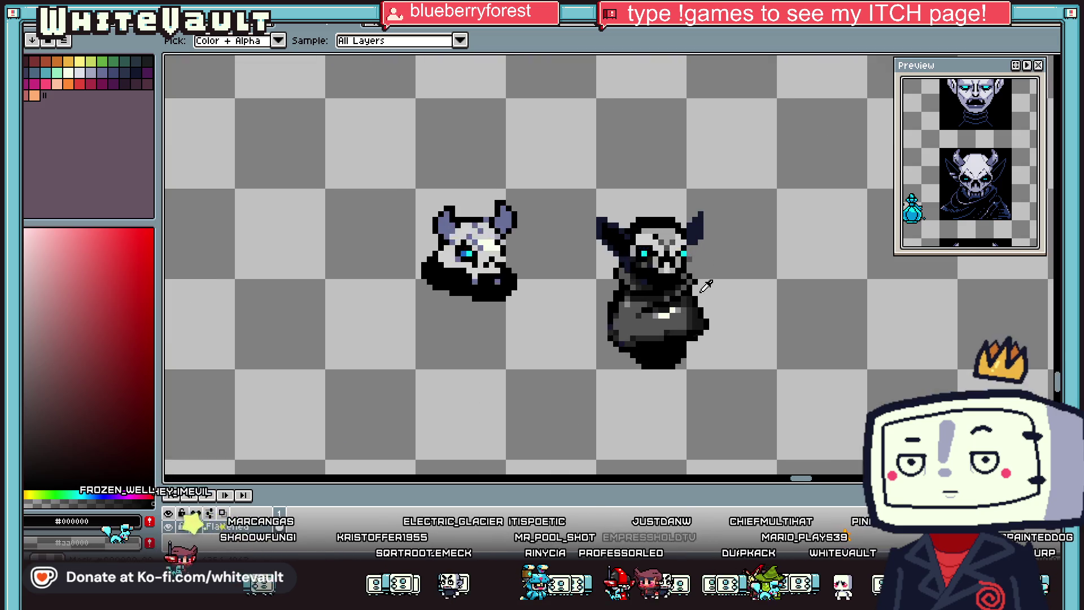
pyautogui.press('b')
pyautogui.keyDown('alt'); pyautogui.click(682, 286); pyautogui.keyUp('alt')
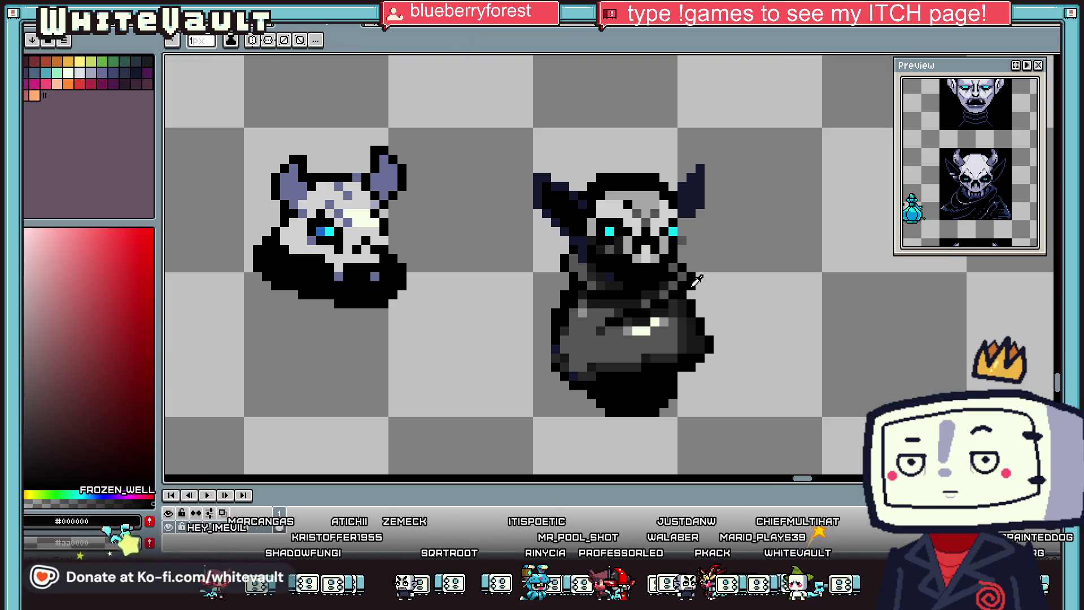
# Sample the dark navy #14182c from the skull's horn
pyautogui.scroll(-2, 596, 303)
pyautogui.scroll(-1, 598, 302)
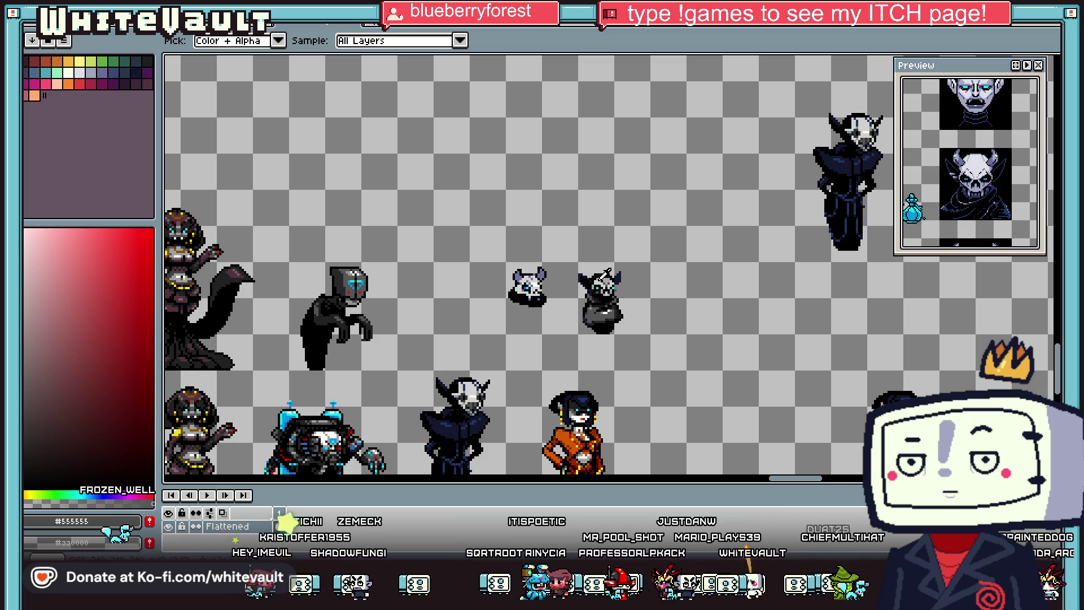
pyautogui.scroll(4, 621, 276)
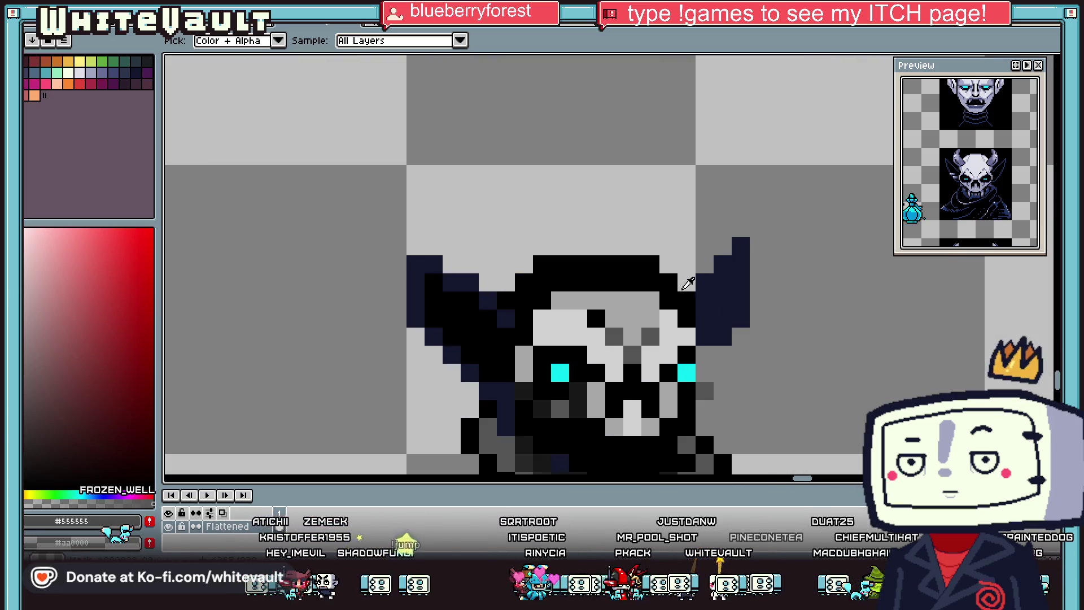
pyautogui.keyDown('alt'); pyautogui.click(651, 276); pyautogui.keyUp('alt')
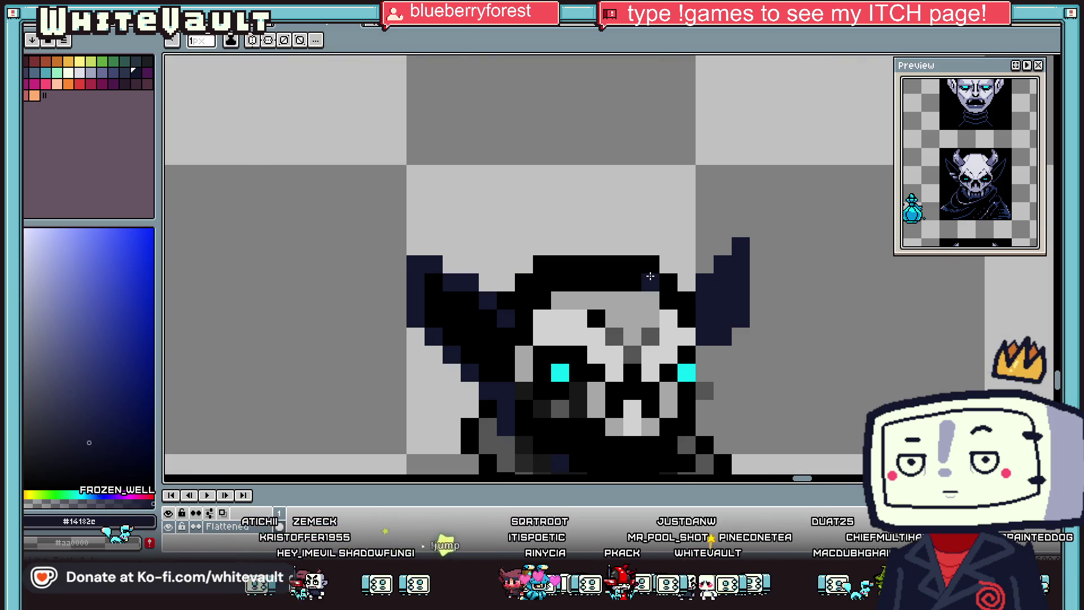
# Paint purple pixels on both horns, extending the right horn upward
pyautogui.click(110, 70)
pyautogui.click(650, 282)
pyautogui.click(672, 261)
pyautogui.click(669, 228)
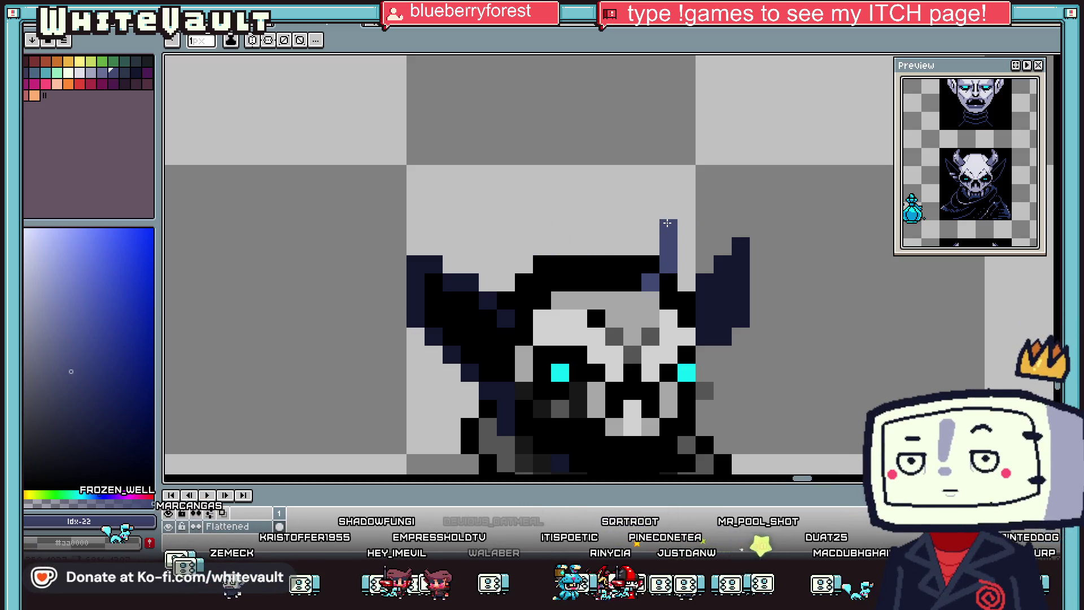
pyautogui.moveTo(687, 246); pyautogui.dragTo(683, 292)
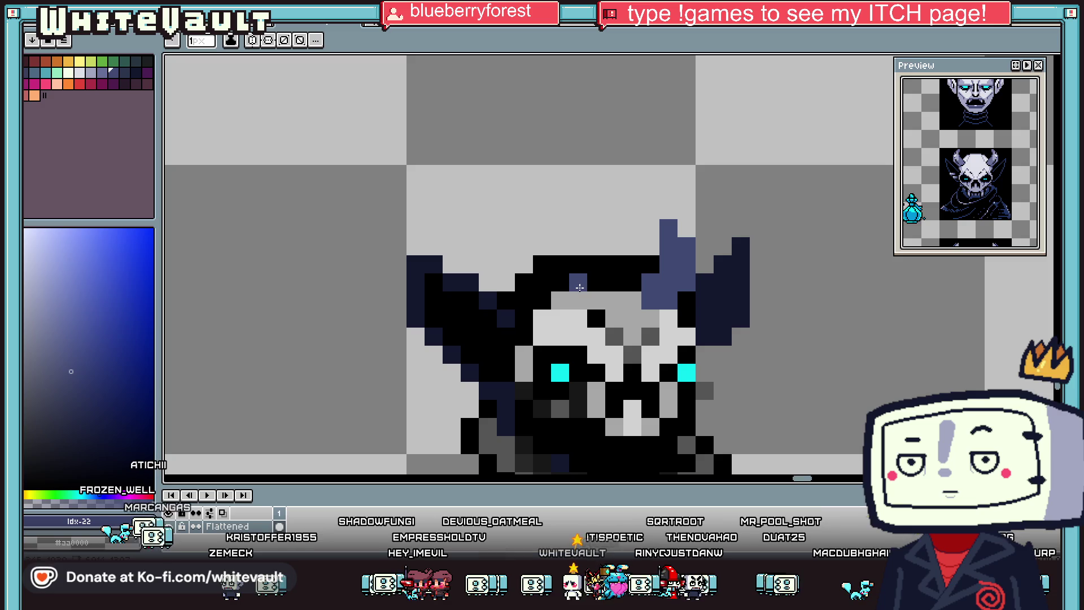
pyautogui.click(596, 228)
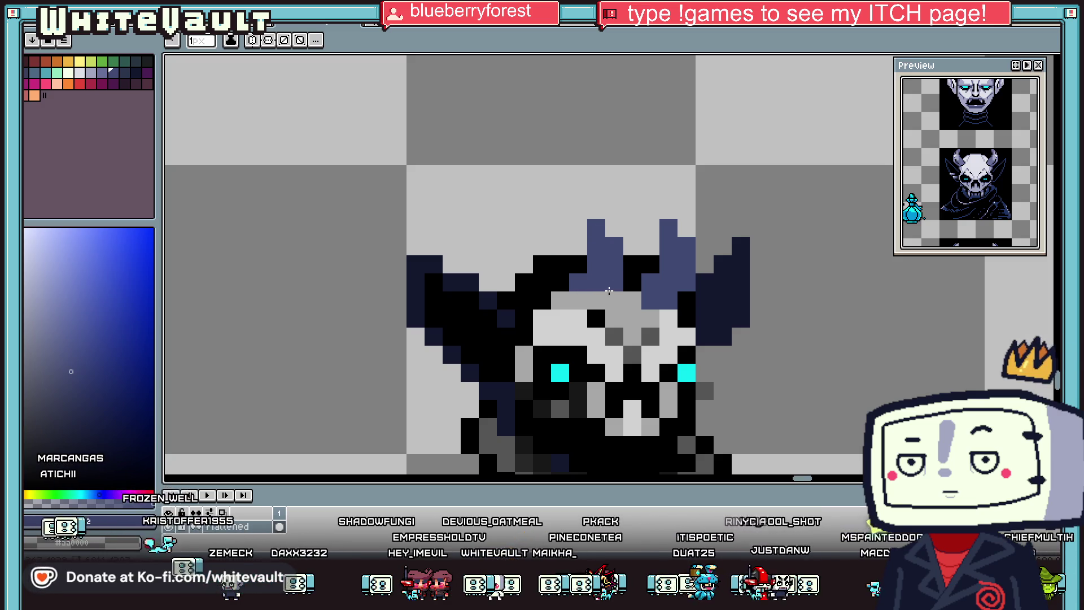
# Repaint two right-horn pixels in dark navy #14182c
pyautogui.scroll(-2, 637, 303)
pyautogui.scroll(-1, 637, 305)
pyautogui.scroll(3, 627, 296)
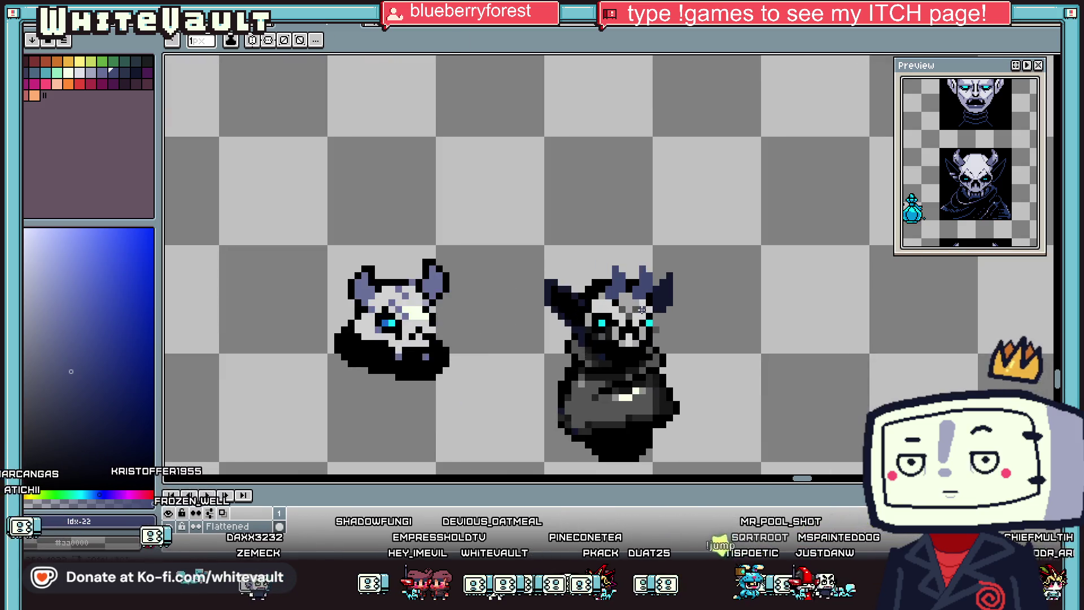
pyautogui.keyDown('alt'); pyautogui.click(745, 315); pyautogui.keyUp('alt')
pyautogui.click(693, 258)
pyautogui.click(712, 275)
# Eyedrop the light grey from the skull sprite
pyautogui.press('alt')
pyautogui.scroll(-3, 696, 286)
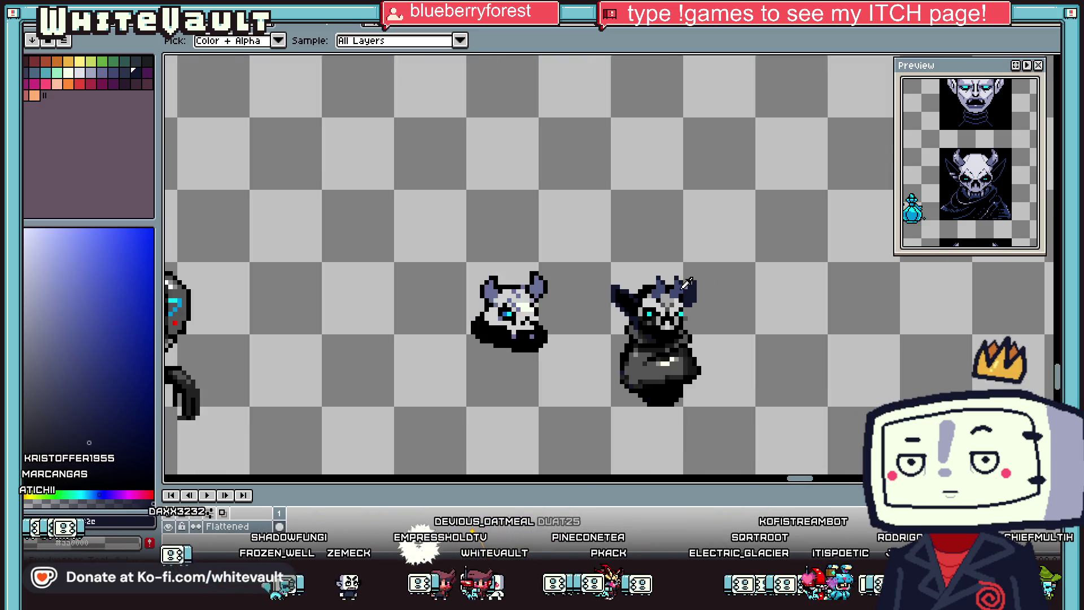
pyautogui.scroll(3, 696, 286)
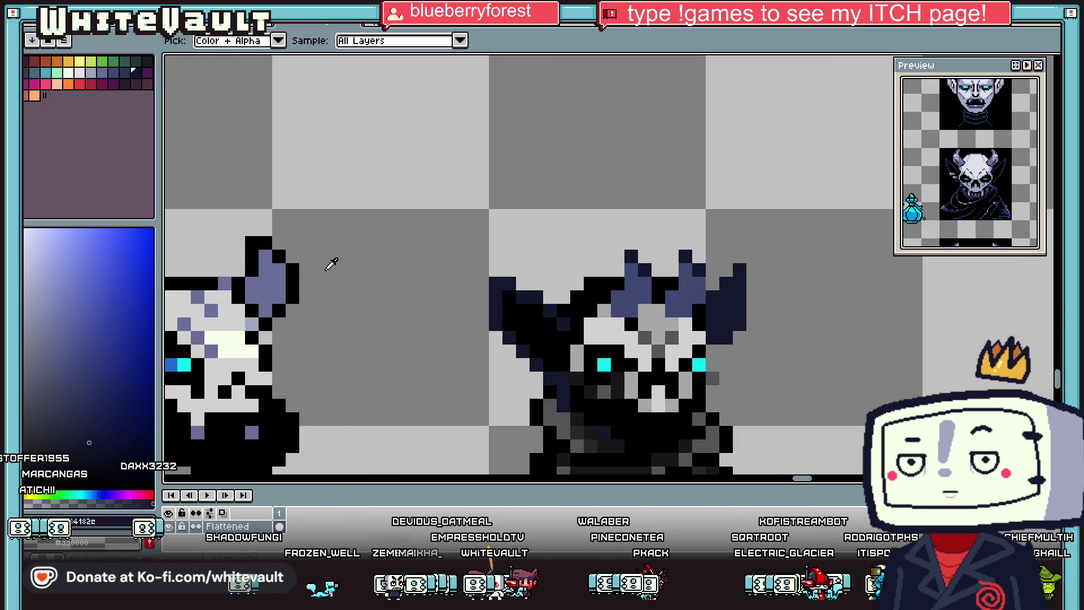
pyautogui.keyDown('alt'); pyautogui.click(646, 280); pyautogui.keyUp('alt')
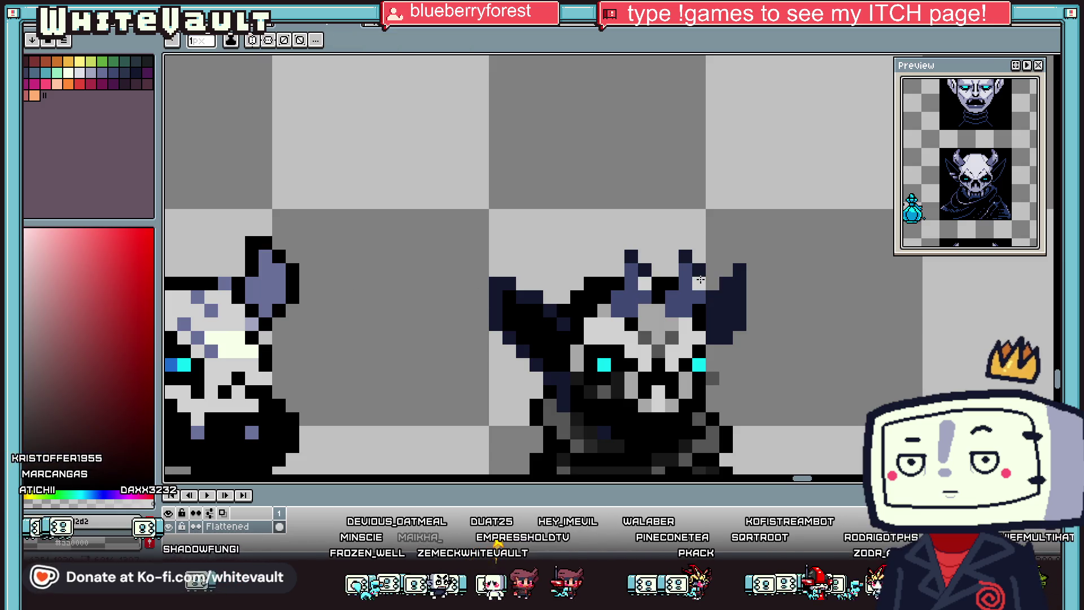
pyautogui.scroll(-3, 746, 288)
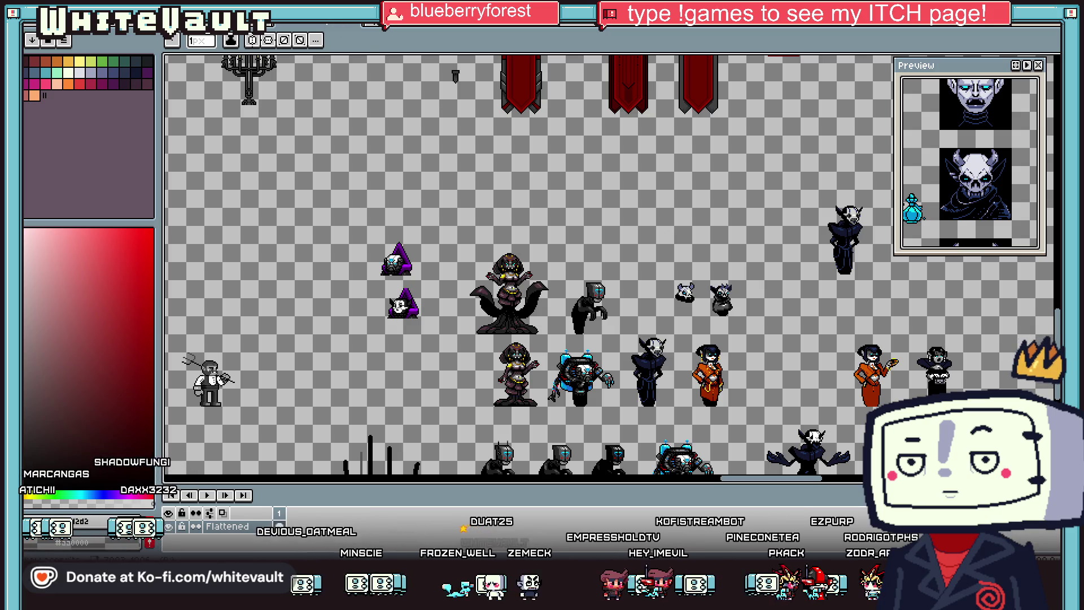
# Cycle through the open documents, ending on the character sprite sheet
pyautogui.hotkey('ctrl', 'Tab')
pyautogui.click(412, 29)
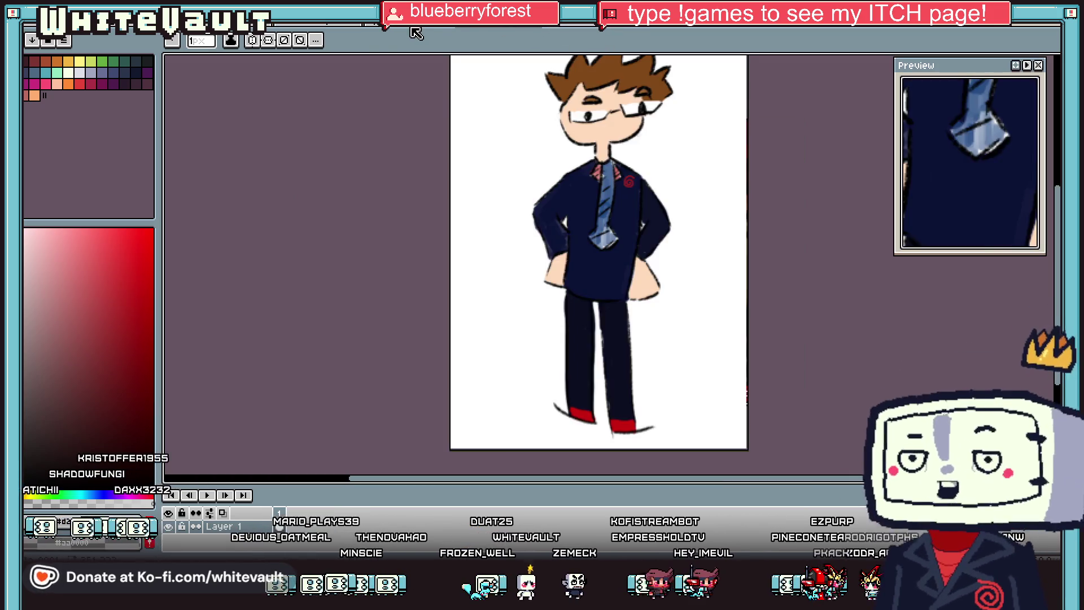
pyautogui.click(411, 29)
pyautogui.click(326, 28)
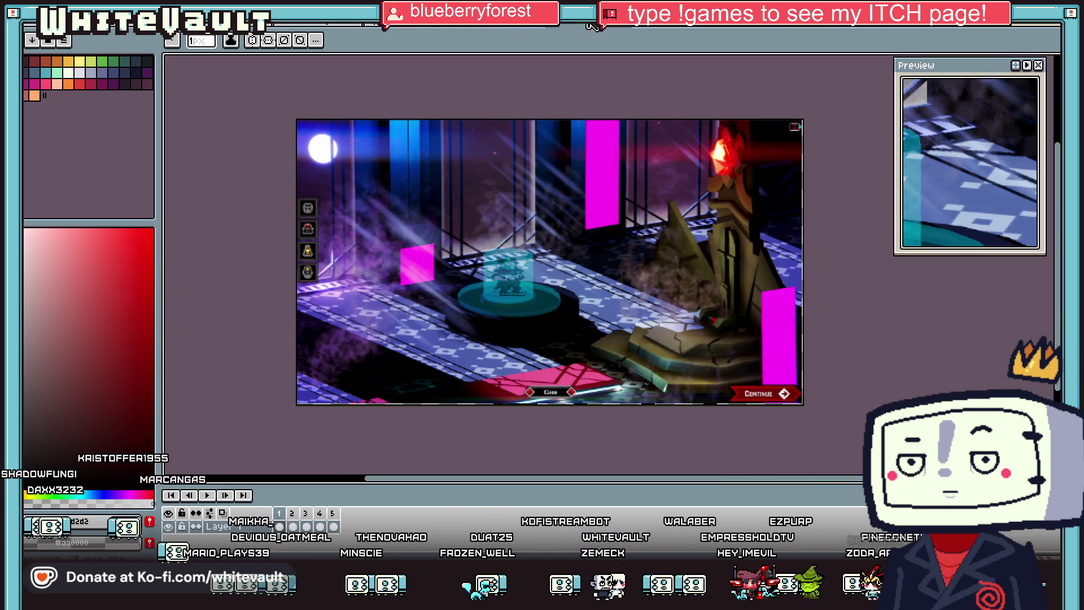
# Close the character drawing and the battle-scene document without saving
pyautogui.click(628, 27)
pyautogui.hotkey('ctrl', 'Tab')
pyautogui.hotkey('ctrl', 'w')
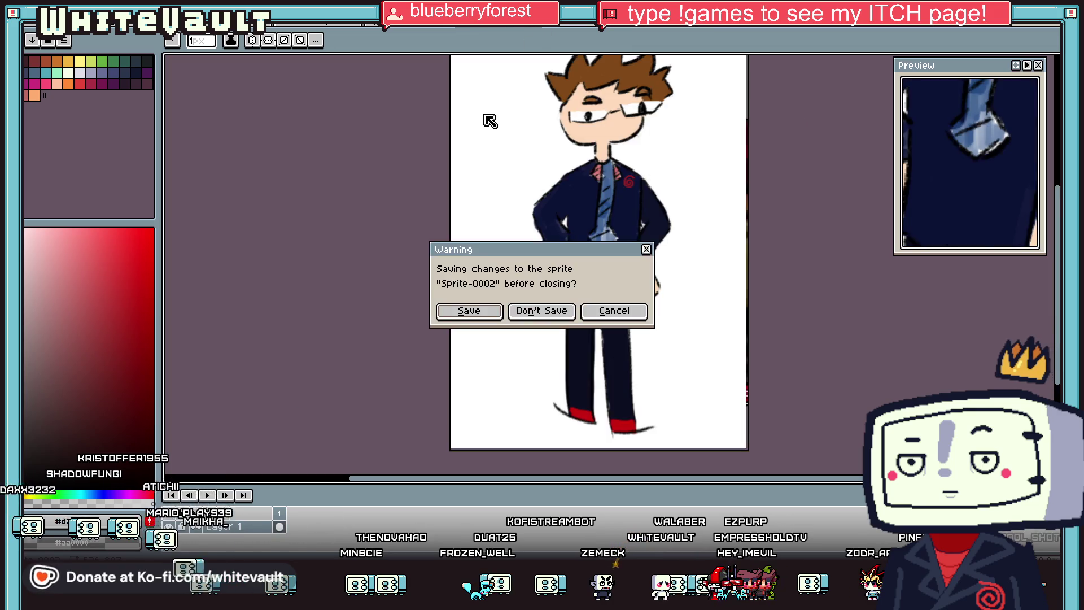
pyautogui.press('n')
pyautogui.click(421, 26)
pyautogui.click(456, 31)
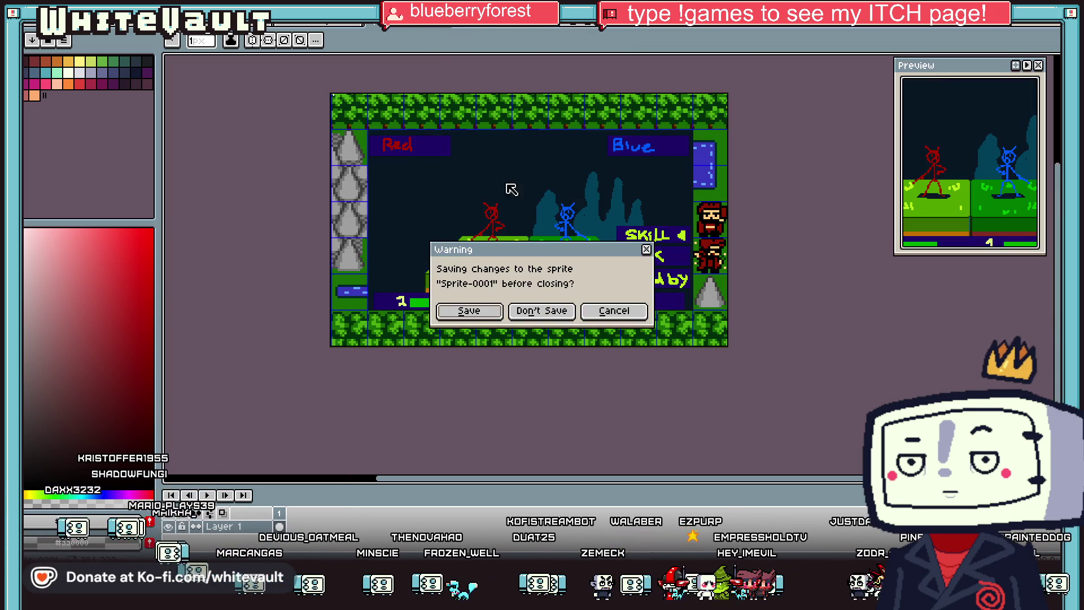
pyautogui.click(538, 310)
# Browse the remaining open documents and settle on the large character sheet
pyautogui.click(497, 28)
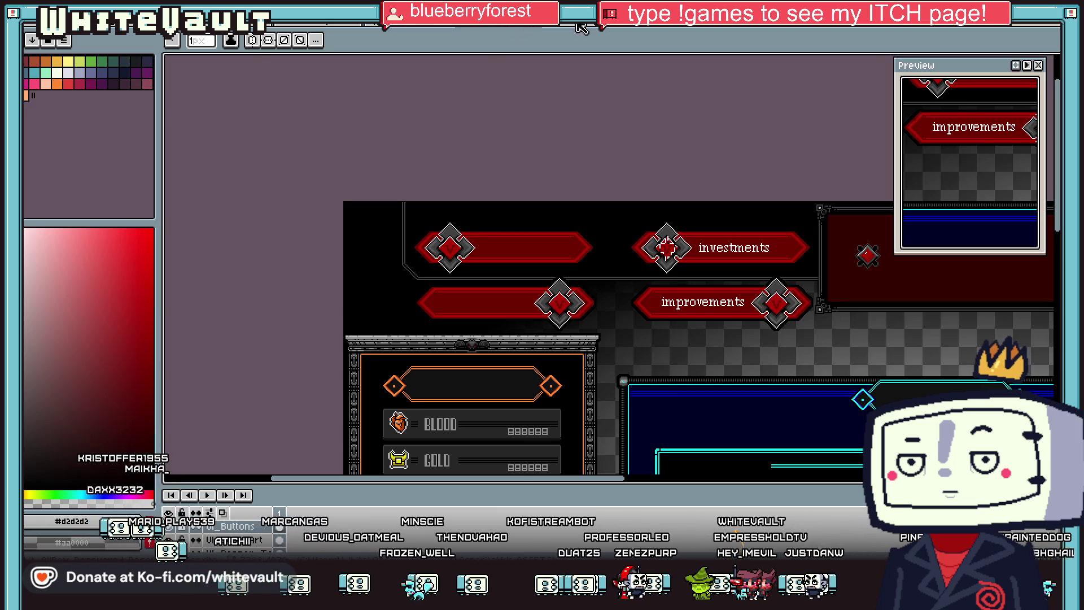
pyautogui.click(581, 28)
pyautogui.click(665, 26)
pyautogui.click(581, 28)
pyautogui.click(495, 29)
pyautogui.click(406, 28)
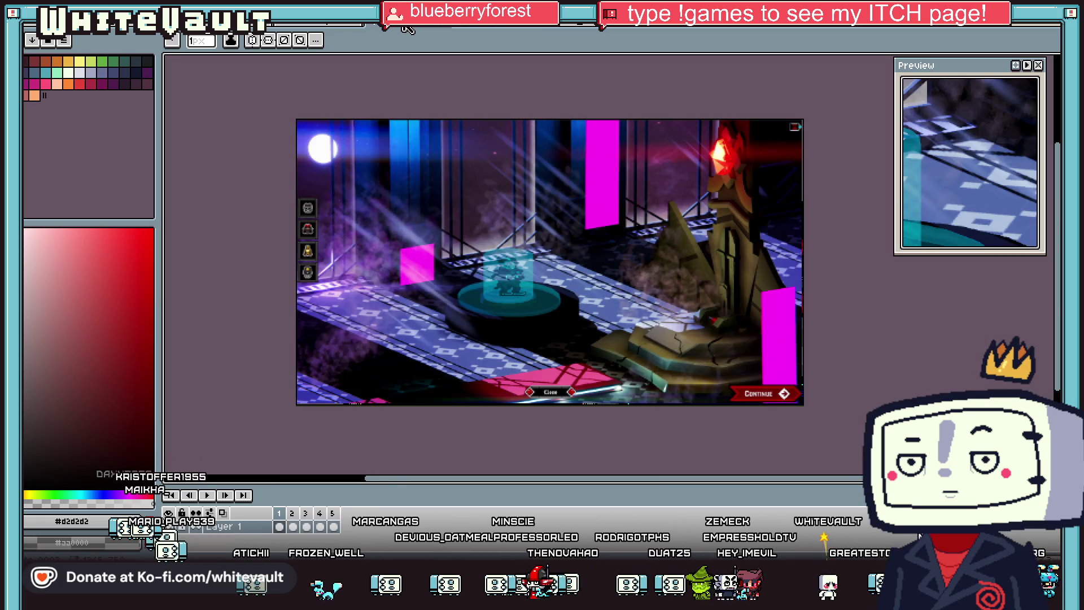
pyautogui.click(581, 29)
pyautogui.click(705, 27)
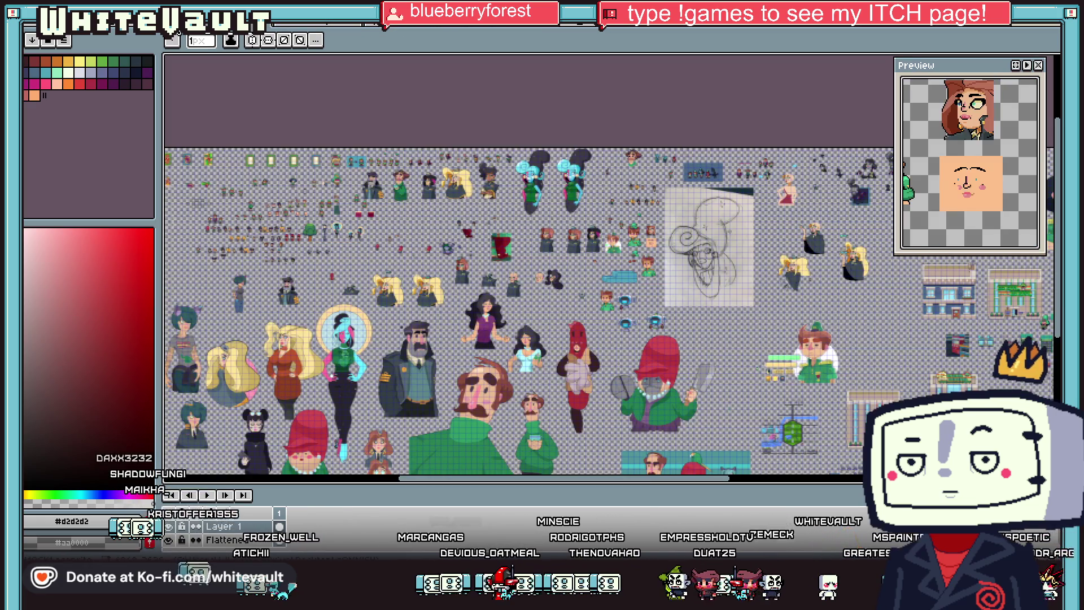
# Open Ze_MOCK1.aseprite from the recent files
pyautogui.click(29, 18)
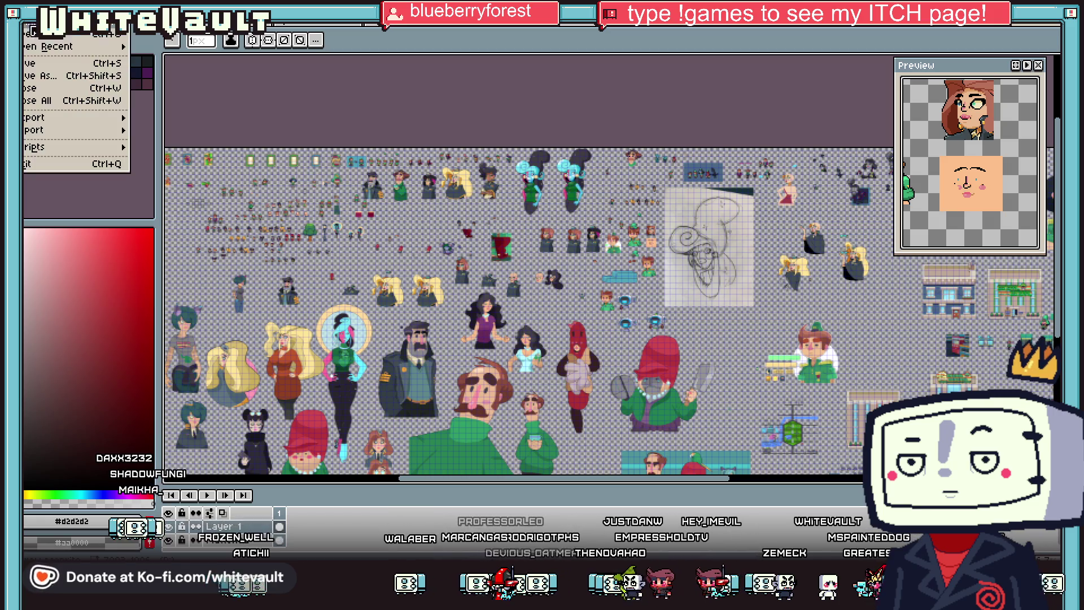
pyautogui.moveTo(44, 54)
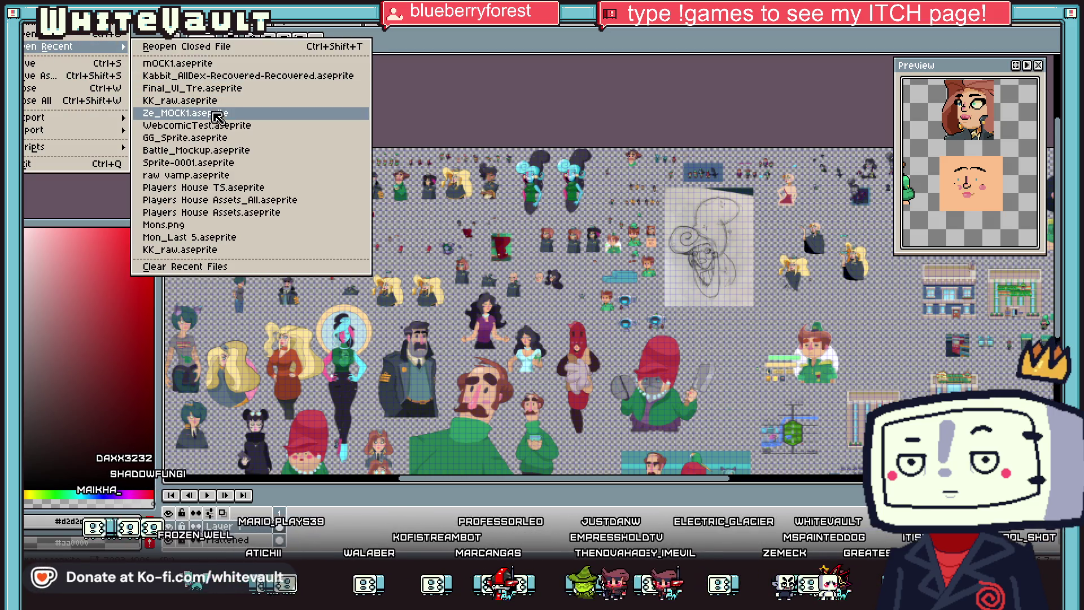
pyautogui.click(217, 117)
# Zoom to the small dark hooded figure and marquee-select its grid cell
pyautogui.scroll(-3, 380, 140)
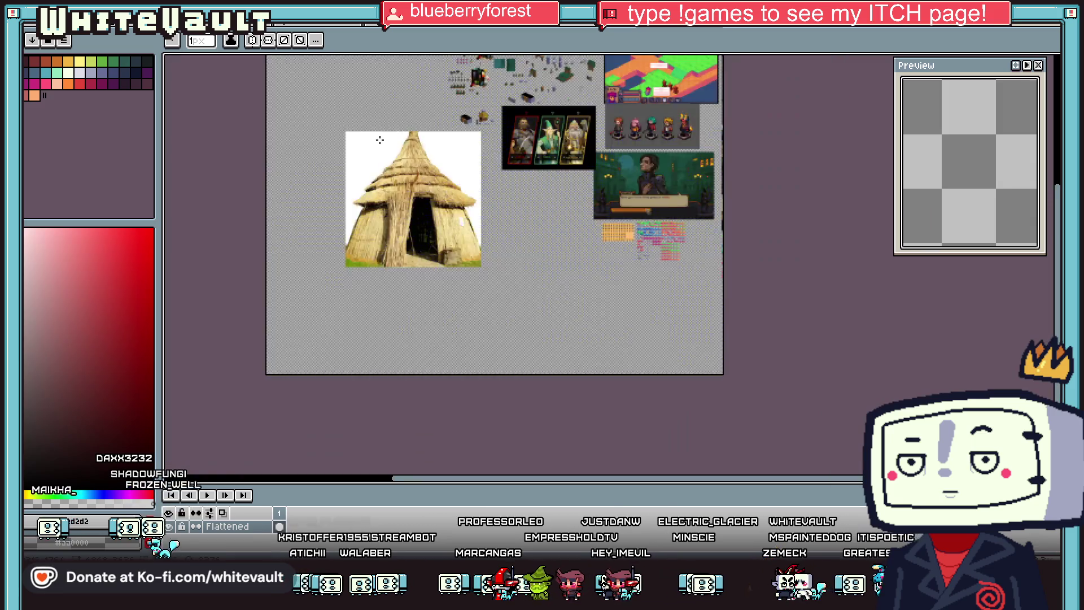
pyautogui.scroll(-2, 380, 139)
pyautogui.scroll(5, 562, 192)
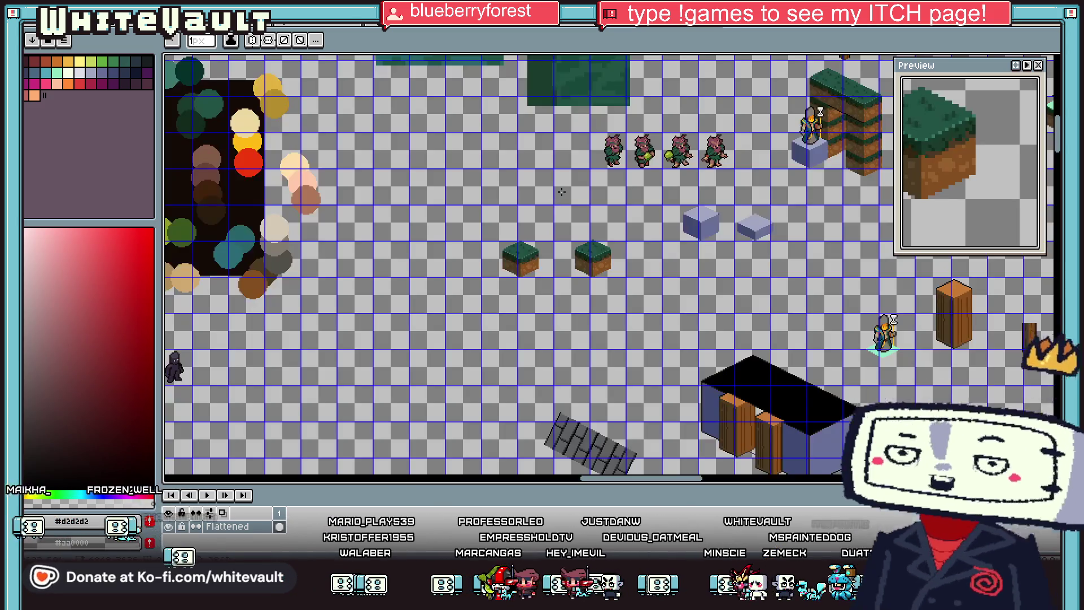
pyautogui.scroll(-2, 661, 395)
pyautogui.scroll(2, 753, 469)
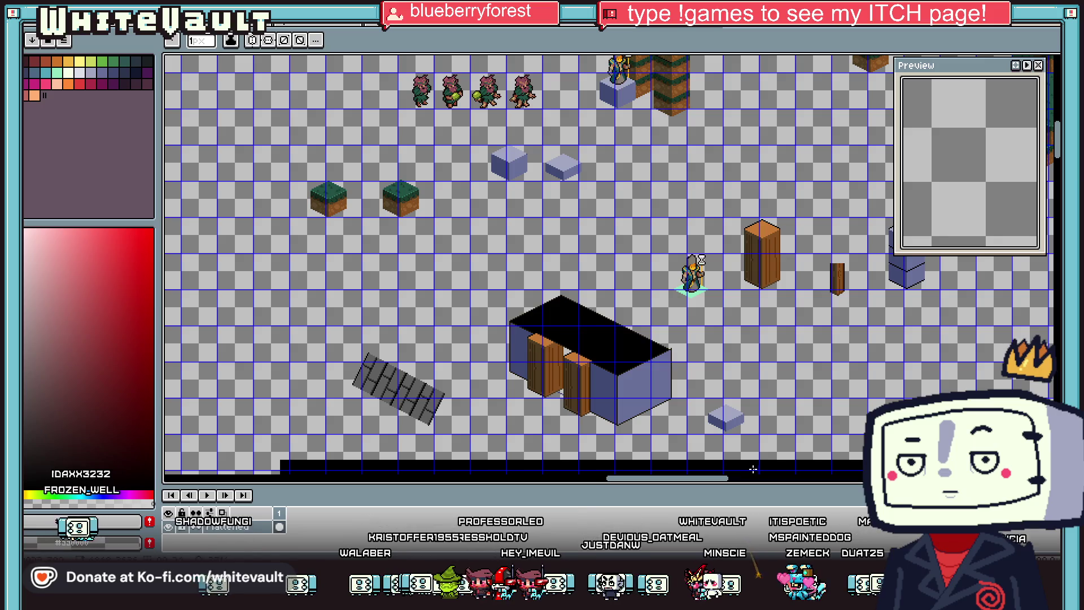
pyautogui.scroll(-1, 753, 470)
pyautogui.scroll(-2, 554, 262)
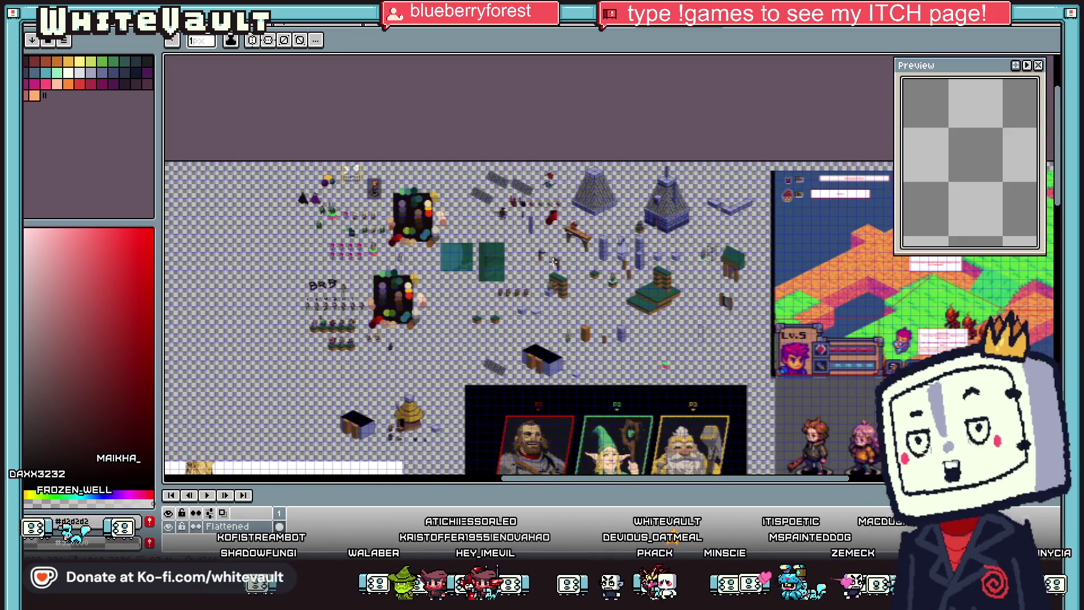
pyautogui.scroll(2, 344, 285)
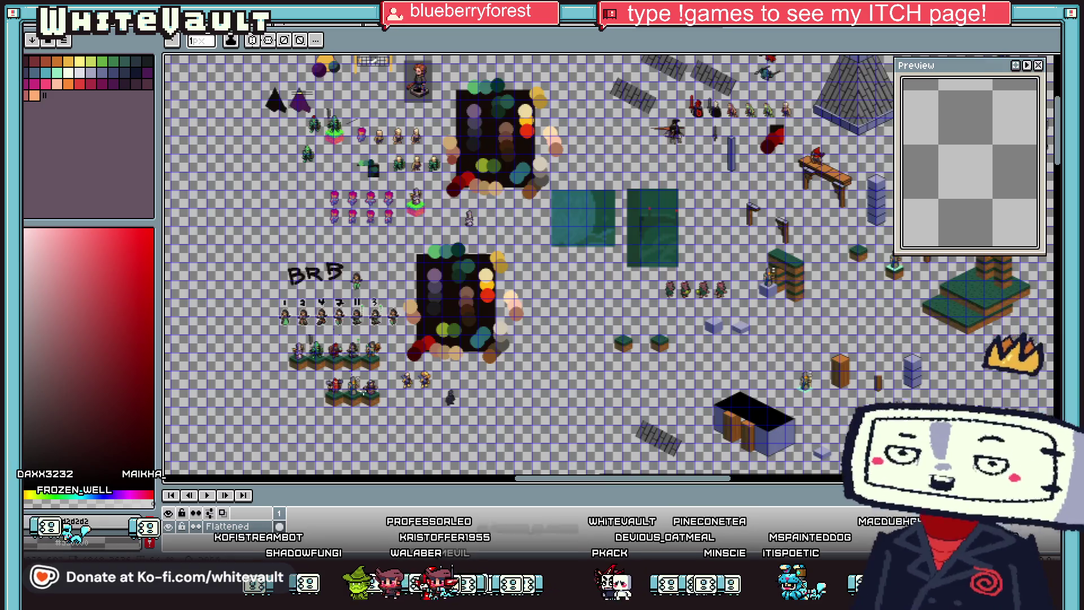
pyautogui.scroll(3, 454, 398)
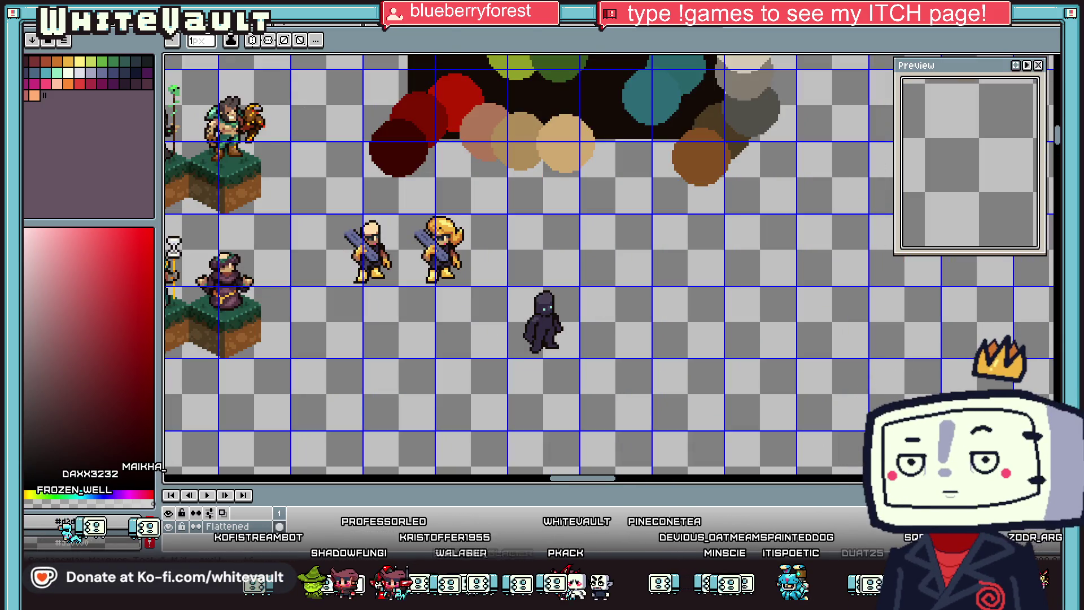
pyautogui.press('m')
pyautogui.scroll(1, 553, 333)
pyautogui.moveTo(559, 328); pyautogui.dragTo(580, 340)
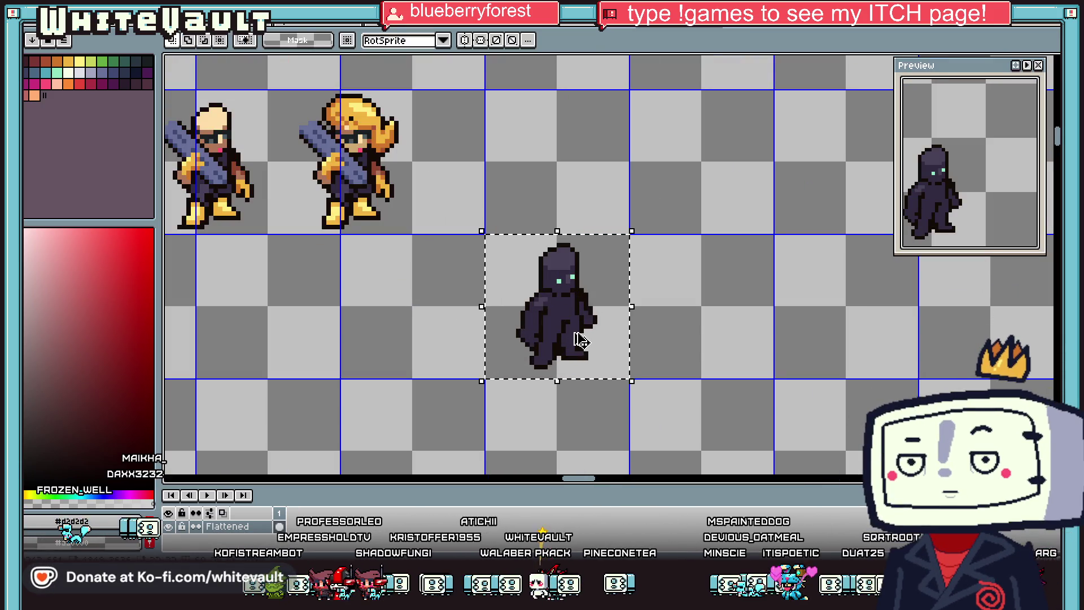
# Copy the dark figure into a new 32x32 transparent sprite and commit it in place
pyautogui.hotkey('alt', 'f')
pyautogui.press('n')
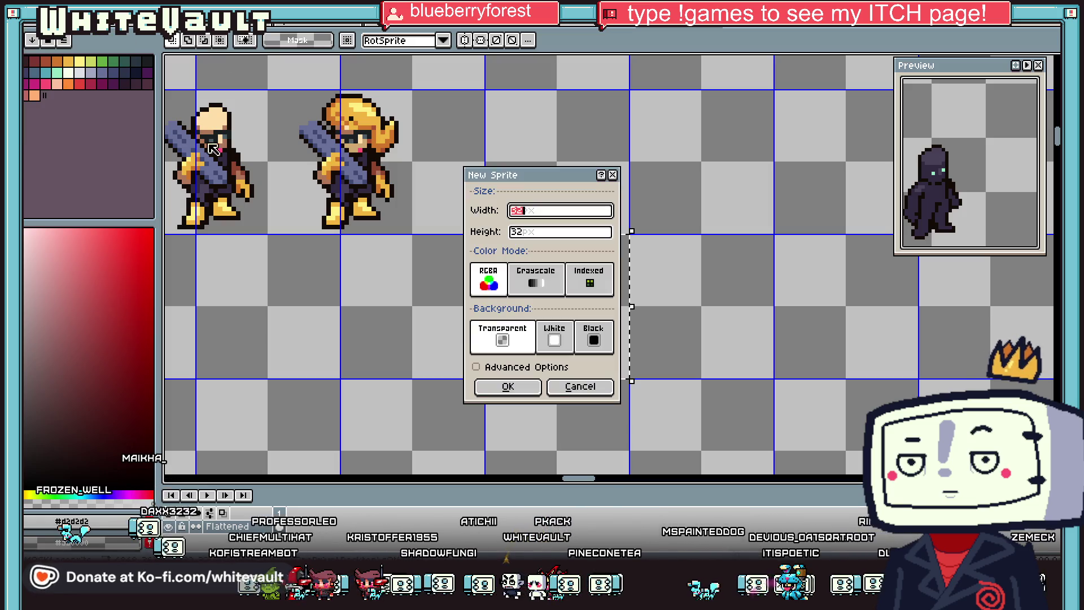
pyautogui.click(508, 387)
pyautogui.hotkey('ctrl', 'v')
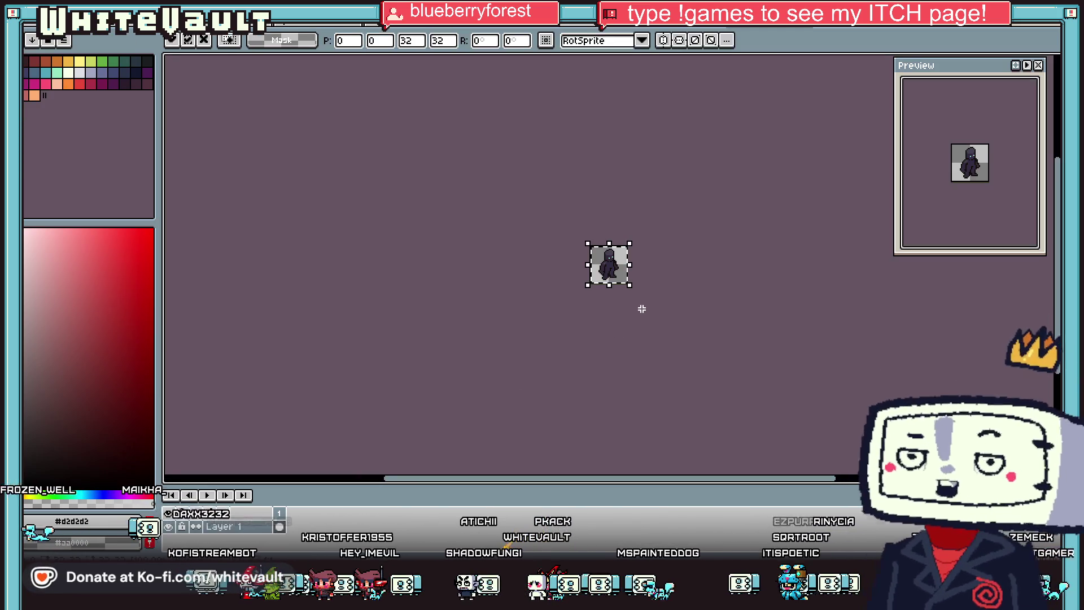
pyautogui.scroll(3, 615, 263)
pyautogui.press('Return')
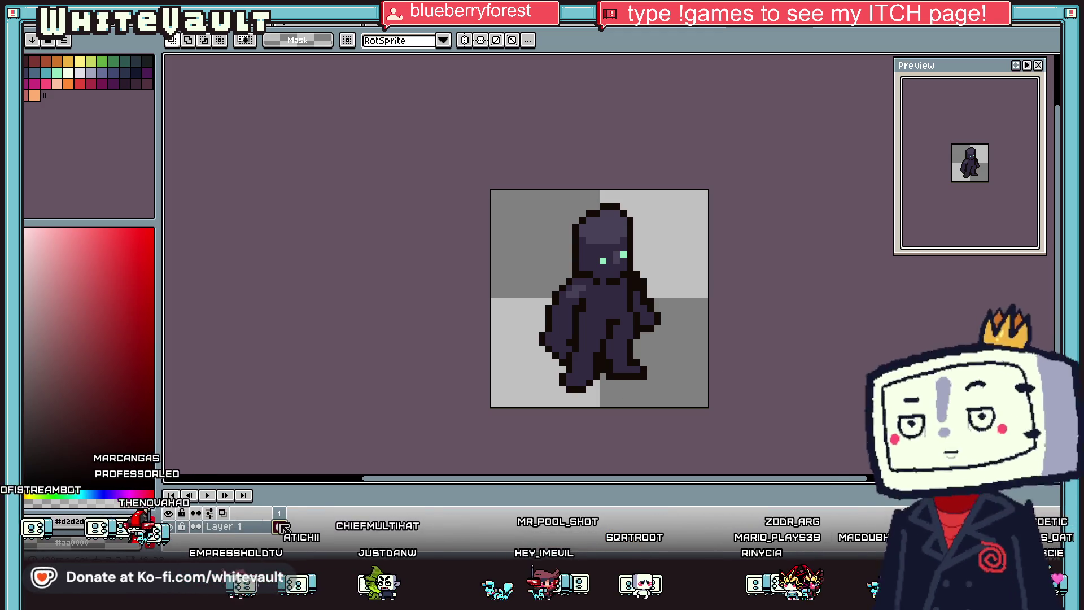
pyautogui.scroll(-1, 725, 295)
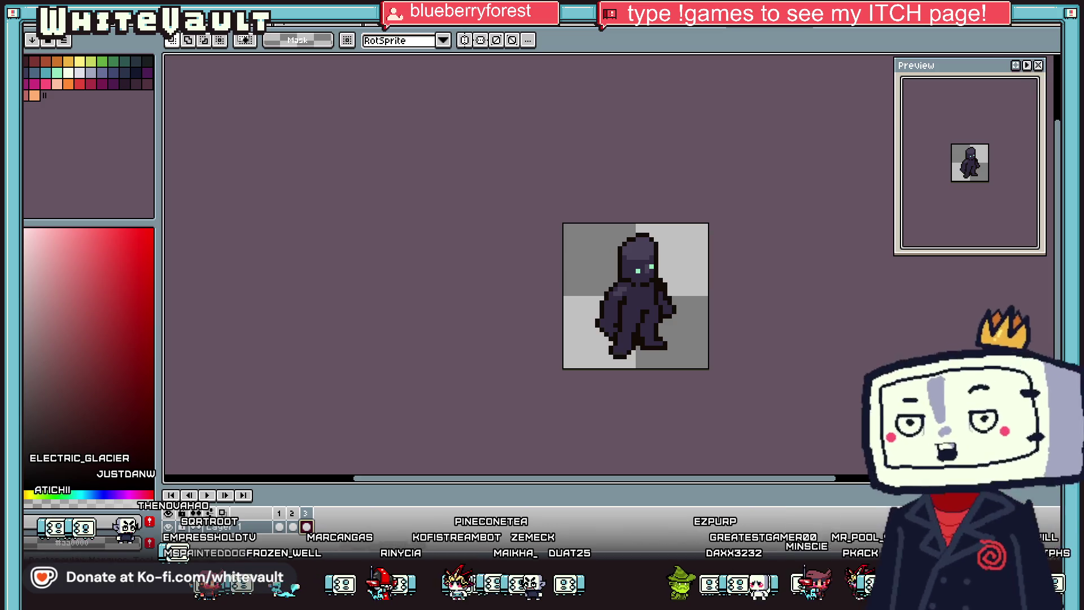
# On frame 2, try reselecting around the figure's left hand, then cancel the edit
pyautogui.press('m')
pyautogui.press(',')
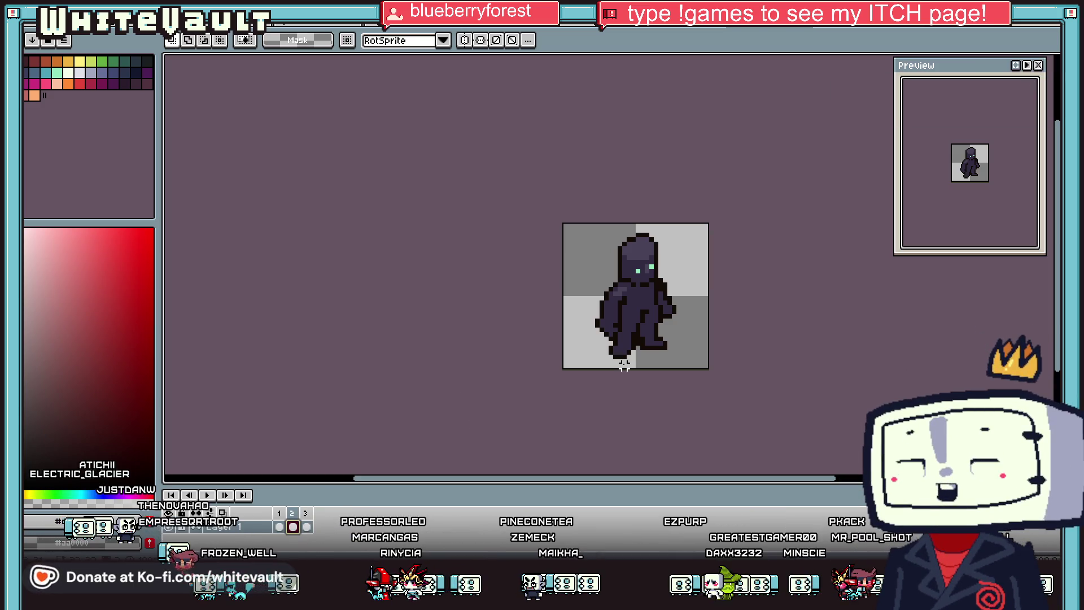
pyautogui.scroll(1, 677, 305)
pyautogui.moveTo(655, 284); pyautogui.dragTo(725, 343)
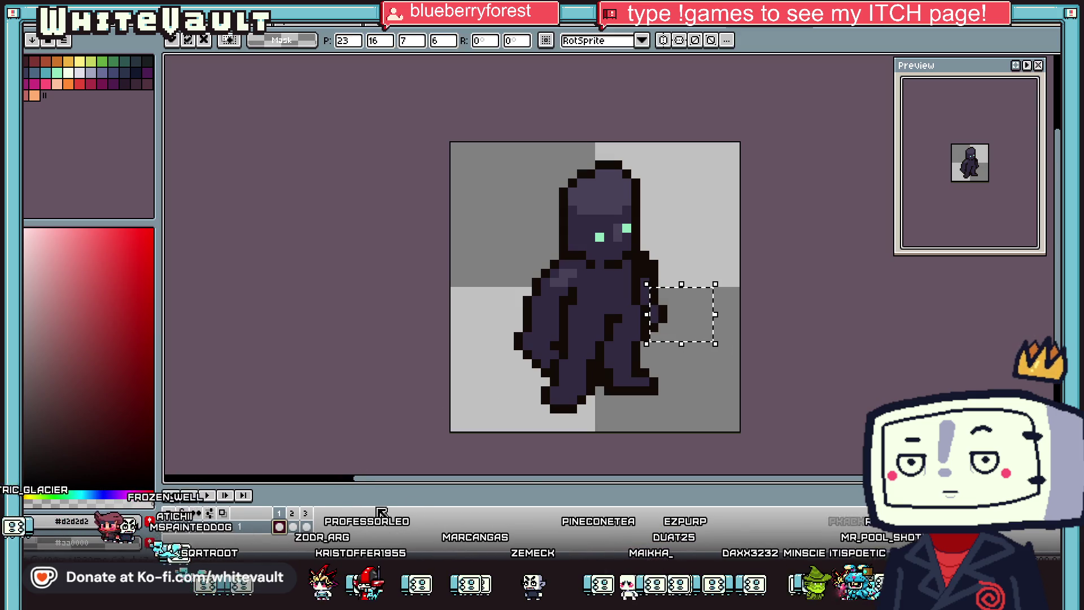
pyautogui.click(590, 373)
pyautogui.moveTo(502, 322); pyautogui.dragTo(552, 379)
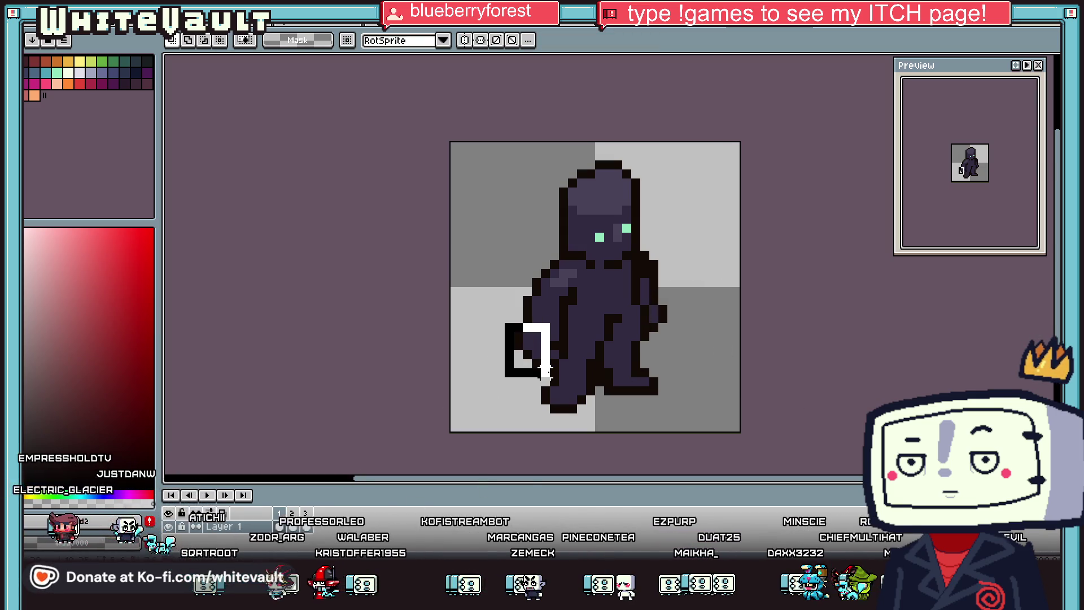
pyautogui.scroll(1, 542, 347)
pyautogui.moveTo(552, 323); pyautogui.dragTo(564, 376)
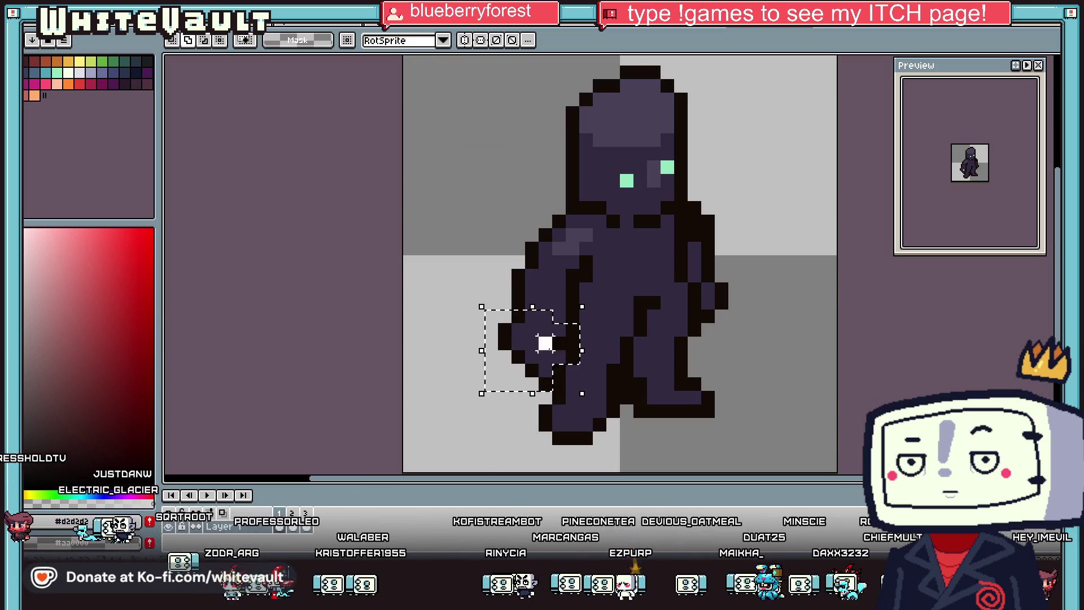
pyautogui.press('Escape')
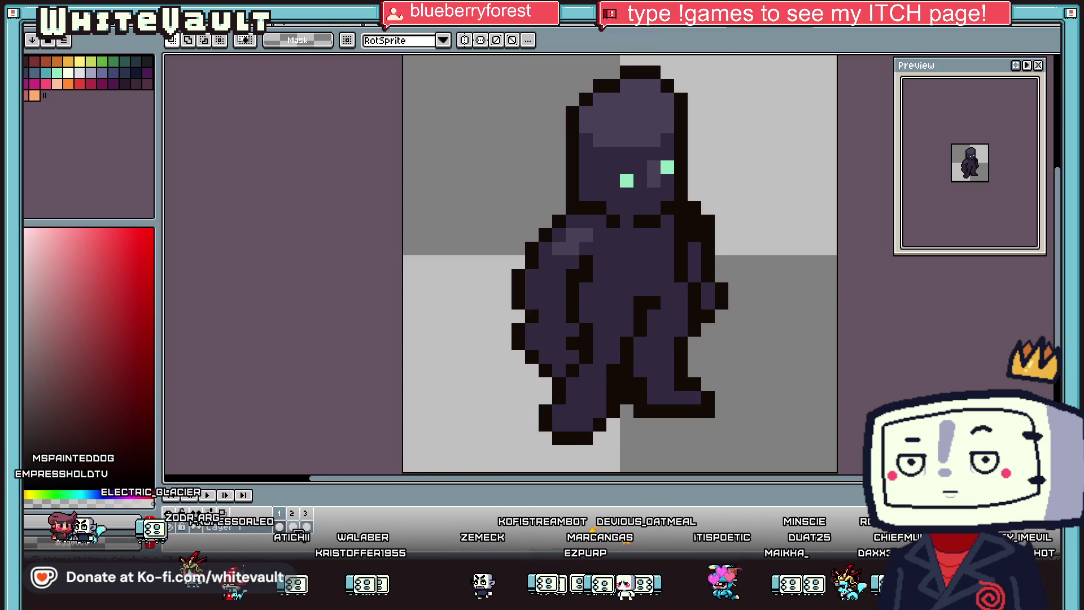
pyautogui.scroll(-4, 689, 364)
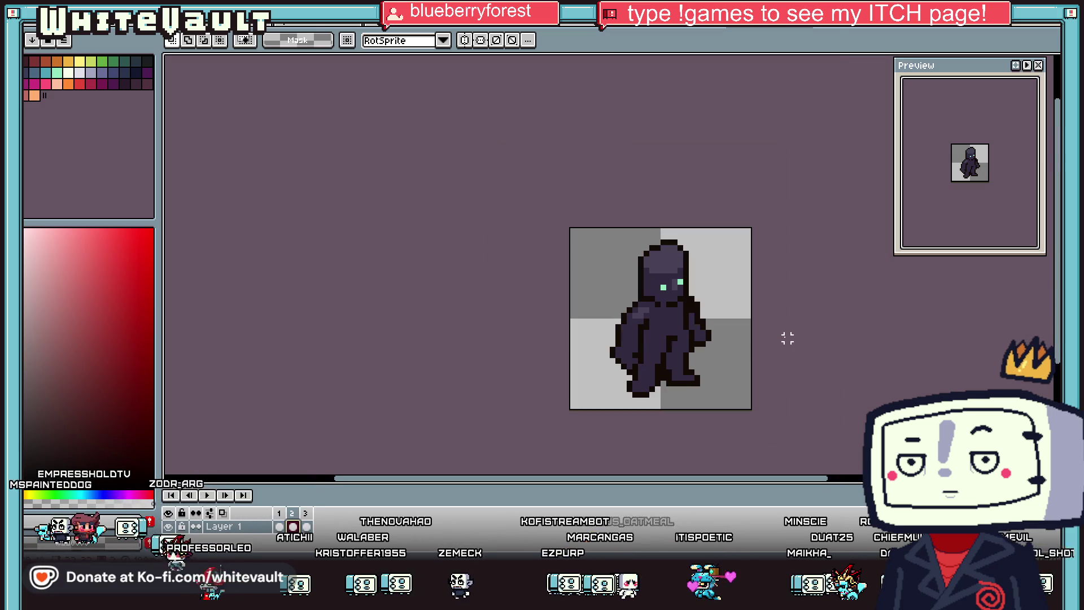
# Review frames 1, 2 and 3 of the animation
pyautogui.click(279, 514)
pyautogui.scroll(3, 1024, 87)
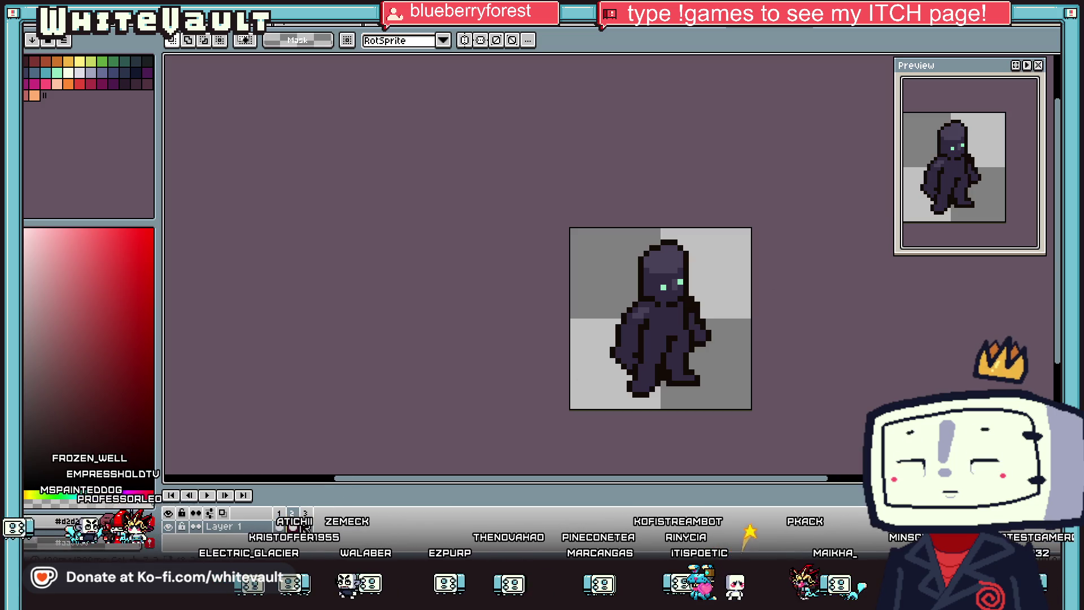
pyautogui.click(293, 526)
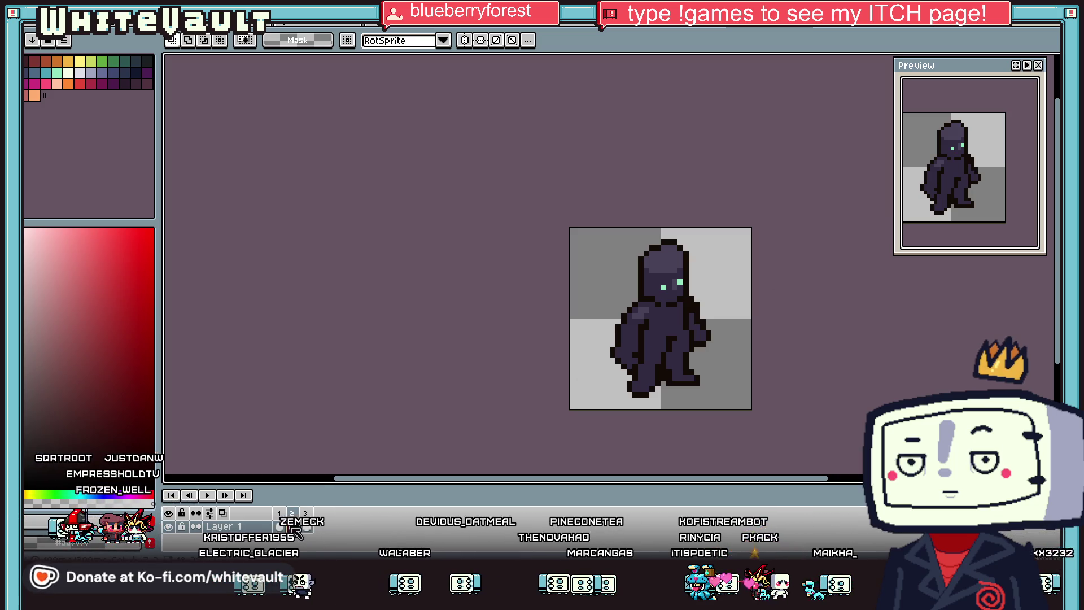
pyautogui.click(307, 526)
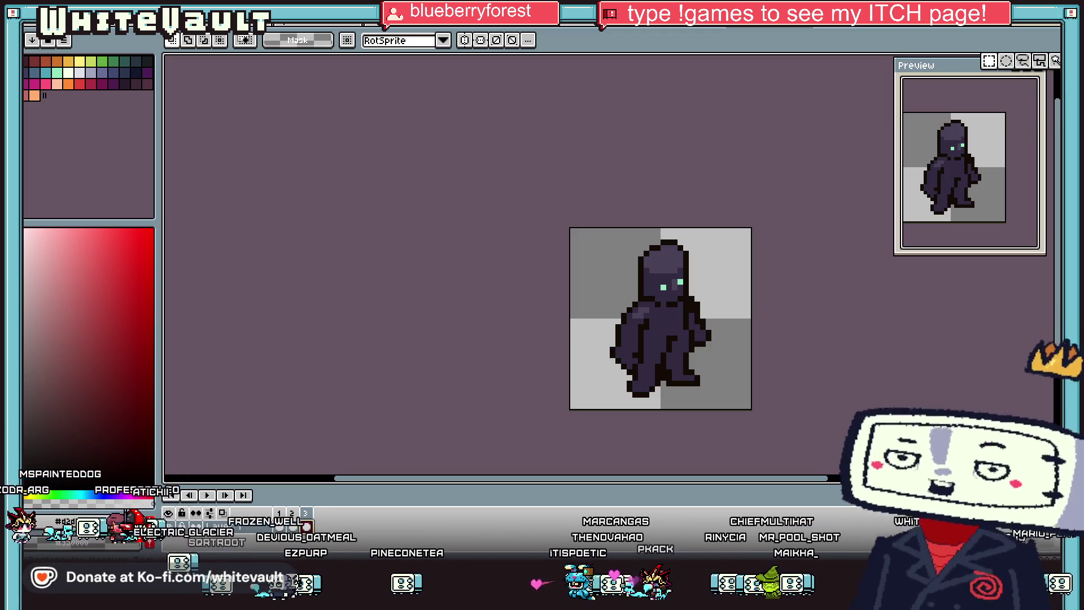
# On frame 3, shift the eyes one pixel left and fill the right-eye gap dark purple
pyautogui.scroll(2, 670, 282)
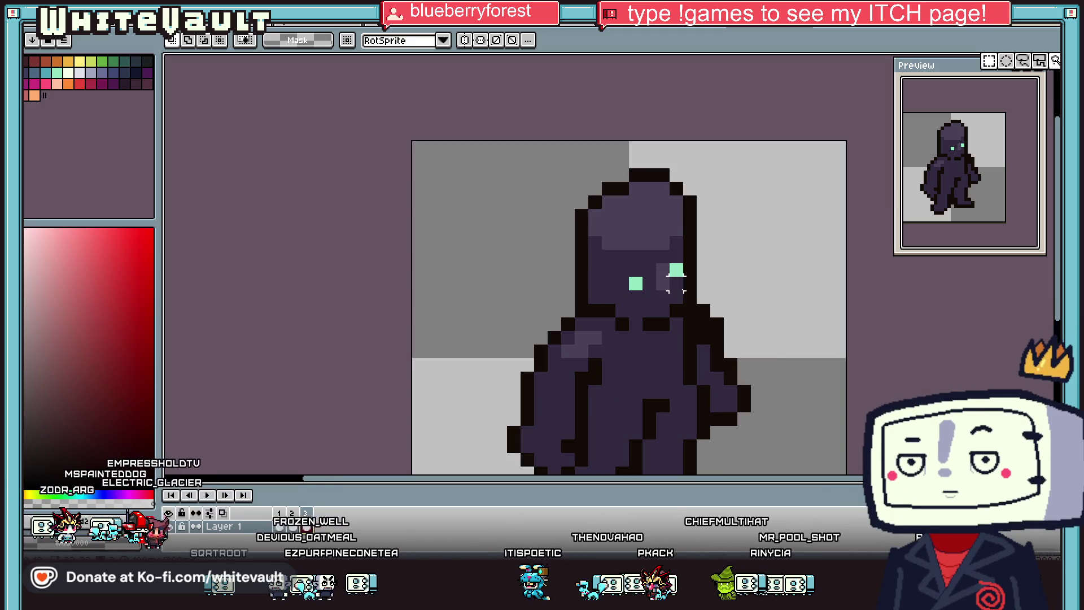
pyautogui.scroll(2, 650, 287)
pyautogui.moveTo(620, 251)
pyautogui.mouseDown()
pyautogui.moveTo(712, 316)
pyautogui.moveTo(688, 305)
pyautogui.mouseUp()
pyautogui.press('b')
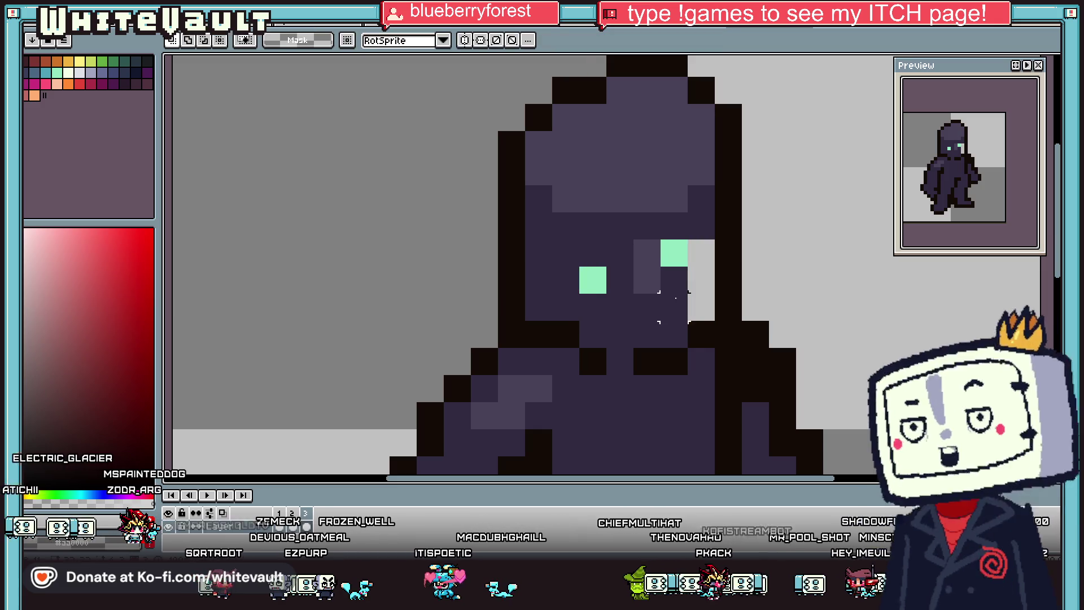
pyautogui.keyDown('alt'); pyautogui.click(677, 300); pyautogui.keyUp('alt')
pyautogui.moveTo(702, 307); pyautogui.dragTo(701, 252)
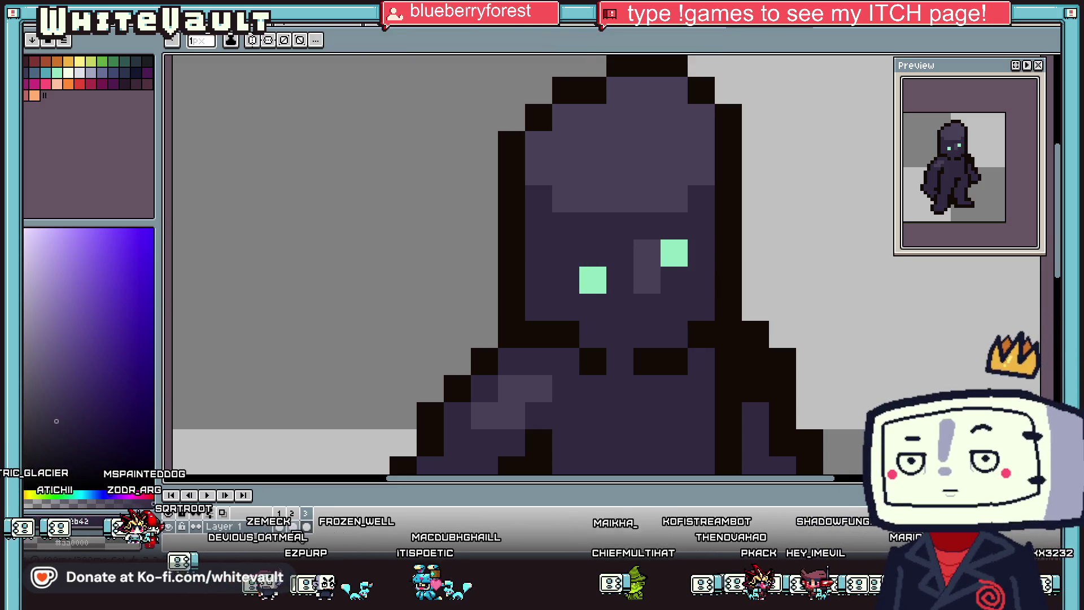
# Undo the eye shift, then tag frames 1 to 3 as a Ping-pong loop
pyautogui.hotkey('ctrl', 'z')
pyautogui.hotkey('ctrl', 'z')
pyautogui.rightClick(306, 513)
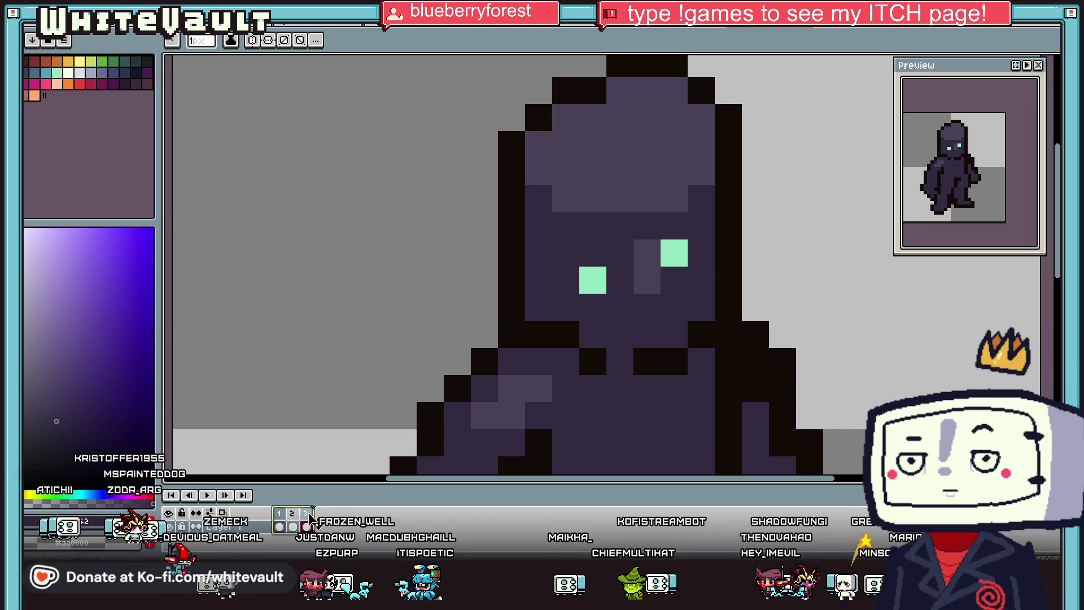
pyautogui.click(384, 514)
pyautogui.click(596, 293)
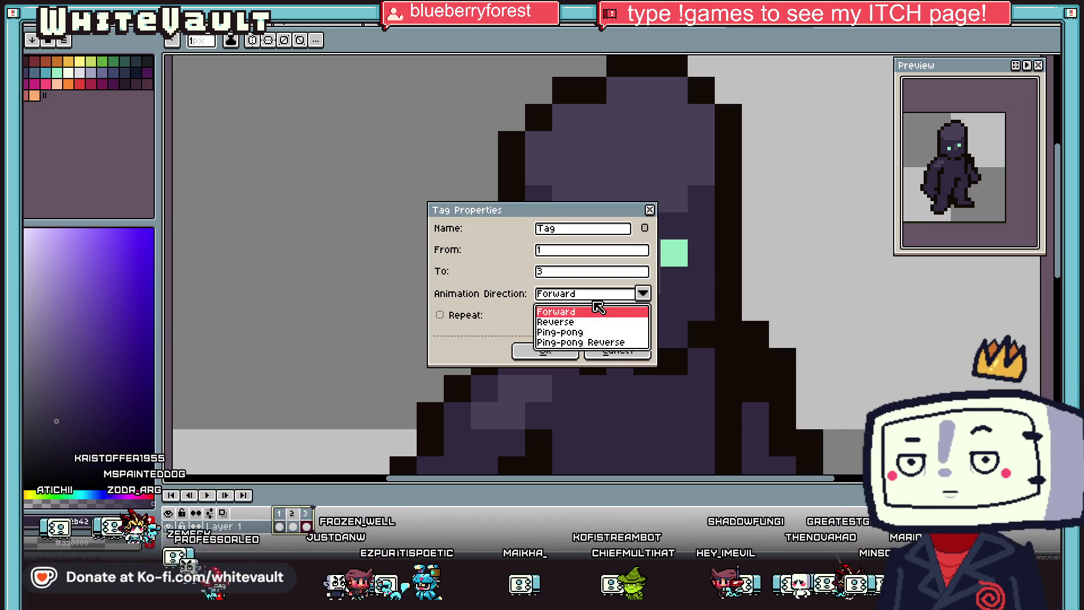
pyautogui.click(597, 333)
pyautogui.click(545, 351)
# Preview the loop, set the frame duration to 500 ms, and replay it
pyautogui.scroll(-5, 412, 395)
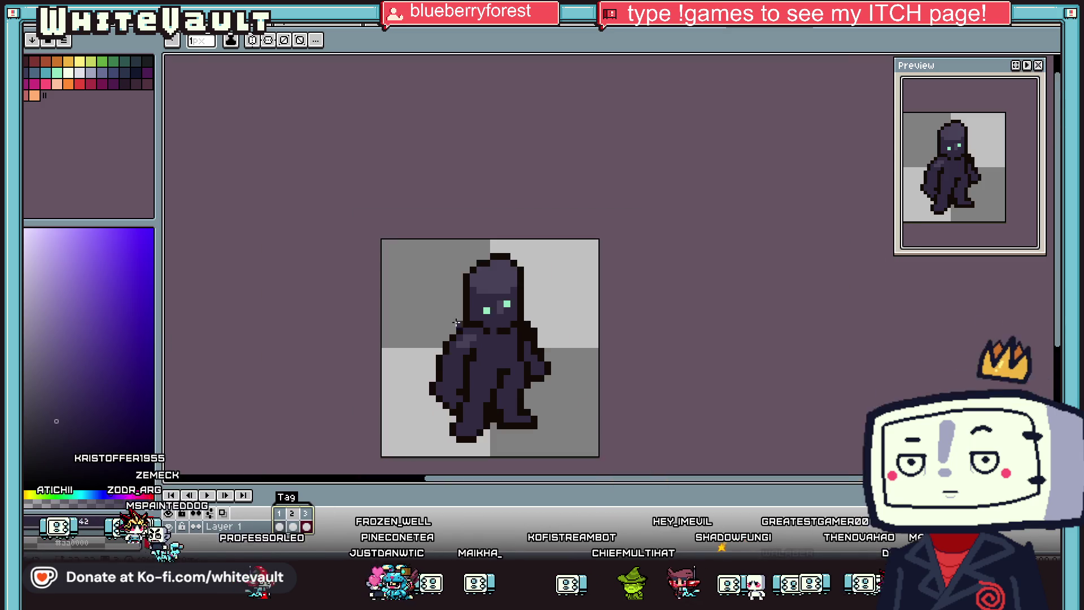
pyautogui.click(208, 496)
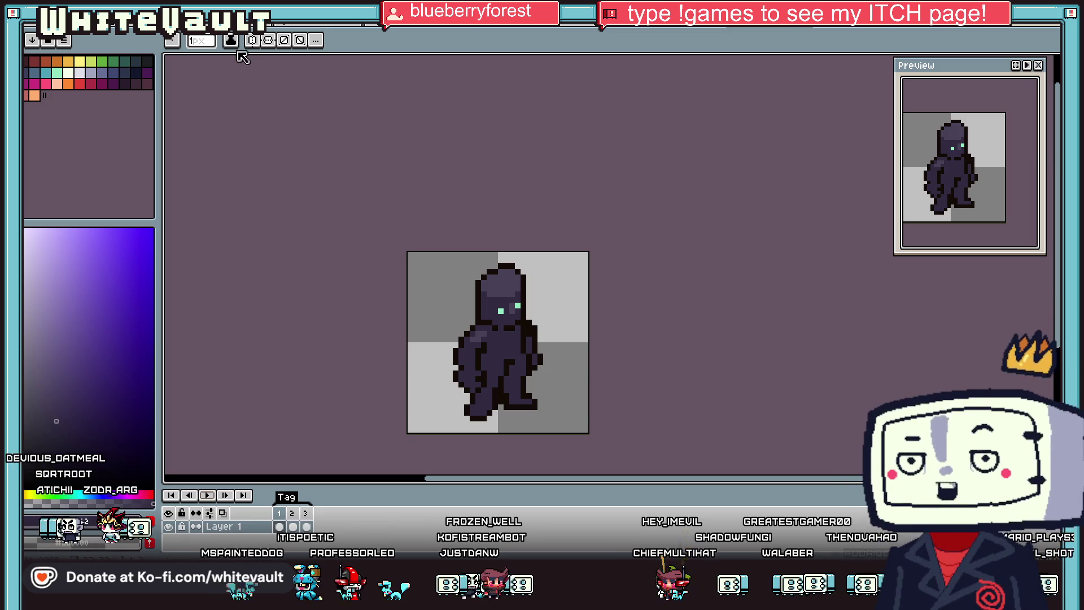
pyautogui.click(175, 25)
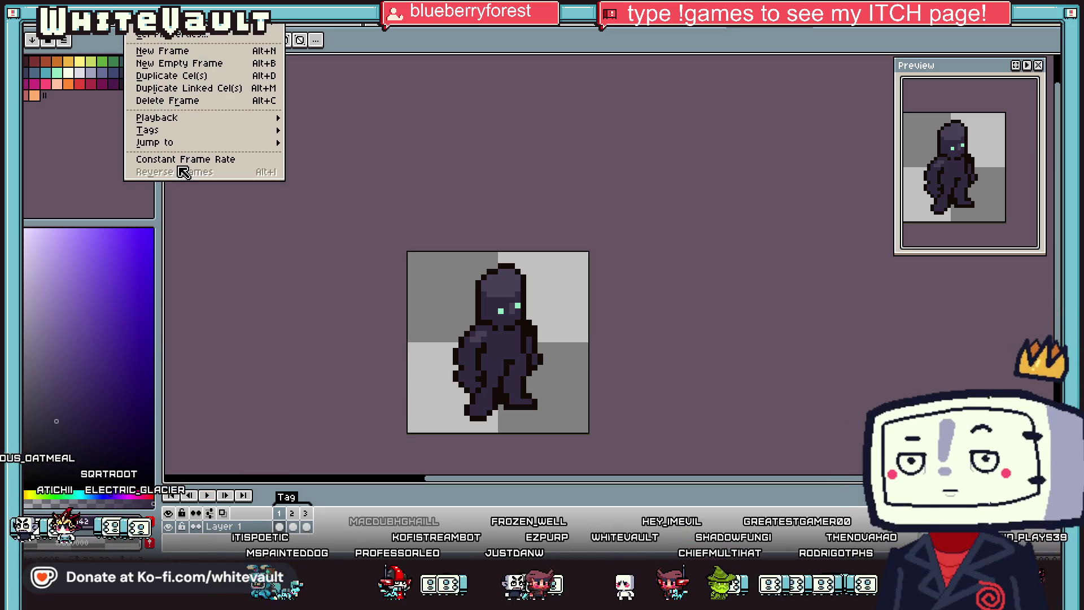
pyautogui.click(177, 171)
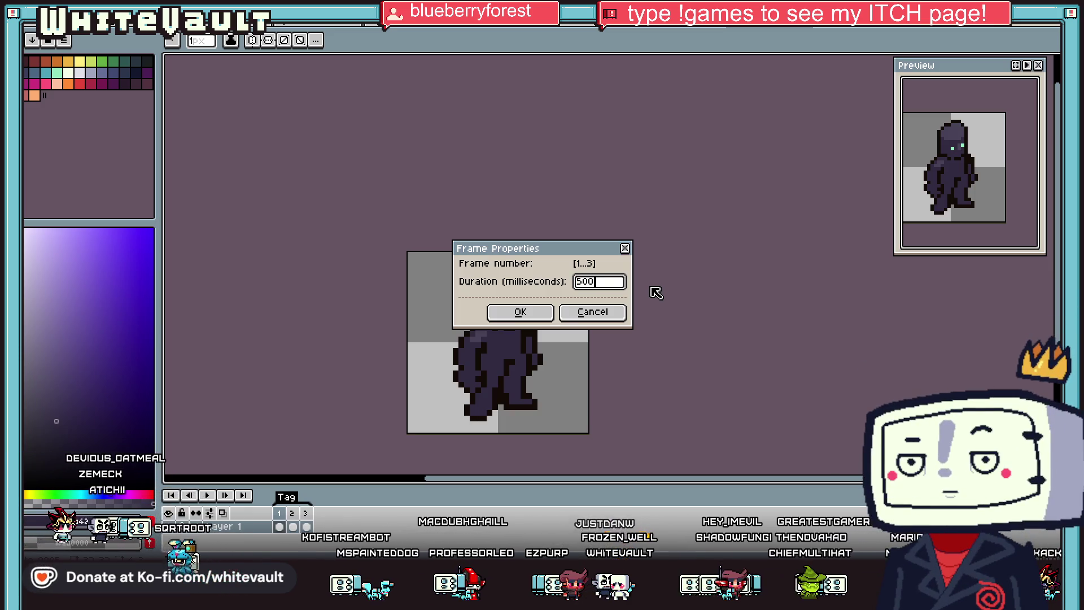
pyautogui.click(520, 312)
pyautogui.click(207, 496)
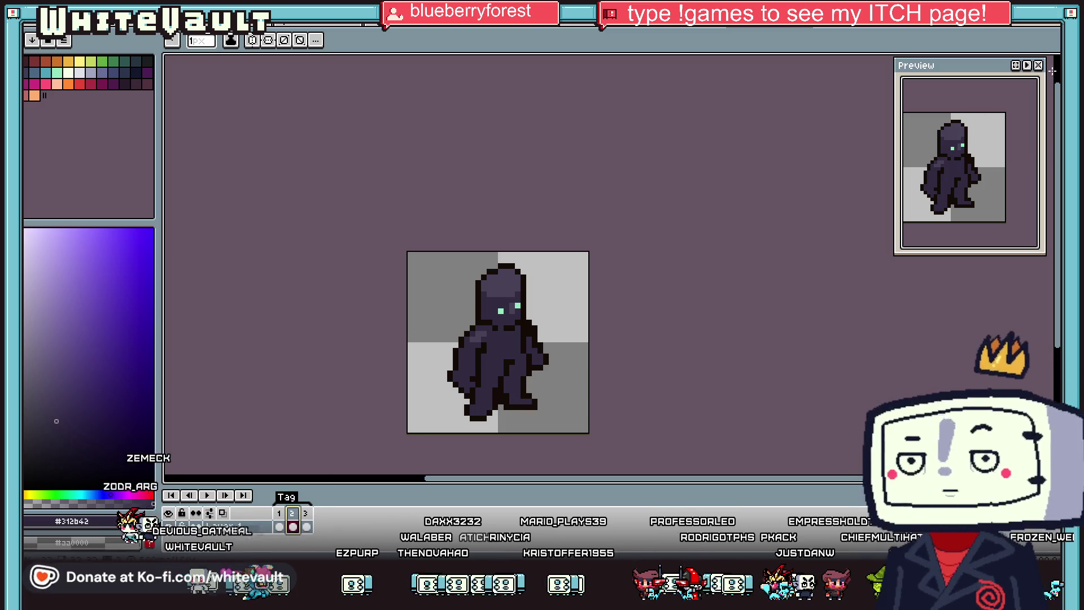
# Select the entire canvas with the marquee and Ctrl+A, then commit the transform with Enter
pyautogui.press('m')
pyautogui.moveTo(408, 208); pyautogui.dragTo(651, 454)
pyautogui.click(580, 322)
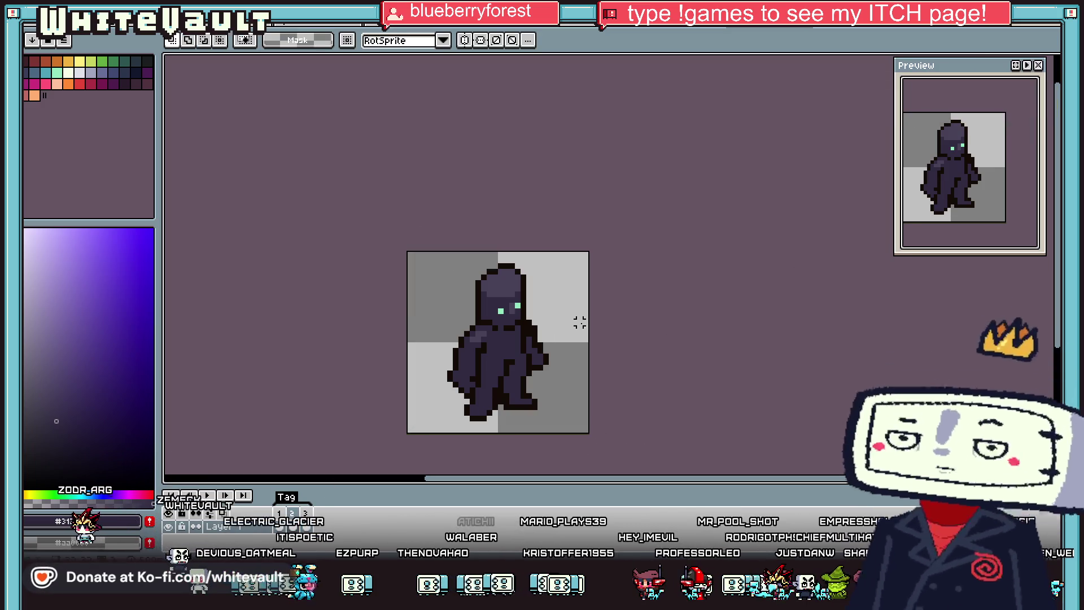
pyautogui.hotkey('ctrl', 'a')
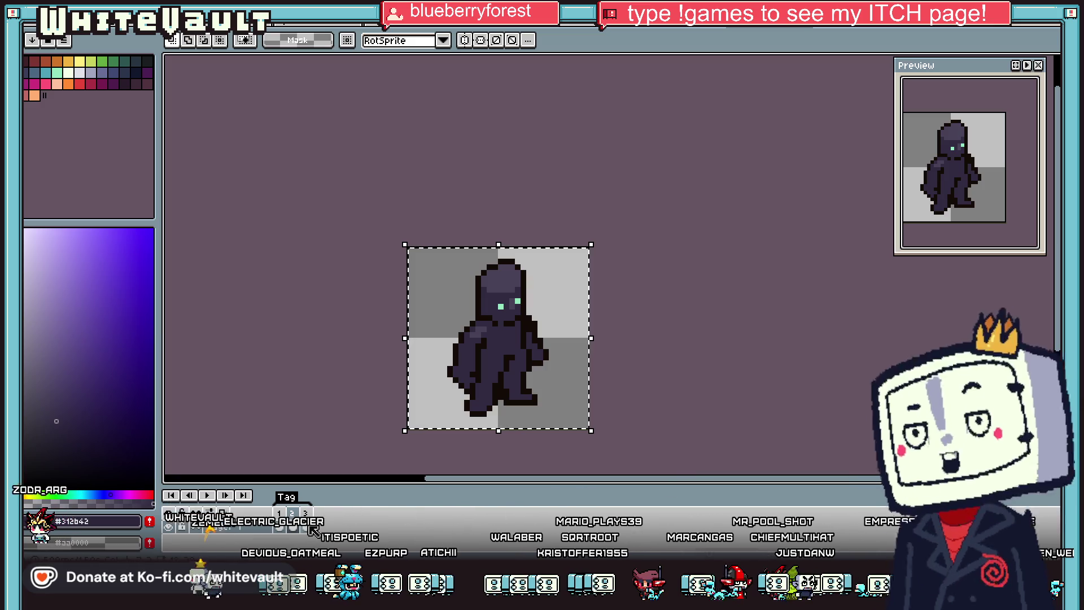
pyautogui.click(587, 387)
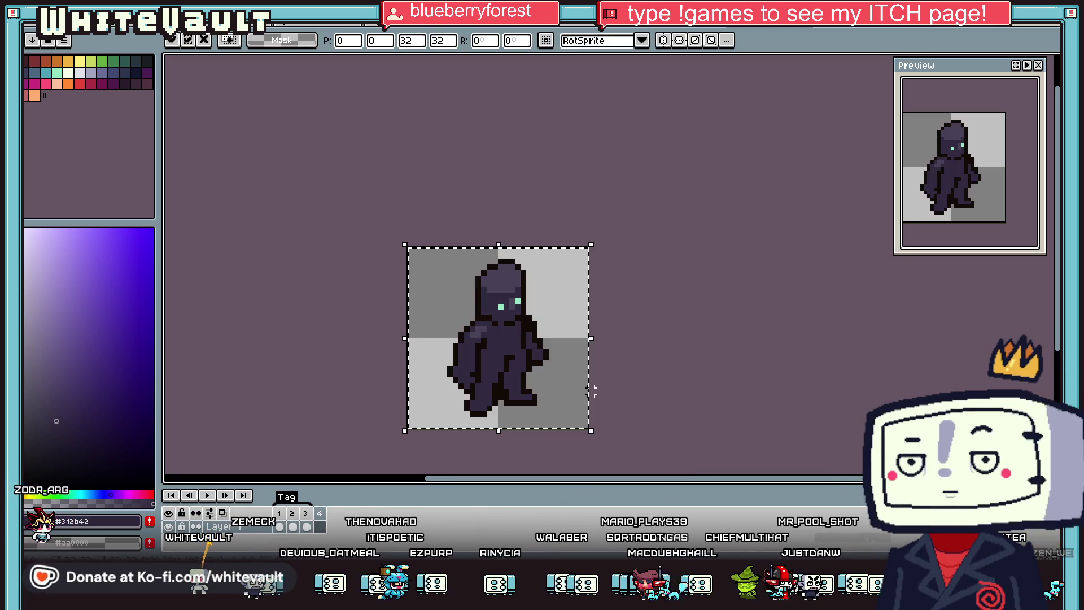
pyautogui.press('Return')
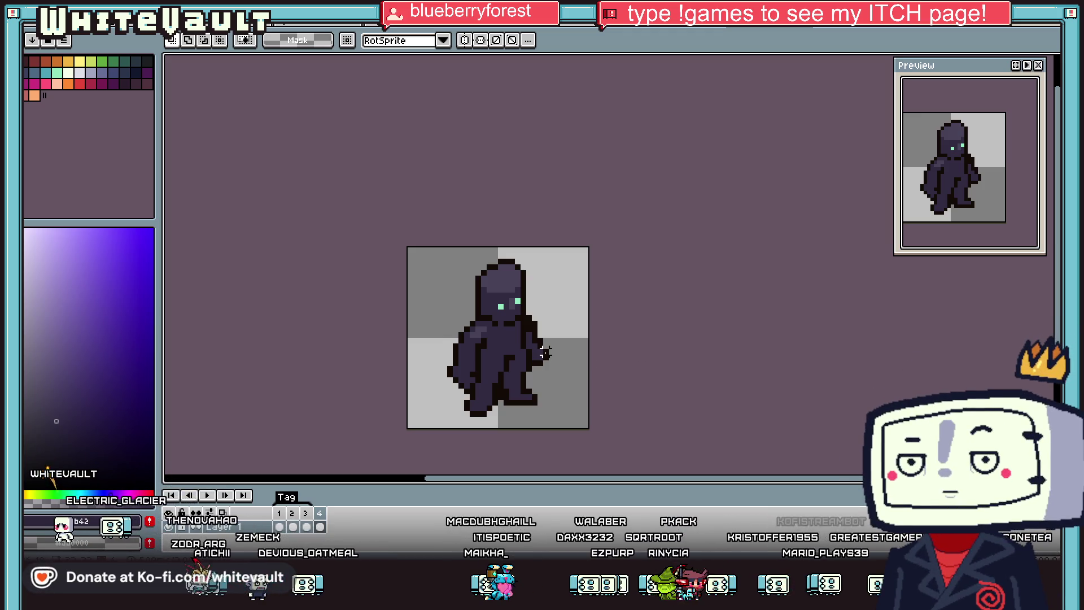
pyautogui.scroll(1, 541, 349)
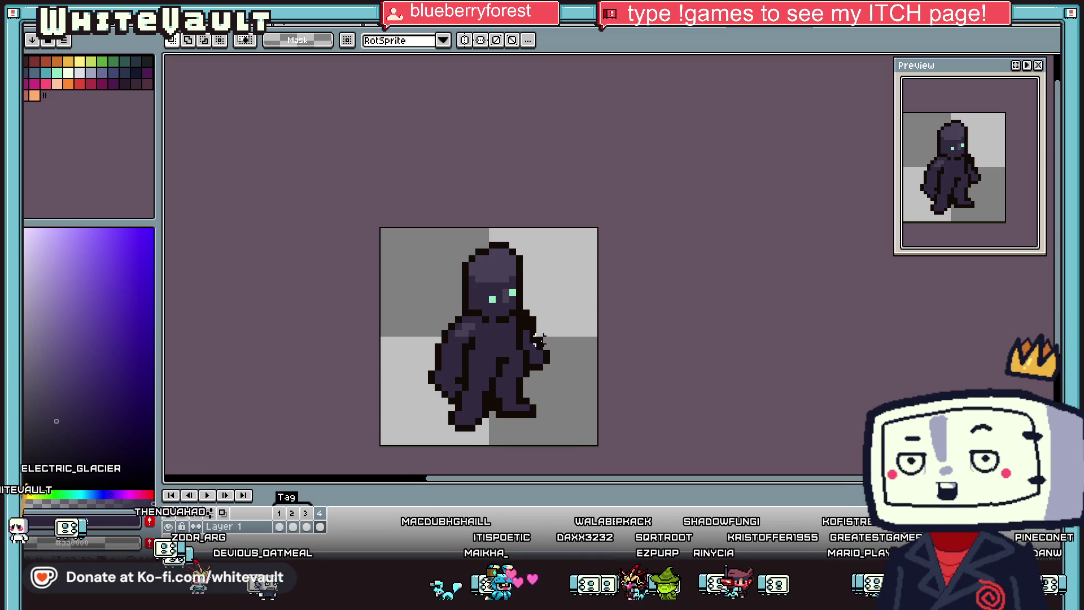
# Add new frames with Alt+N and recolour outline pixels near the arm with the dark purple body colour
pyautogui.hotkey('alt', 'n')
pyautogui.hotkey('alt', 'n')
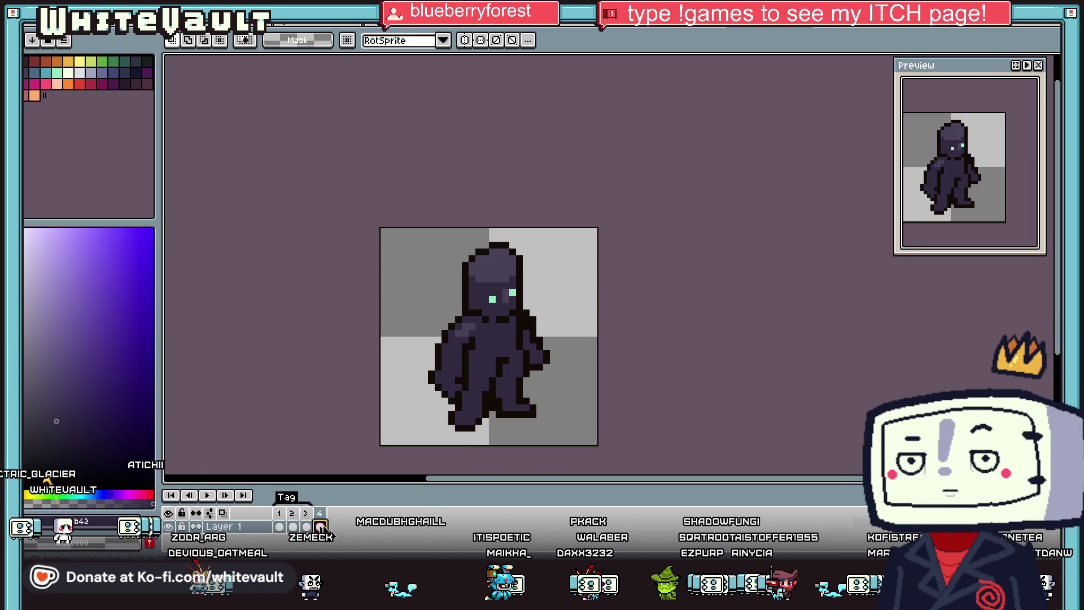
pyautogui.scroll(3, 539, 355)
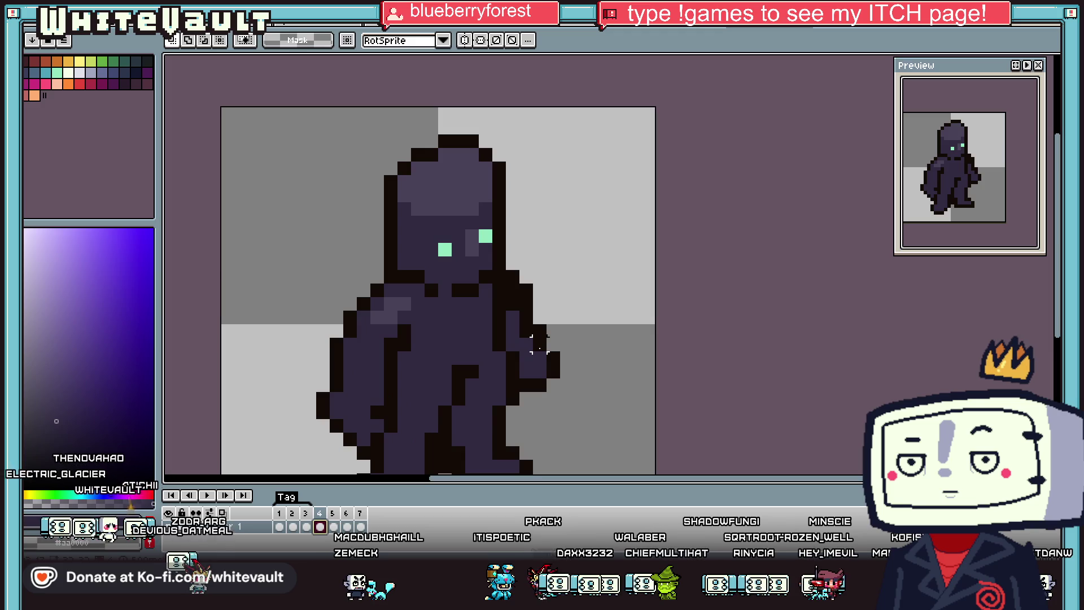
pyautogui.press('i')
pyautogui.click(520, 339)
pyautogui.press('b')
pyautogui.scroll(2, 513, 302)
pyautogui.click(537, 299)
# Lighten the arm's right and lower edges with the lighter purple shade
pyautogui.press('i')
pyautogui.click(430, 169)
pyautogui.press('b')
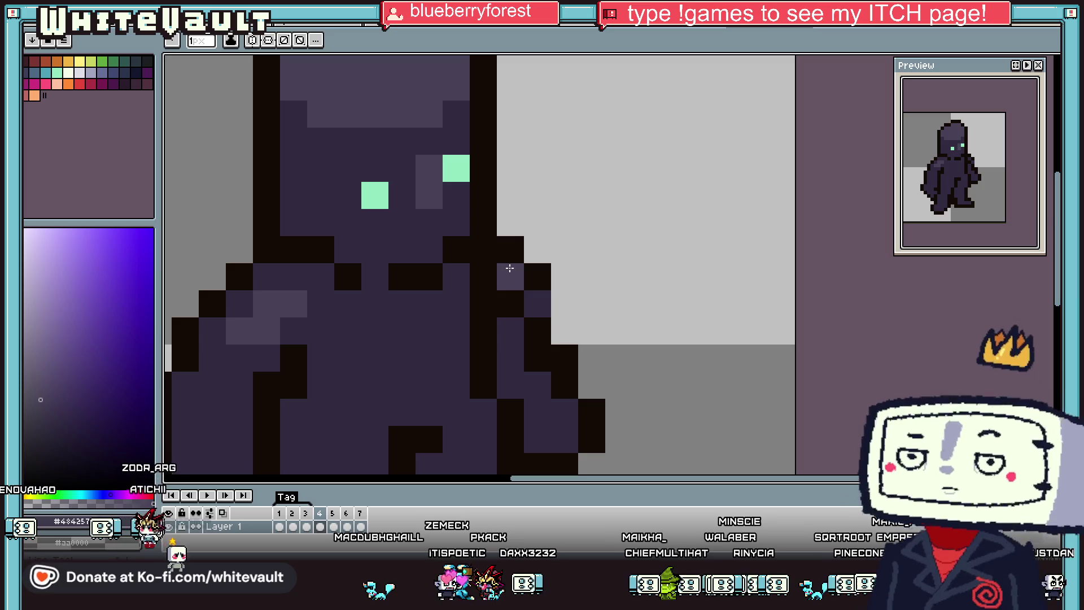
pyautogui.click(510, 276)
pyautogui.click(565, 328)
pyautogui.click(592, 358)
pyautogui.click(592, 385)
pyautogui.click(518, 375)
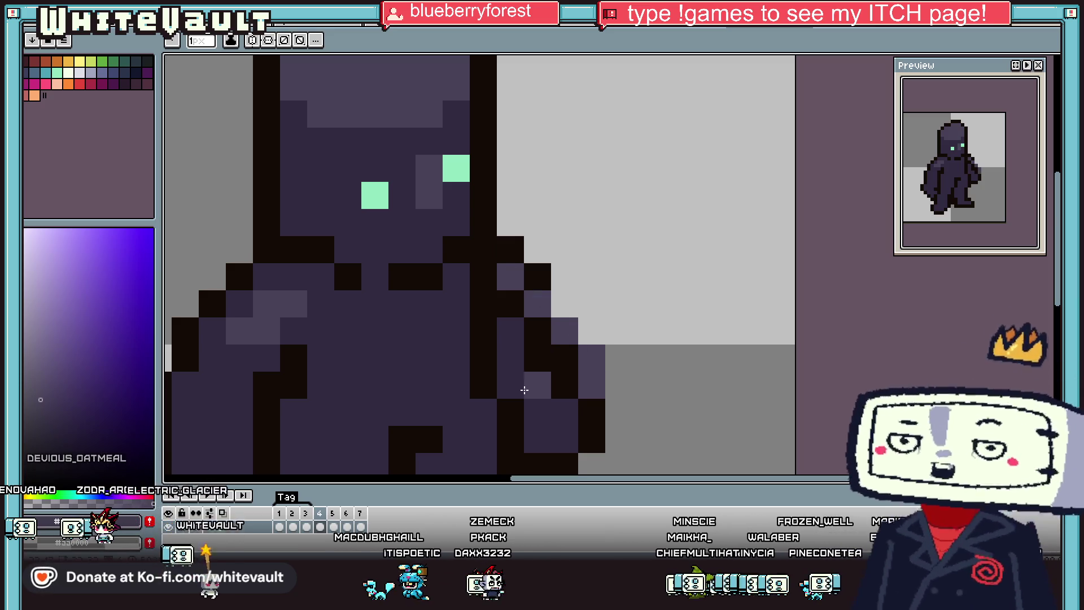
pyautogui.click(537, 358)
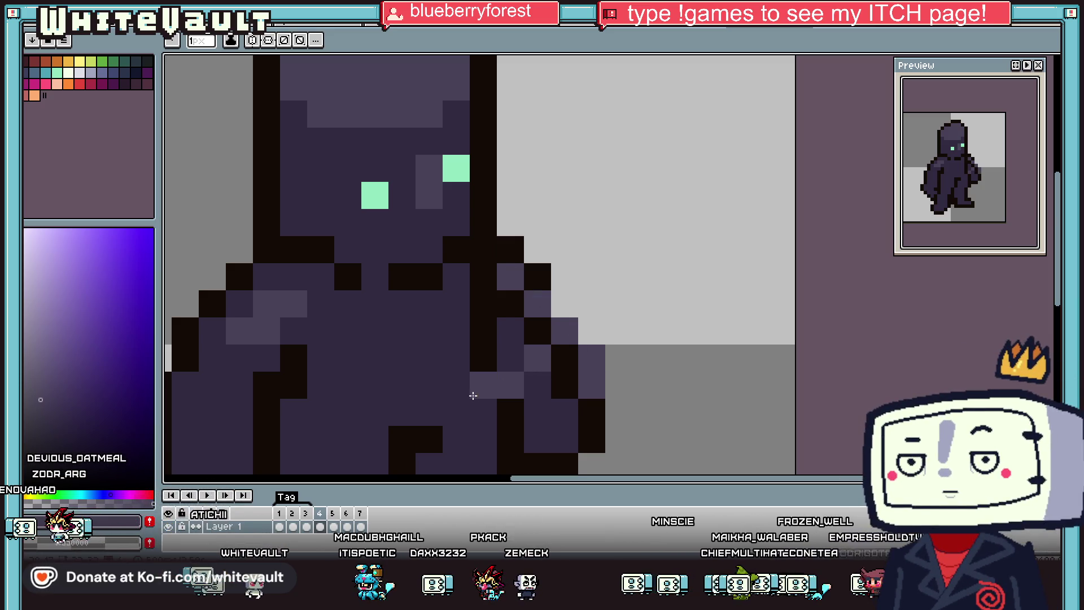
pyautogui.moveTo(456, 411)
pyautogui.mouseDown()
pyautogui.moveTo(477, 460)
pyautogui.moveTo(564, 459)
pyautogui.mouseUp()
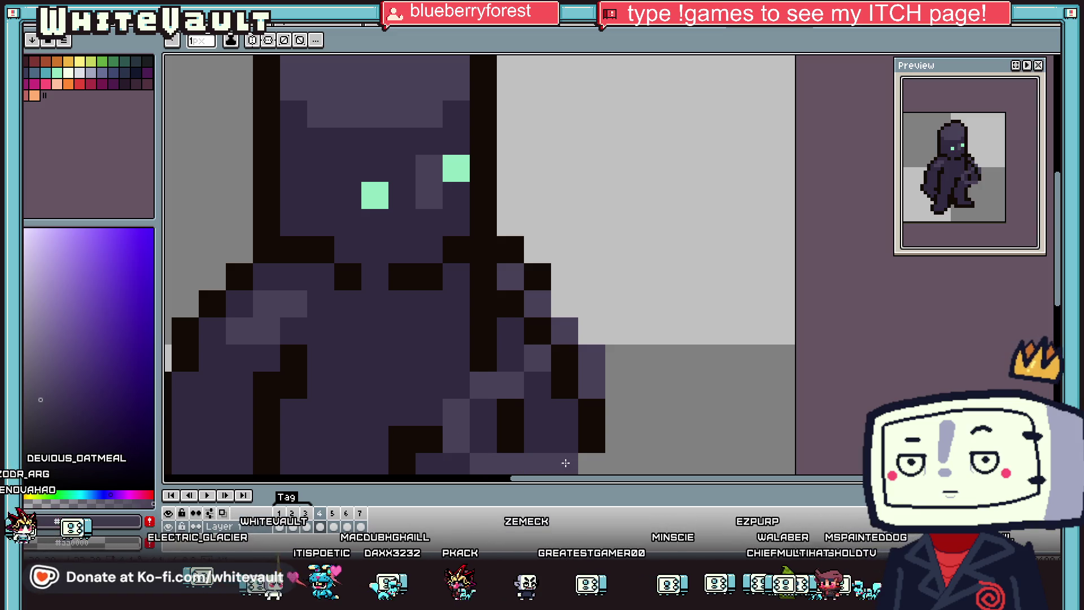
# Bucket-fill the arm's black pixels light purple and draw new black outline pixels
pyautogui.press('g')
pyautogui.click(572, 439)
pyautogui.click(510, 426)
pyautogui.press('i')
pyautogui.click(492, 358)
pyautogui.press('b')
pyautogui.moveTo(456, 385); pyautogui.dragTo(432, 413)
# Repaint dark arm pixels light purple and draw a black diagonal outline for the outstretched arm
pyautogui.scroll(-3, 432, 413)
pyautogui.moveTo(431, 327)
pyautogui.mouseDown()
pyautogui.moveTo(430, 351)
pyautogui.moveTo(491, 382)
pyautogui.moveTo(594, 350)
pyautogui.mouseUp()
pyautogui.keyDown('alt'); pyautogui.click(536, 333); pyautogui.keyUp('alt')
pyautogui.moveTo(486, 315)
pyautogui.mouseDown()
pyautogui.moveTo(450, 358)
pyautogui.moveTo(484, 345)
pyautogui.moveTo(574, 345)
pyautogui.moveTo(565, 267)
pyautogui.mouseUp()
pyautogui.press('i')
pyautogui.click(588, 267)
pyautogui.press('b')
pyautogui.moveTo(565, 189)
pyautogui.mouseDown()
pyautogui.moveTo(591, 218)
pyautogui.moveTo(622, 292)
pyautogui.moveTo(616, 272)
pyautogui.mouseUp()
# Recolour the diagonal run purple #484257, fill beside it dark purple, and add black outline pixels
pyautogui.keyDown('alt'); pyautogui.click(563, 295); pyautogui.keyUp('alt')
pyautogui.moveTo(592, 271); pyautogui.dragTo(511, 190)
pyautogui.keyDown('alt'); pyautogui.click(510, 217); pyautogui.keyUp('alt')
pyautogui.press('g')
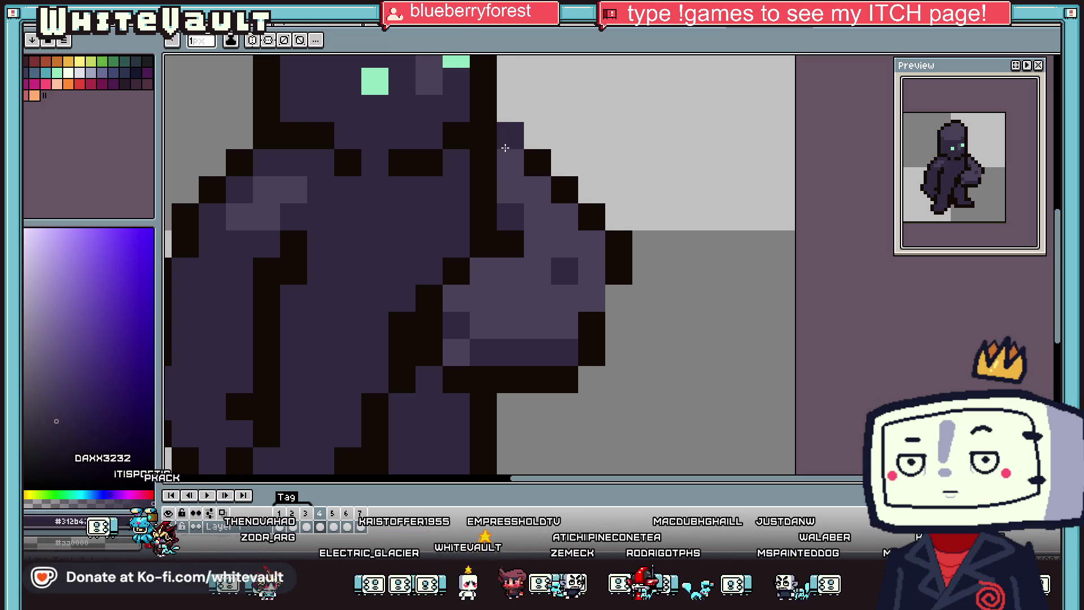
pyautogui.click(528, 187)
pyautogui.keyDown('alt'); pyautogui.click(566, 187); pyautogui.keyUp('alt')
pyautogui.press('b')
pyautogui.click(546, 191)
pyautogui.moveTo(546, 191)
pyautogui.mouseDown()
pyautogui.moveTo(590, 237)
pyautogui.moveTo(565, 190)
pyautogui.moveTo(511, 136)
pyautogui.mouseUp()
# Erase a stray pixel beside the arm and add a black pixel to its outline
pyautogui.press('e')
pyautogui.click(619, 244)
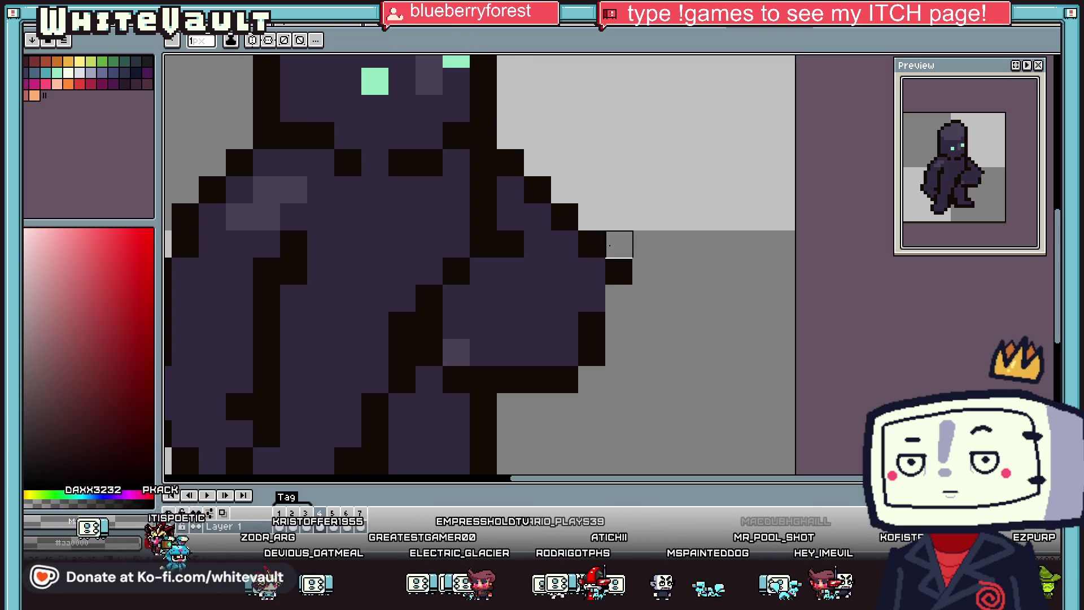
pyautogui.keyDown('alt'); pyautogui.click(619, 270); pyautogui.keyUp('alt')
pyautogui.press('b')
pyautogui.click(619, 299)
pyautogui.scroll(-10, 620, 309)
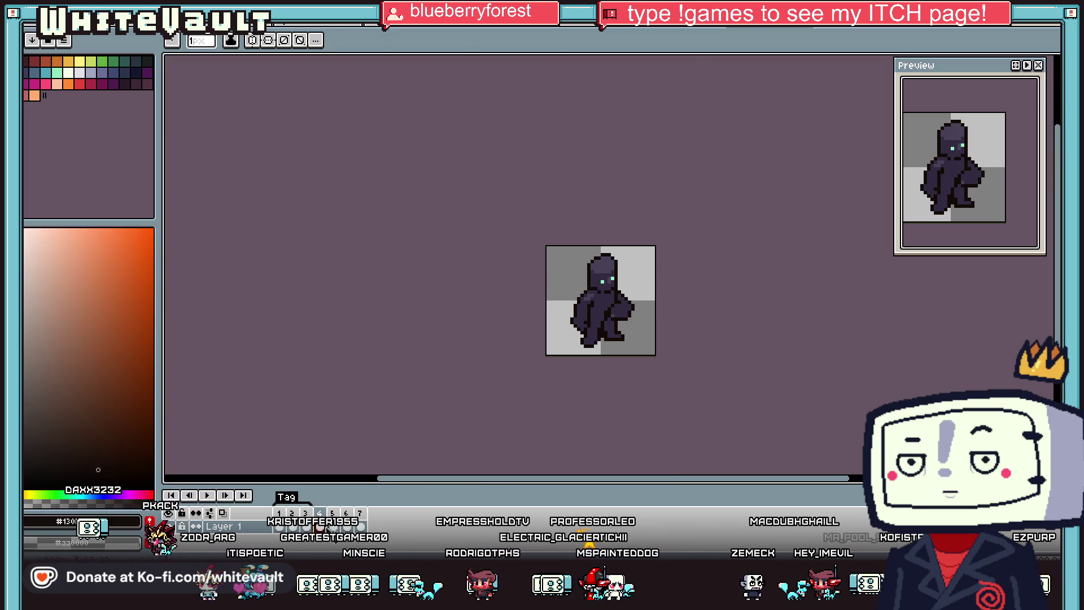
# Undo the arm nudge and the extra duplicated frames, then select the whole canvas
pyautogui.press('m')
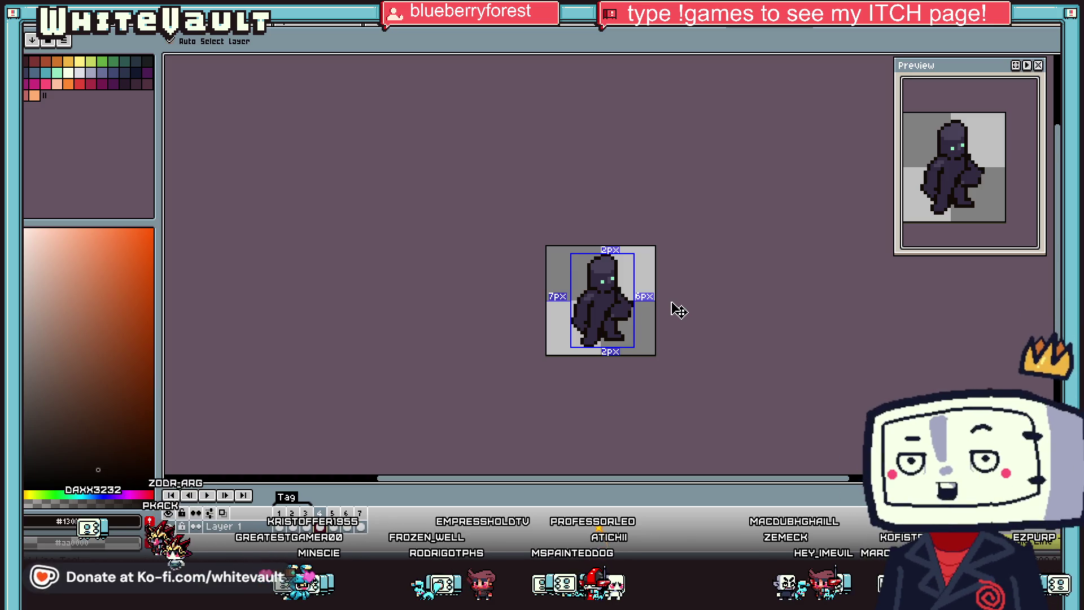
pyautogui.hotkey('ctrl', 'z')
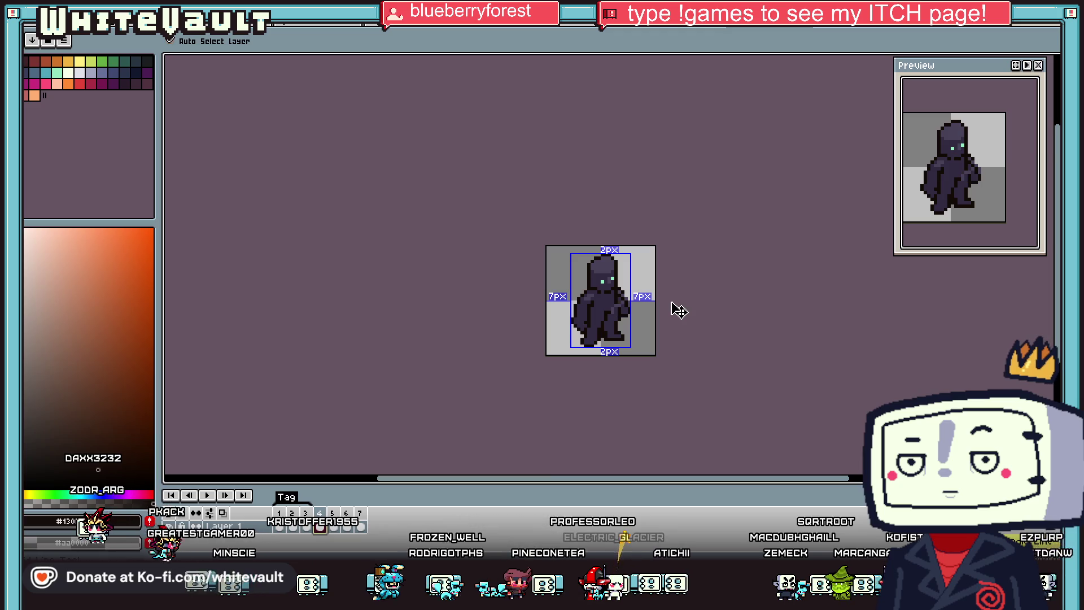
pyautogui.hotkey('ctrl', 'z')
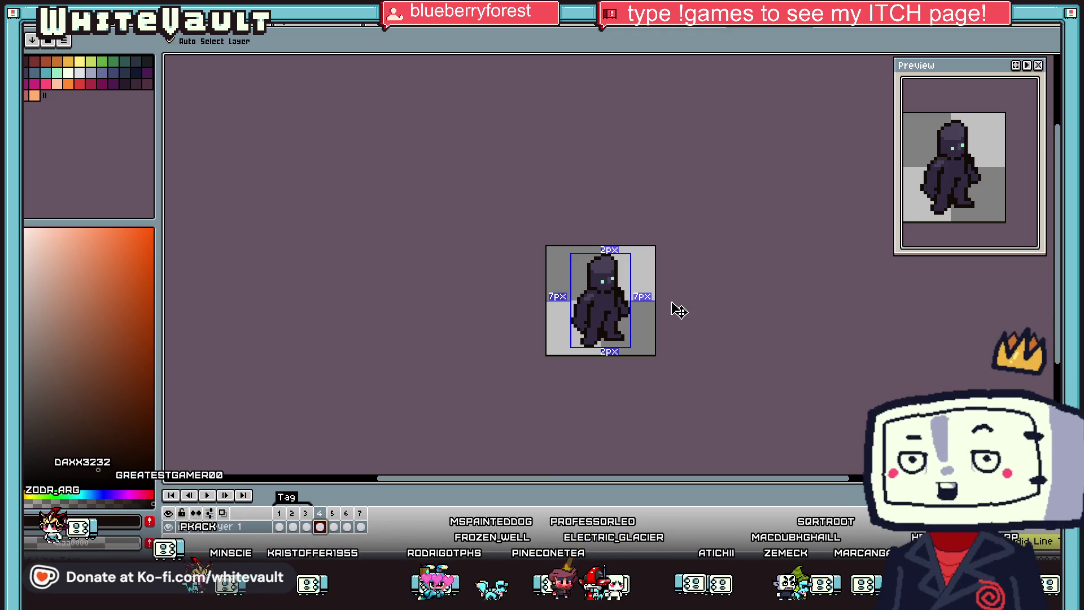
pyautogui.press('m')
pyautogui.hotkey('ctrl', 'a')
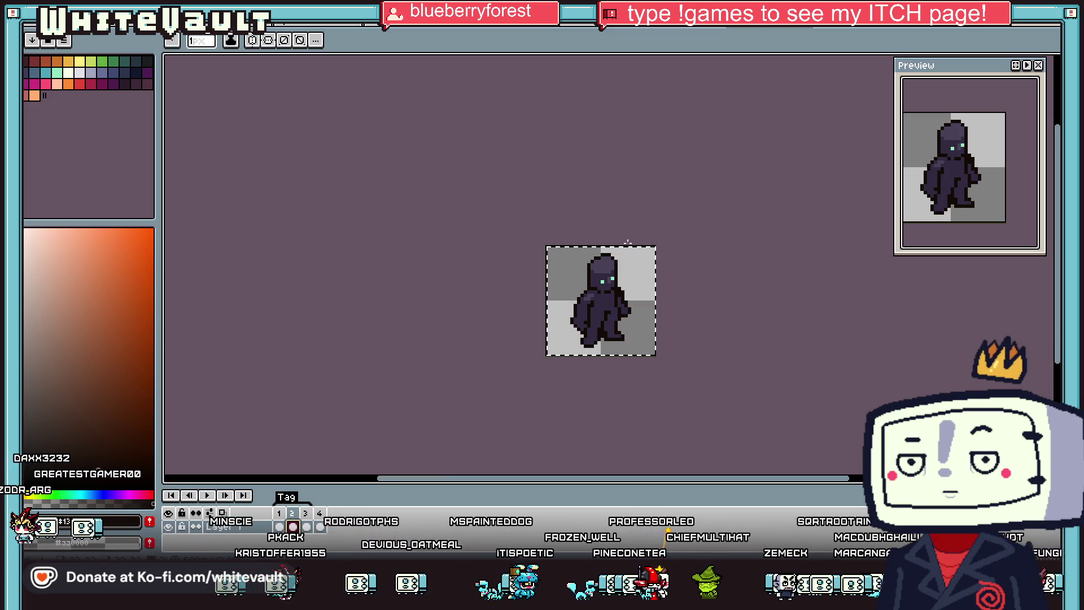
pyautogui.scroll(1, 632, 305)
pyautogui.scroll(1, 624, 322)
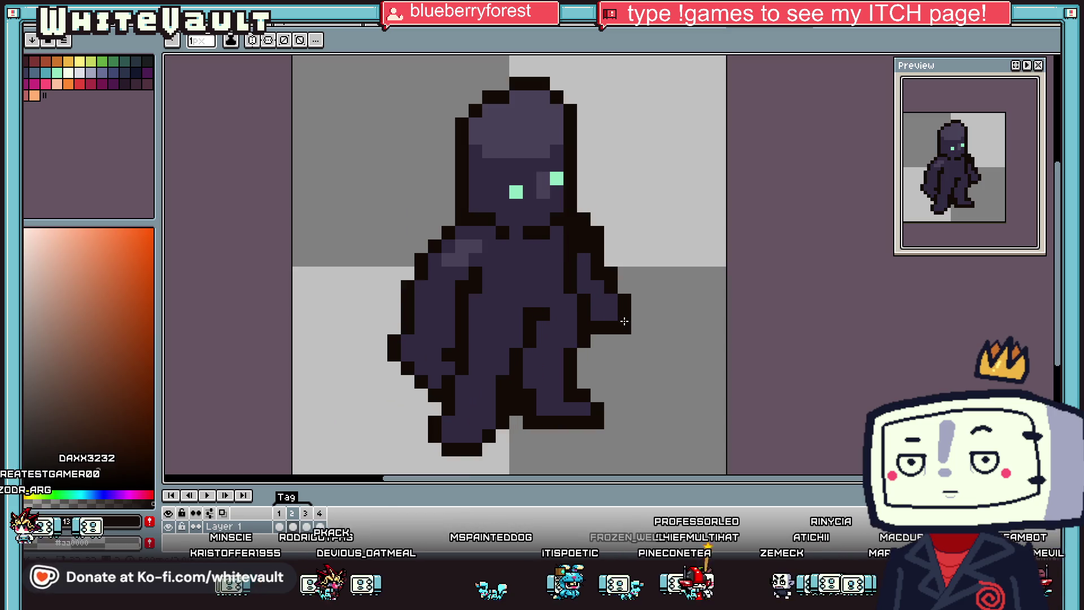
# On frame 4, select the lower right leg and shift it one pixel right
pyautogui.click(321, 525)
pyautogui.scroll(-2, 665, 306)
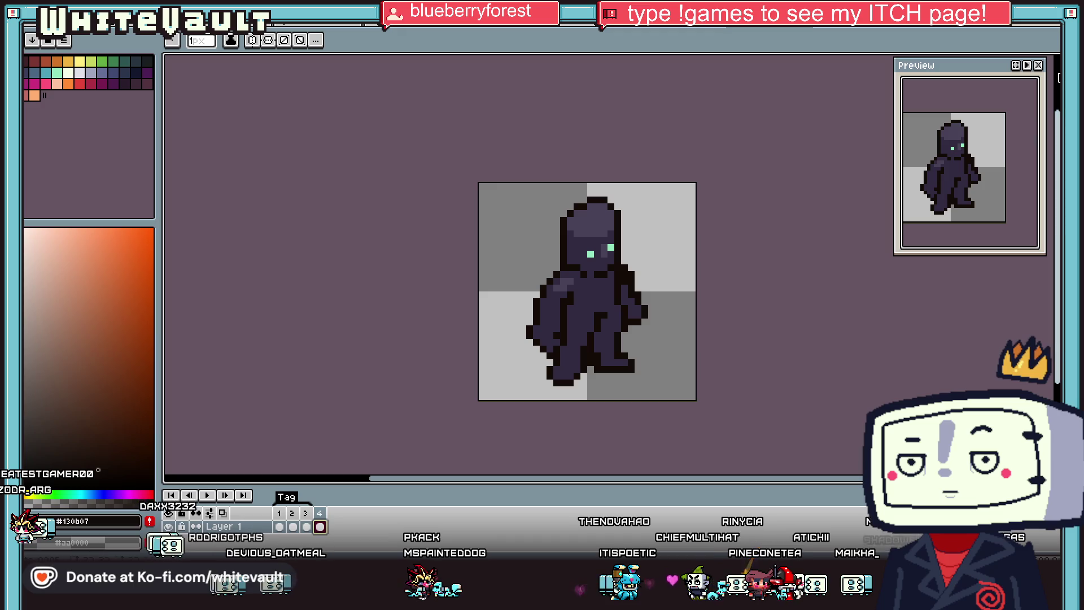
pyautogui.press('w')
pyautogui.scroll(1, 610, 351)
pyautogui.moveTo(582, 323); pyautogui.dragTo(694, 423)
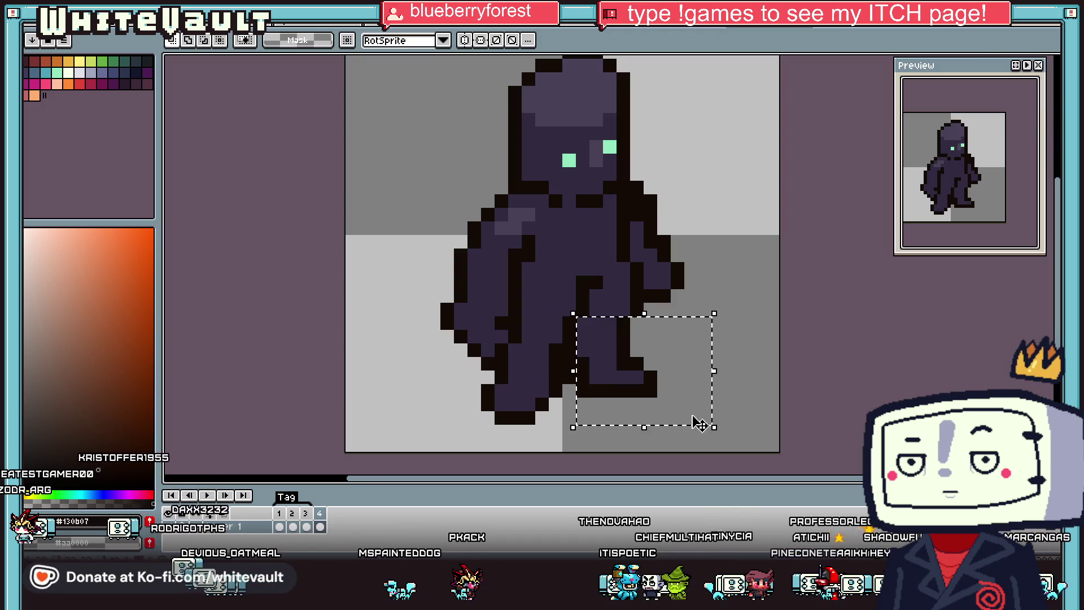
pyautogui.press('Right')
# Redraw the right leg, foot corner and outline, and fill the gap between the legs dark
pyautogui.scroll(1, 664, 387)
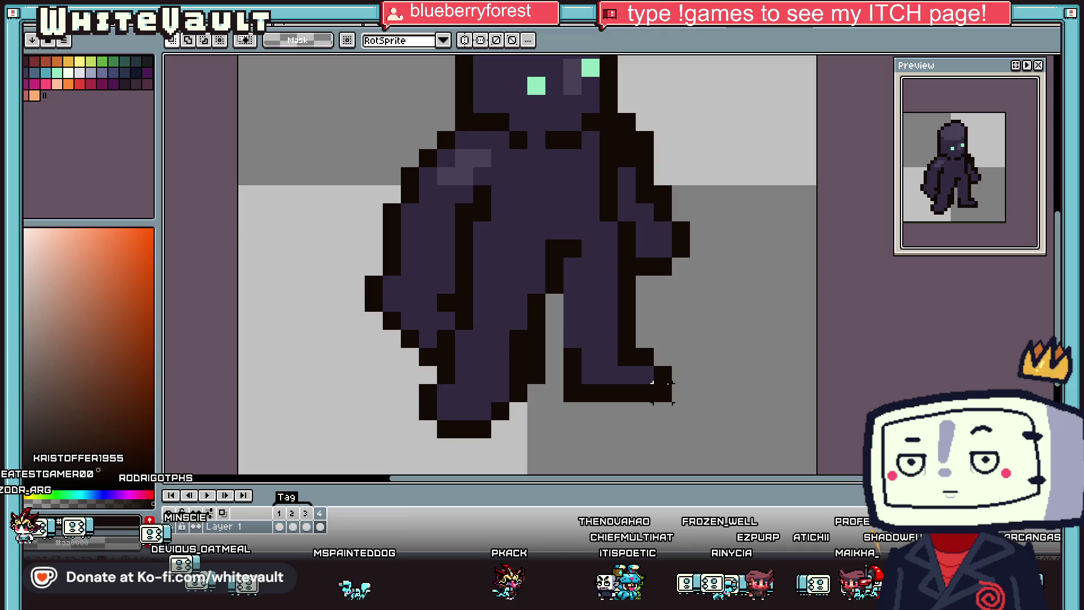
pyautogui.keyDown('alt'); pyautogui.click(664, 393); pyautogui.keyUp('alt')
pyautogui.keyDown('alt'); pyautogui.click(649, 390); pyautogui.keyUp('alt')
pyautogui.click(644, 375)
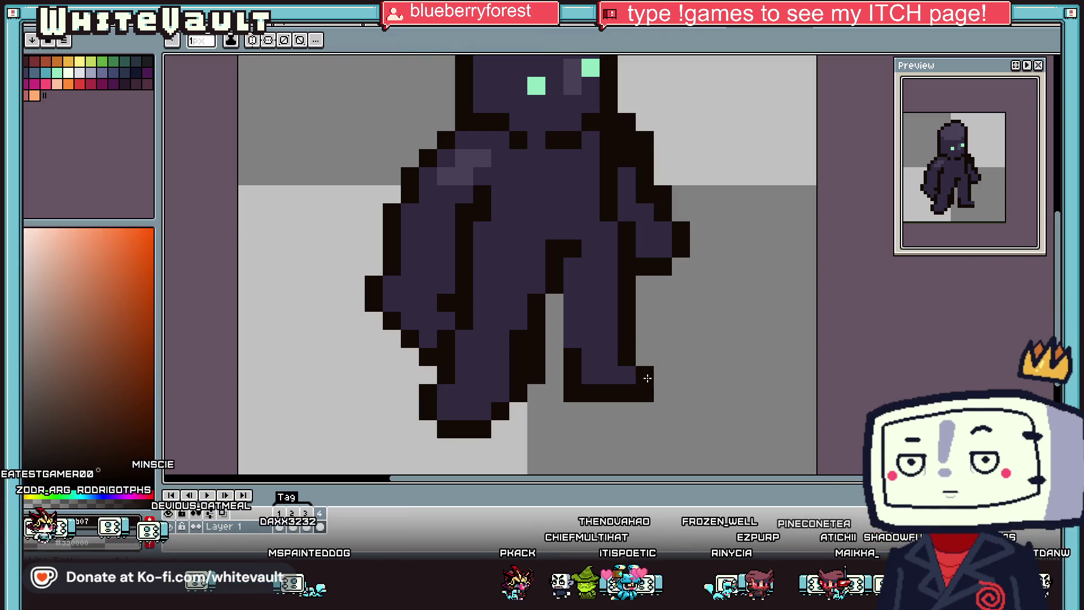
pyautogui.moveTo(556, 376)
pyautogui.mouseDown()
pyautogui.moveTo(566, 317)
pyautogui.moveTo(554, 292)
pyautogui.mouseUp()
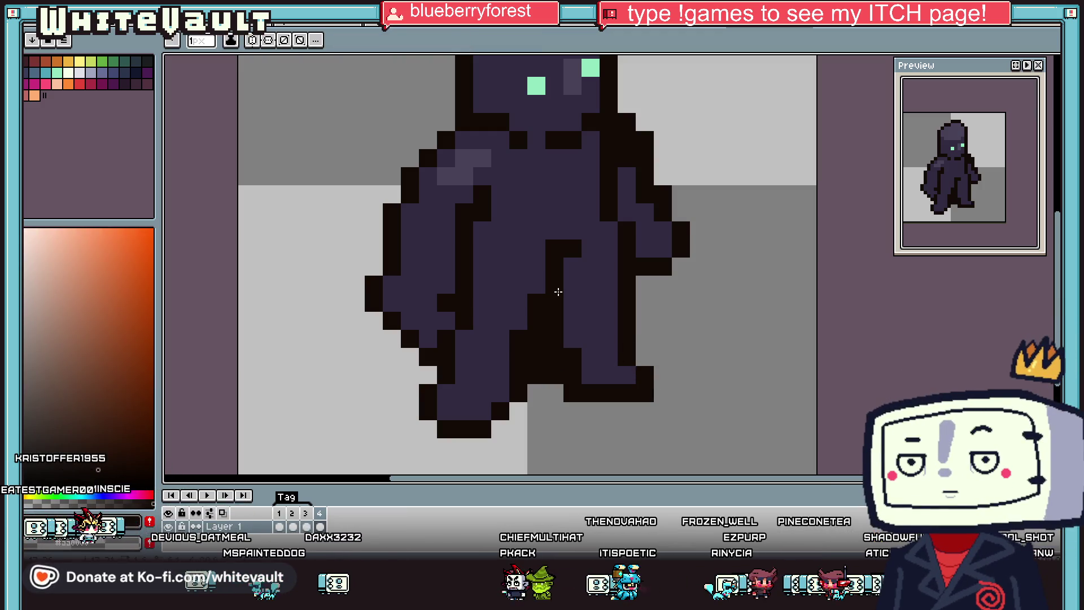
pyautogui.keyDown('alt'); pyautogui.click(595, 336); pyautogui.keyUp('alt')
pyautogui.scroll(-3, 629, 353)
pyautogui.scroll(-2, 629, 353)
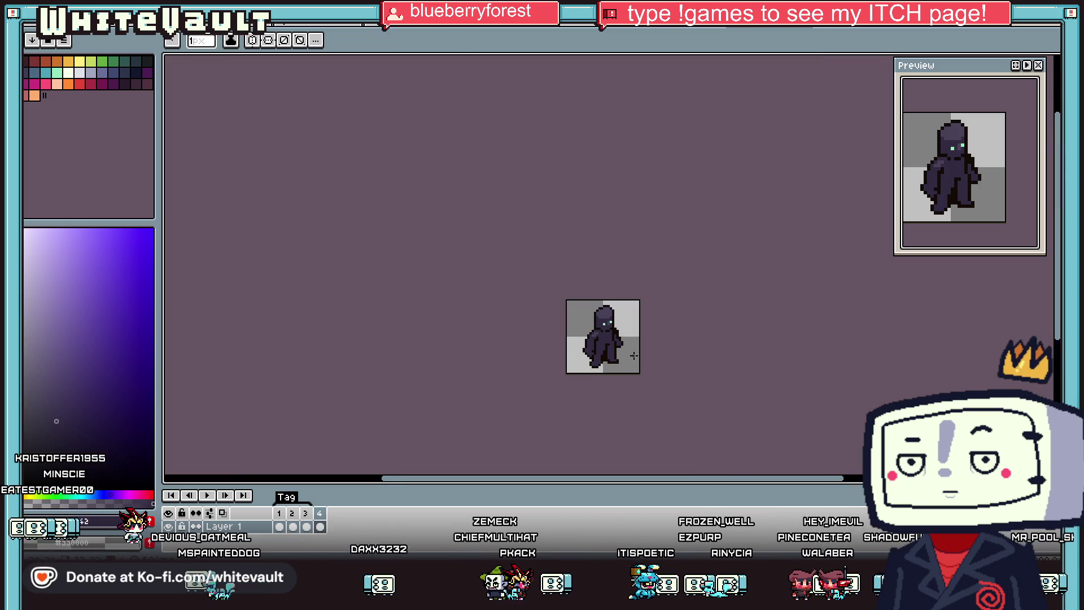
# Select the figure's legs, deselect, and erase part of the left leg
pyautogui.click(1055, 60)
pyautogui.scroll(4, 602, 328)
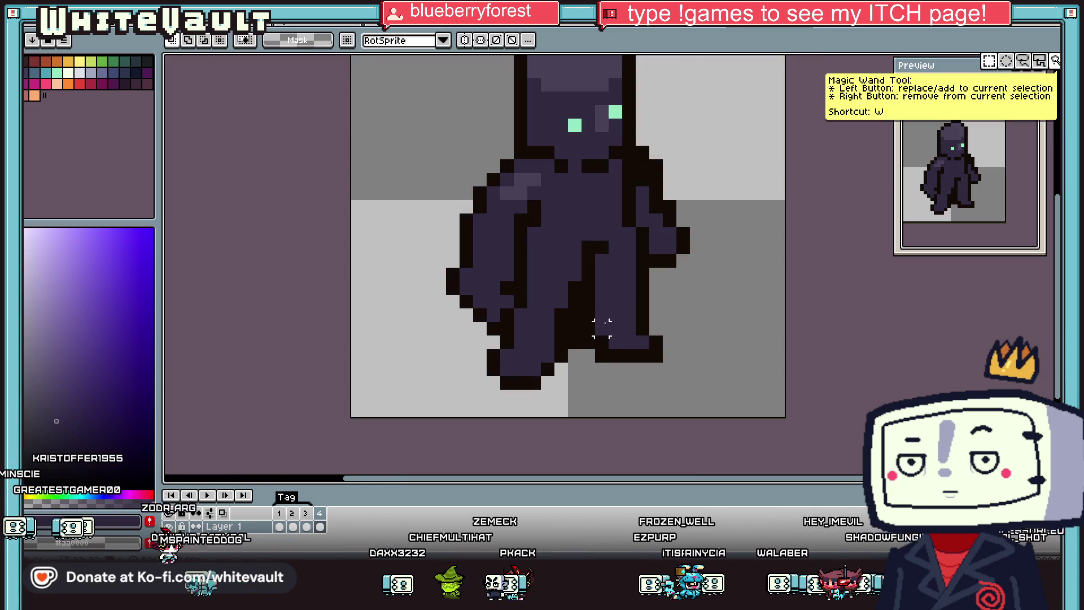
pyautogui.moveTo(581, 280)
pyautogui.mouseDown()
pyautogui.moveTo(689, 391)
pyautogui.moveTo(675, 380)
pyautogui.moveTo(614, 418)
pyautogui.moveTo(576, 390)
pyautogui.moveTo(612, 388)
pyautogui.mouseUp()
pyautogui.hotkey('ctrl', 'd')
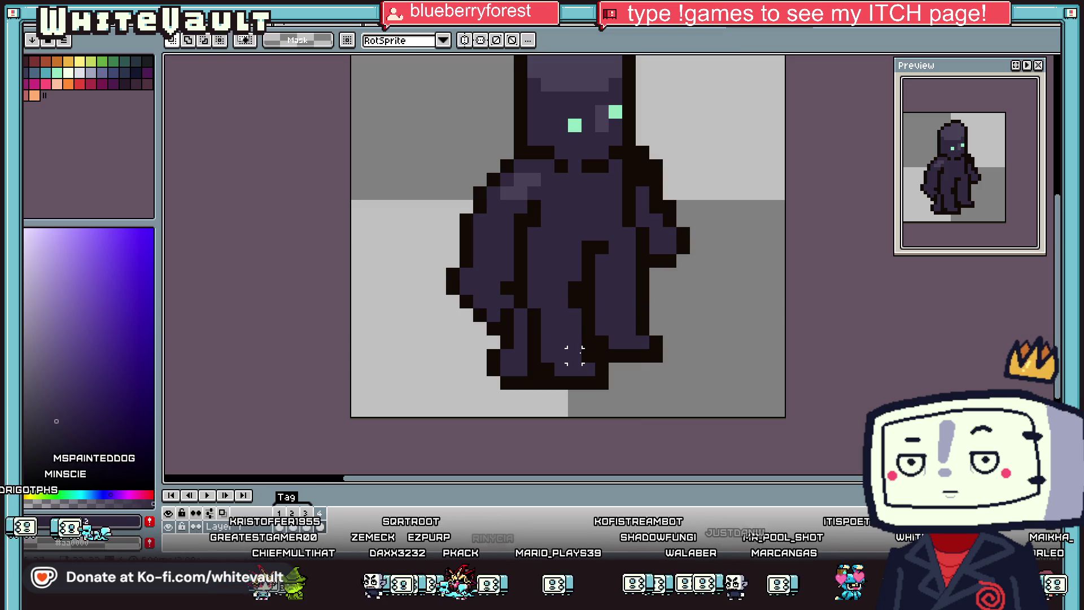
pyautogui.press('e')
pyautogui.moveTo(501, 382)
pyautogui.mouseDown()
pyautogui.moveTo(532, 314)
pyautogui.moveTo(507, 397)
pyautogui.moveTo(496, 338)
pyautogui.moveTo(491, 395)
pyautogui.mouseUp()
# Redraw the left leg's outer edge in black and its bottom pixel in dark purple
pyautogui.press('i')
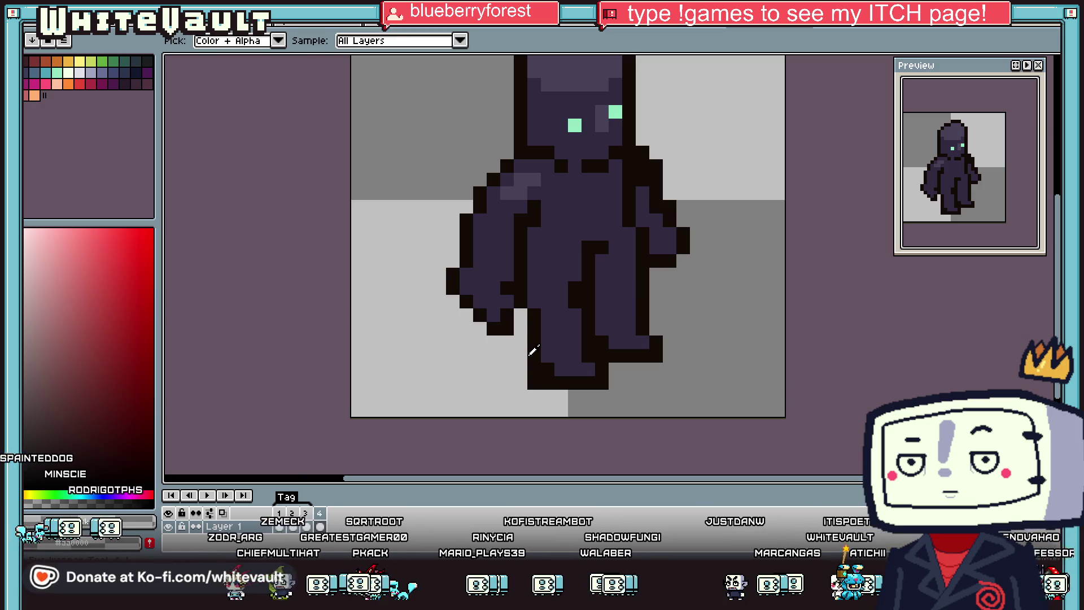
pyautogui.click(550, 321)
pyautogui.press('b')
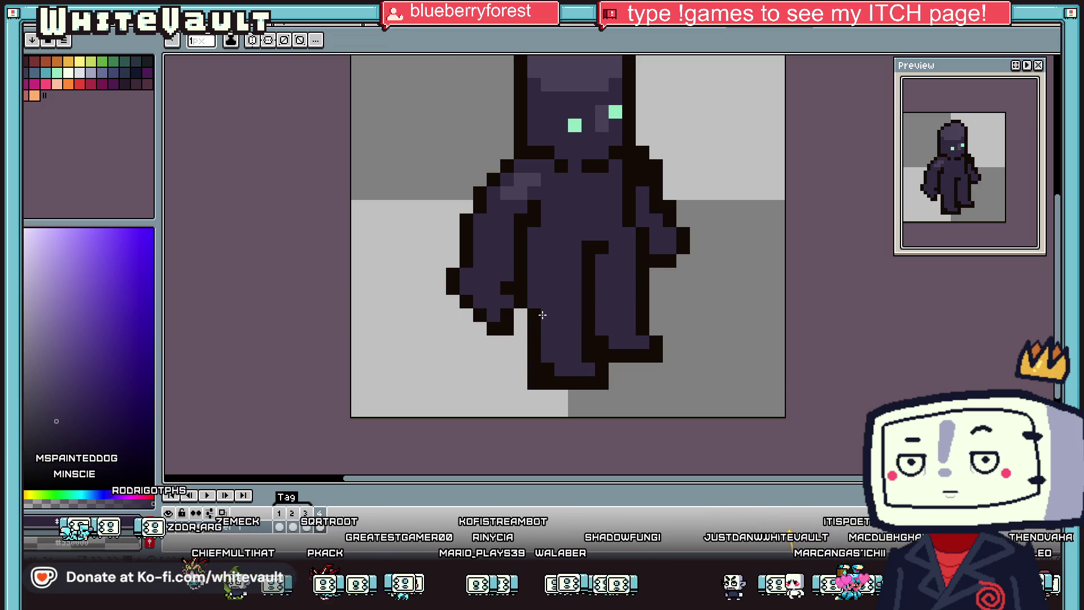
pyautogui.click(548, 368)
pyautogui.press('i')
pyautogui.click(534, 369)
pyautogui.press('b')
pyautogui.moveTo(520, 369); pyautogui.dragTo(520, 315)
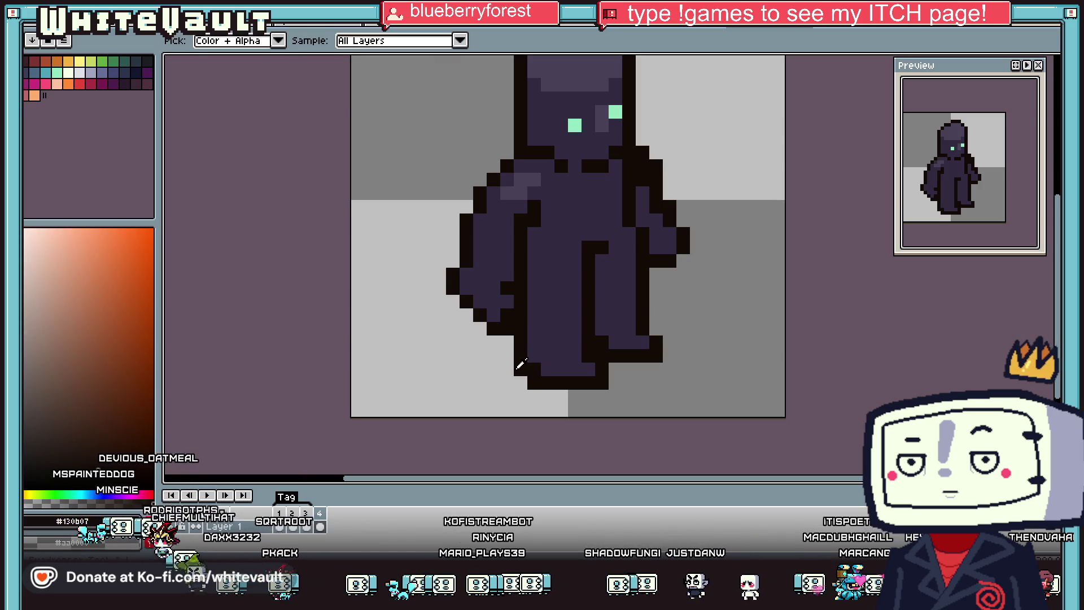
pyautogui.press('i')
pyautogui.click(534, 384)
pyautogui.press('b')
pyautogui.scroll(-3, 603, 313)
pyautogui.scroll(3, 602, 319)
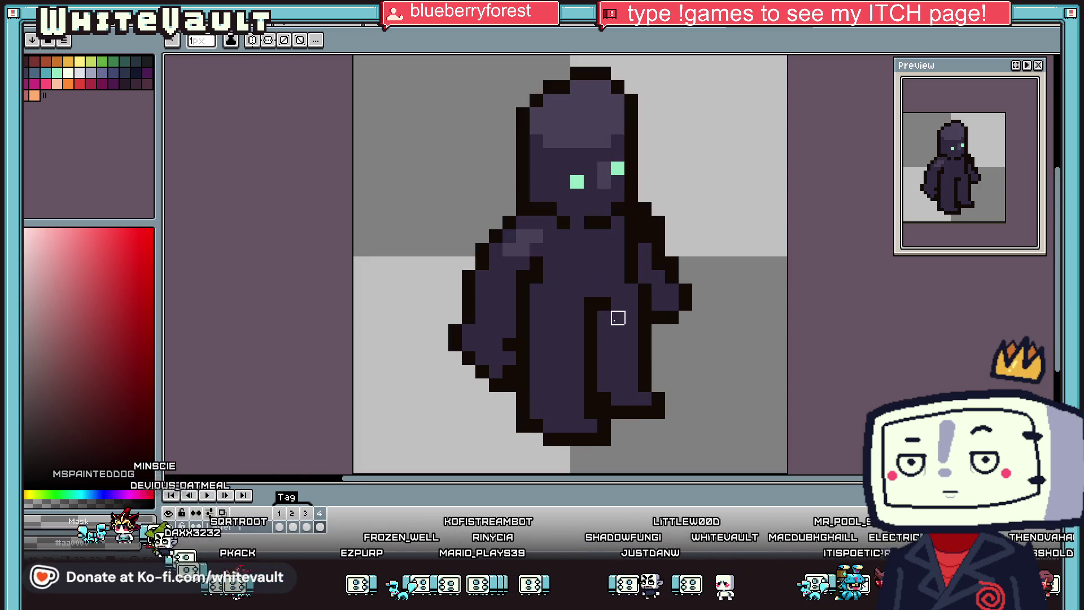
# Touch up the leg's inner edge, alternating black outline and dark purple pixels to separate the legs
pyautogui.press('i')
pyautogui.click(603, 303)
pyautogui.press('b')
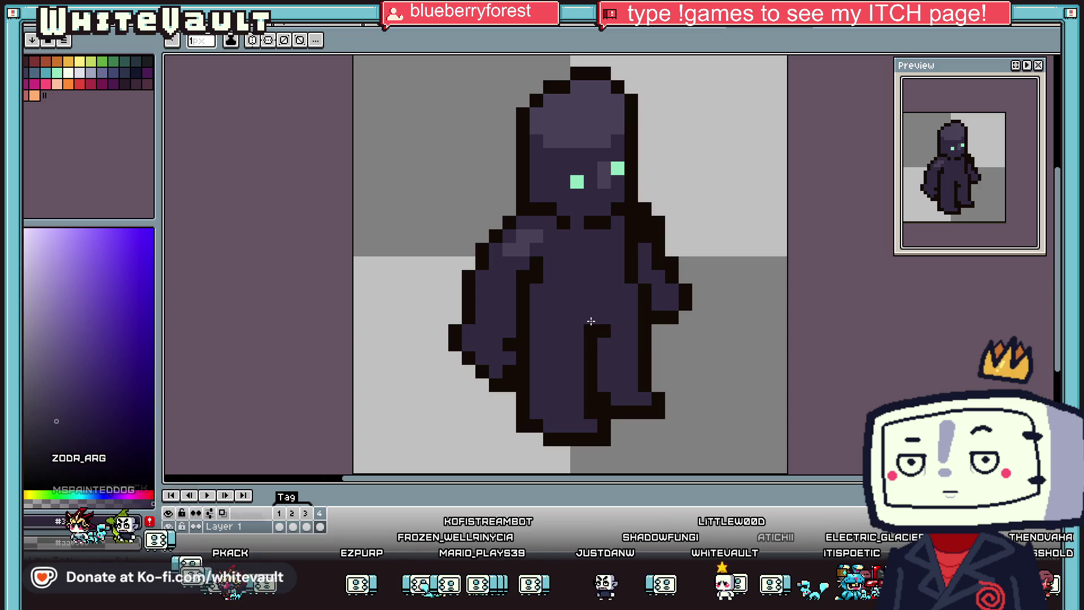
pyautogui.press('i')
pyautogui.click(590, 330)
pyautogui.press('b')
pyautogui.click(604, 317)
pyautogui.press('i')
pyautogui.click(621, 330)
pyautogui.press('b')
pyautogui.click(604, 330)
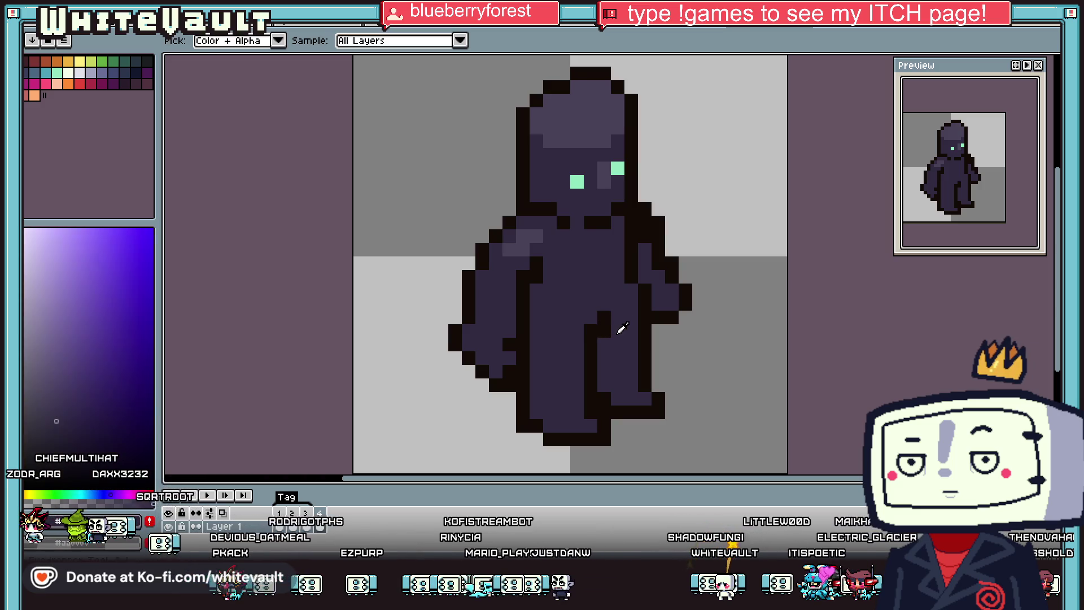
pyautogui.press('i')
pyautogui.click(604, 317)
pyautogui.press('b')
pyautogui.click(604, 330)
pyautogui.scroll(-4, 654, 327)
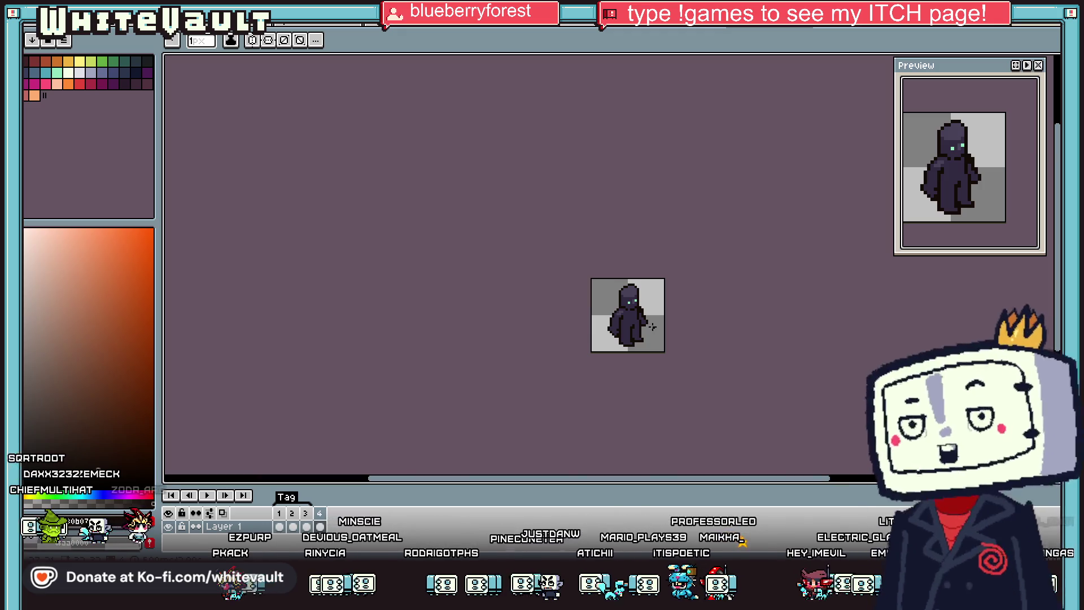
# Select the left arm on frame 4, drop it one pixel nearer the body, and resume drawing
pyautogui.scroll(5, 652, 326)
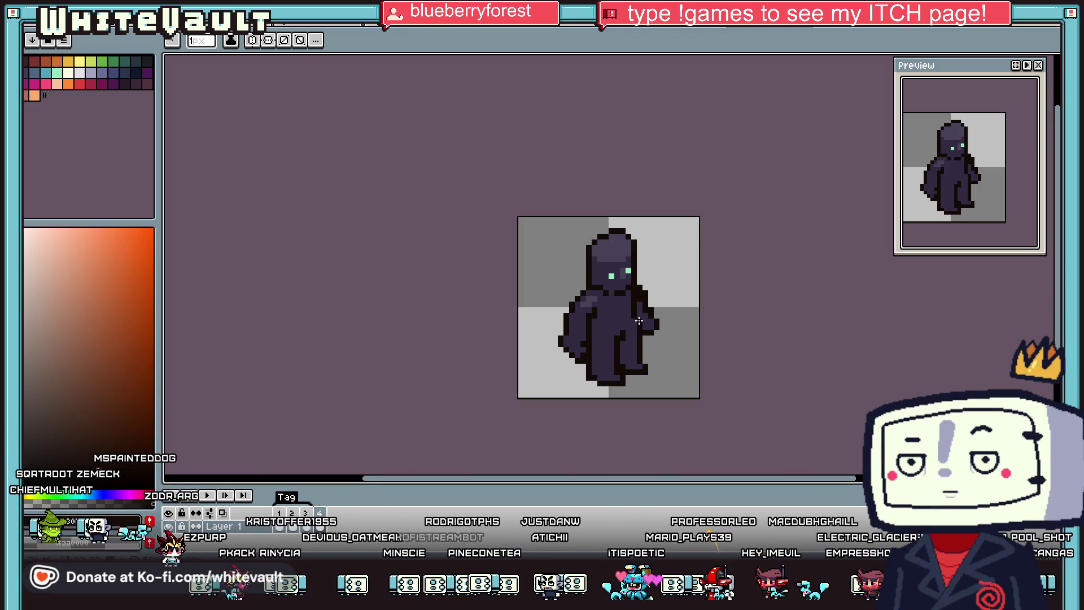
pyautogui.press('i')
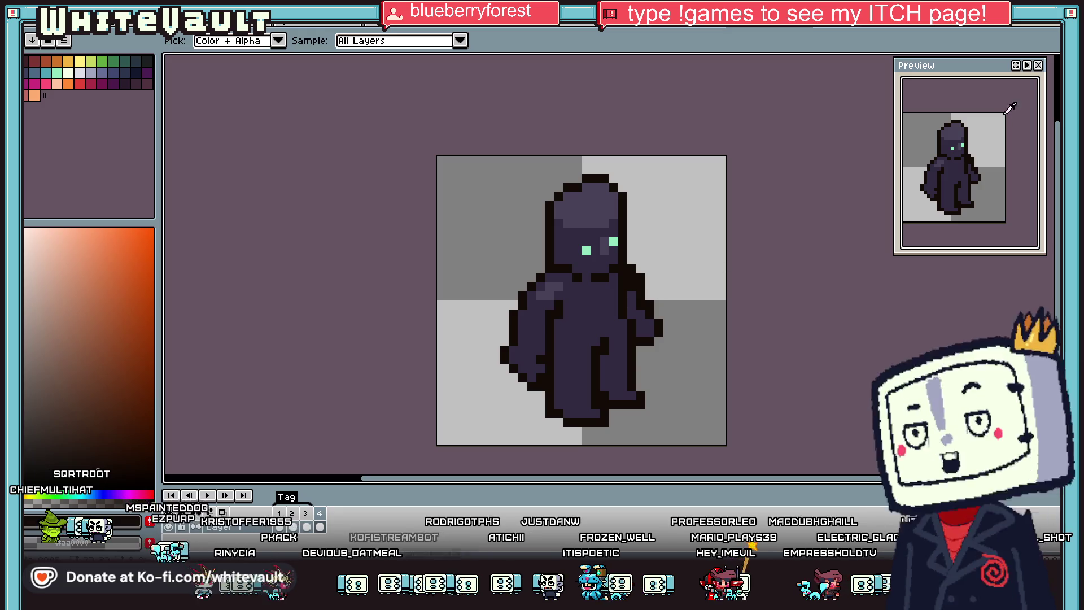
pyautogui.click(1056, 60)
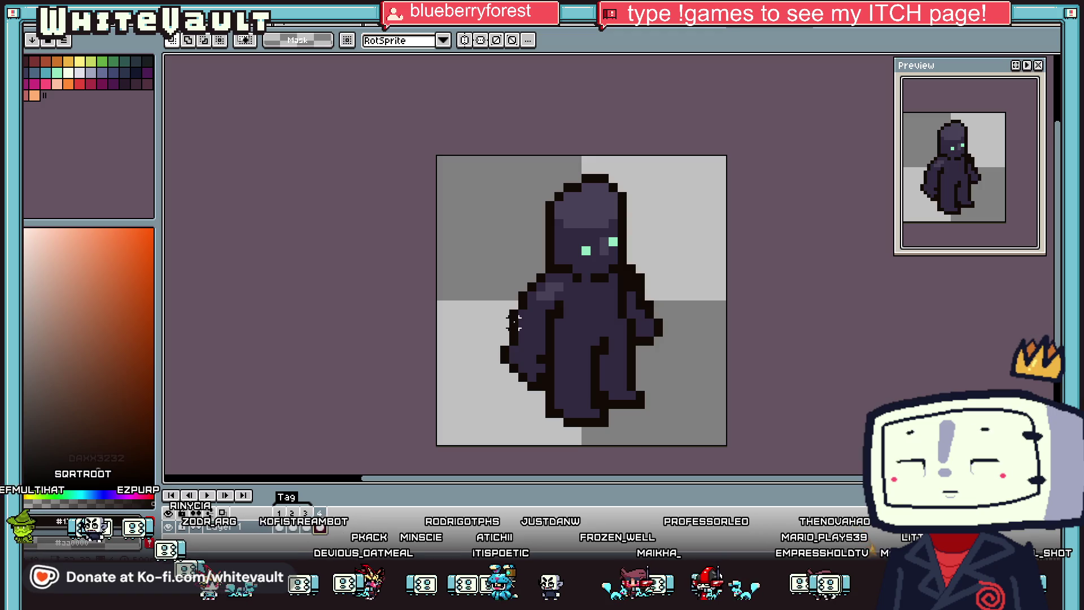
pyautogui.moveTo(506, 307)
pyautogui.mouseDown()
pyautogui.moveTo(556, 402)
pyautogui.moveTo(560, 339)
pyautogui.mouseUp()
pyautogui.hotkey('ctrl', 'd')
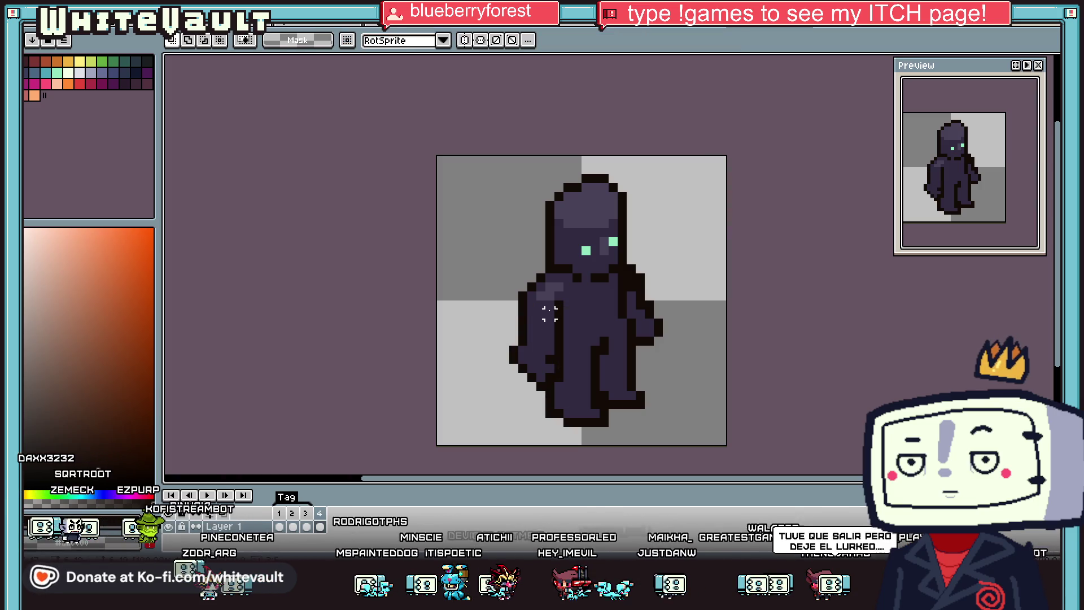
pyautogui.press('alt')
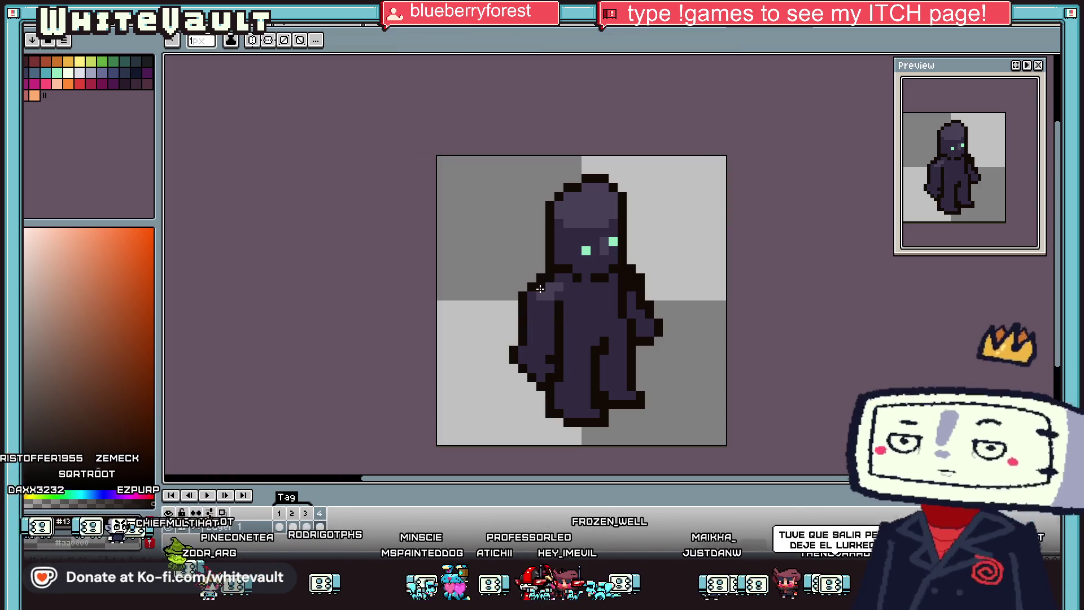
pyautogui.keyDown('alt'); pyautogui.click(515, 305); pyautogui.keyUp('alt')
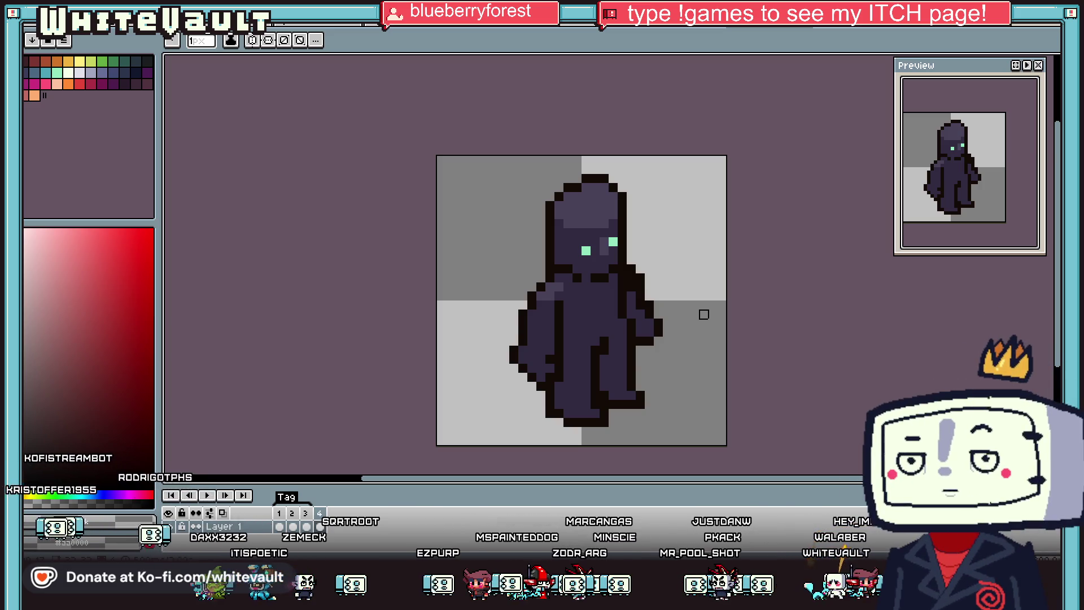
pyautogui.scroll(-2, 658, 332)
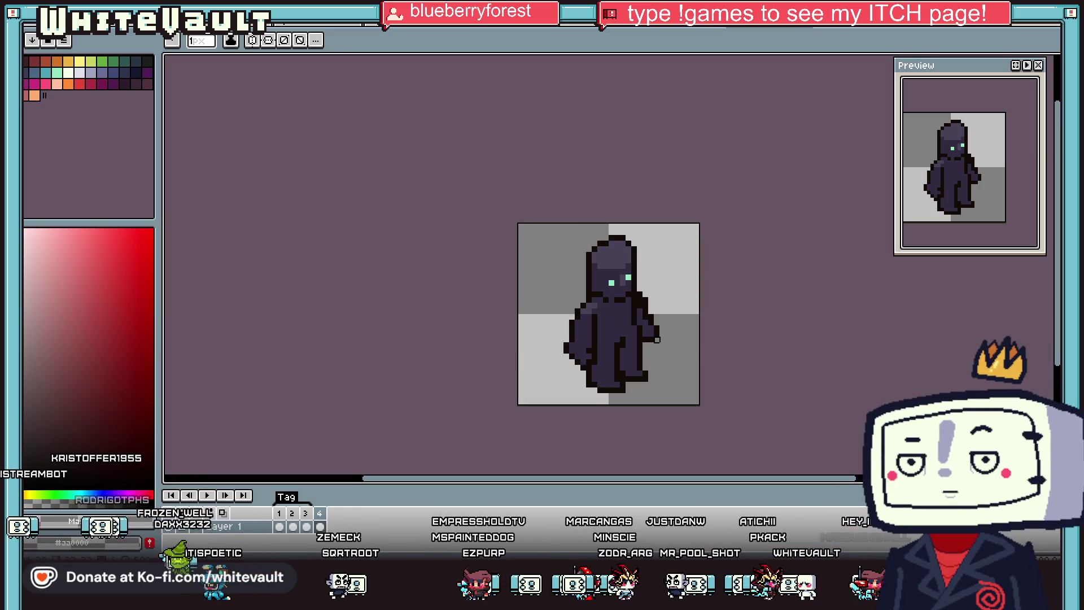
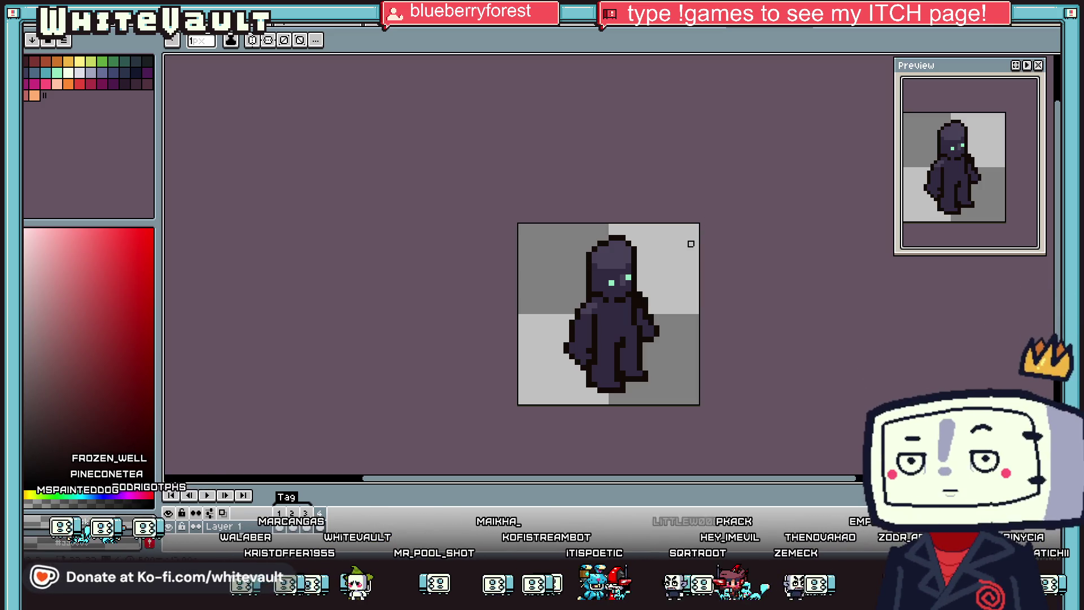
# Cycle through the open sprite documents to bring up the shadow figure's sheet
pyautogui.hotkey('ctrl', 'Tab')
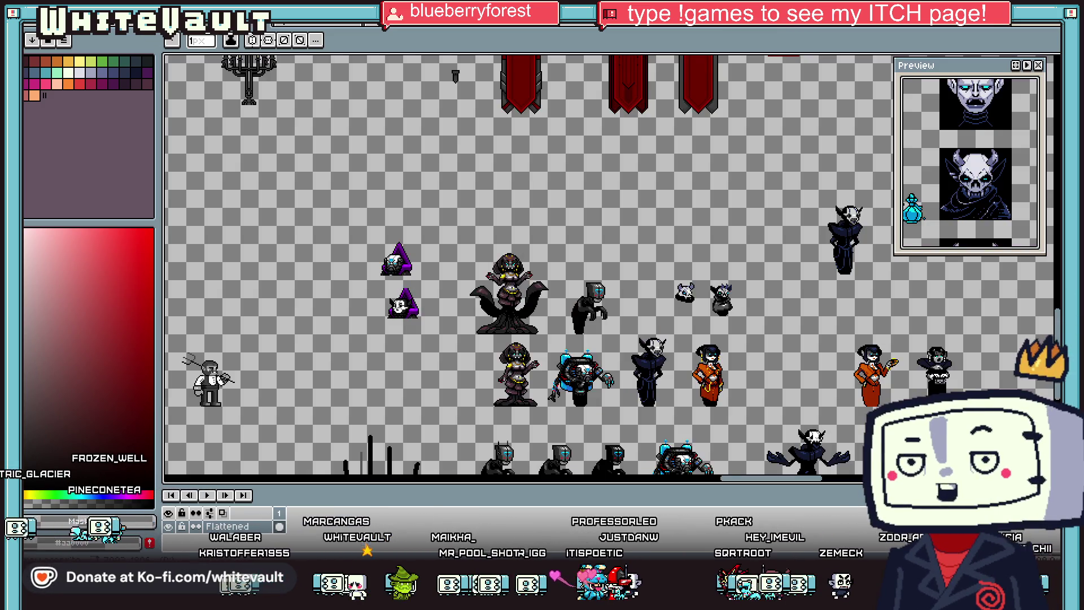
pyautogui.hotkey('ctrl', 'Tab')
pyautogui.hotkey('ctrl', 'shift', 'Tab')
pyautogui.hotkey('ctrl', 'Tab')
pyautogui.hotkey('ctrl', 'Tab')
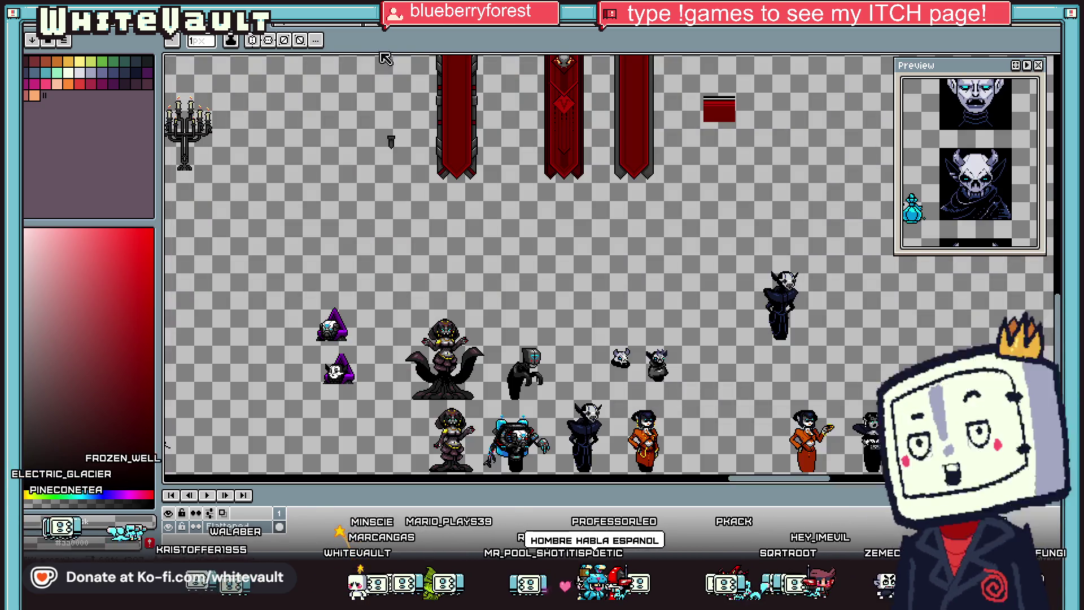
pyautogui.scroll(3, 165, 444)
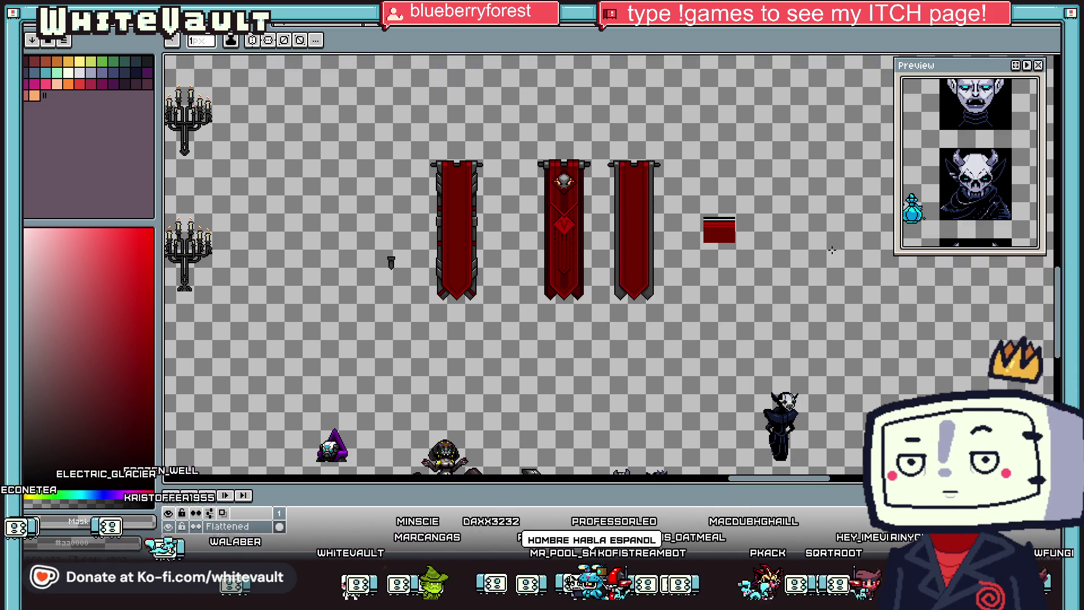
pyautogui.hotkey('ctrl', 'Tab')
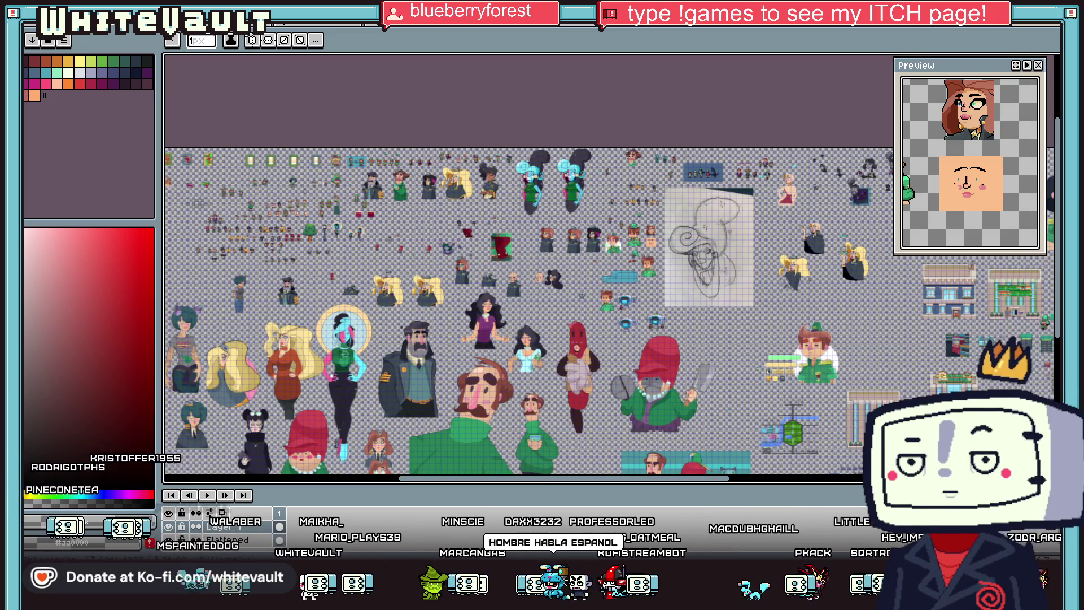
pyautogui.hotkey('ctrl', 'Tab')
pyautogui.hotkey('ctrl', 'Tab')
pyautogui.hotkey('ctrl', 'Tab')
pyautogui.hotkey('ctrl', 'Tab')
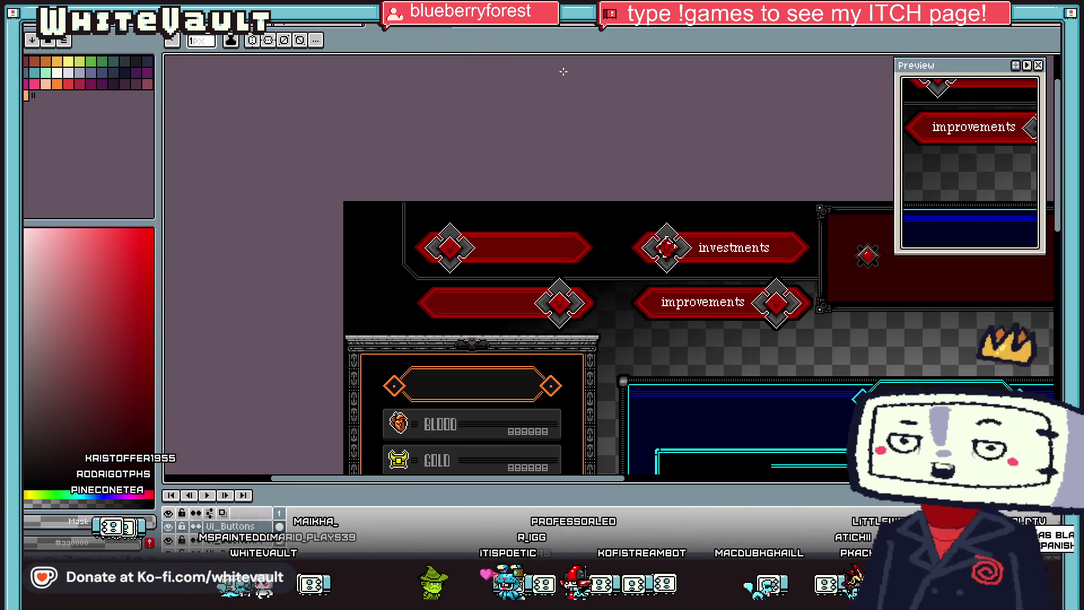
pyautogui.hotkey('ctrl', 'Tab')
pyautogui.hotkey('ctrl', 'Tab')
pyautogui.hotkey('ctrl', 'Tab')
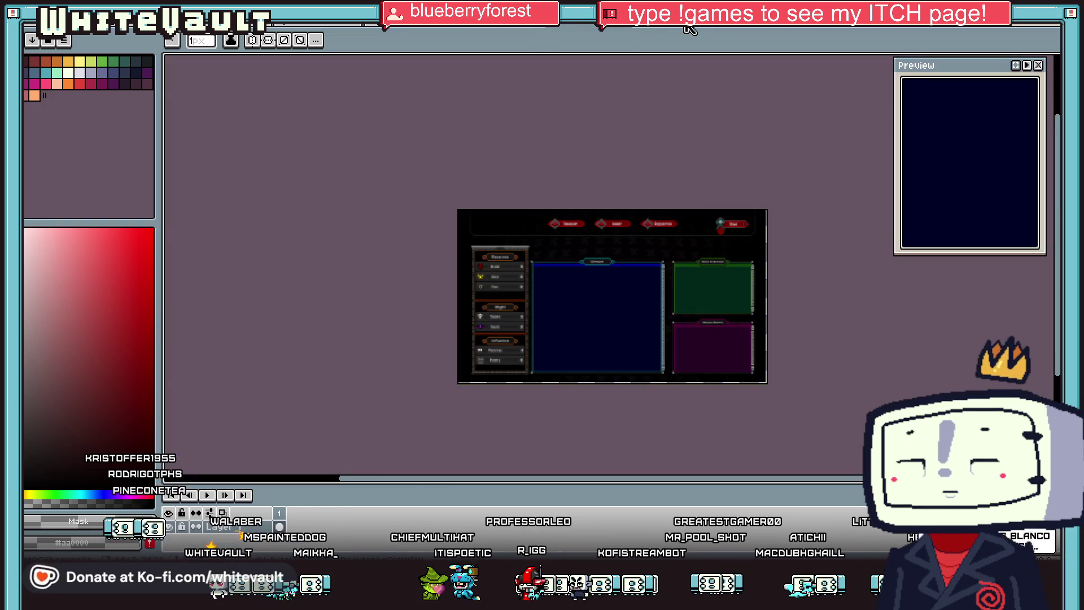
pyautogui.scroll(2, 695, 237)
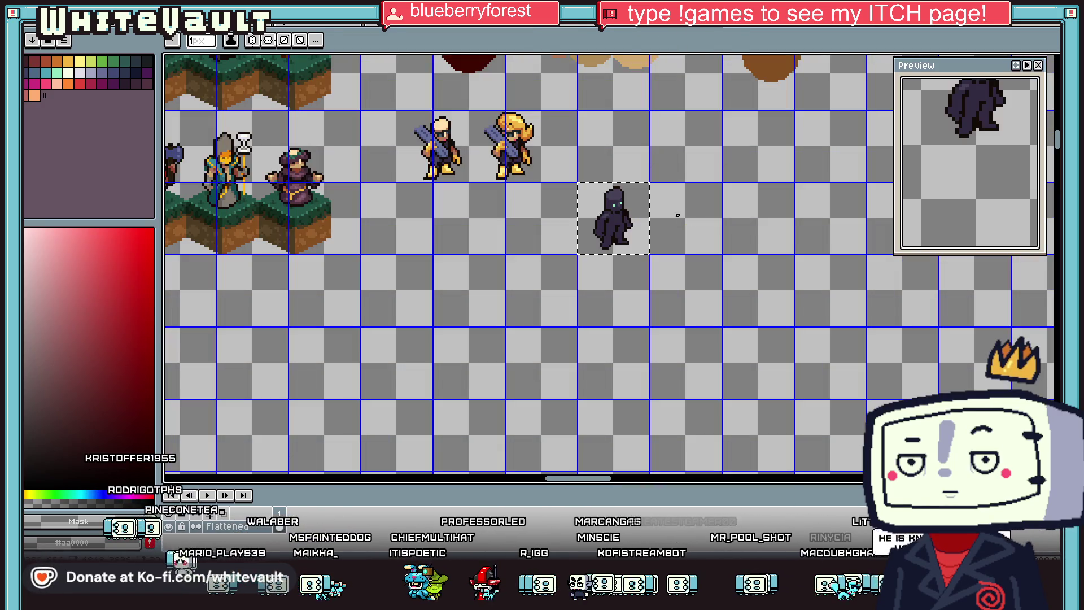
pyautogui.scroll(1, 614, 203)
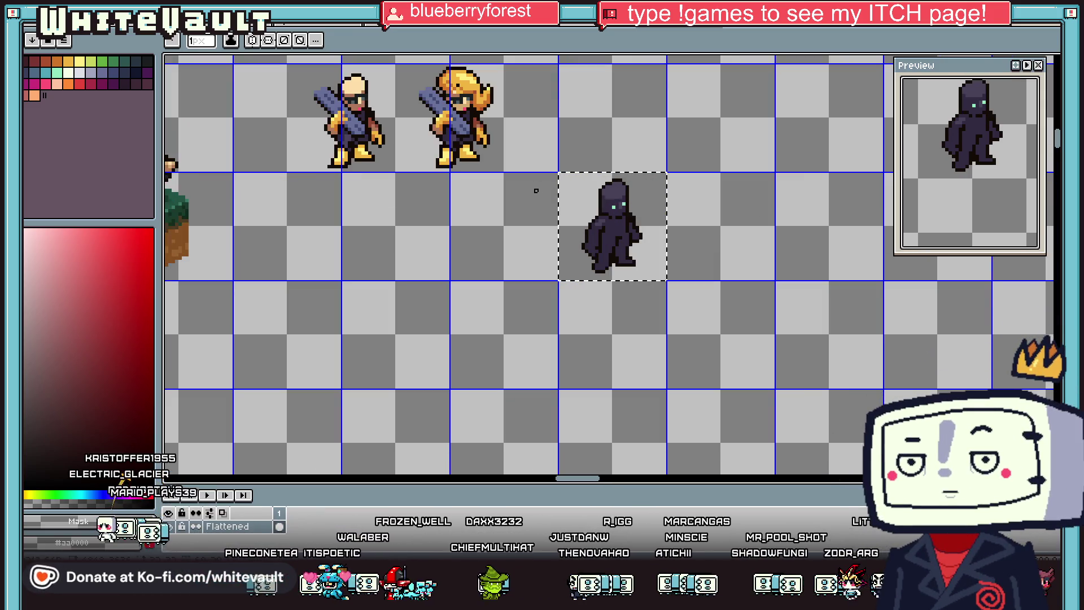
pyautogui.click(404, 30)
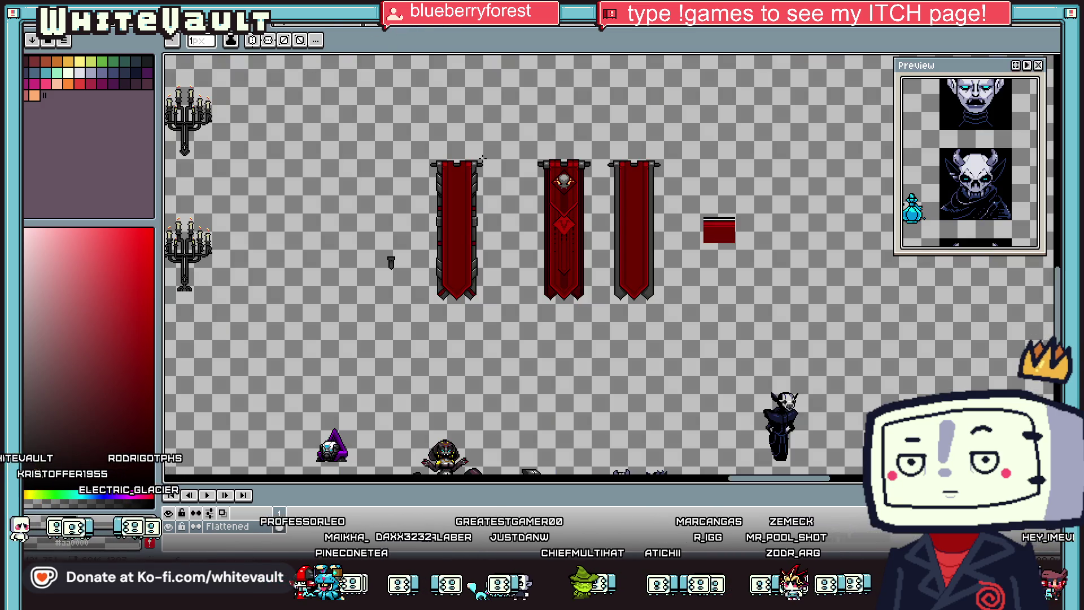
pyautogui.scroll(-1, 556, 299)
pyautogui.scroll(-1, 556, 299)
pyautogui.scroll(3, 460, 264)
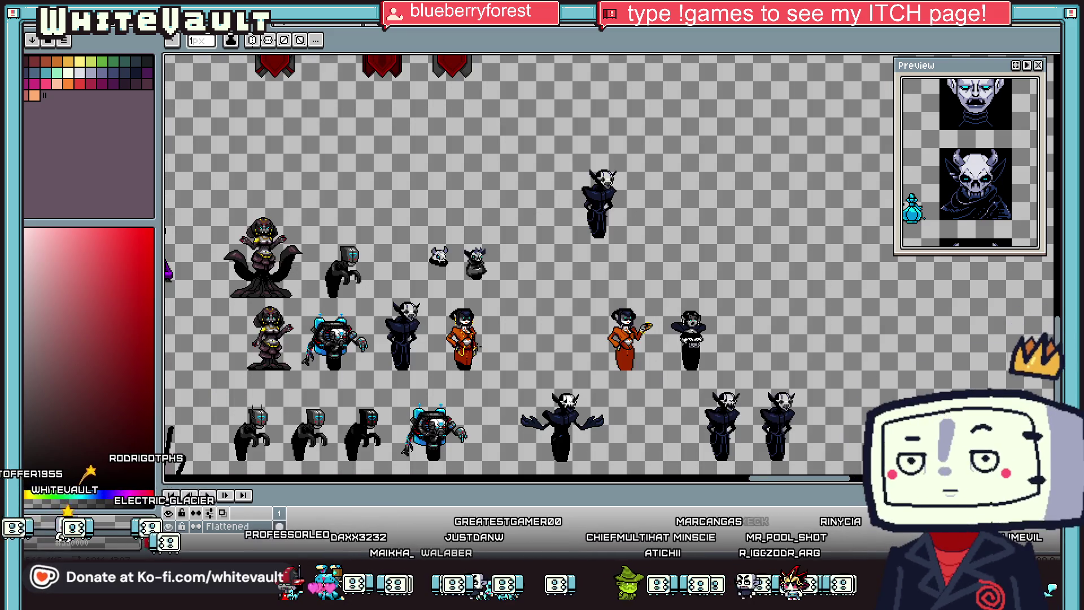
pyautogui.scroll(1, 460, 263)
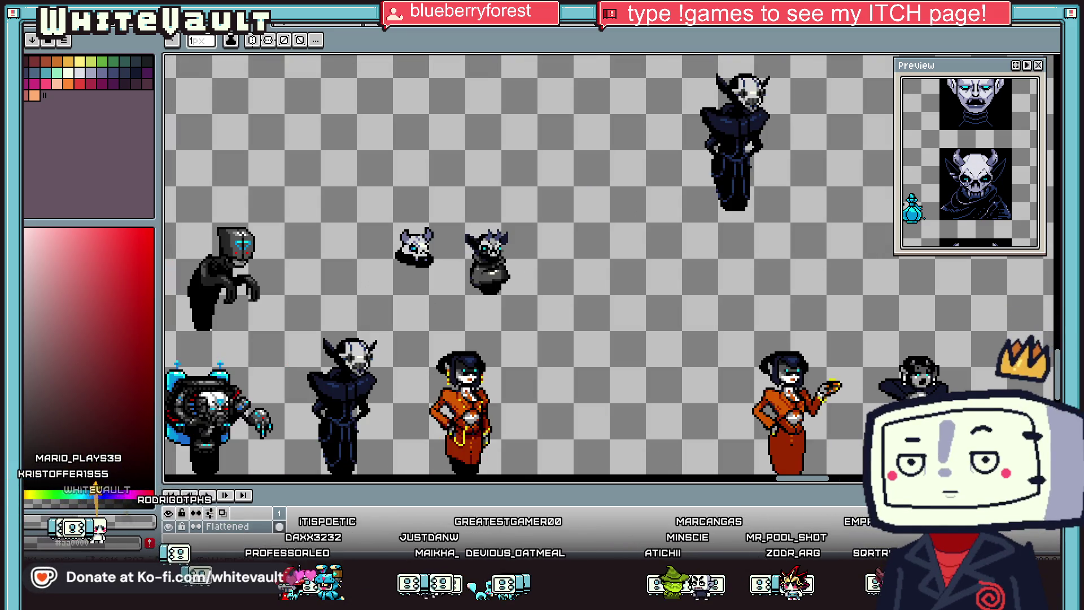
pyautogui.scroll(2, 488, 240)
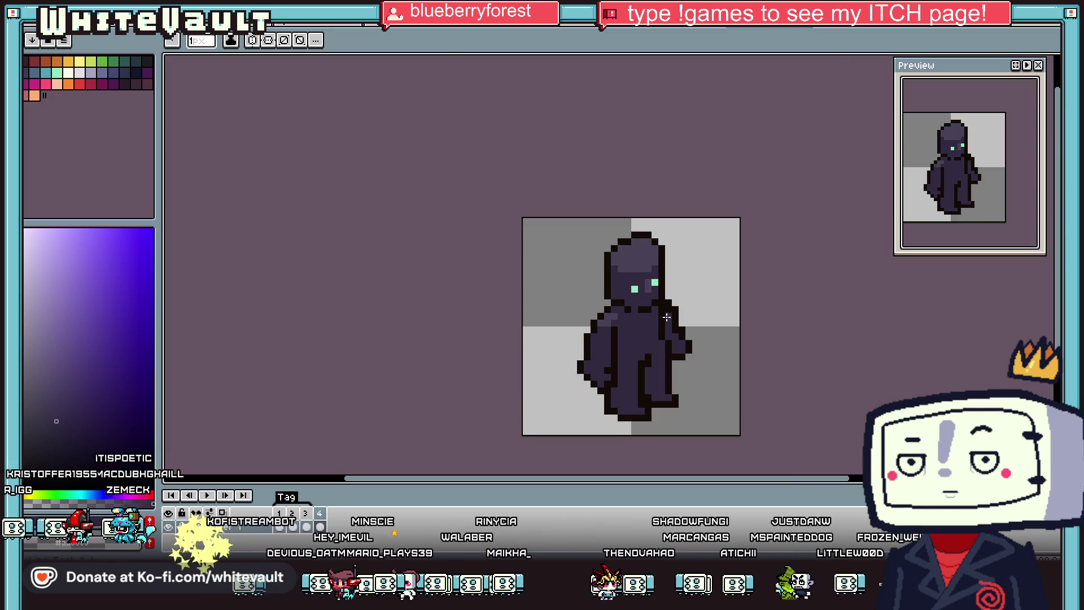
pyautogui.scroll(3, 667, 318)
# Sample the dark outline colour from the shadow figure with the eyedropper
pyautogui.keyDown('alt'); pyautogui.click(688, 361); pyautogui.keyUp('alt')
pyautogui.keyDown('alt'); pyautogui.click(708, 402); pyautogui.keyUp('alt')
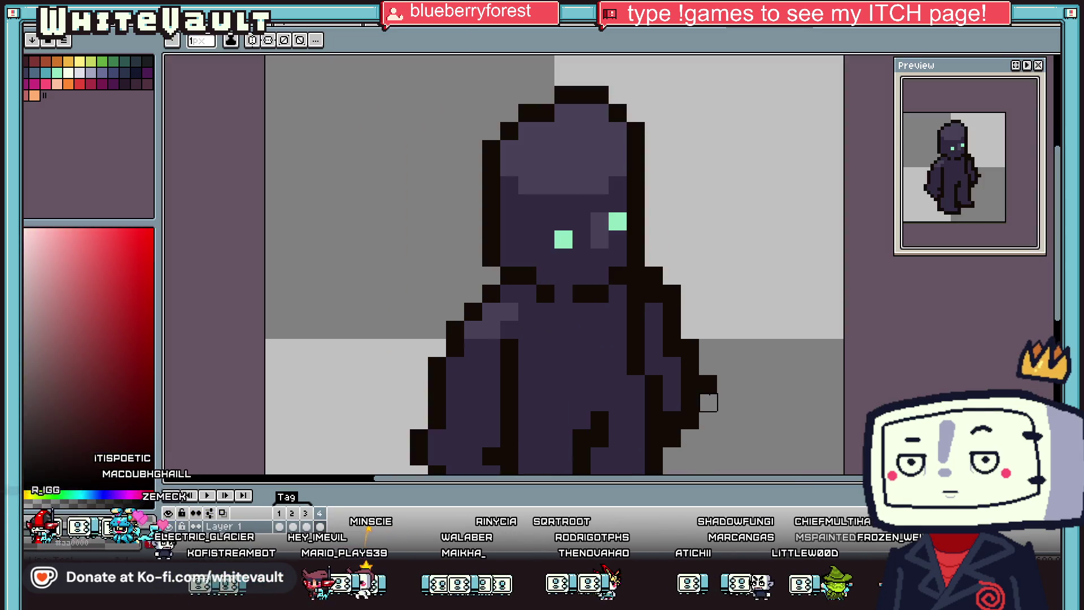
pyautogui.scroll(-5, 688, 304)
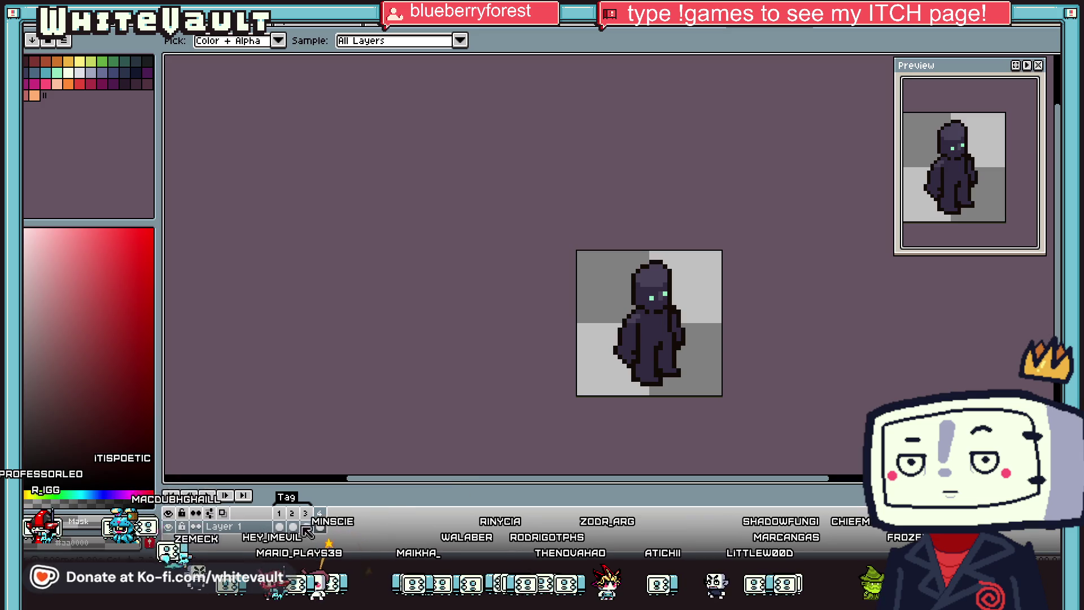
pyautogui.scroll(5, 674, 316)
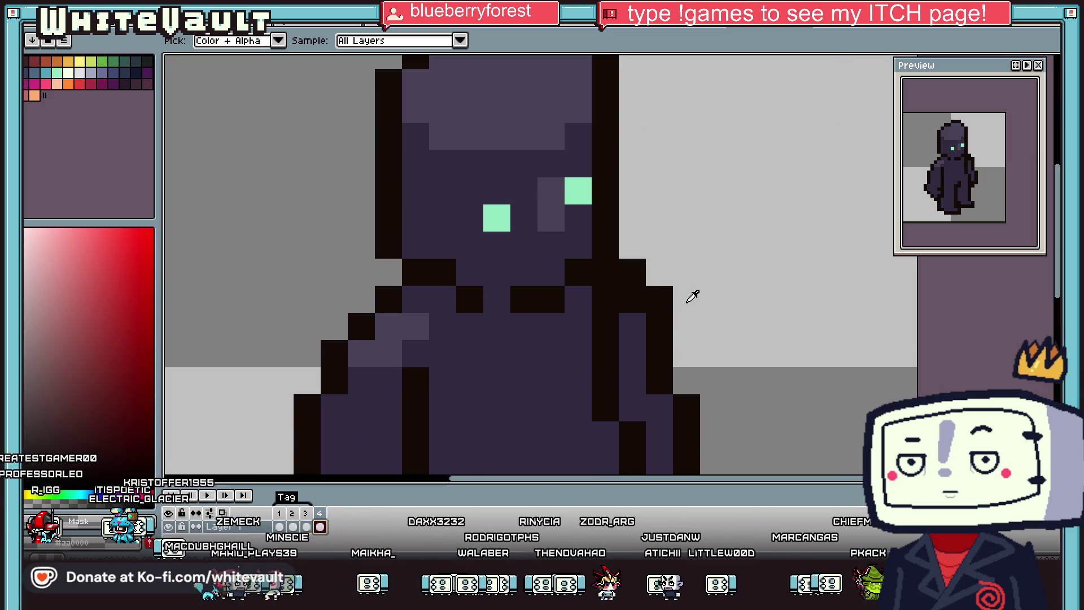
pyautogui.keyDown('alt'); pyautogui.click(662, 320); pyautogui.keyUp('alt')
# Draw pixels on frame 4's right shoulder, then add a new animation frame
pyautogui.click(321, 527)
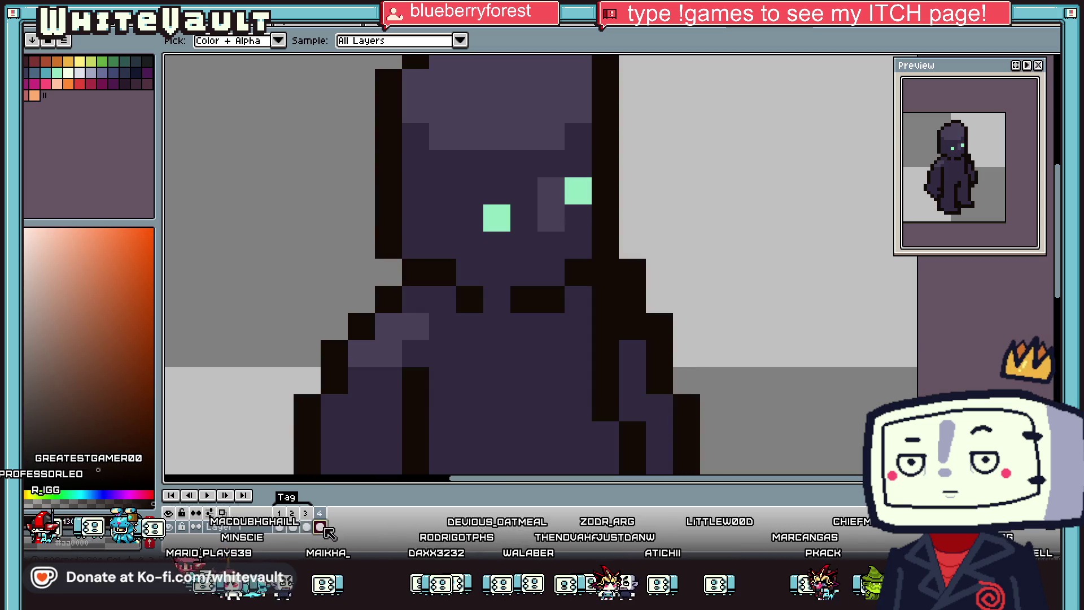
pyautogui.click(687, 272)
pyautogui.click(685, 298)
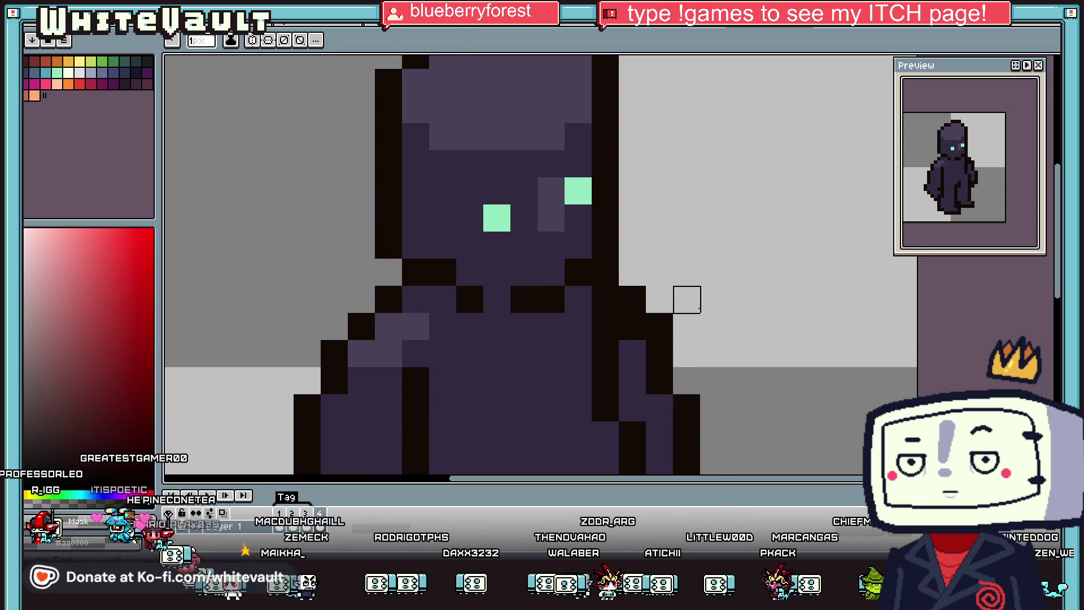
pyautogui.scroll(-8, 706, 305)
pyautogui.scroll(-1, 688, 339)
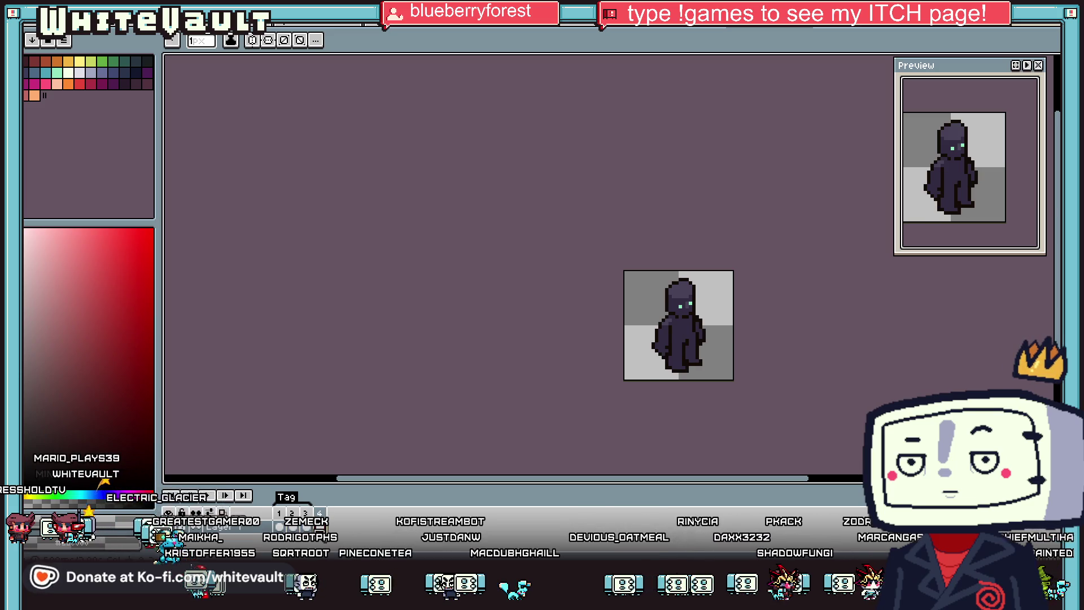
pyautogui.hotkey('alt', 'n')
pyautogui.hotkey('alt', 'n')
pyautogui.hotkey('alt', 'n')
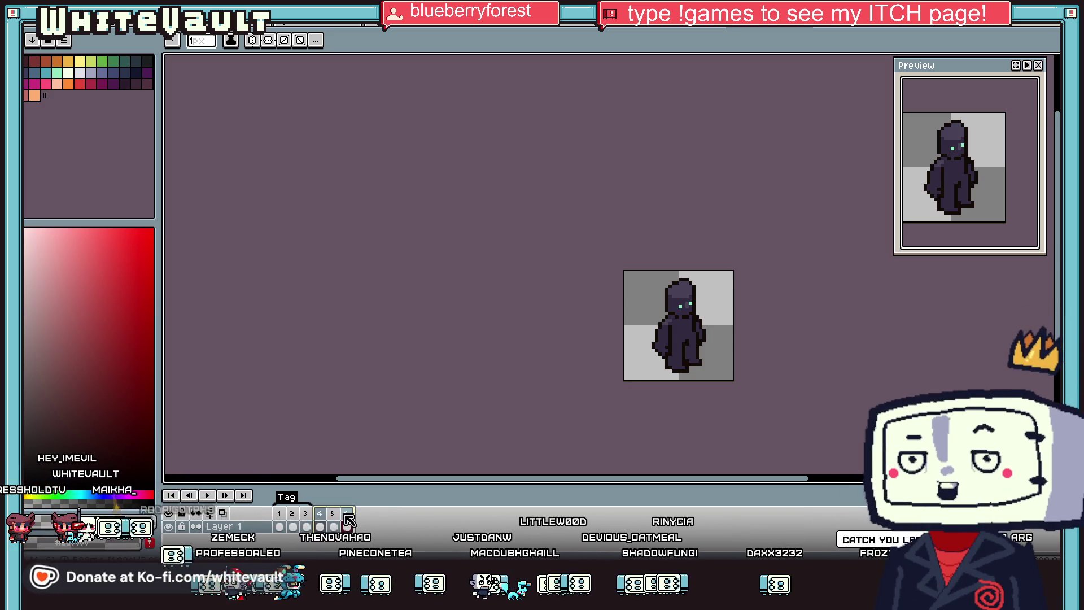
# Create a new tag from frame 4 to 6 with Forward animation direction
pyautogui.rightClick(346, 516)
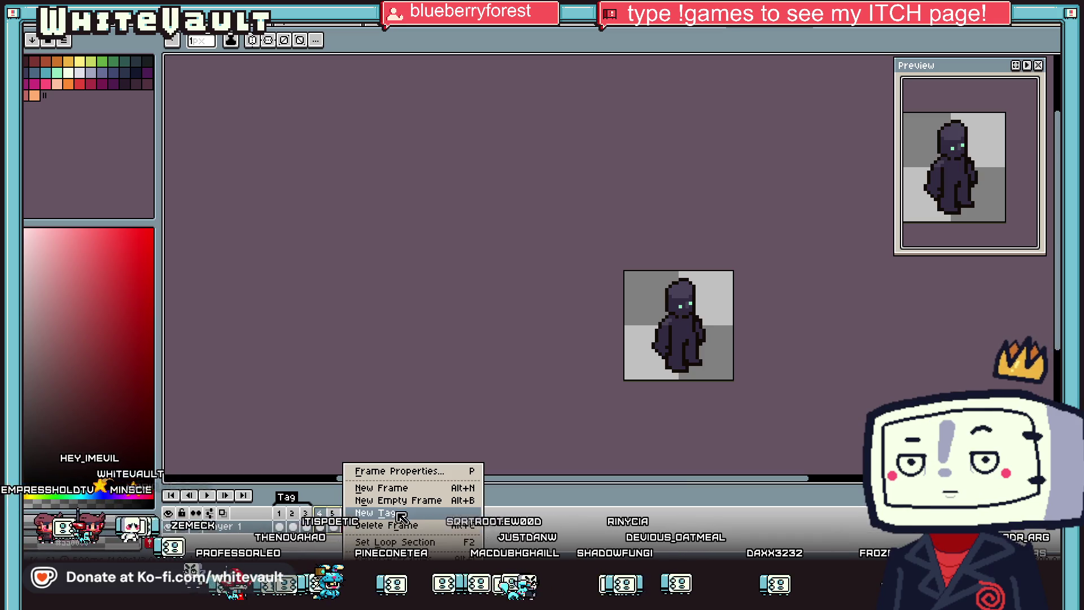
pyautogui.click(408, 517)
pyautogui.click(576, 293)
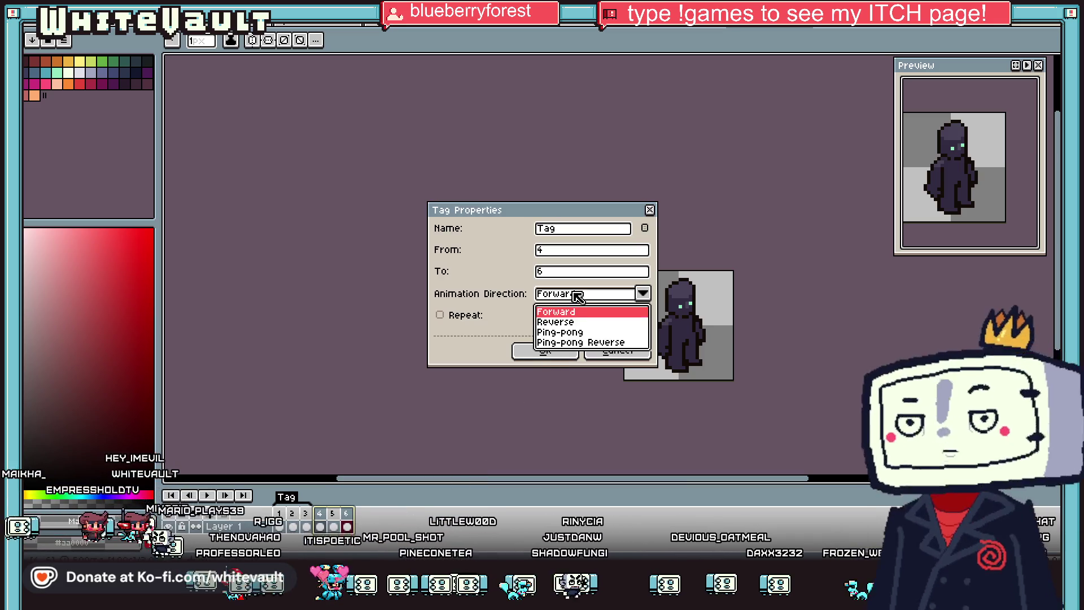
pyautogui.click(559, 332)
pyautogui.click(557, 351)
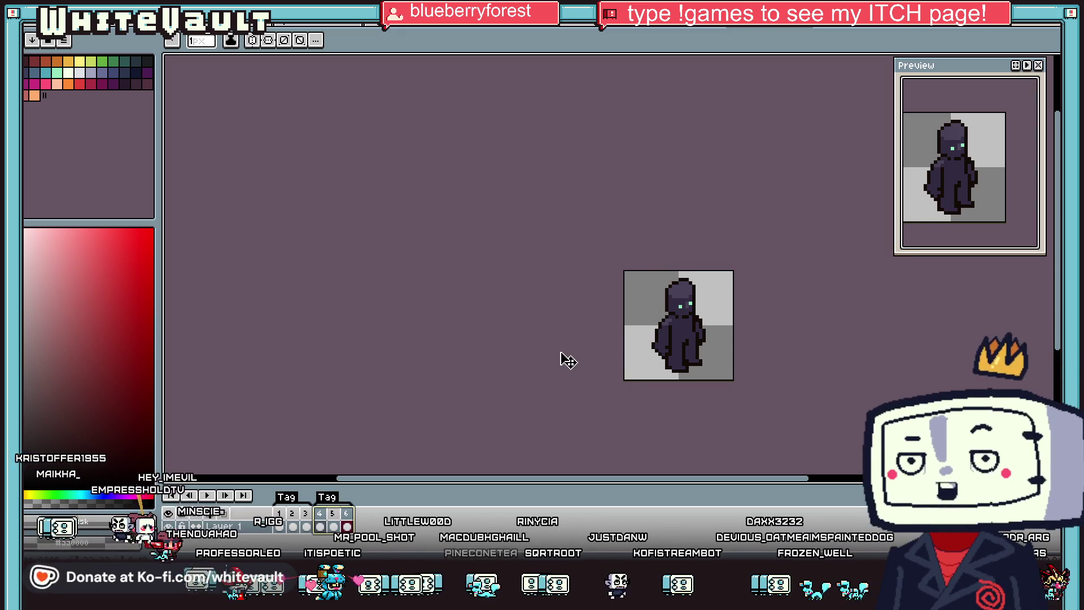